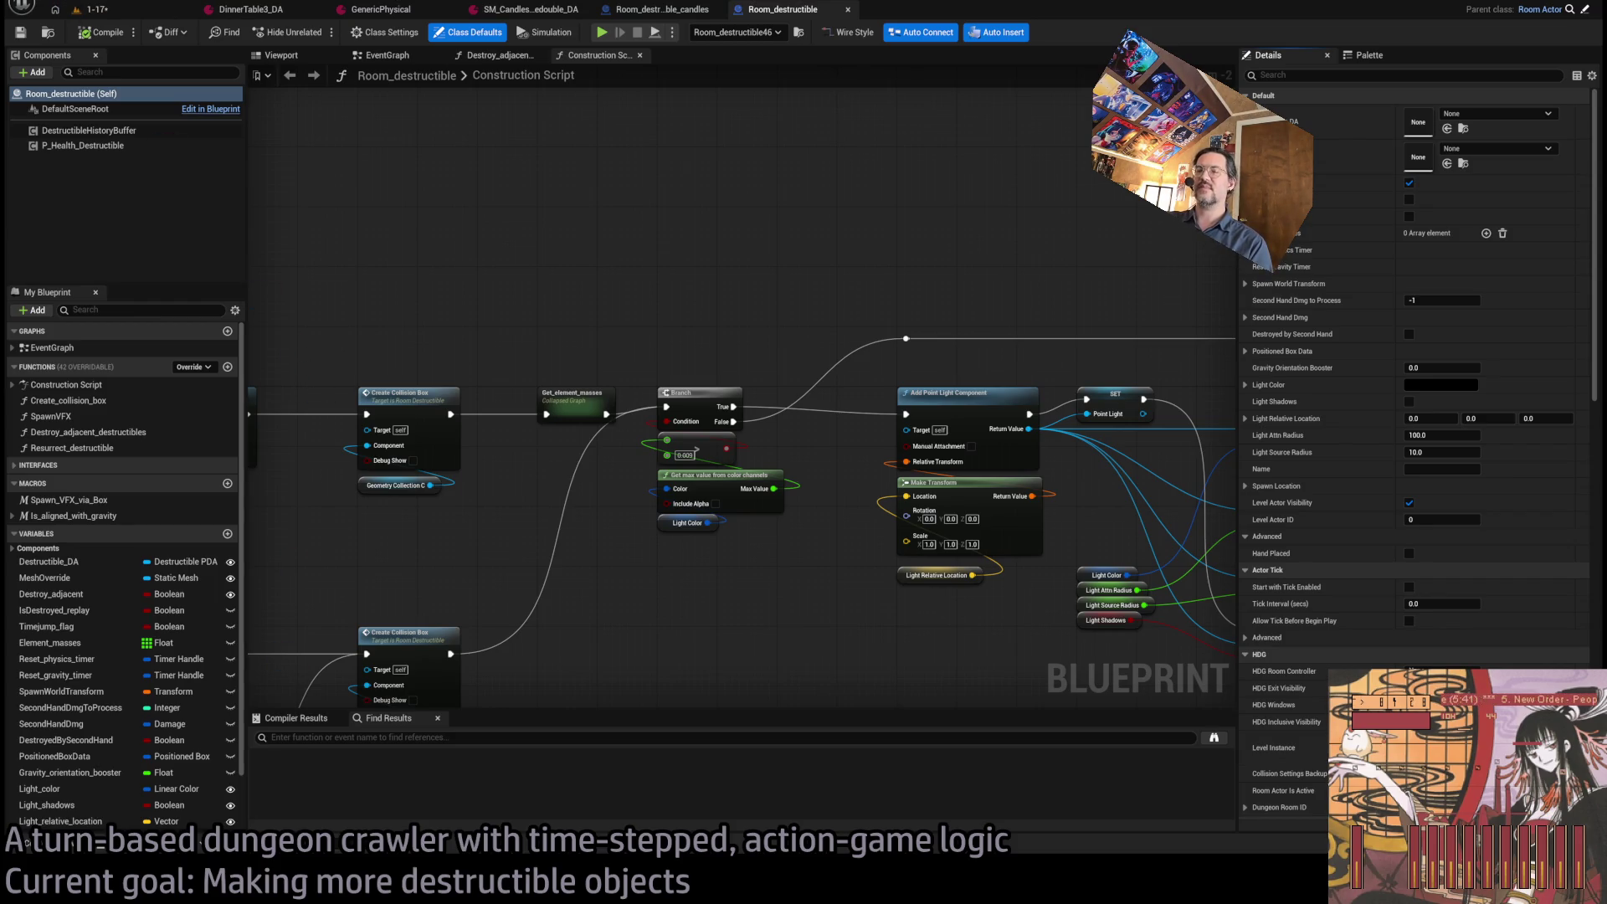
# Pan the construction script to the Set Light nodes, then go back to the 1-17 level view.
pyautogui.hotkey('alt', 'Tab')
pyautogui.hotkey('alt', 'Tab')
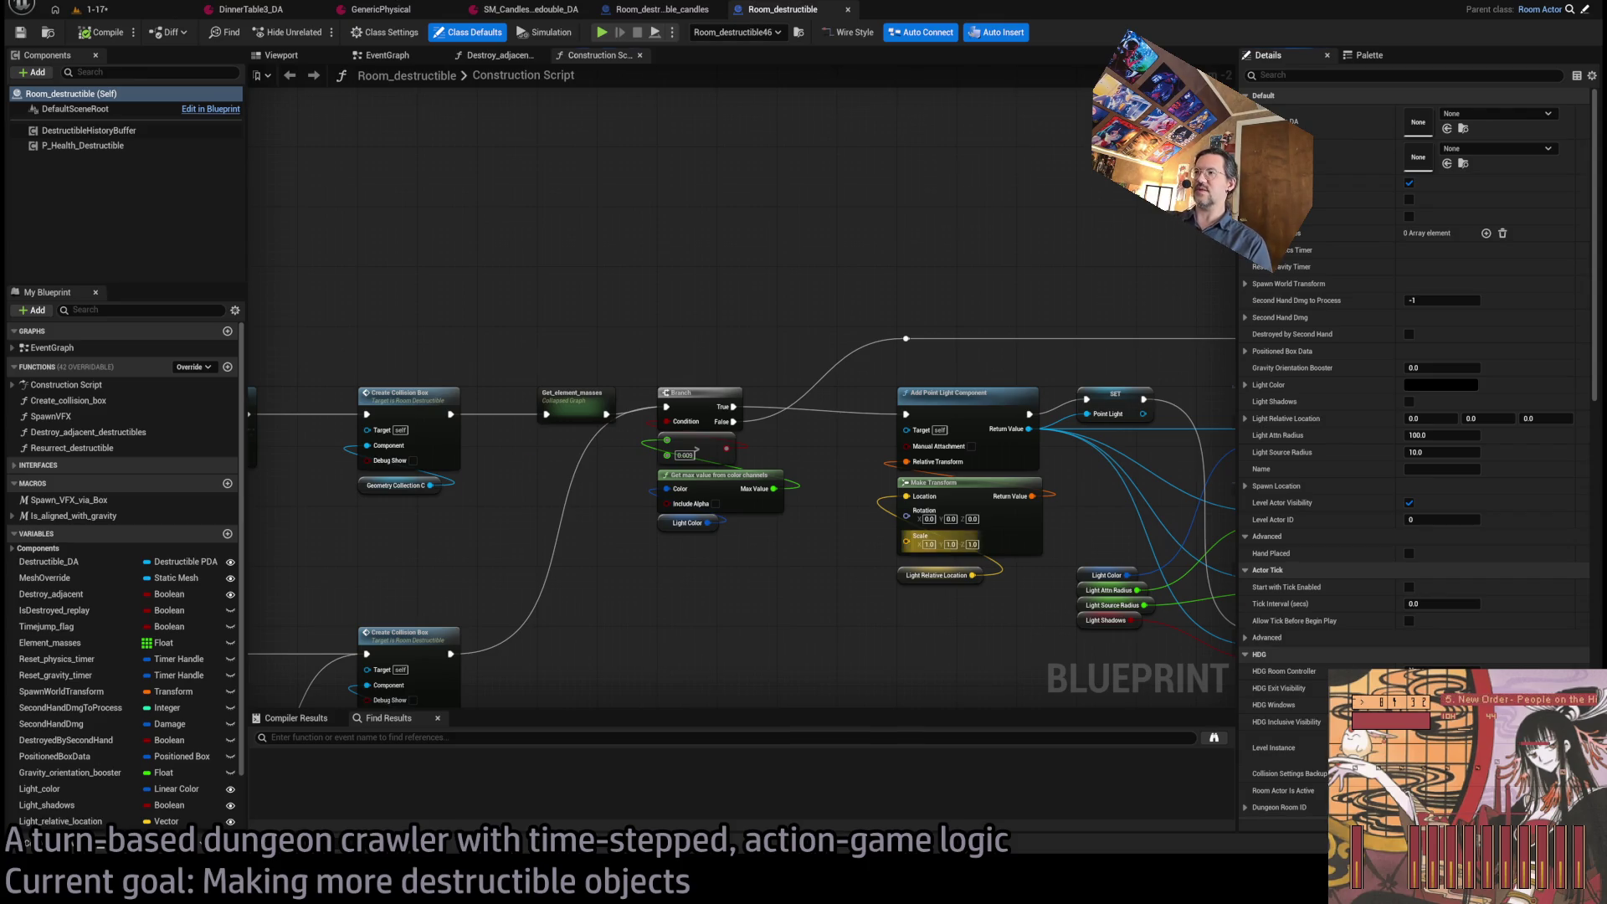
pyautogui.moveTo(1106, 442); pyautogui.dragTo(785, 431)
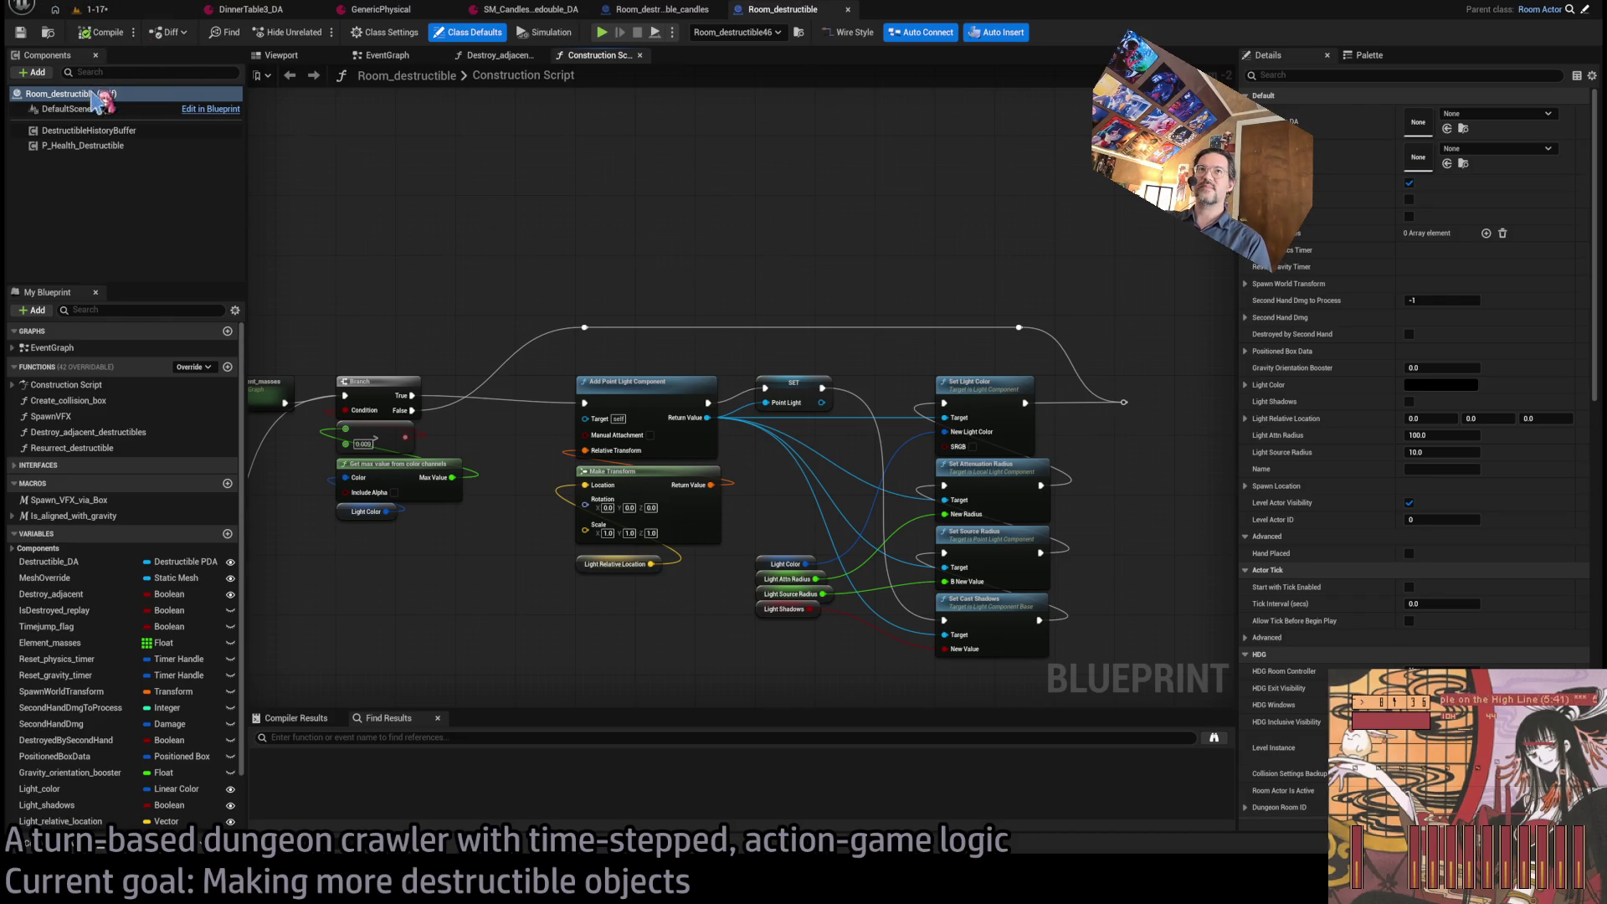
pyautogui.click(96, 9)
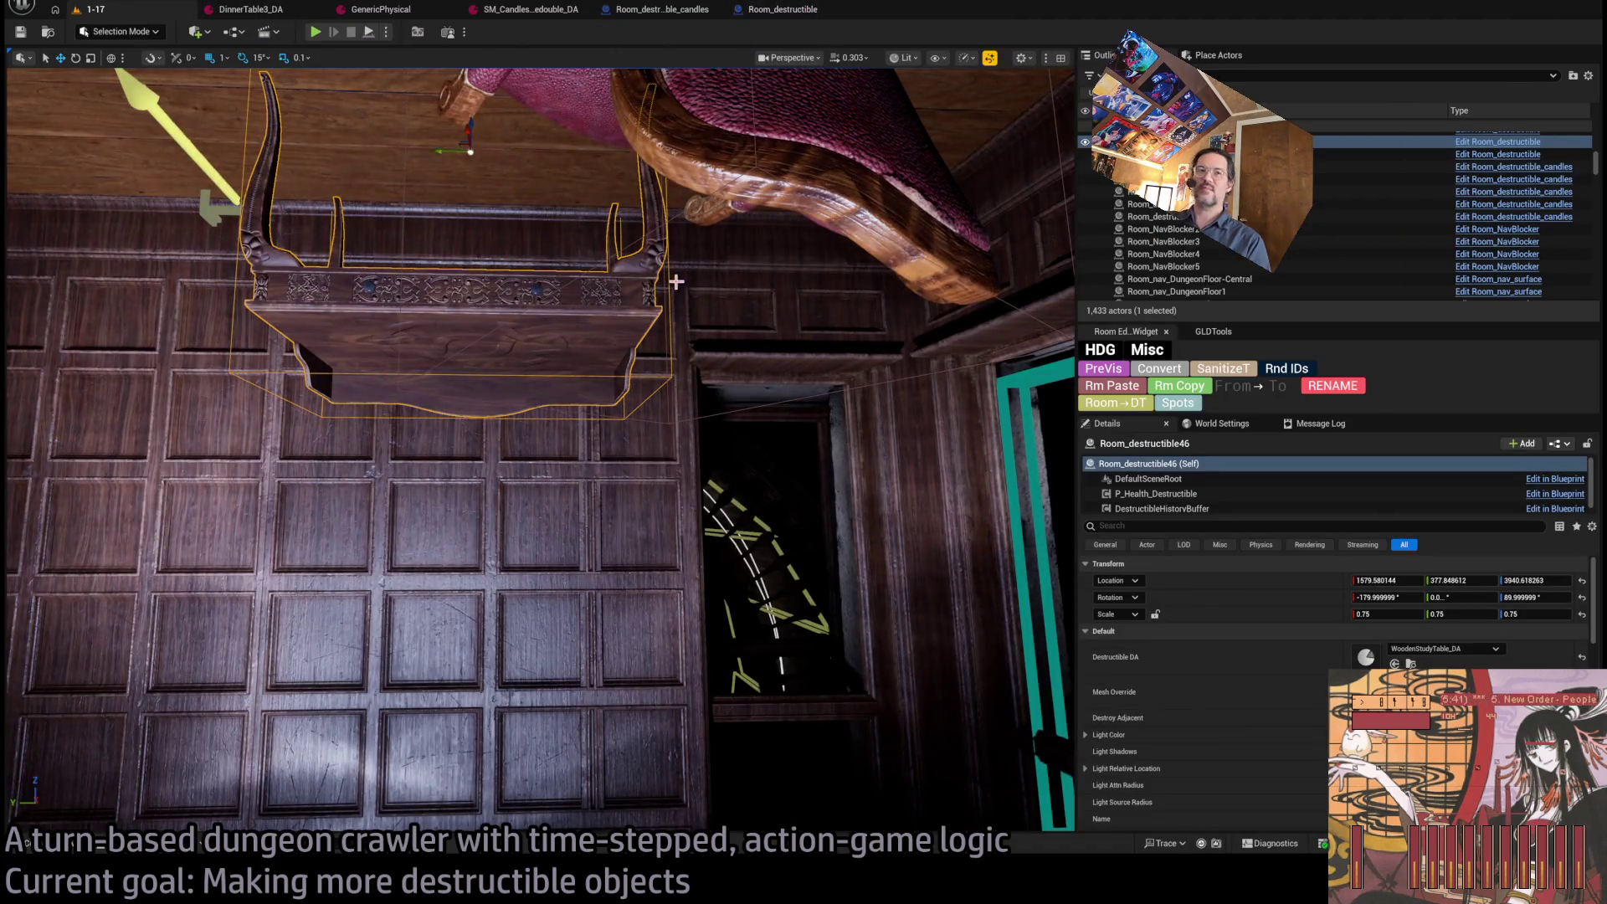
# Alt-drag the carved wooden shelf down along Z to place a duplicate below the original.
pyautogui.moveTo(715, 276)
pyautogui.mouseDown()
pyautogui.moveTo(686, 243)
pyautogui.moveTo(603, 283)
pyautogui.moveTo(586, 267)
pyautogui.moveTo(780, 298)
pyautogui.mouseUp()
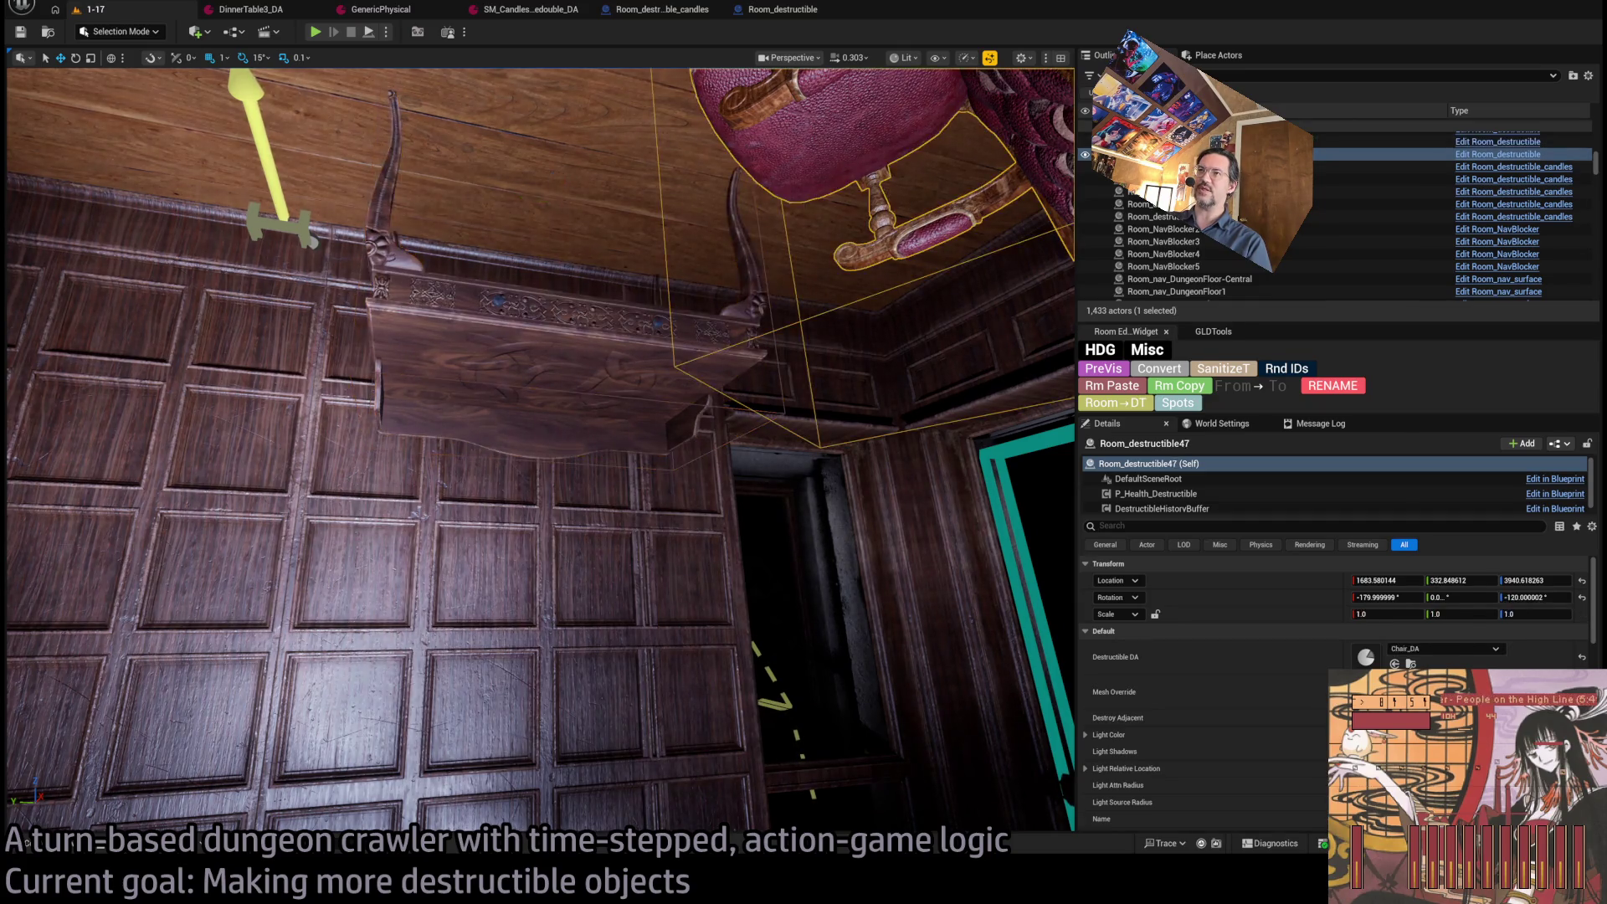
pyautogui.moveTo(552, 179)
pyautogui.keyDown('alt'); pyautogui.mouseDown()
pyautogui.moveTo(564, 364)
pyautogui.moveTo(566, 350)
pyautogui.mouseUp(); pyautogui.keyUp('alt')
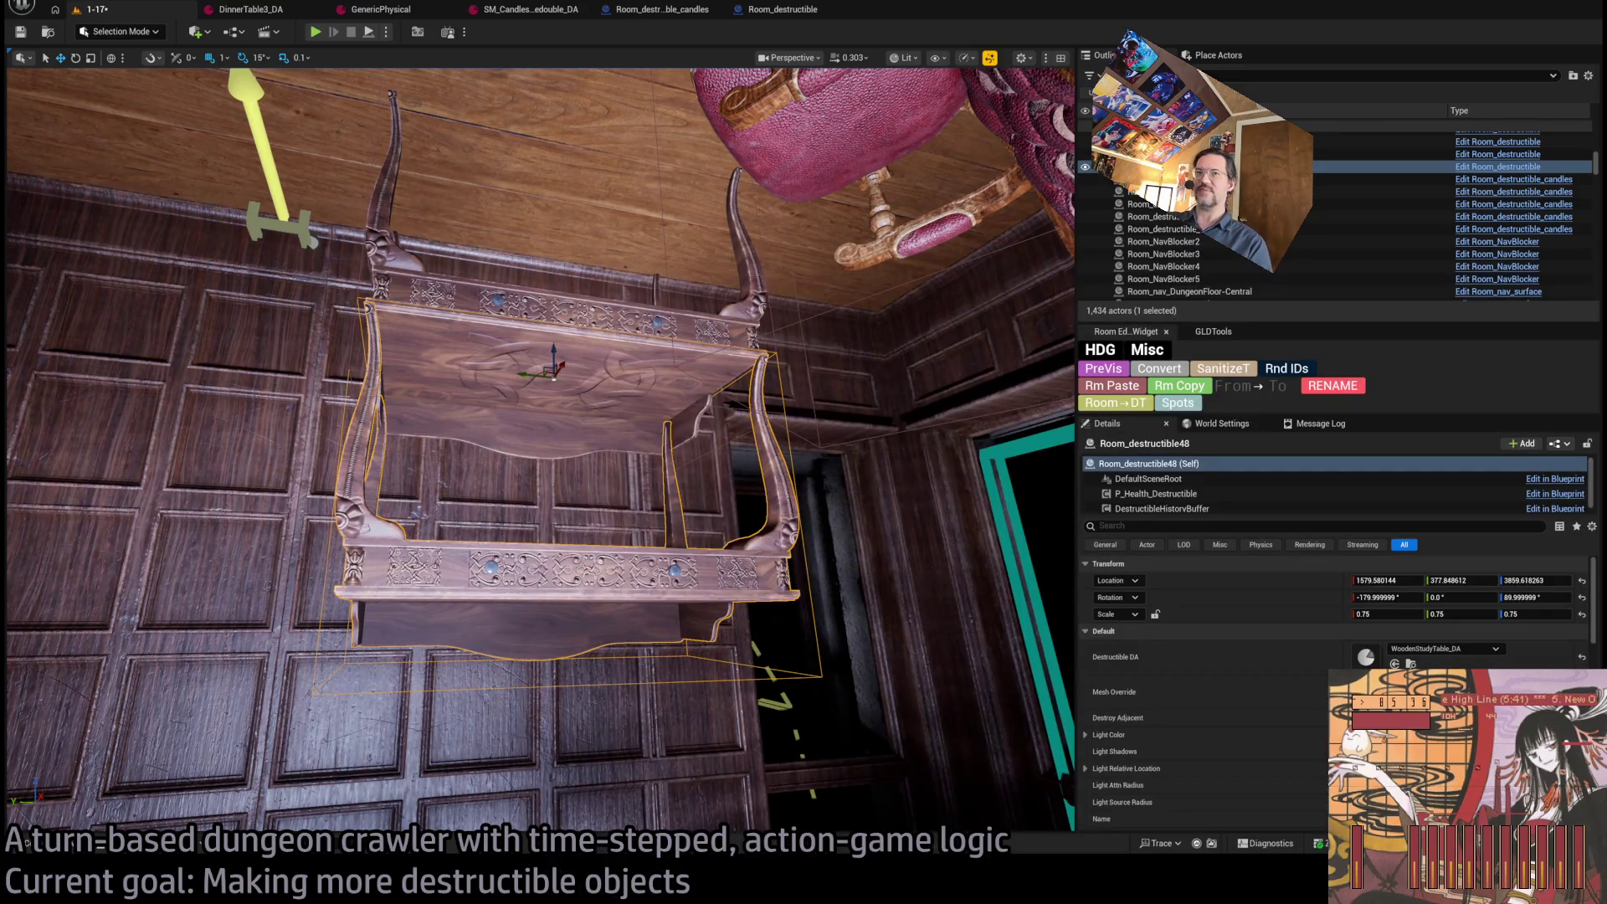
pyautogui.moveTo(536, 452)
pyautogui.mouseDown()
pyautogui.moveTo(377, 443)
pyautogui.moveTo(468, 509)
pyautogui.moveTo(436, 502)
pyautogui.mouseUp()
pyautogui.hotkey('alt', 'Tab')
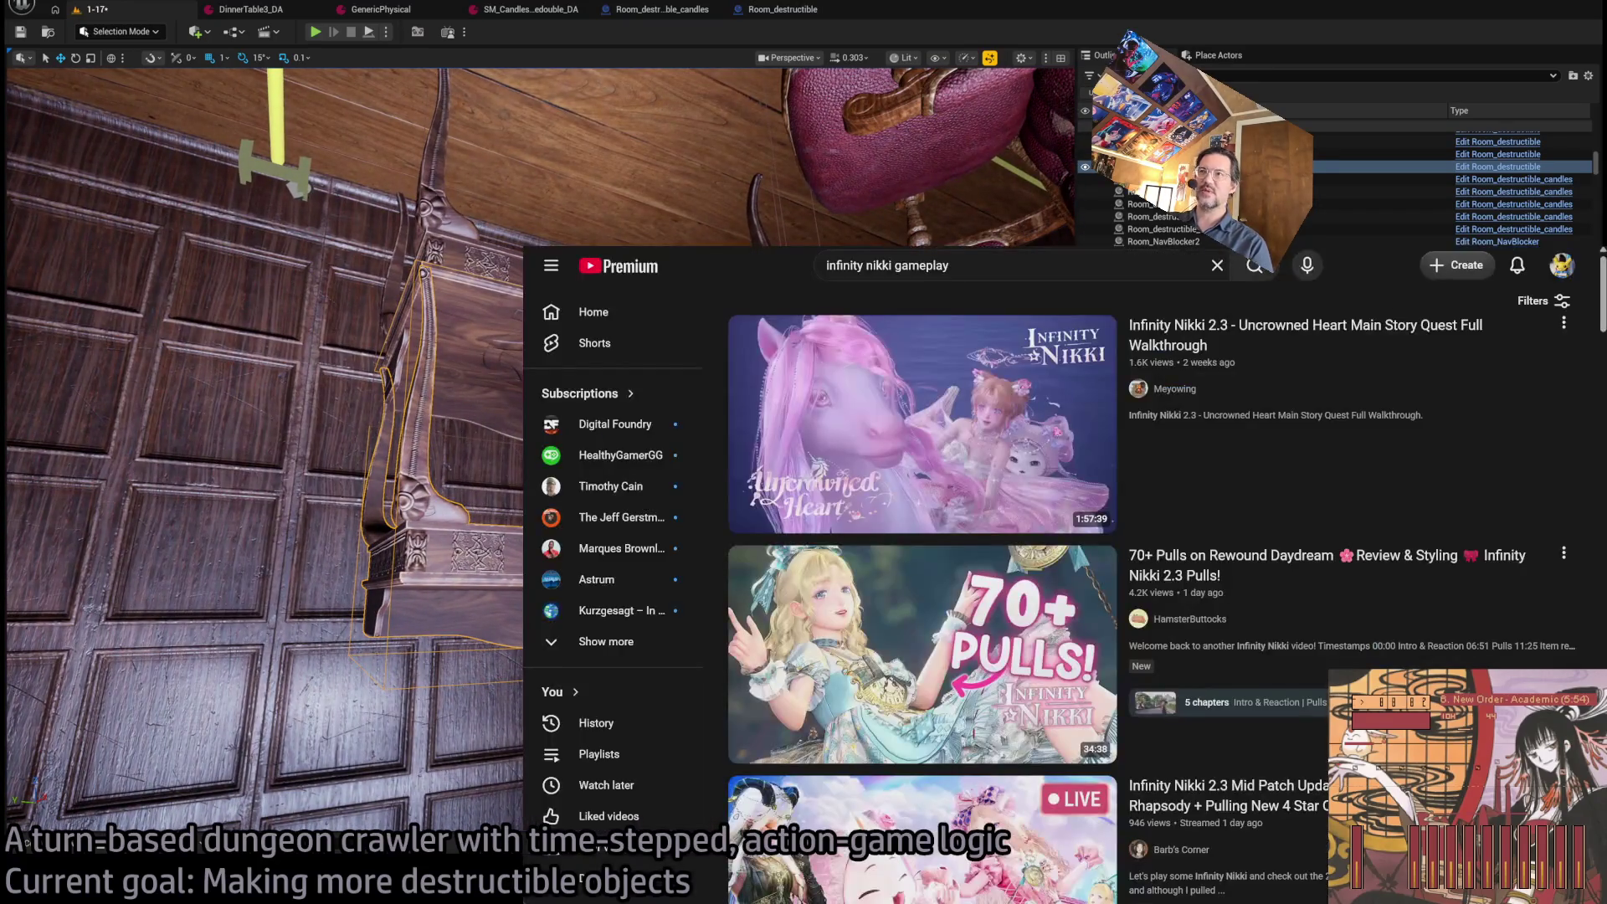
# Search YouTube for 'sekiro no defeat', watch Official Trailer 2, then return to the editor.
pyautogui.click(1562, 266)
pyautogui.click(1015, 265)
pyautogui.write('sekiro ')
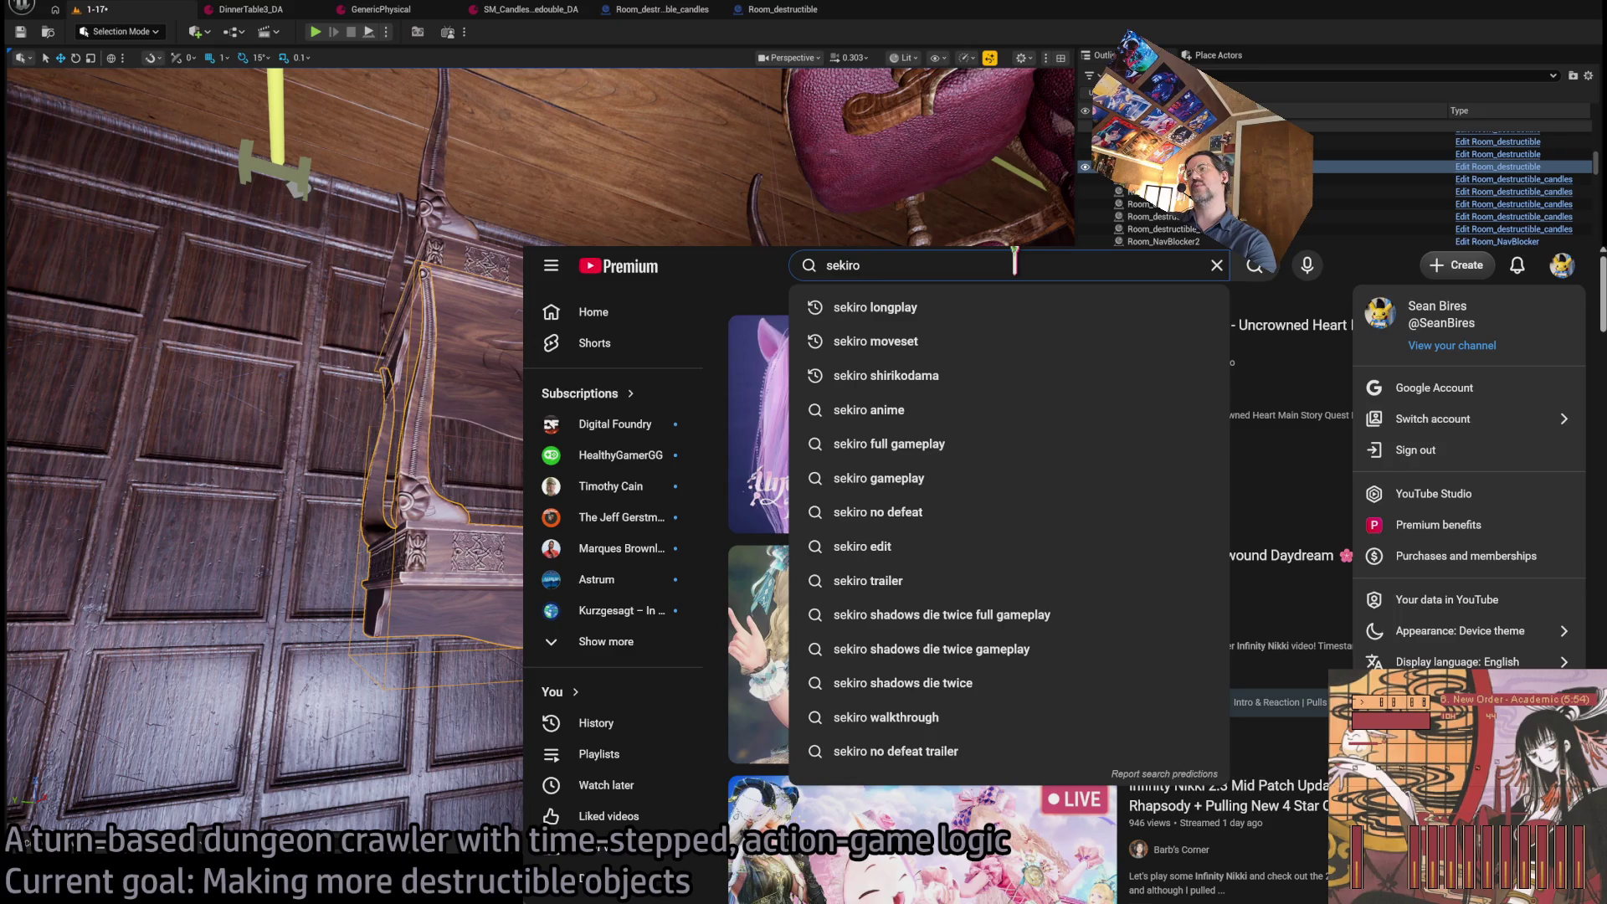
pyautogui.write('no defeat')
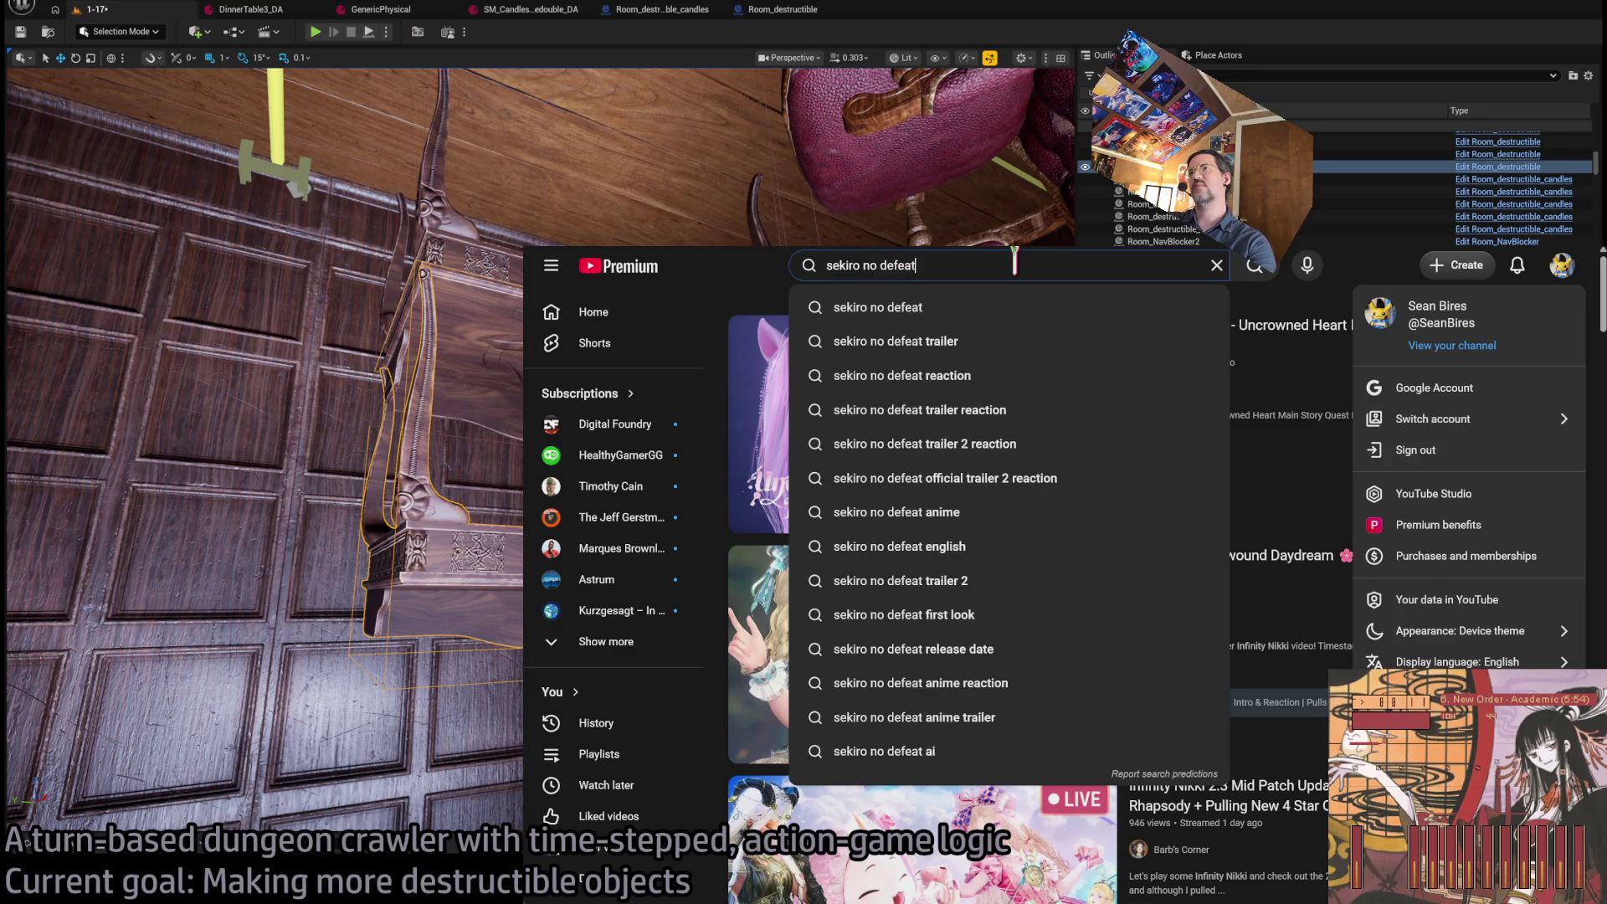
pyautogui.press('Return')
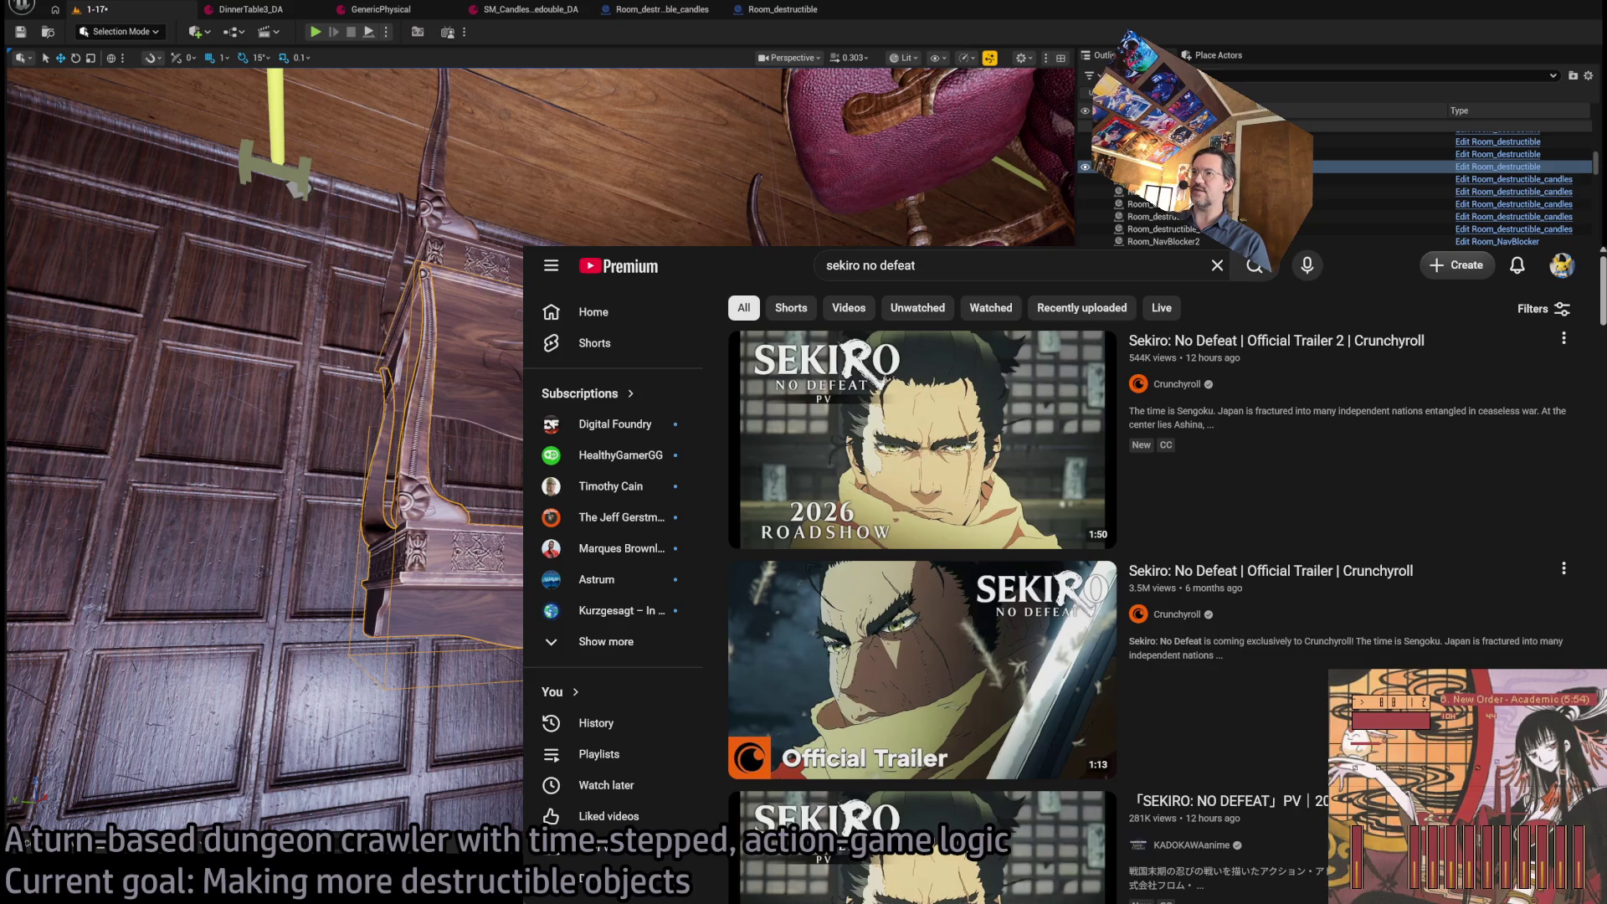
pyautogui.click(1330, 365)
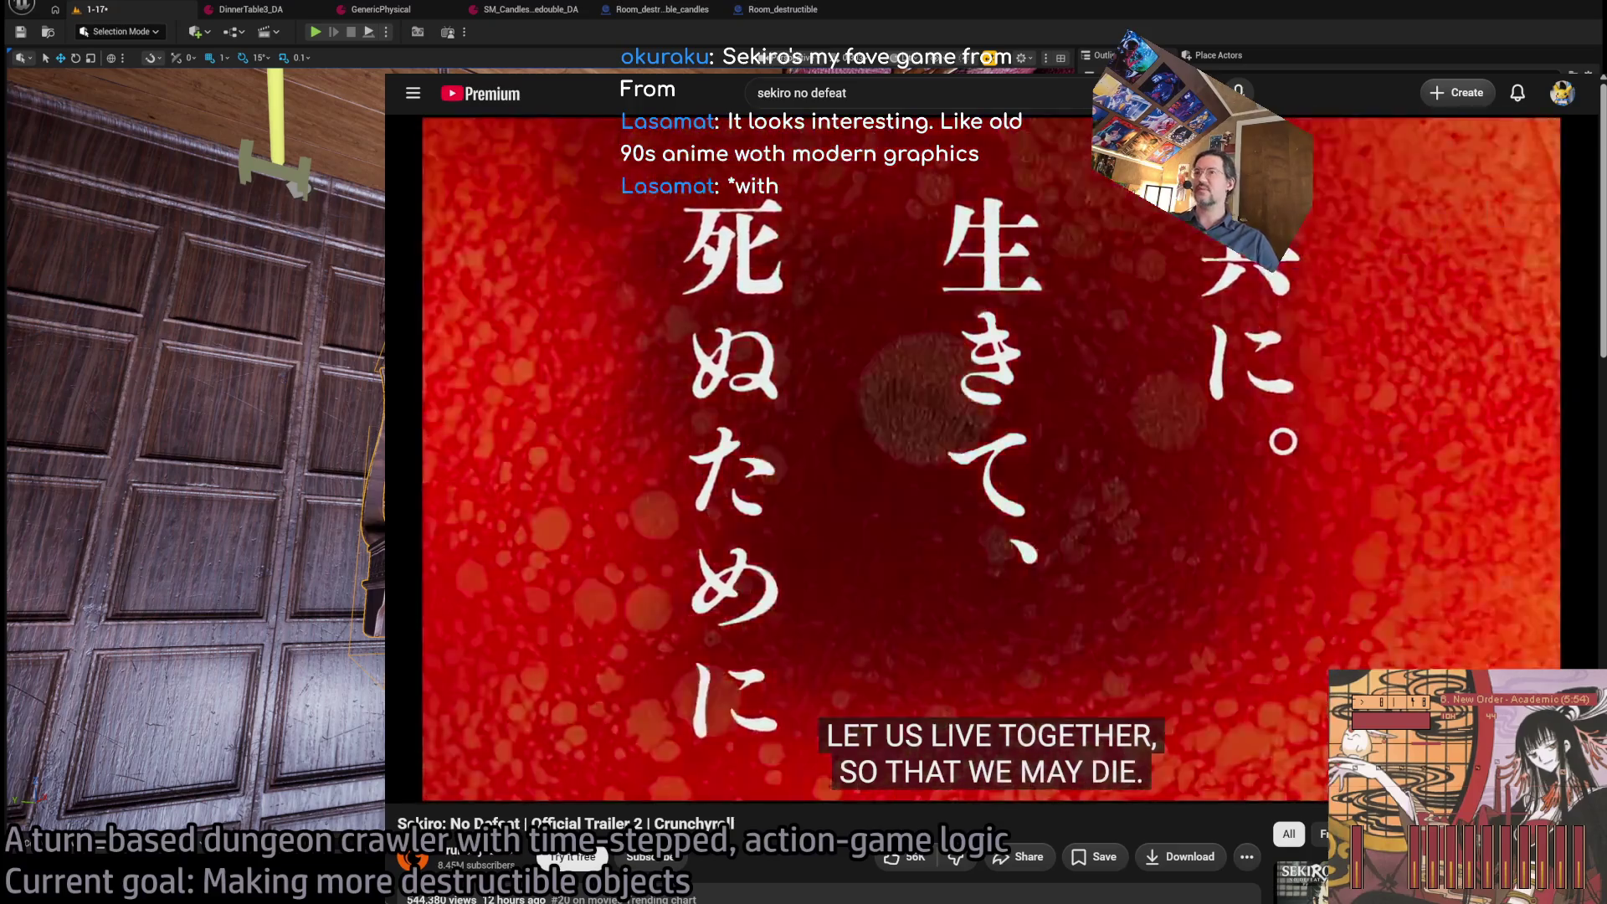
pyautogui.hotkey('ctrl', 'Tab')
pyautogui.hotkey('alt', 'Tab')
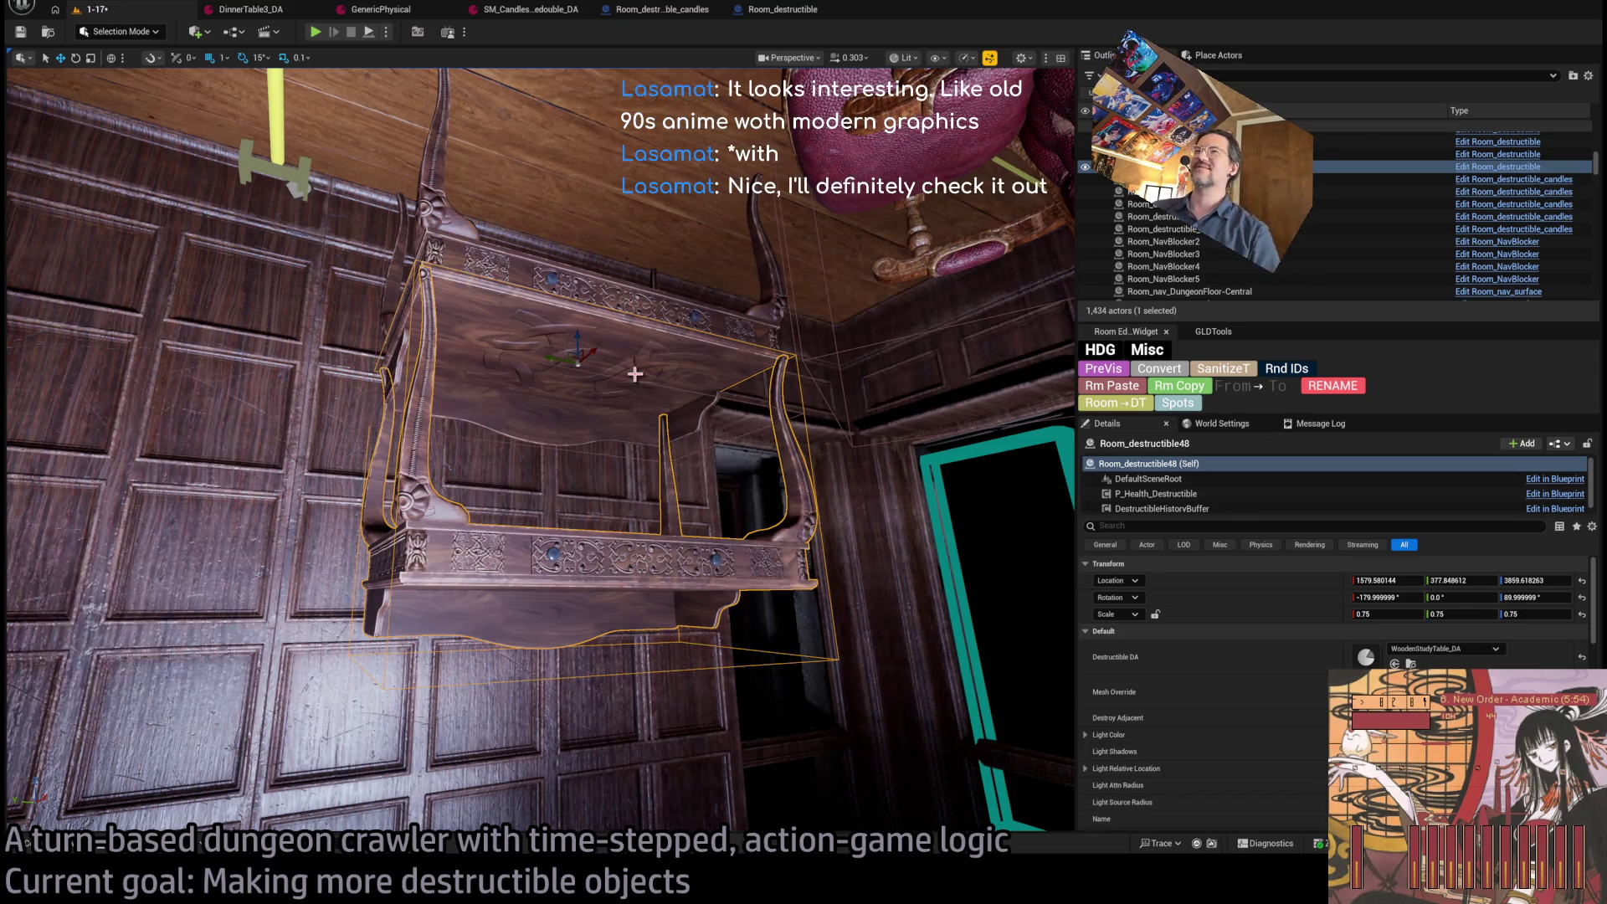
# Frame the copied shelf and set its Destructible DA to GenericPhysical.
pyautogui.scroll(2, 540, 450)
pyautogui.scroll(5, 540, 449)
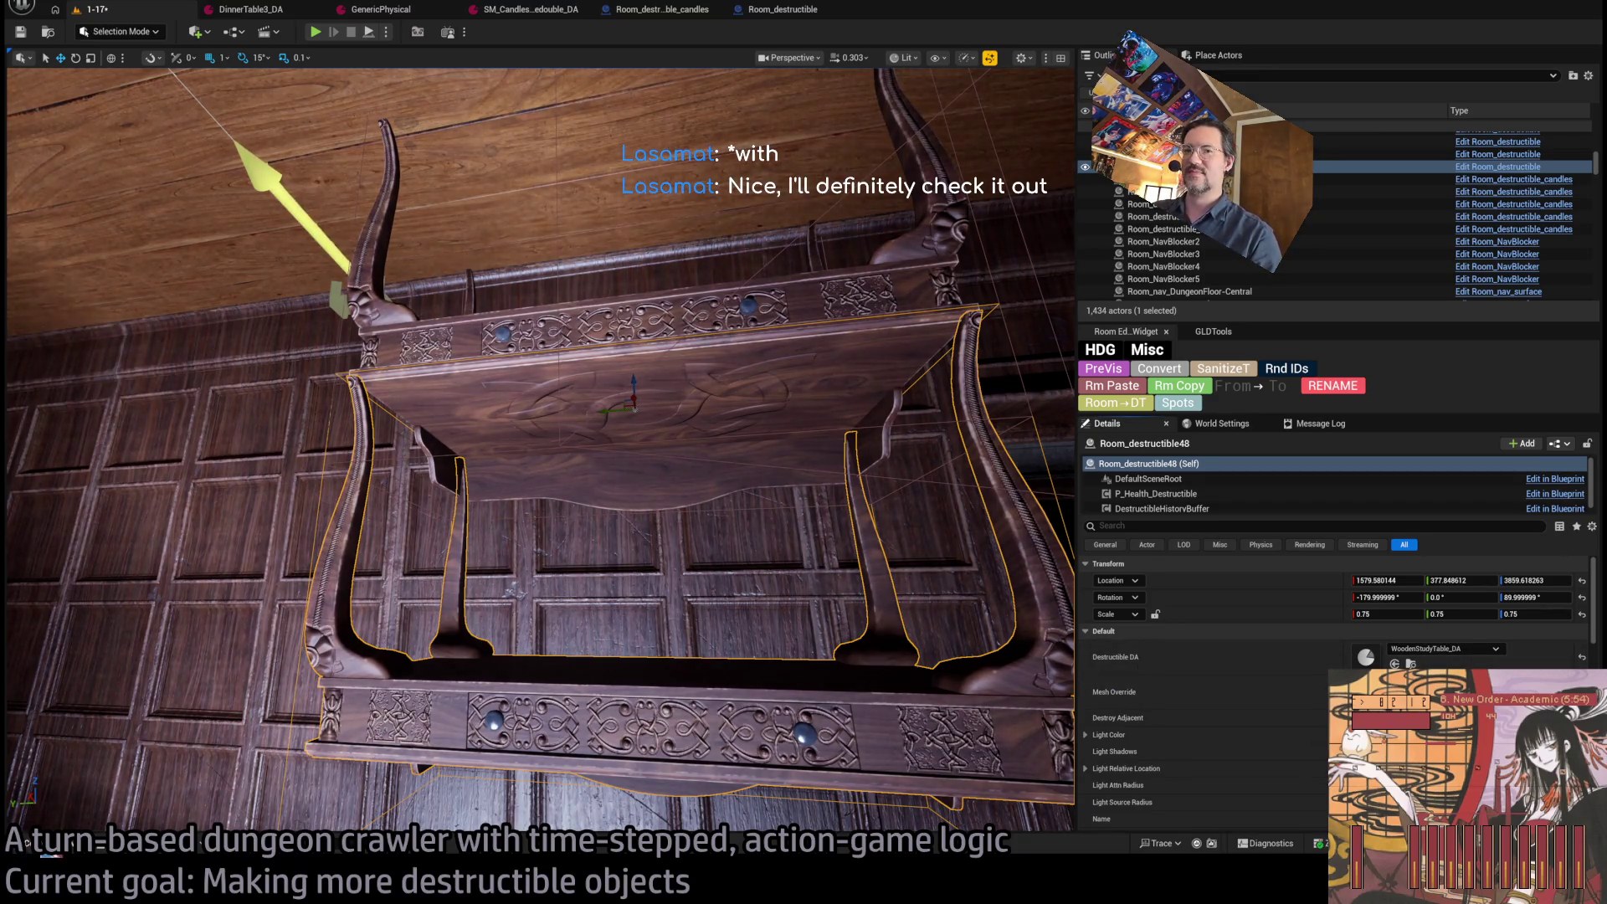
pyautogui.hotkey('ctrl', 'space')
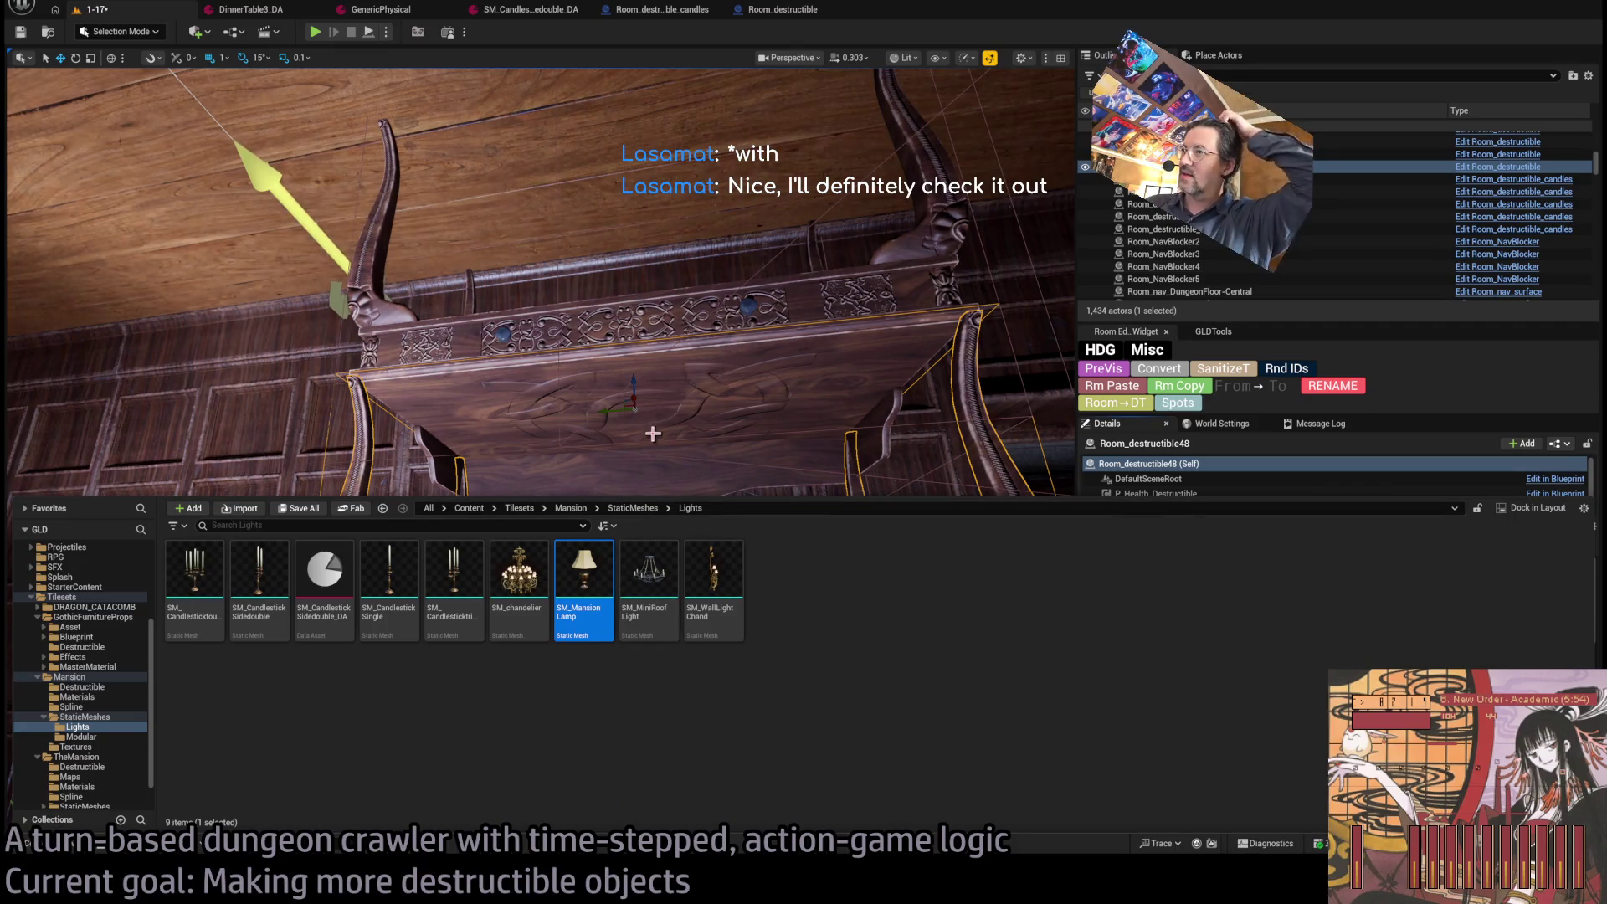
pyautogui.click(1163, 452)
pyautogui.press('f')
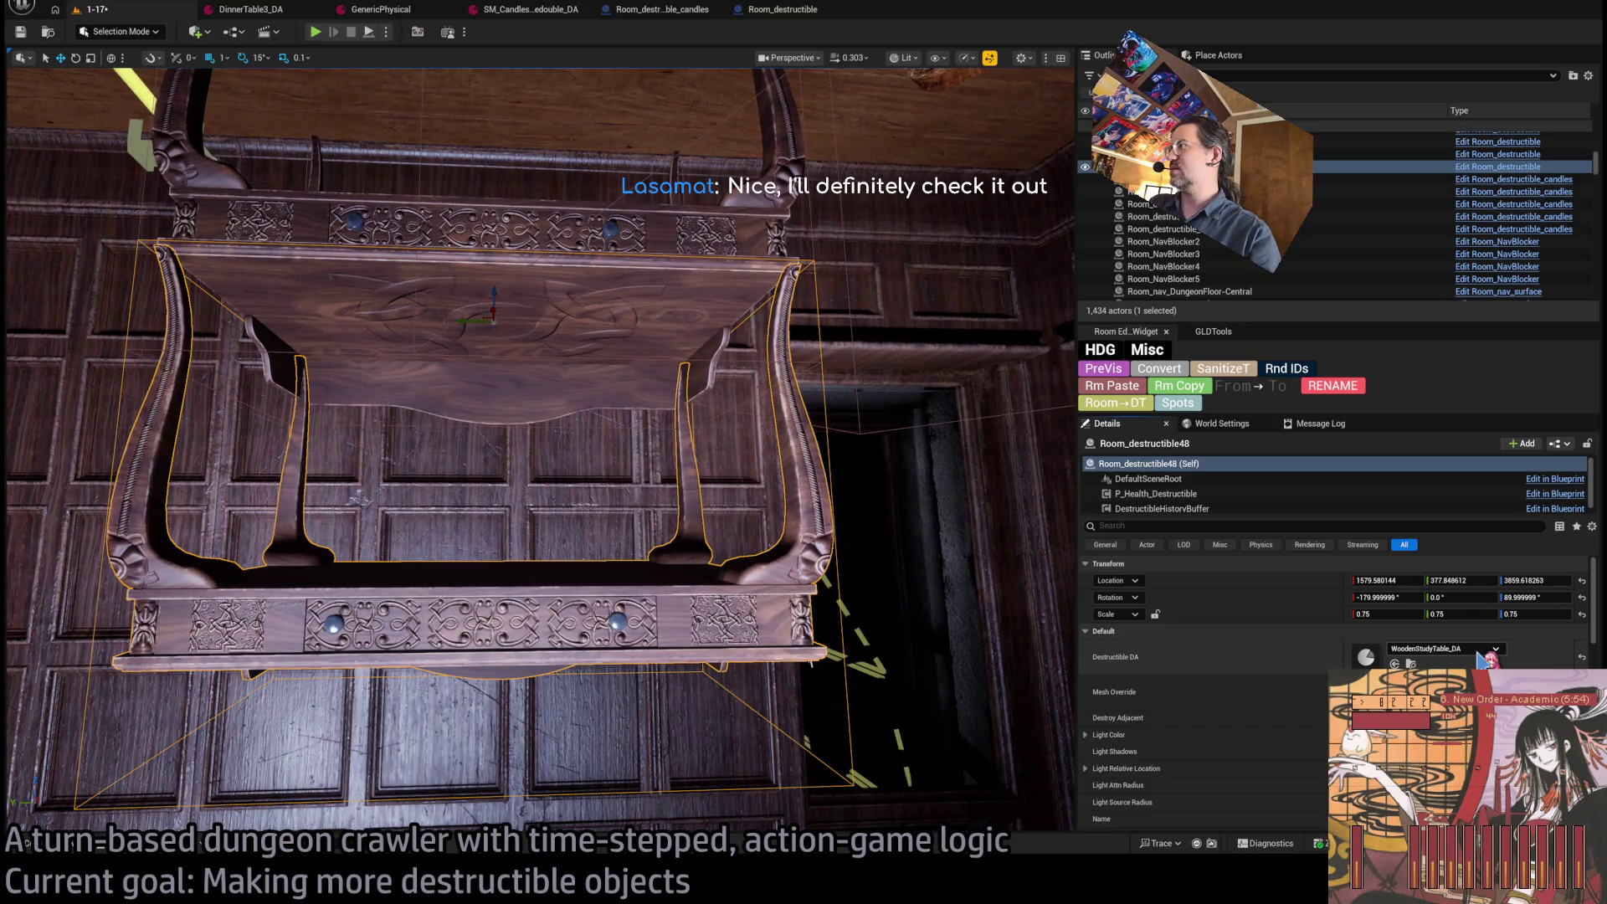
pyautogui.click(1395, 663)
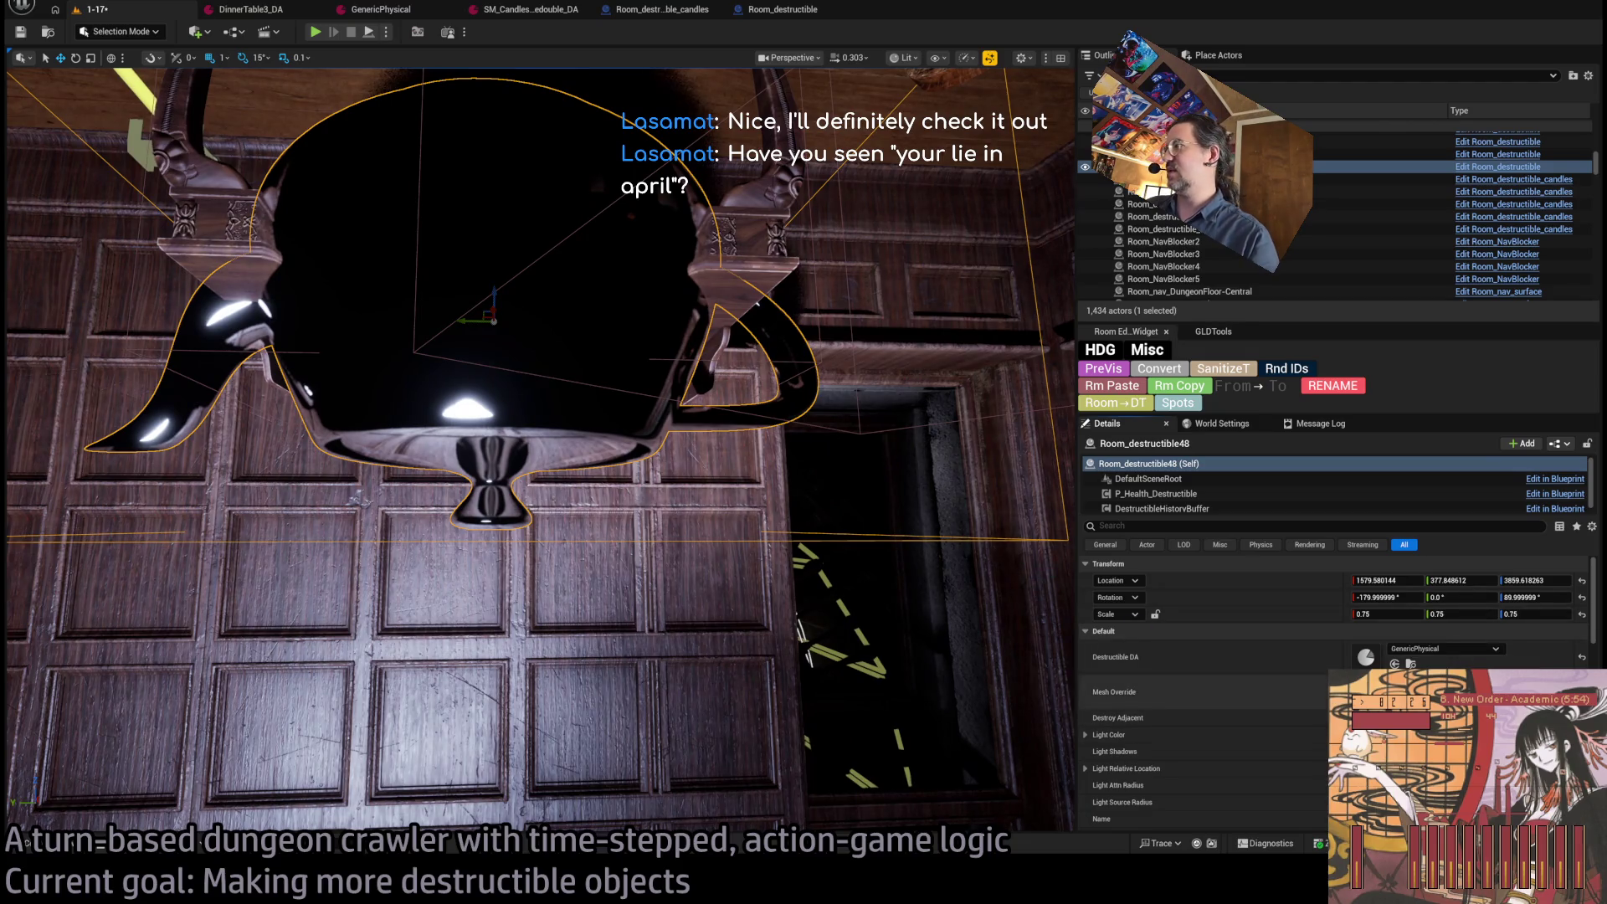
# Set the prop's Mesh Override to SM_MansionLamp and slide the lamp along Y under the shelf.
pyautogui.click(26, 843)
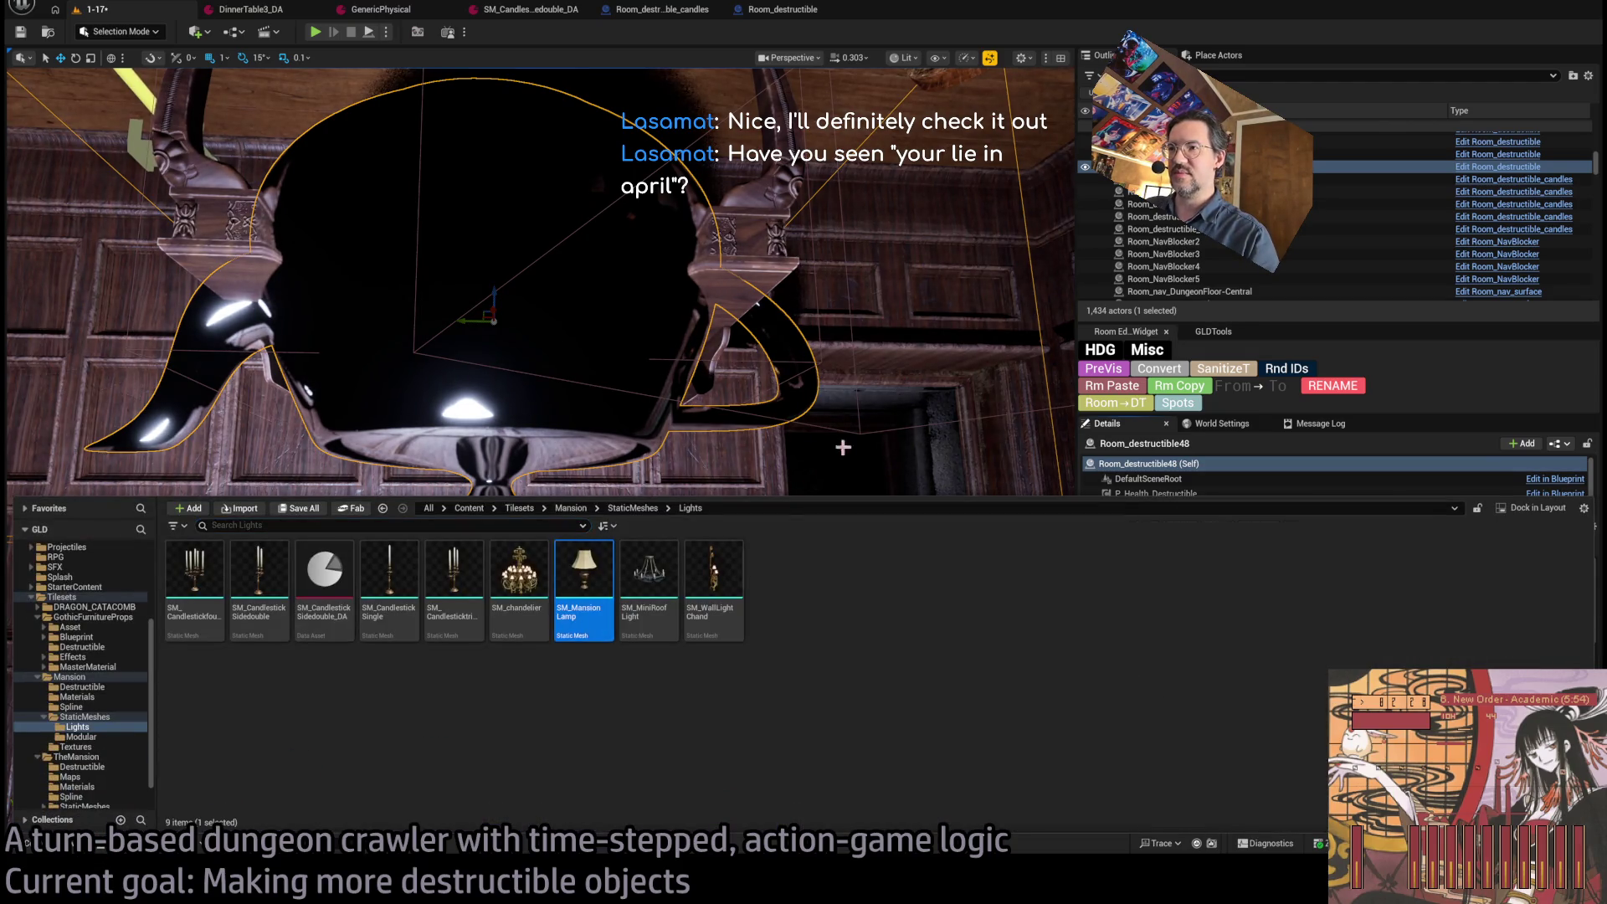
pyautogui.moveTo(799, 485); pyautogui.dragTo(968, 409)
pyautogui.hotkey('ctrl', 'z')
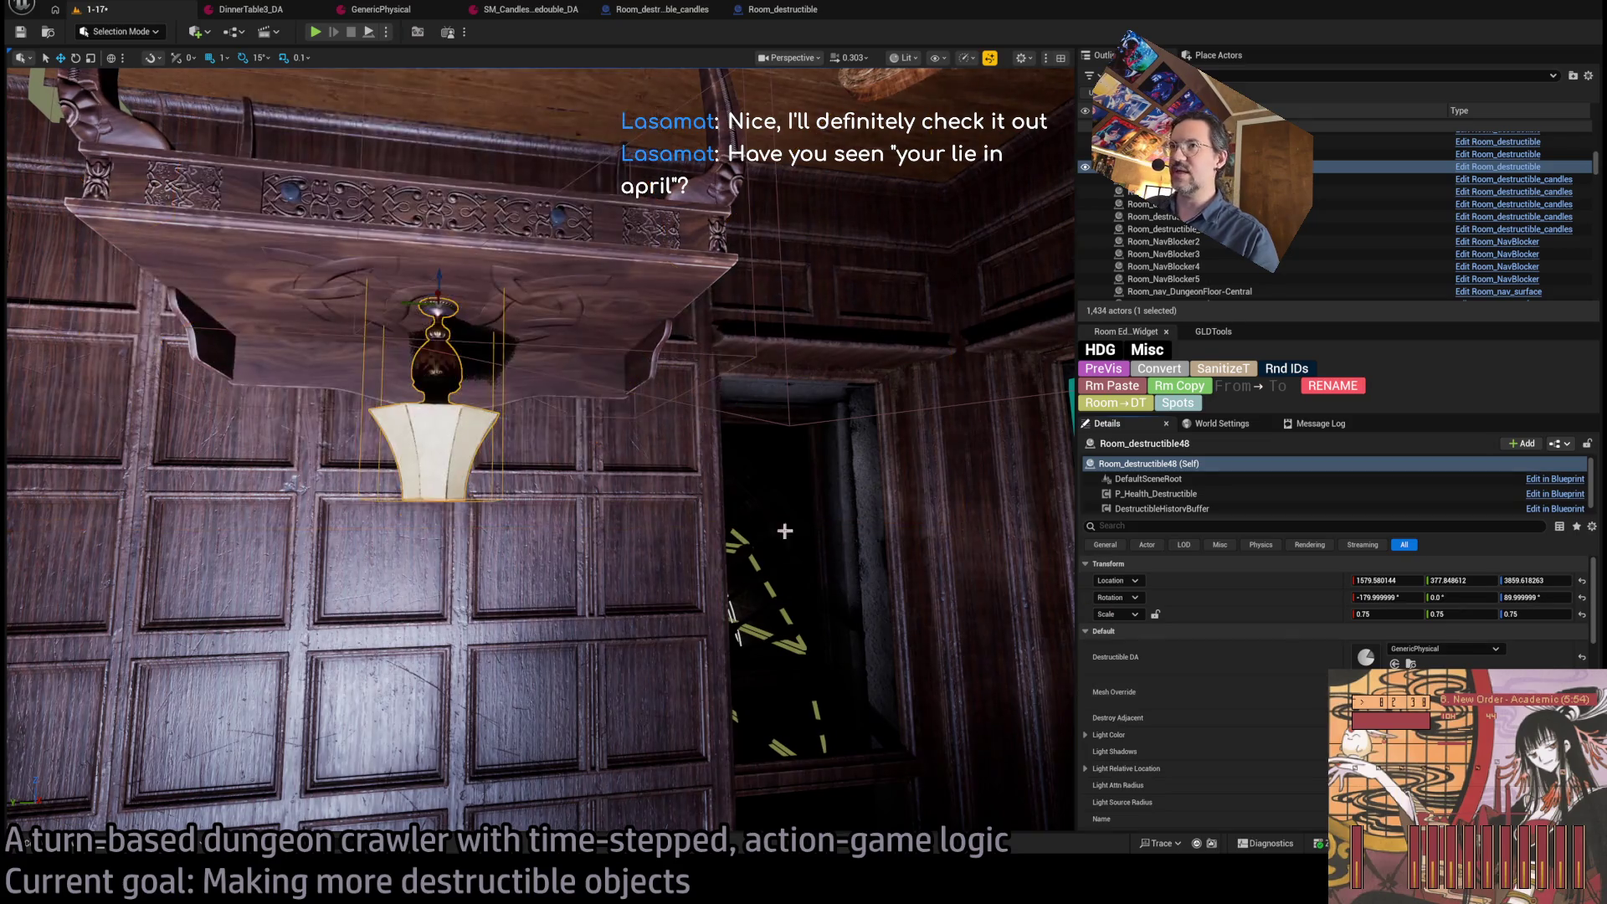
pyautogui.moveTo(411, 340); pyautogui.dragTo(581, 320)
# Set the lamp's Light Color to a pale blue tint.
pyautogui.scroll(-3, 1361, 637)
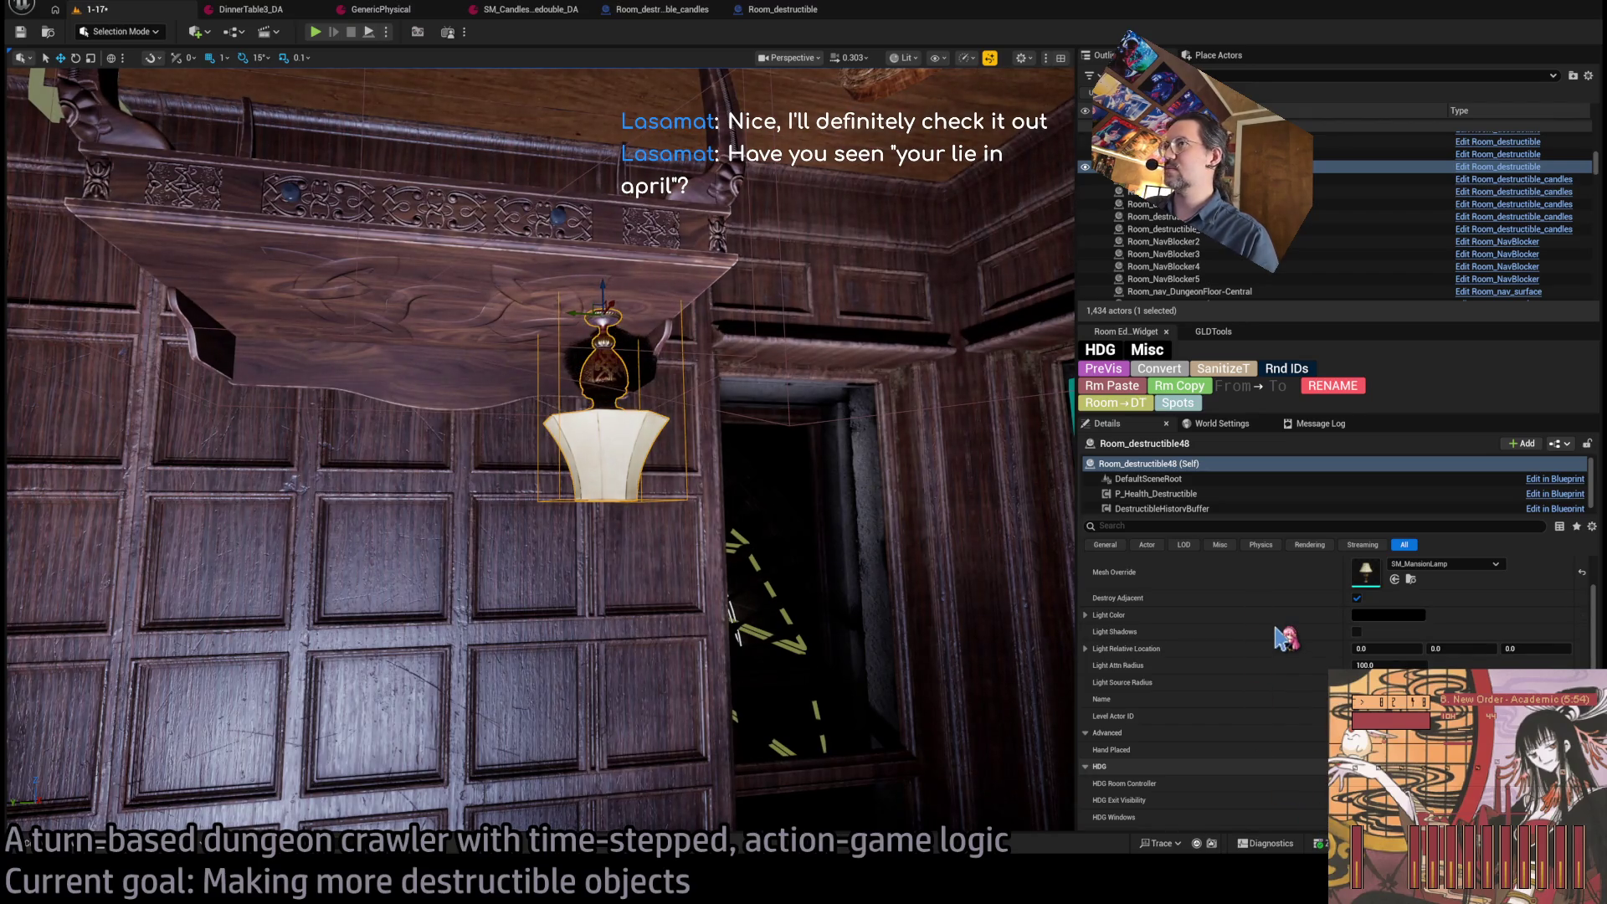
pyautogui.keyDown('shift'); pyautogui.click(1273, 617); pyautogui.keyUp('shift')
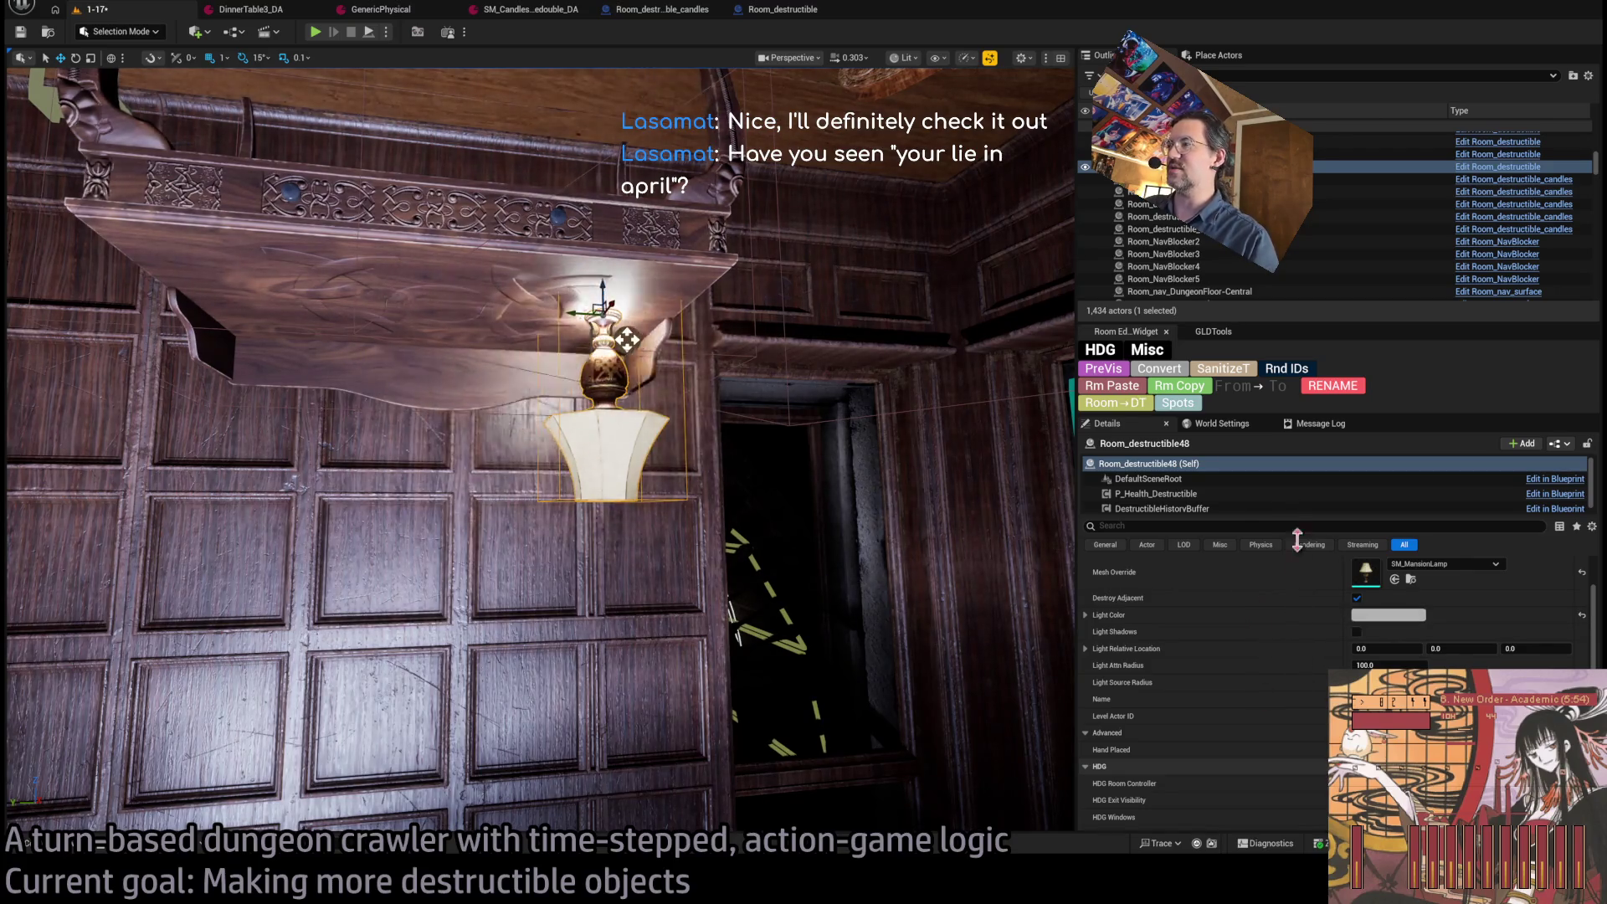
pyautogui.keyDown('shift'); pyautogui.click(1248, 615); pyautogui.keyUp('shift')
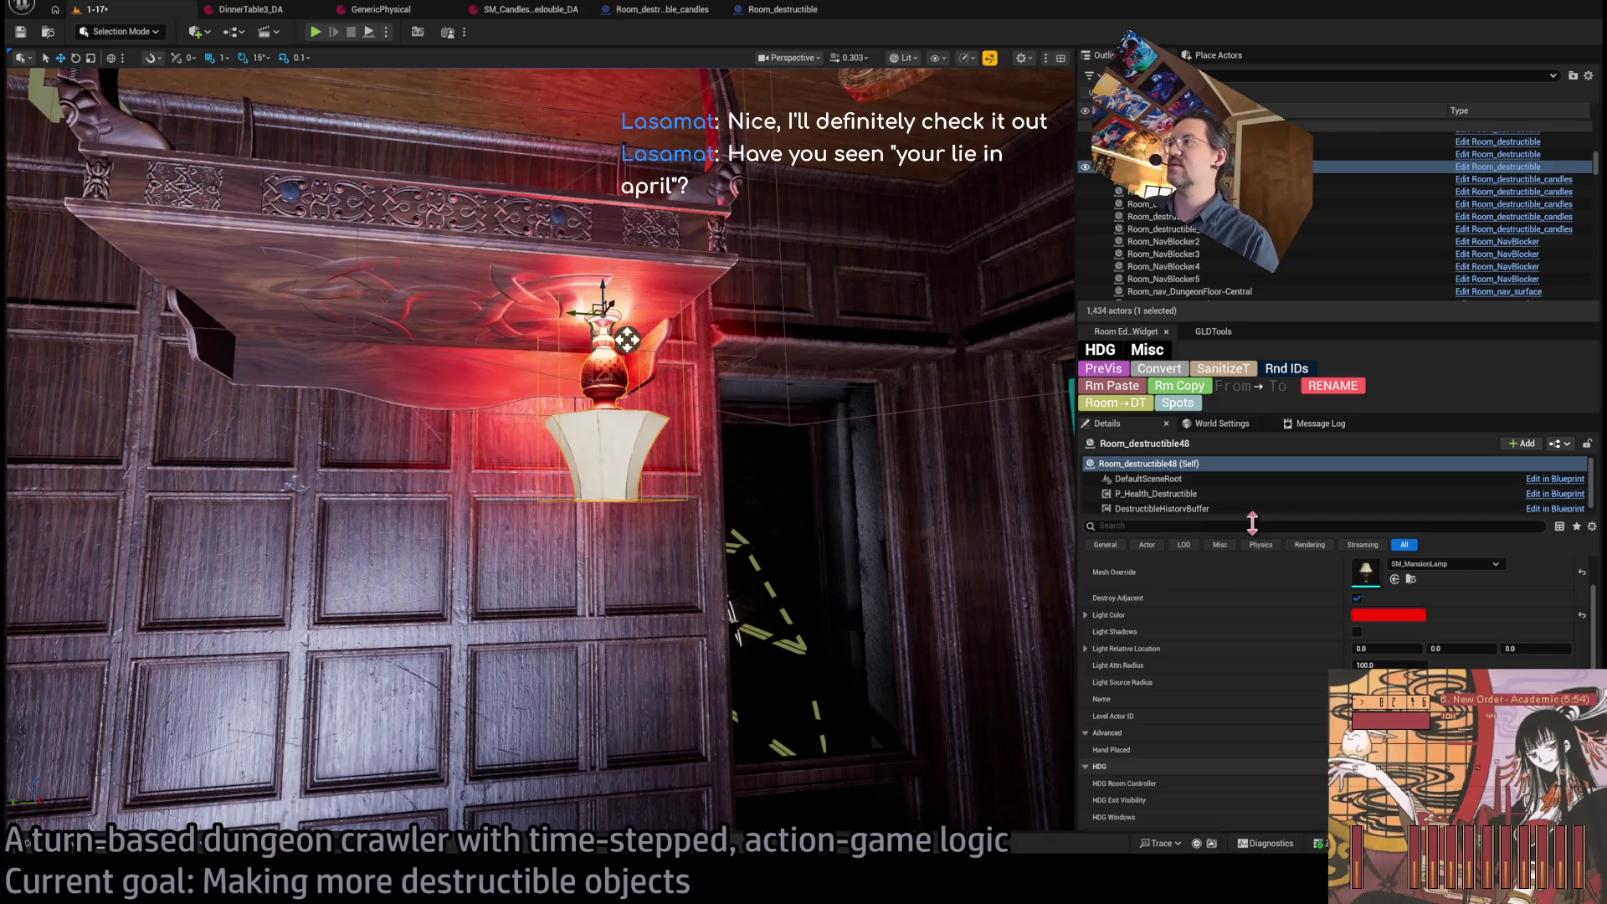
pyautogui.keyDown('shift'); pyautogui.click(1214, 616); pyautogui.keyUp('shift')
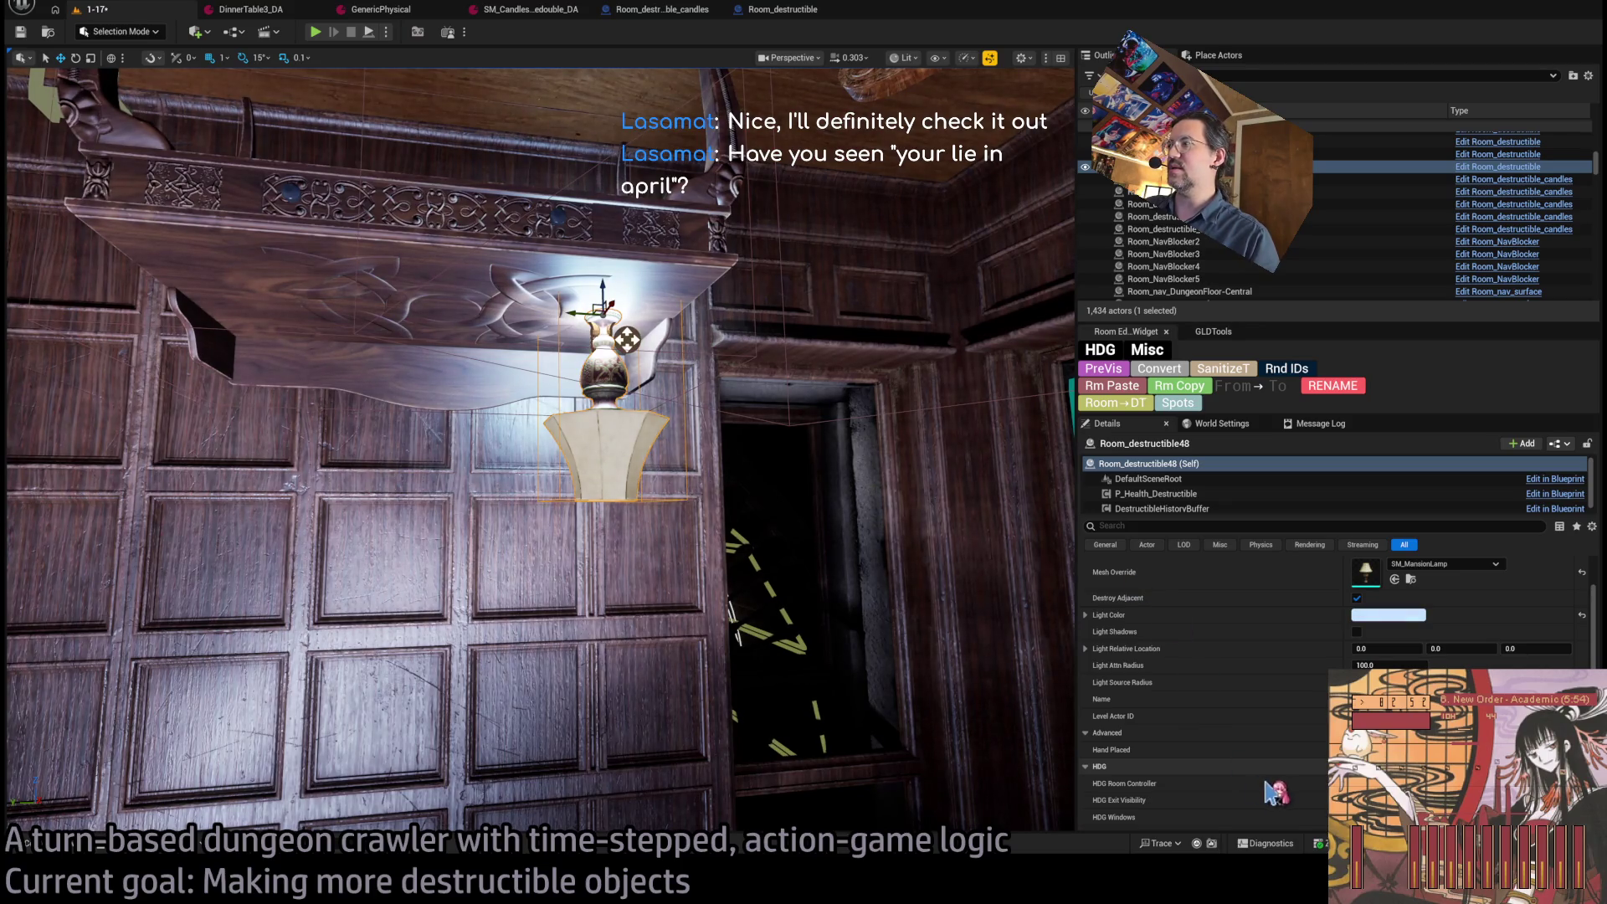
pyautogui.moveTo(586, 503)
pyautogui.mouseDown()
pyautogui.moveTo(553, 469)
pyautogui.moveTo(448, 427)
pyautogui.mouseUp()
pyautogui.moveTo(553, 377); pyautogui.dragTo(556, 395)
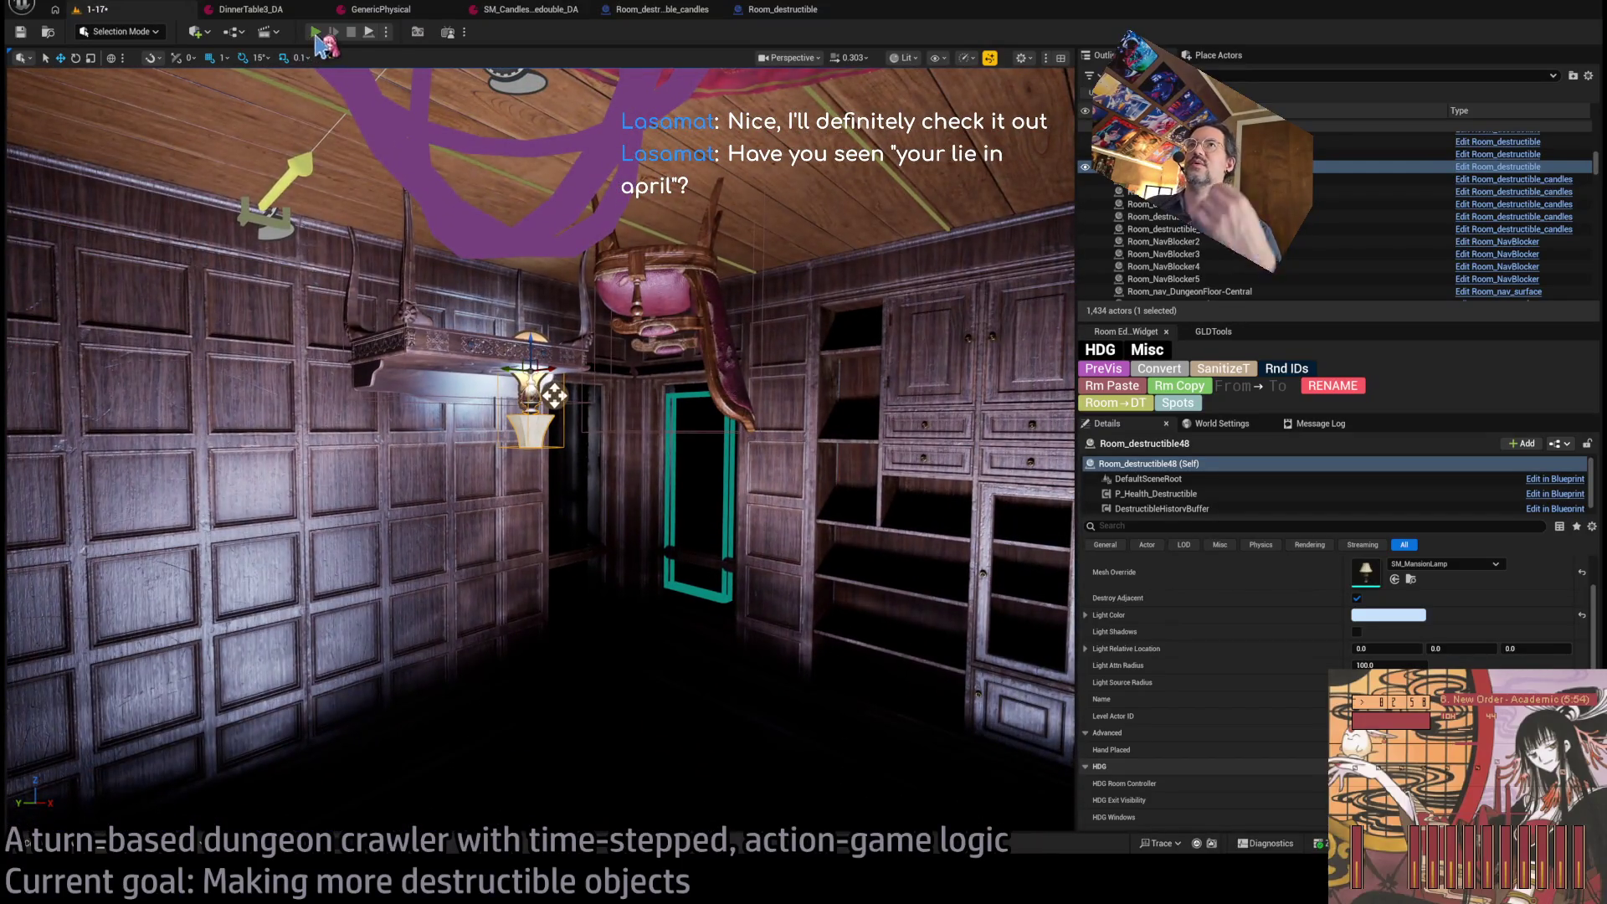
pyautogui.hotkey('alt', 'p')
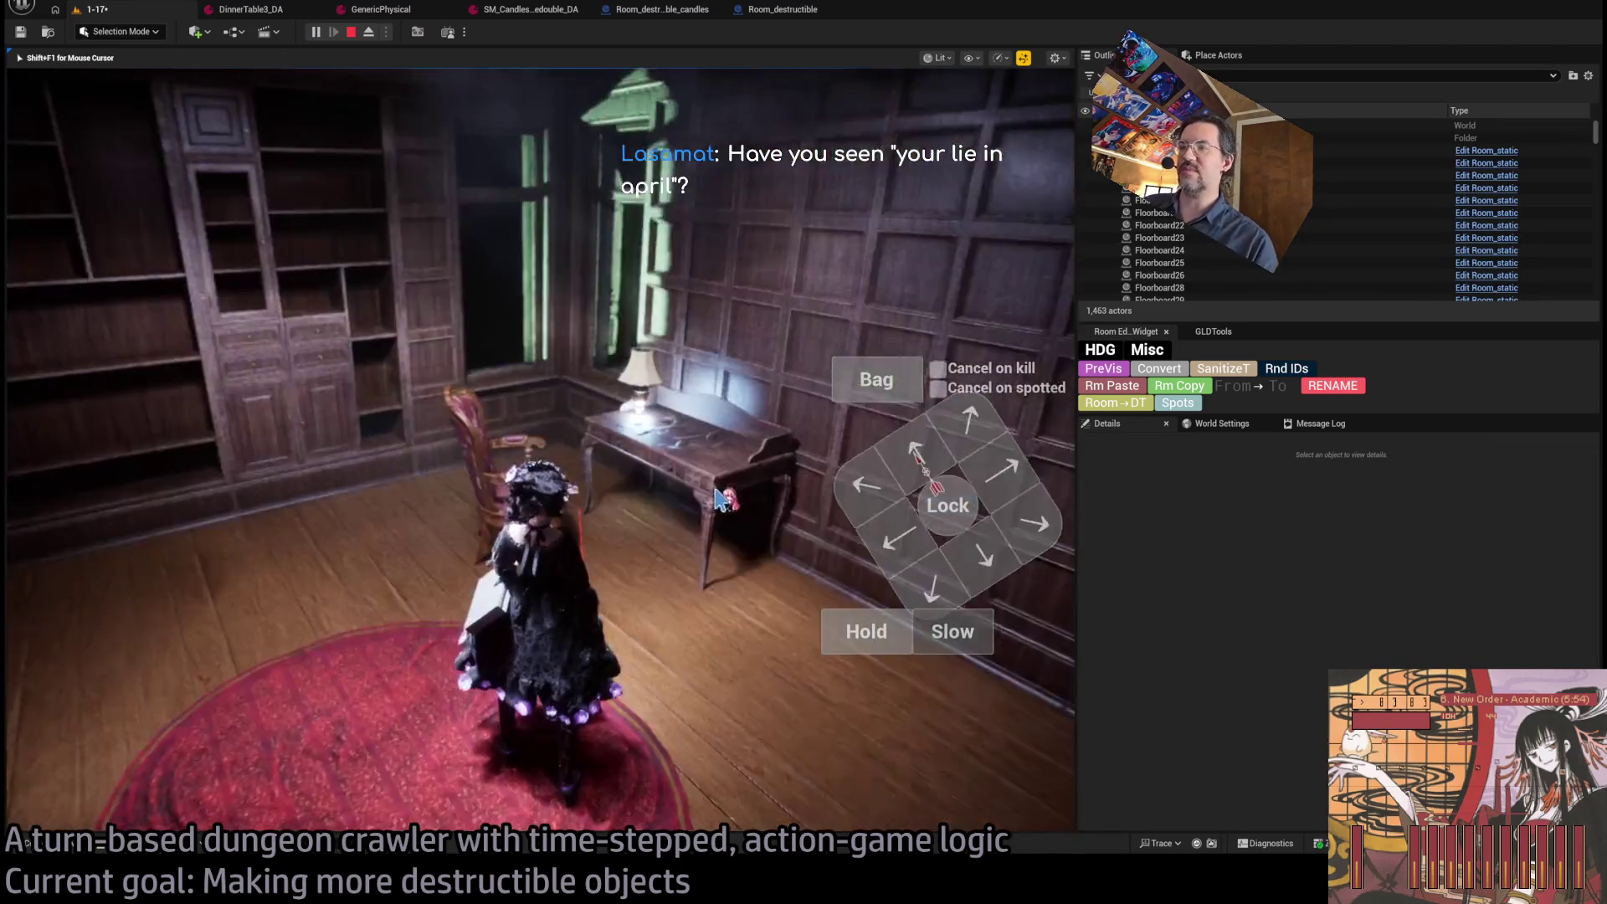
pyautogui.moveTo(716, 500)
pyautogui.mouseDown()
pyautogui.moveTo(564, 484)
pyautogui.moveTo(482, 340)
pyautogui.moveTo(503, 494)
pyautogui.moveTo(526, 534)
pyautogui.moveTo(657, 449)
pyautogui.moveTo(649, 344)
pyautogui.moveTo(670, 526)
pyautogui.moveTo(386, 151)
pyautogui.mouseUp()
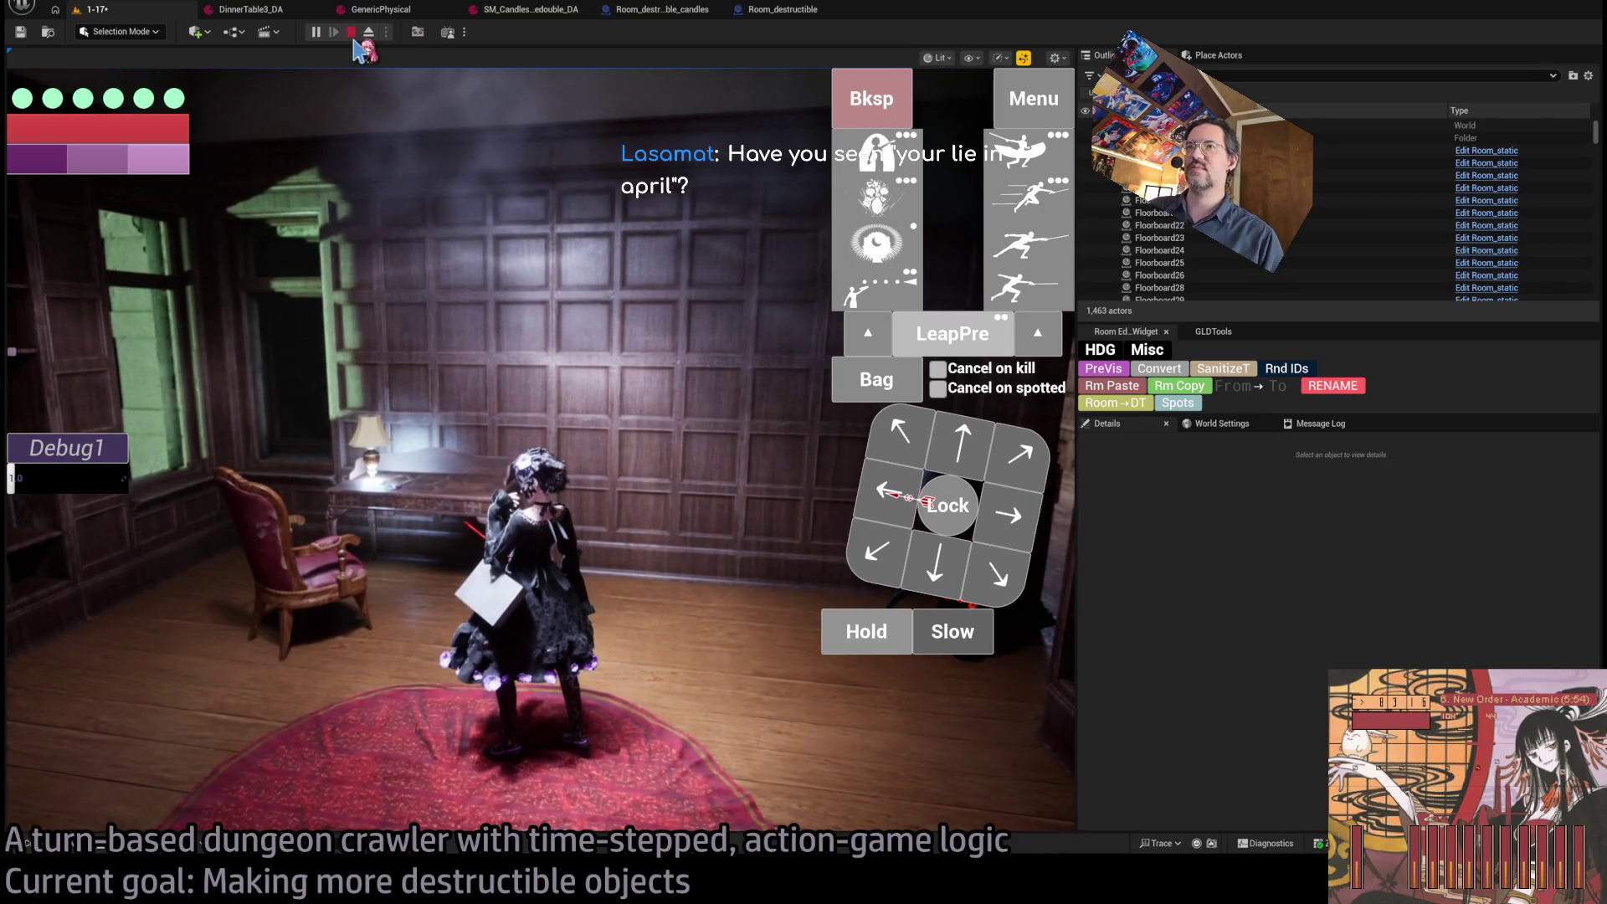
pyautogui.click(351, 32)
pyautogui.press('f')
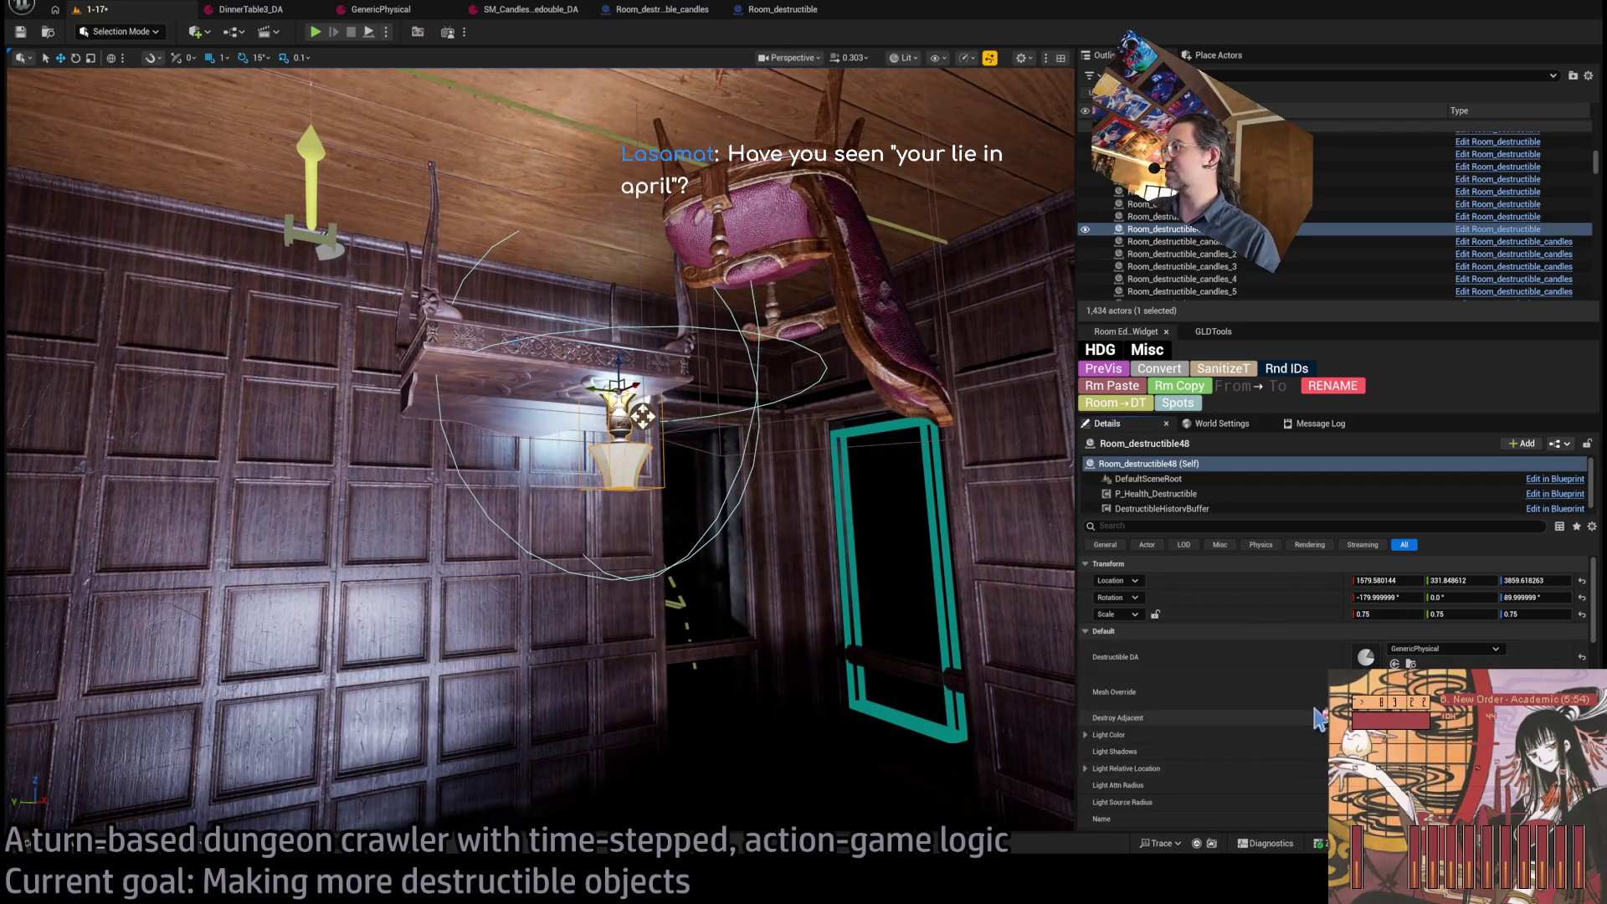
pyautogui.scroll(-1, 1339, 669)
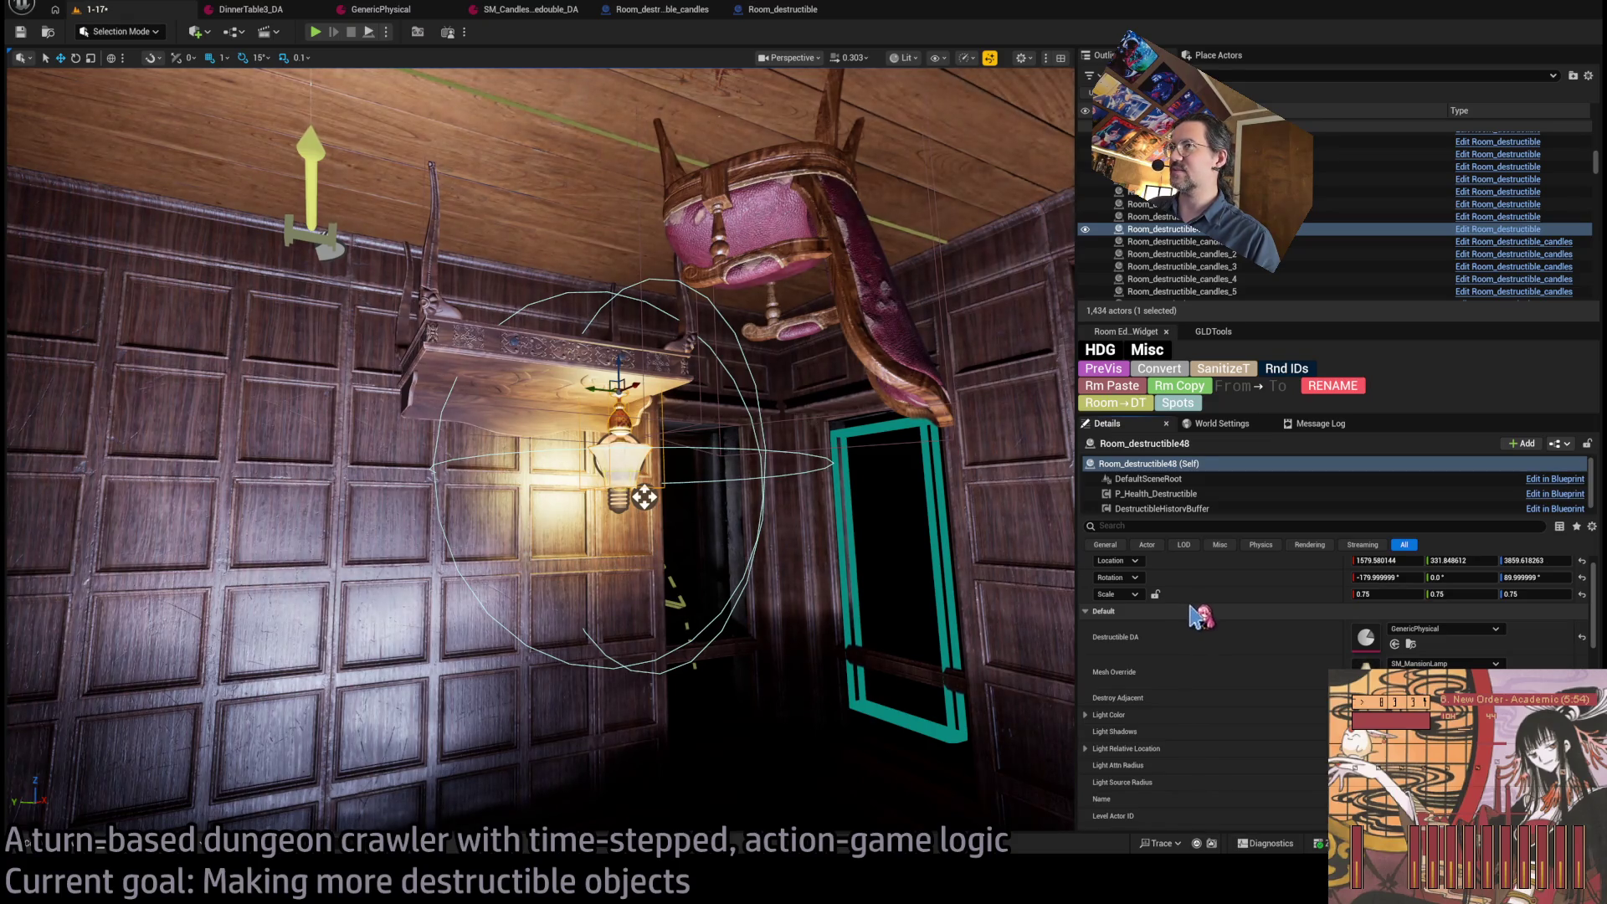
pyautogui.click(322, 35)
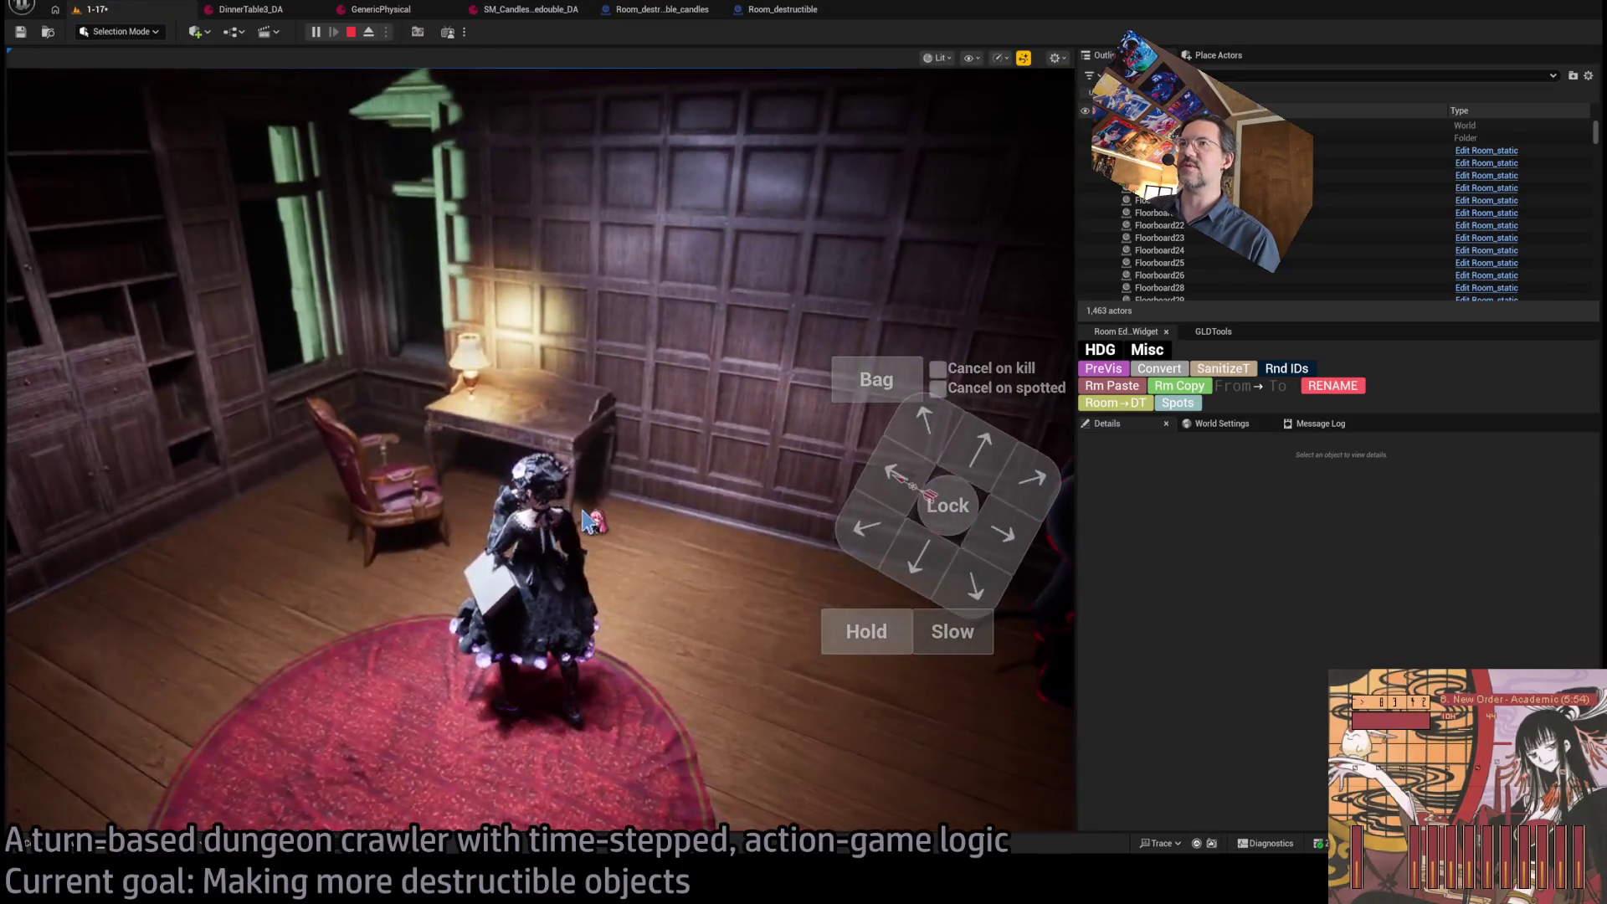
pyautogui.press('Escape')
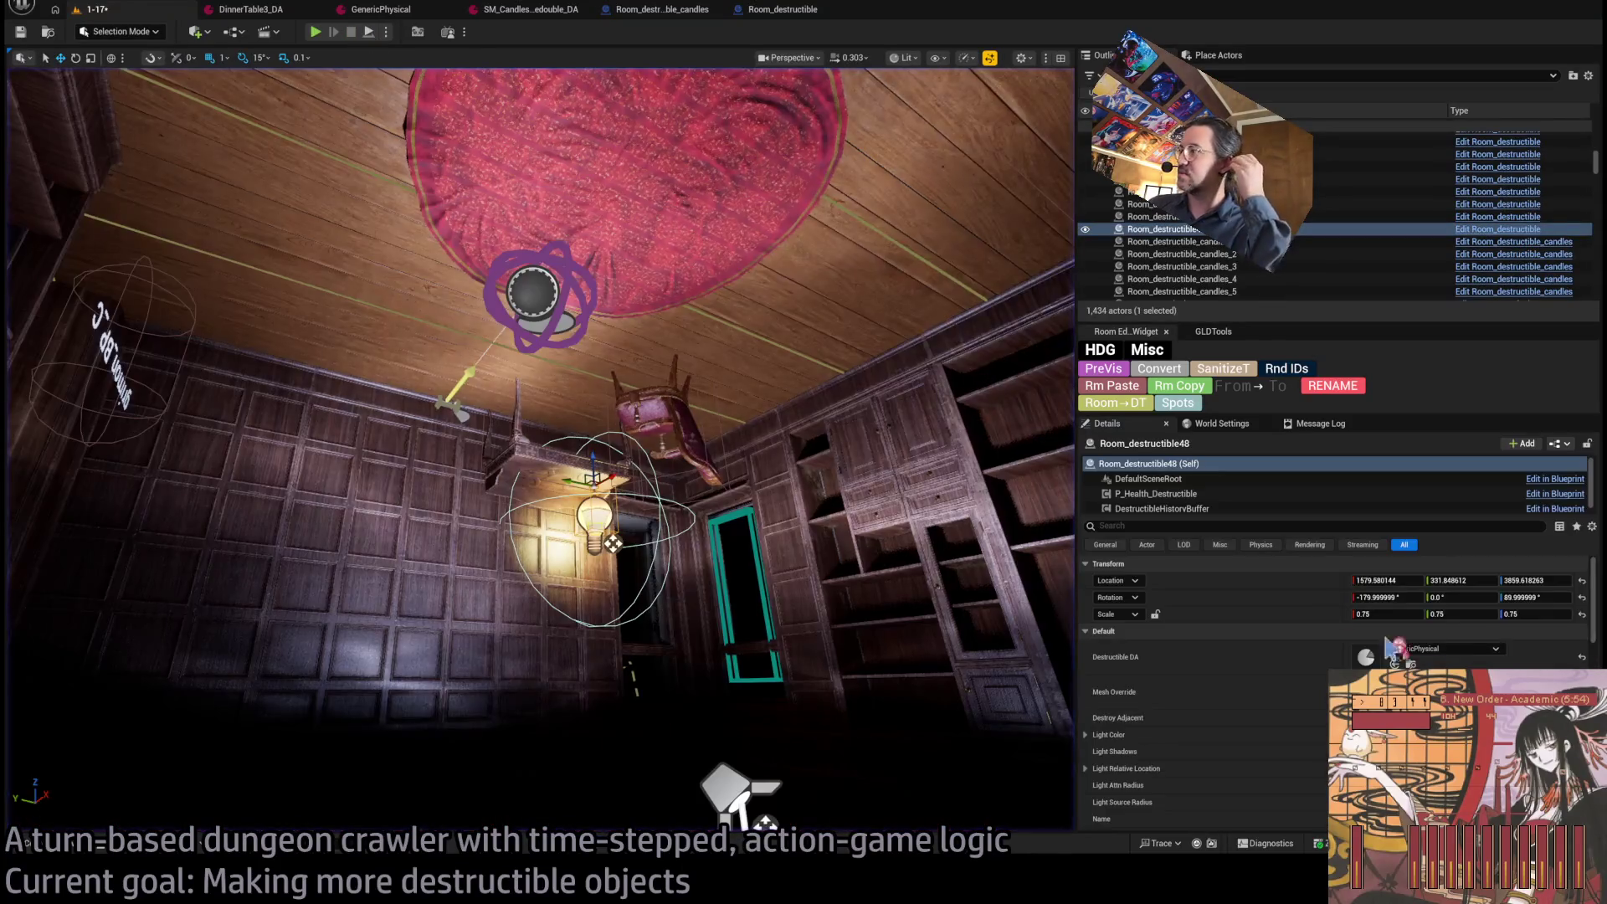
# Inspect the lamp in the viewport, then switch to the Room_destructible construction script graph.
pyautogui.scroll(-1, 1367, 627)
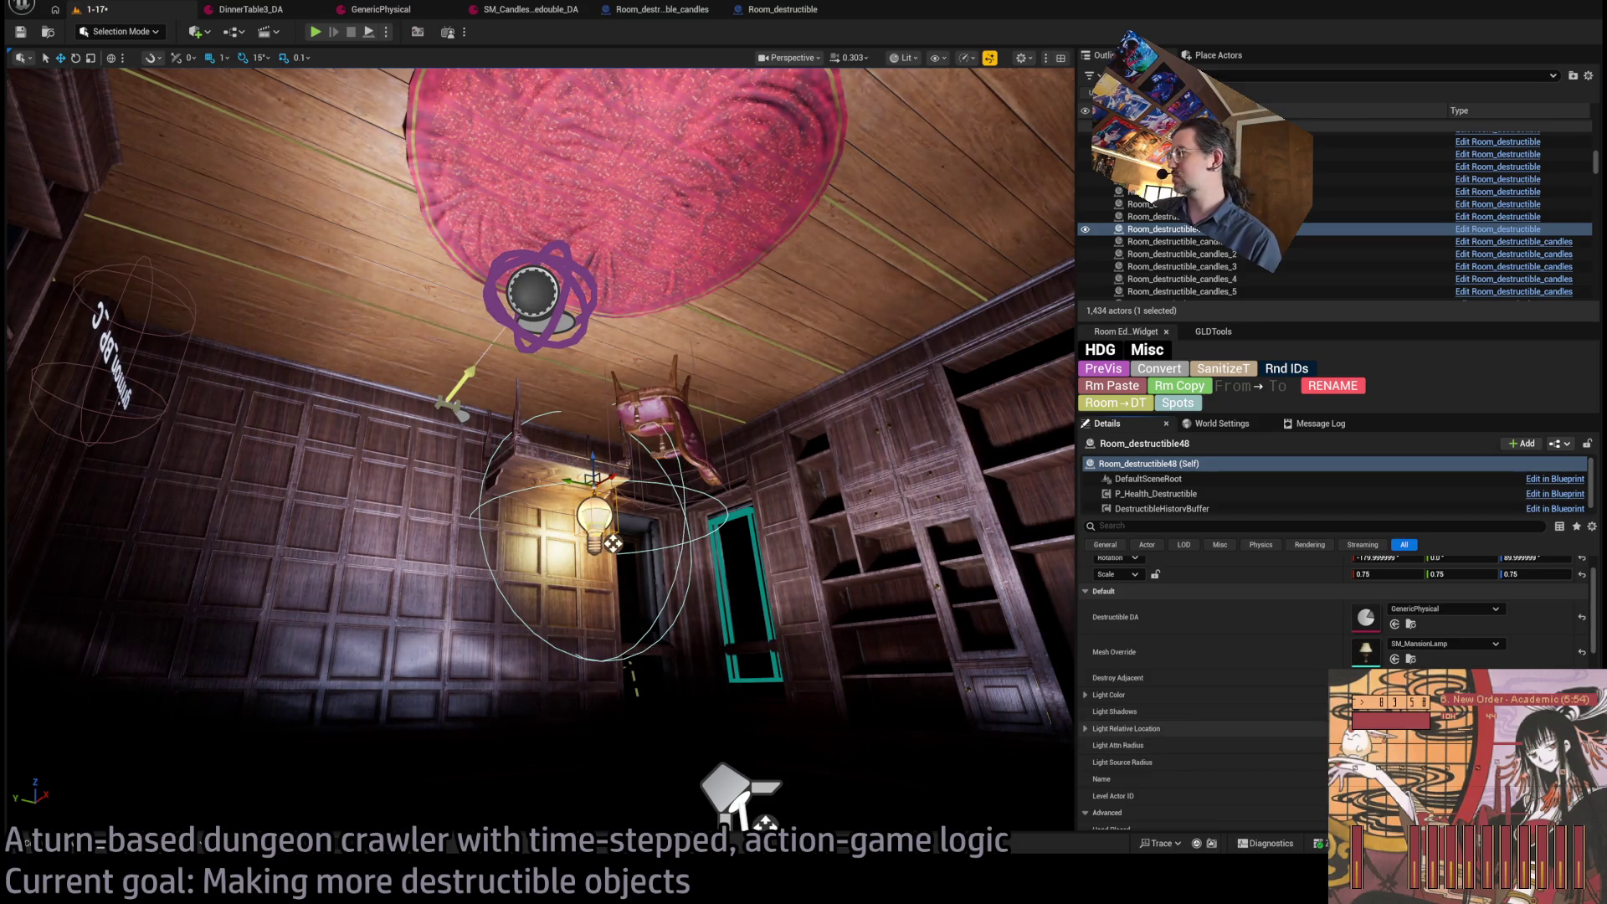
pyautogui.scroll(3, 540, 425)
pyautogui.scroll(3, 649, 532)
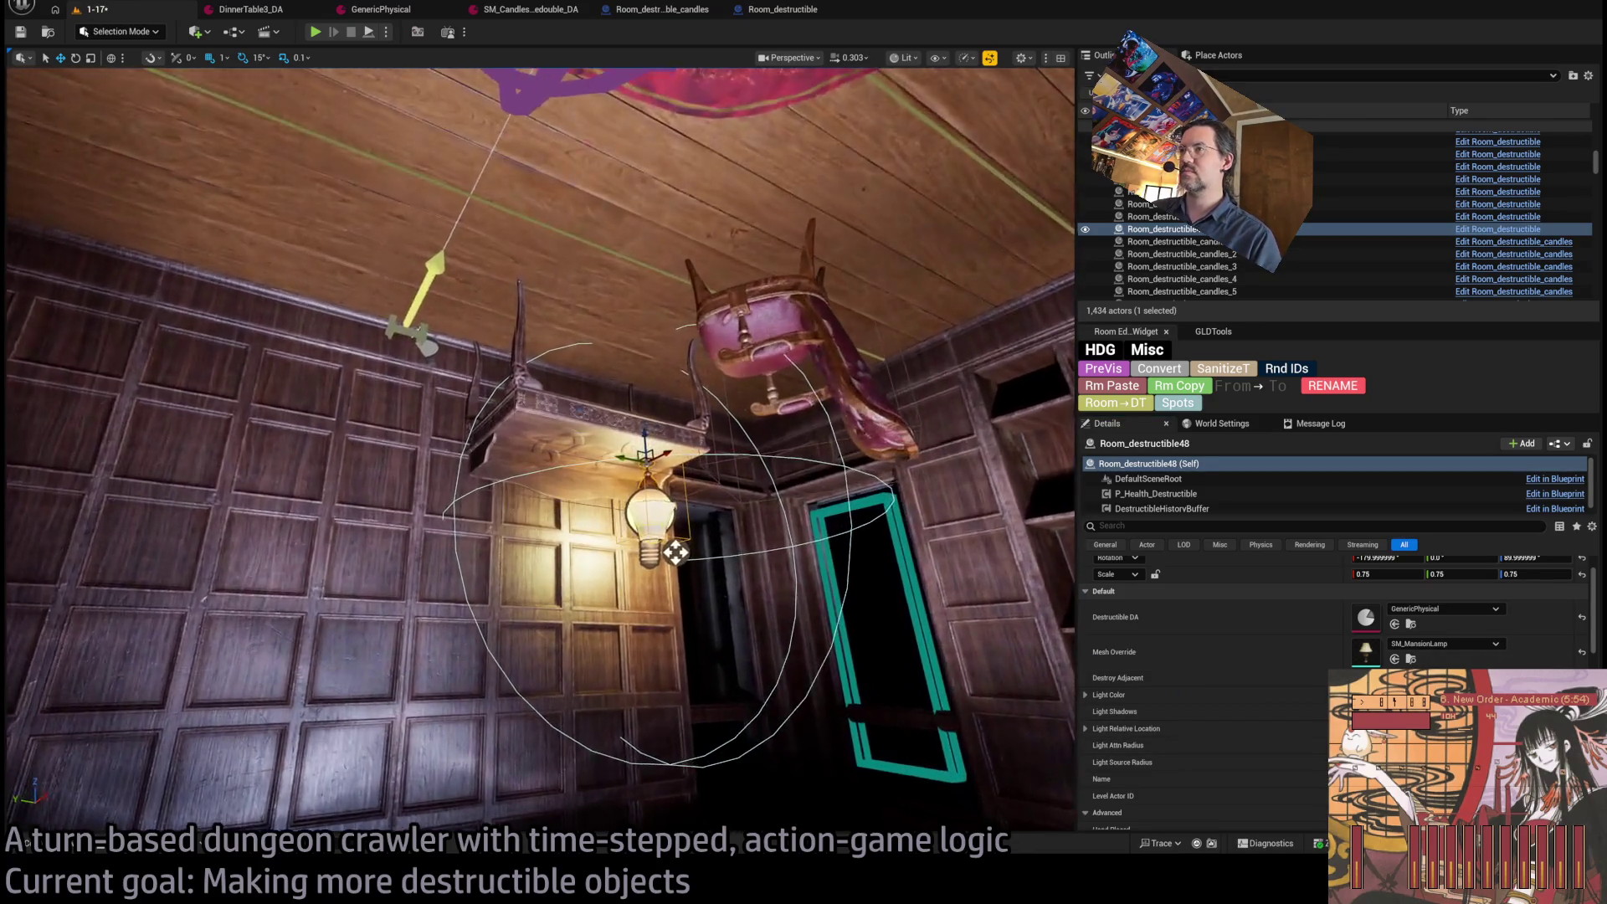
pyautogui.scroll(3, 666, 544)
pyautogui.scroll(-4, 670, 548)
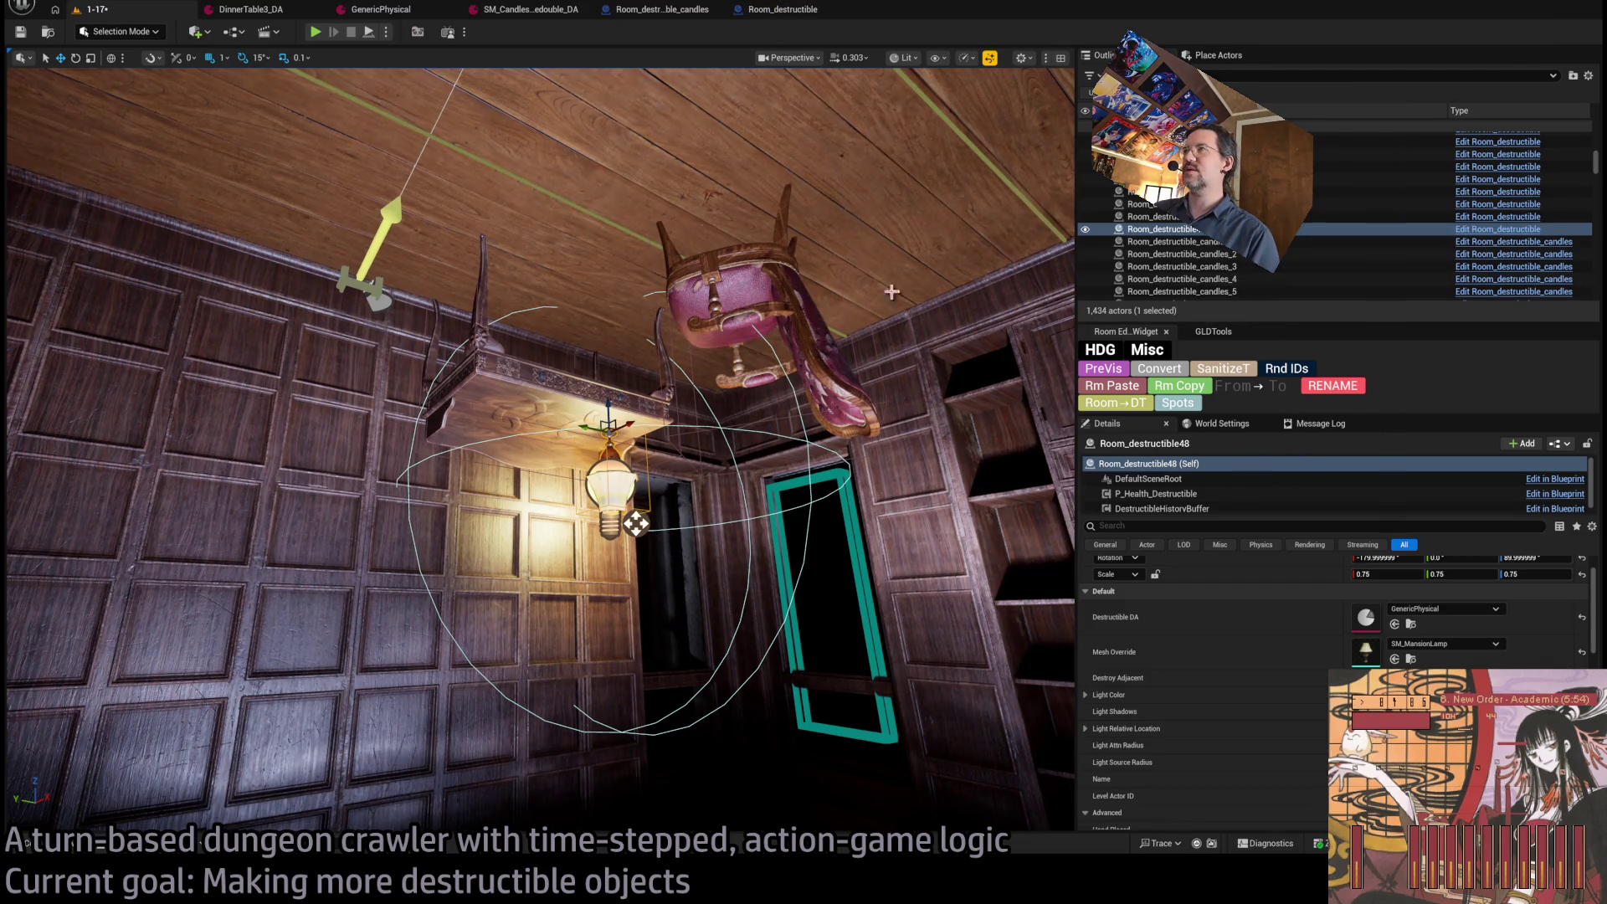
pyautogui.click(799, 10)
pyautogui.moveTo(421, 254); pyautogui.dragTo(543, 265)
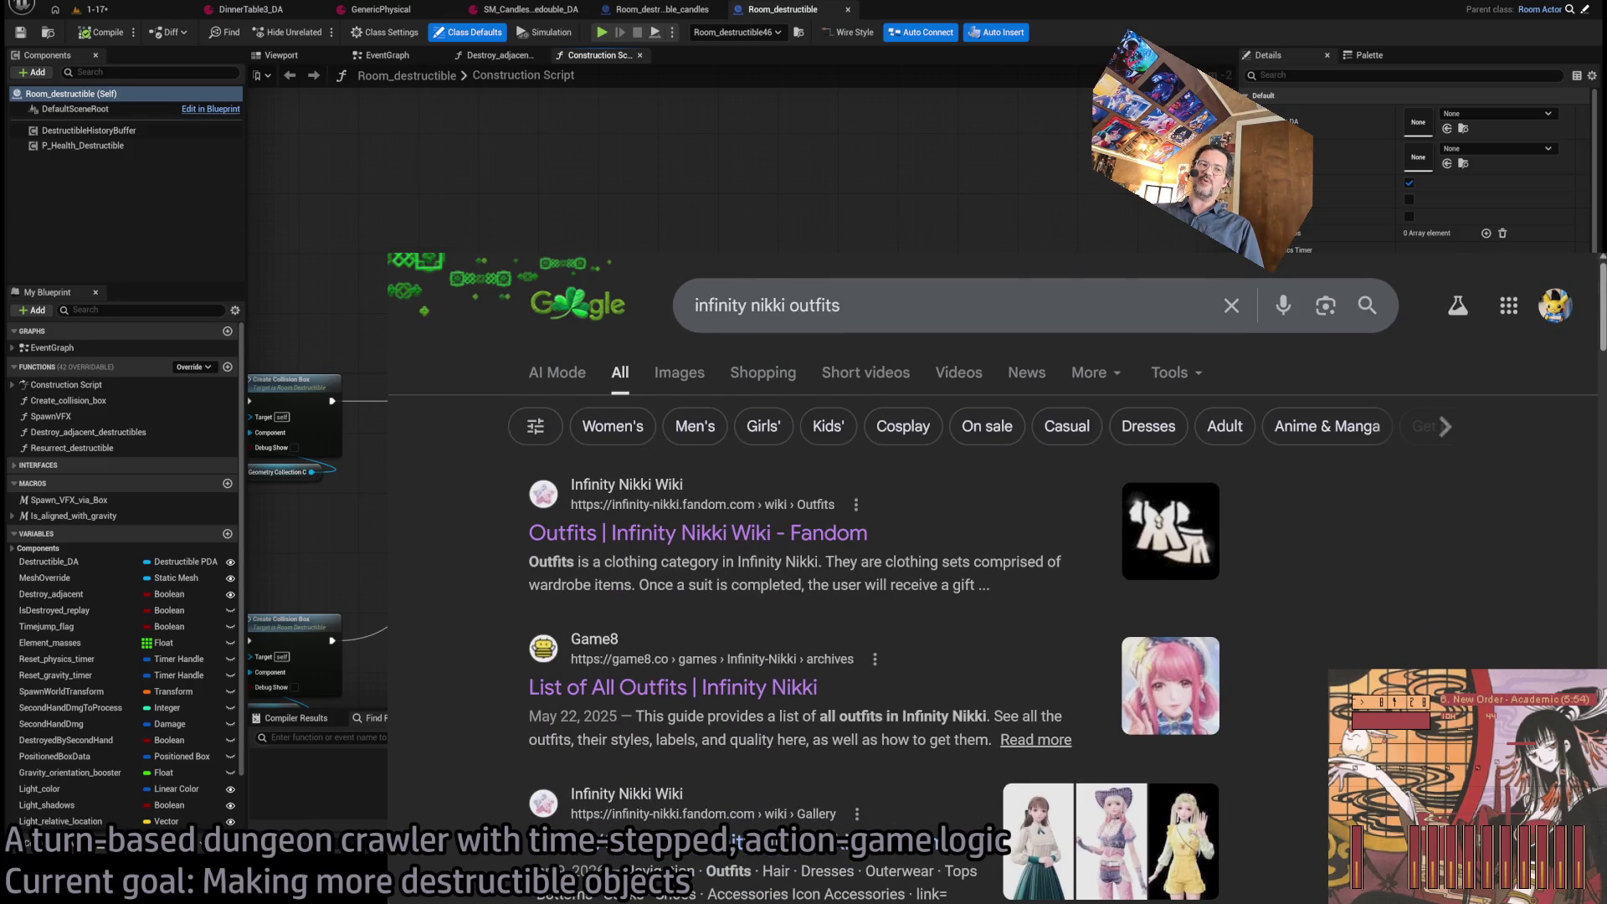
# Search Google for 'your lie in april' and show the image results.
pyautogui.tripleClick(875, 305)
pyautogui.click(871, 307)
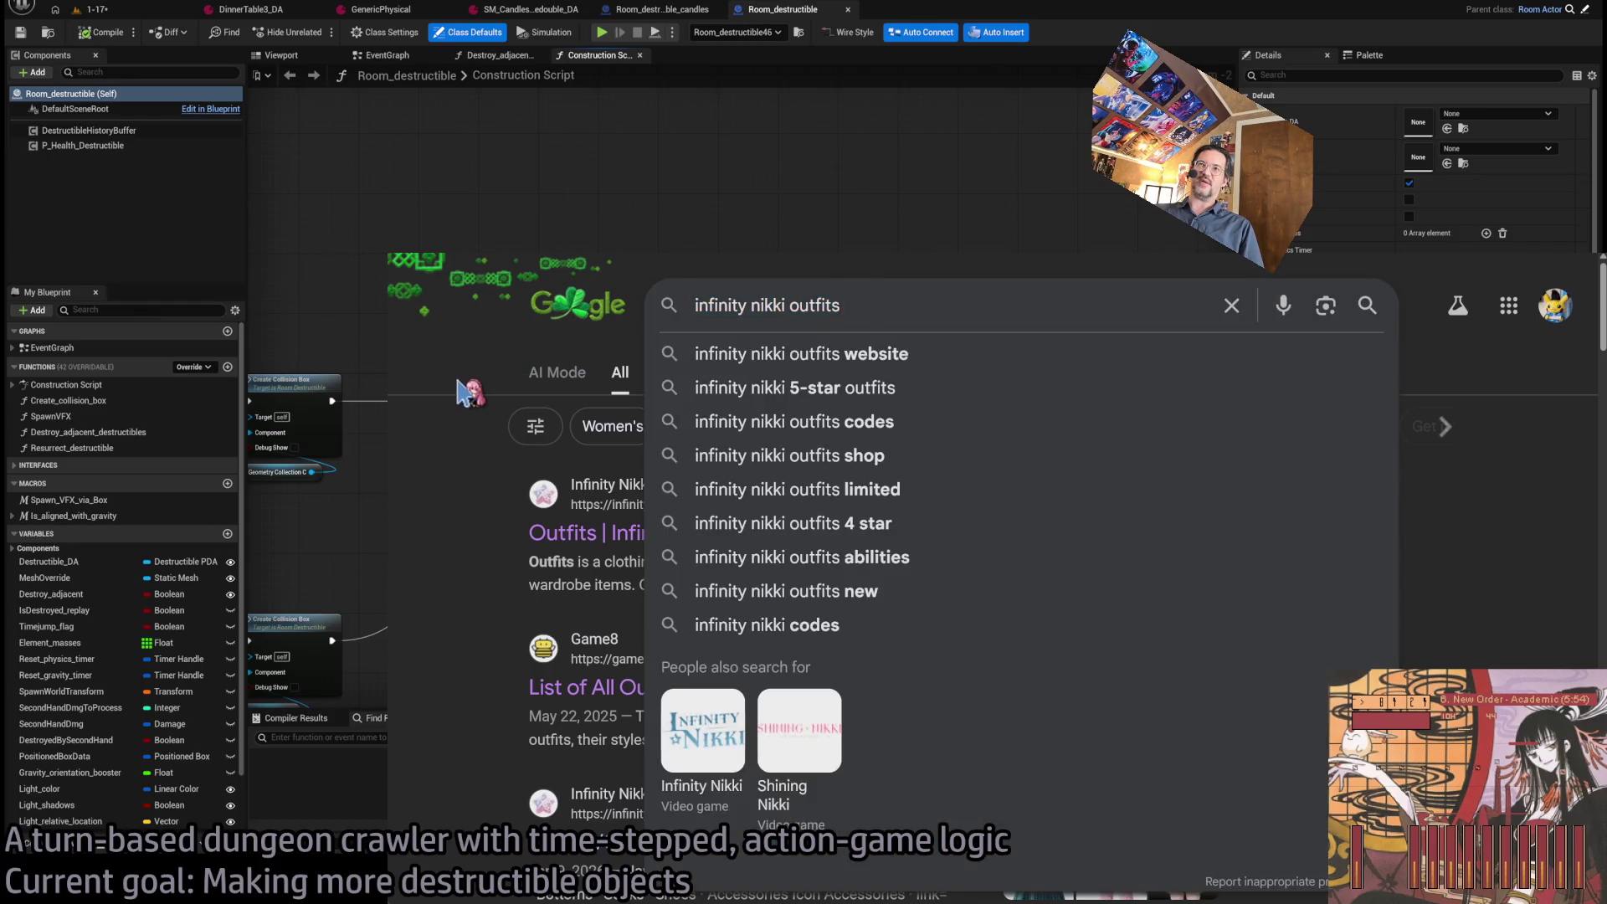
pyautogui.press('Escape')
pyautogui.hotkey('ctrl', 'l')
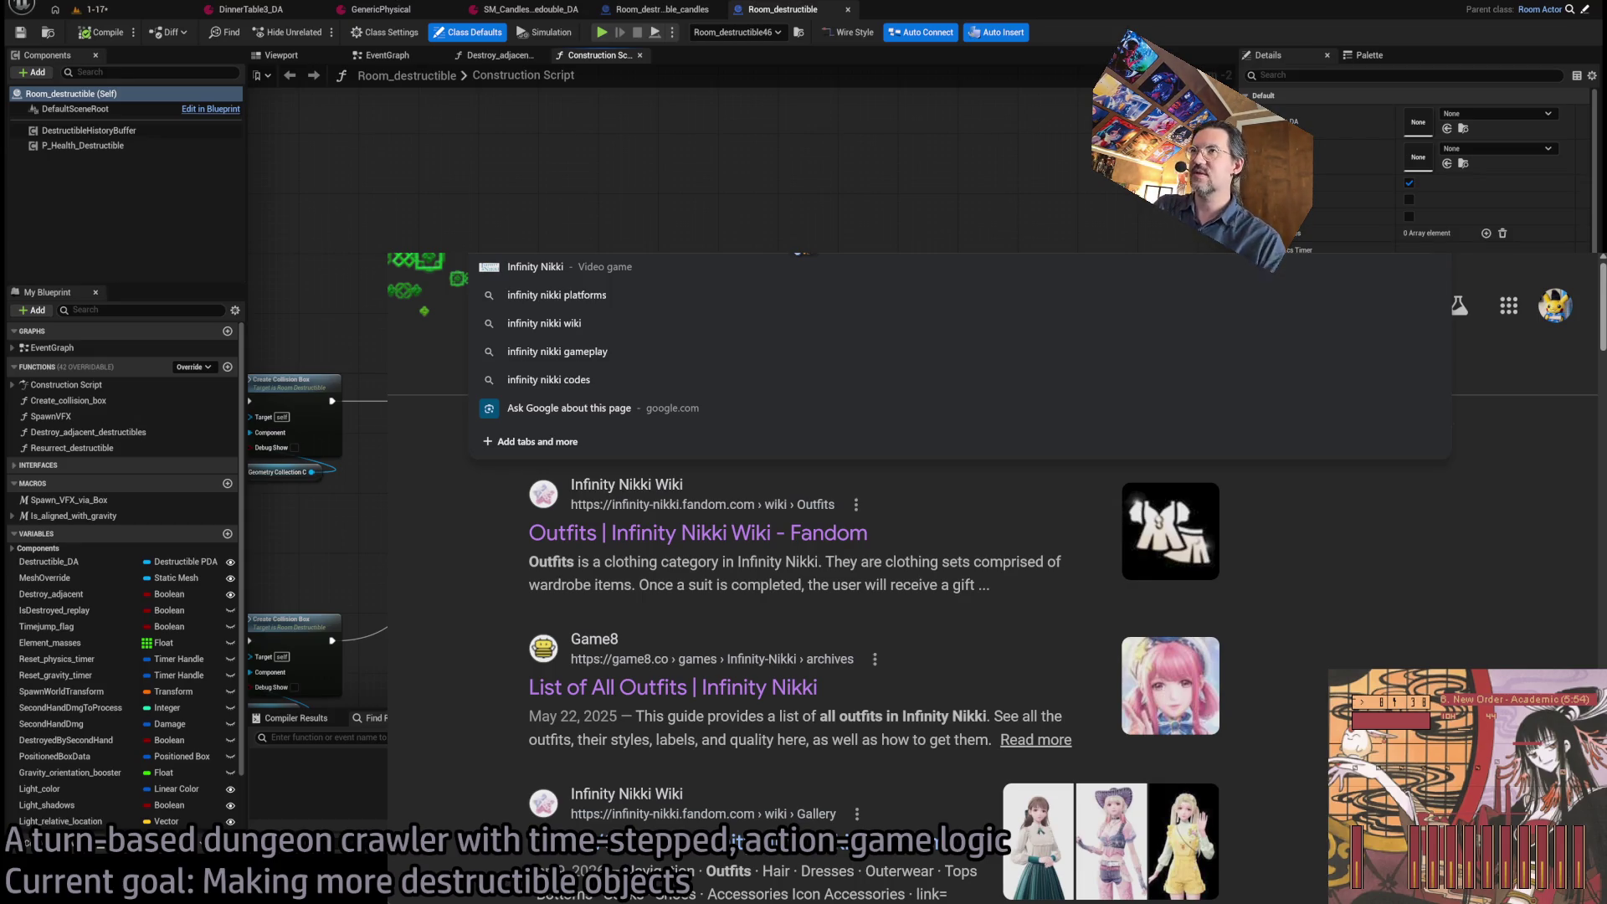
pyautogui.write('your lie in april')
pyautogui.press('Return')
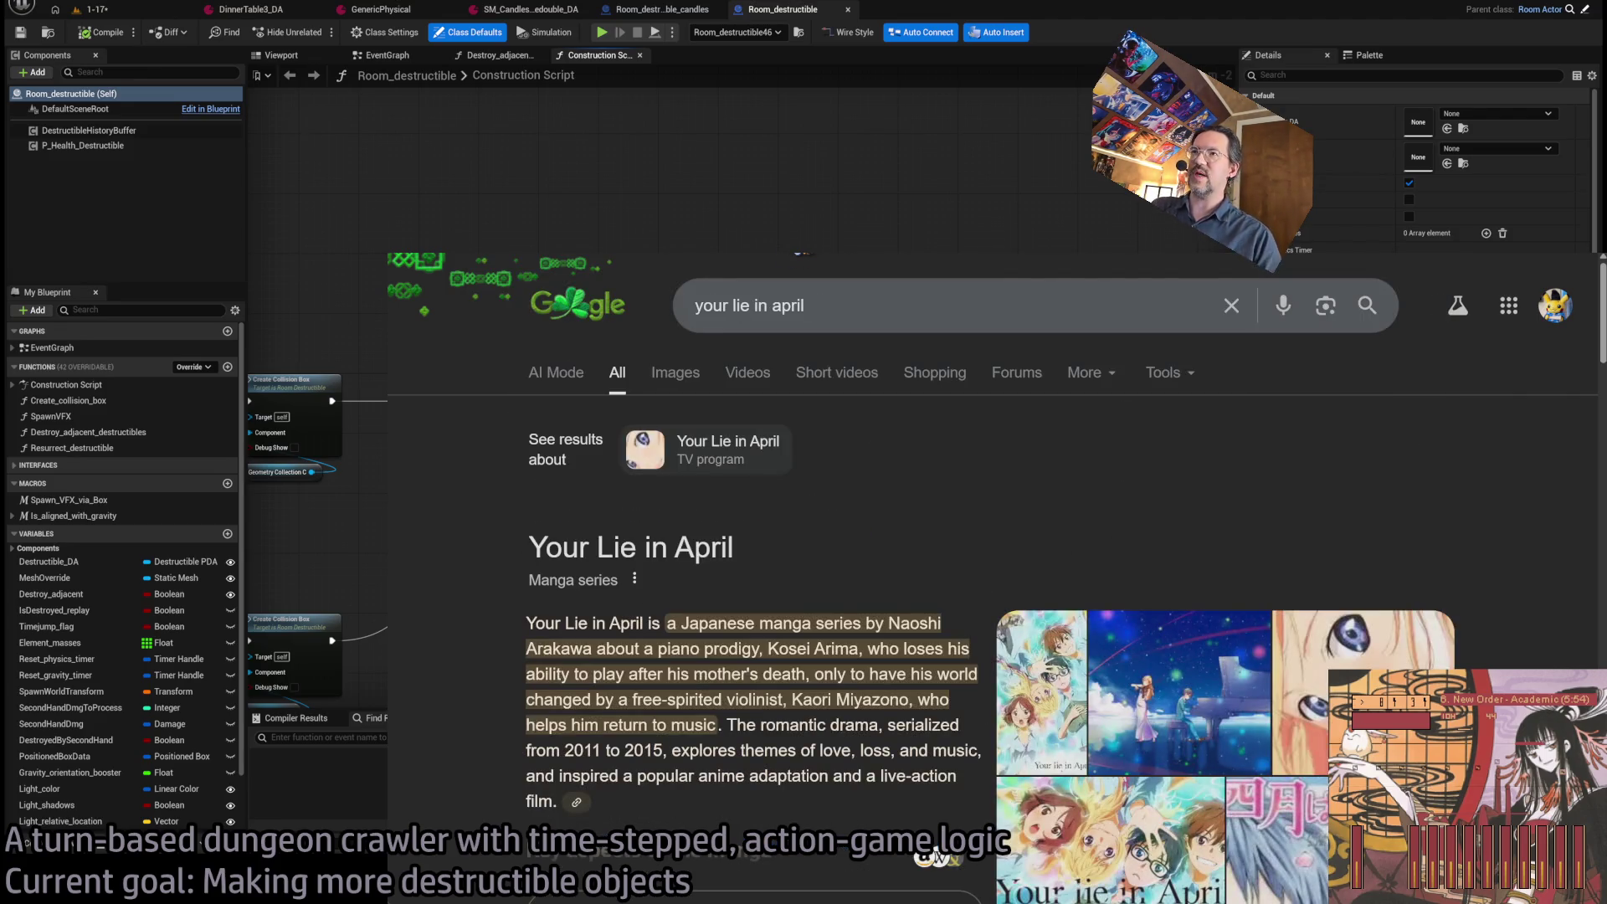
pyautogui.click(663, 372)
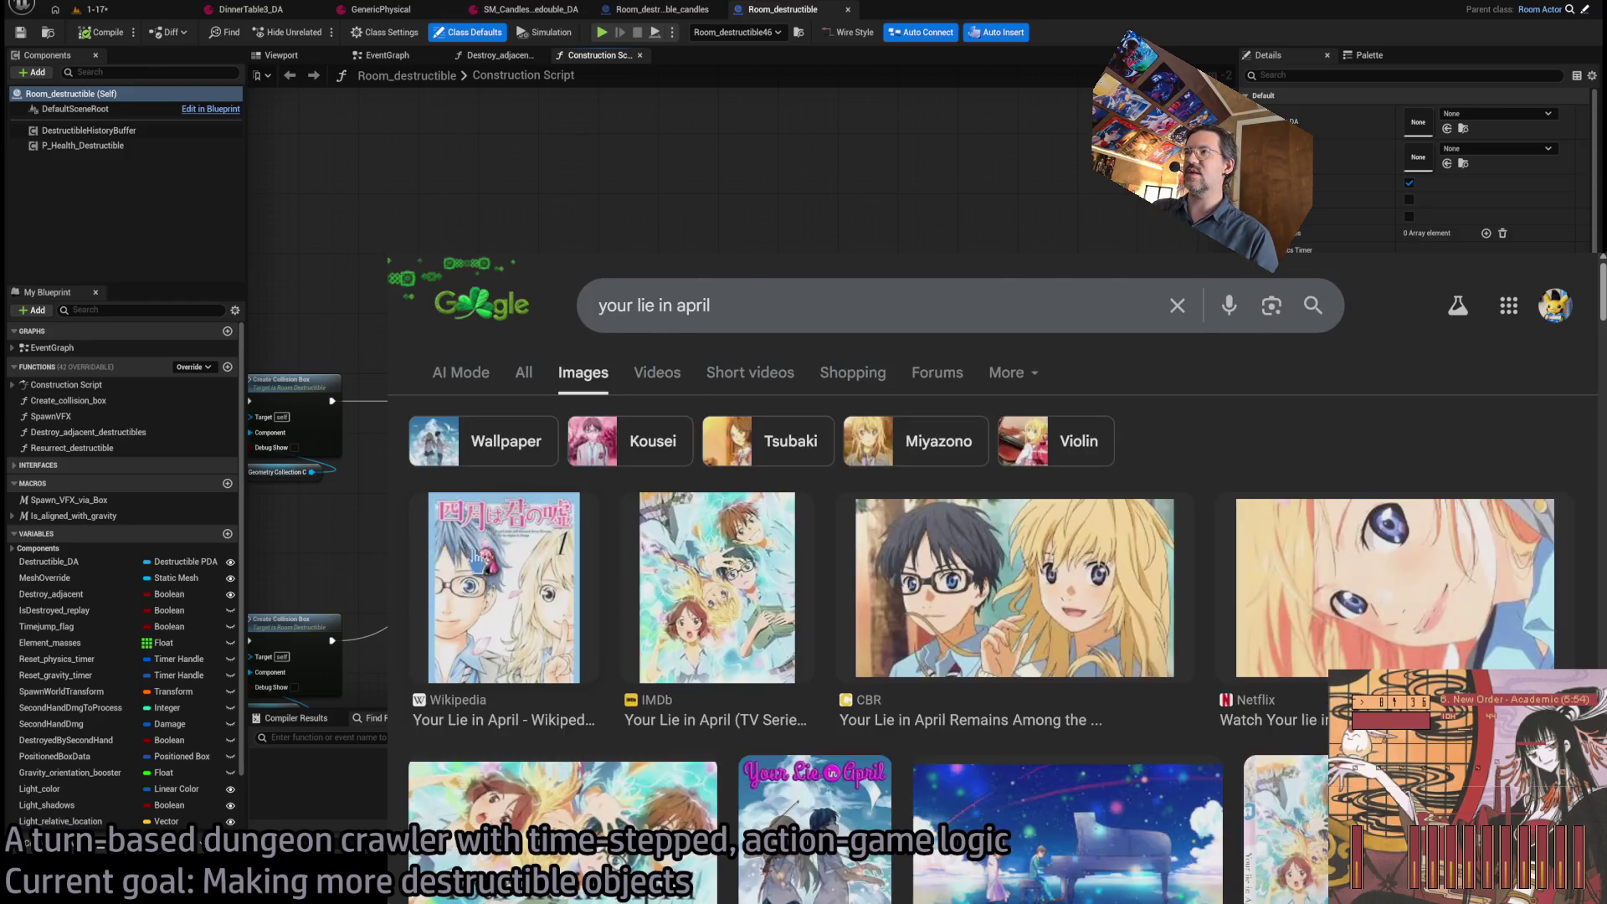
# Scroll through the Your Lie in April image results.
pyautogui.scroll(-2, 666, 605)
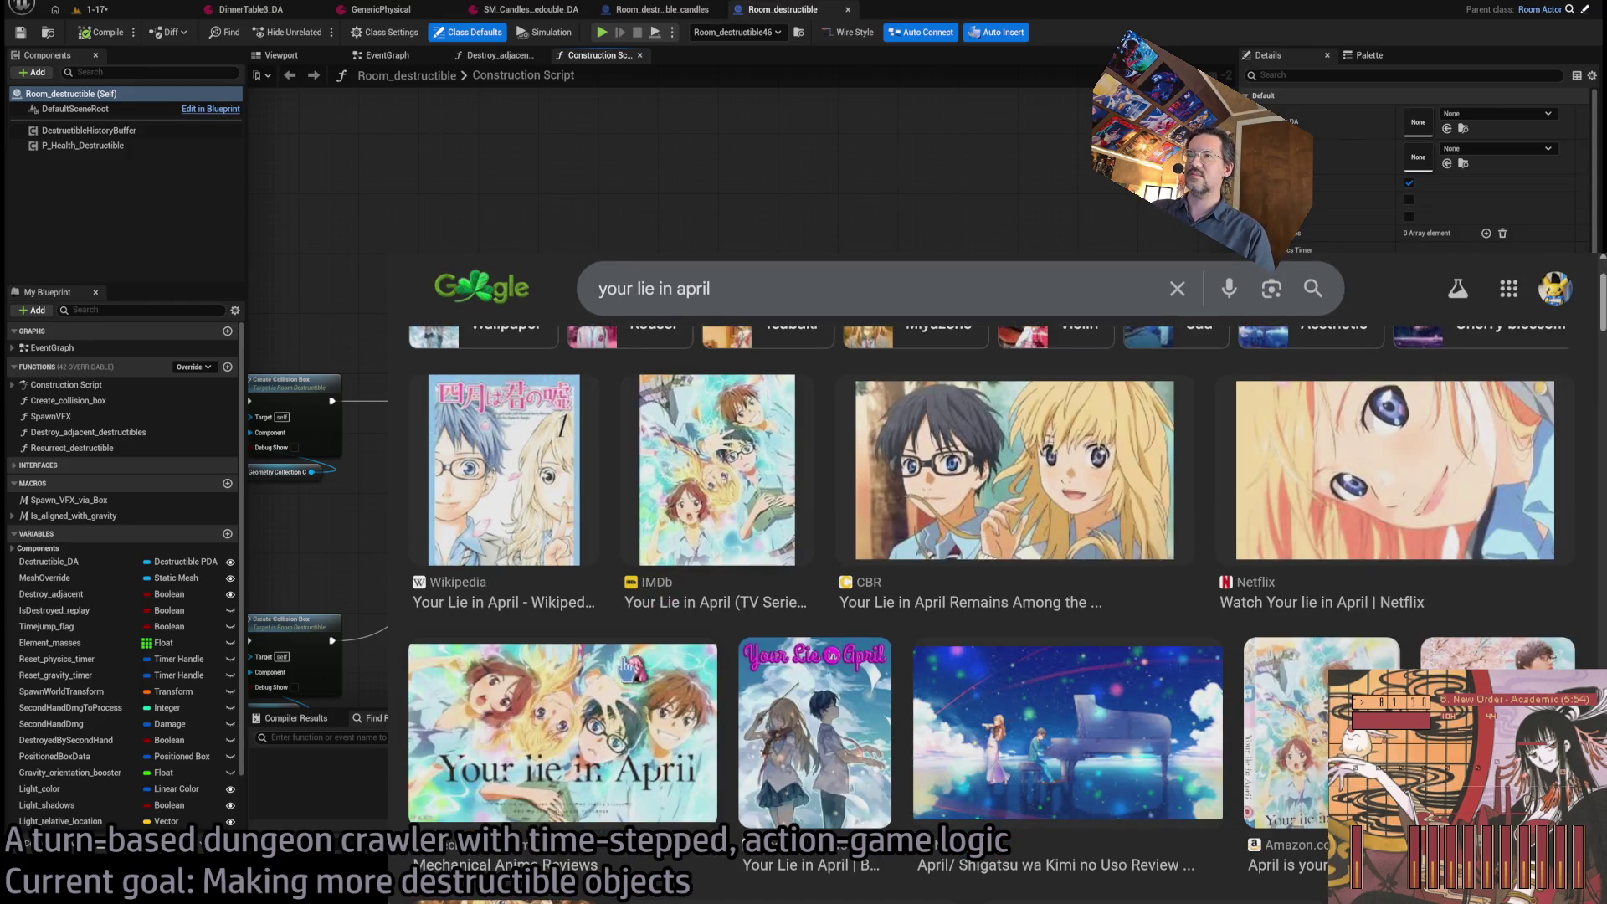
pyautogui.scroll(-4, 623, 670)
pyautogui.scroll(1, 913, 685)
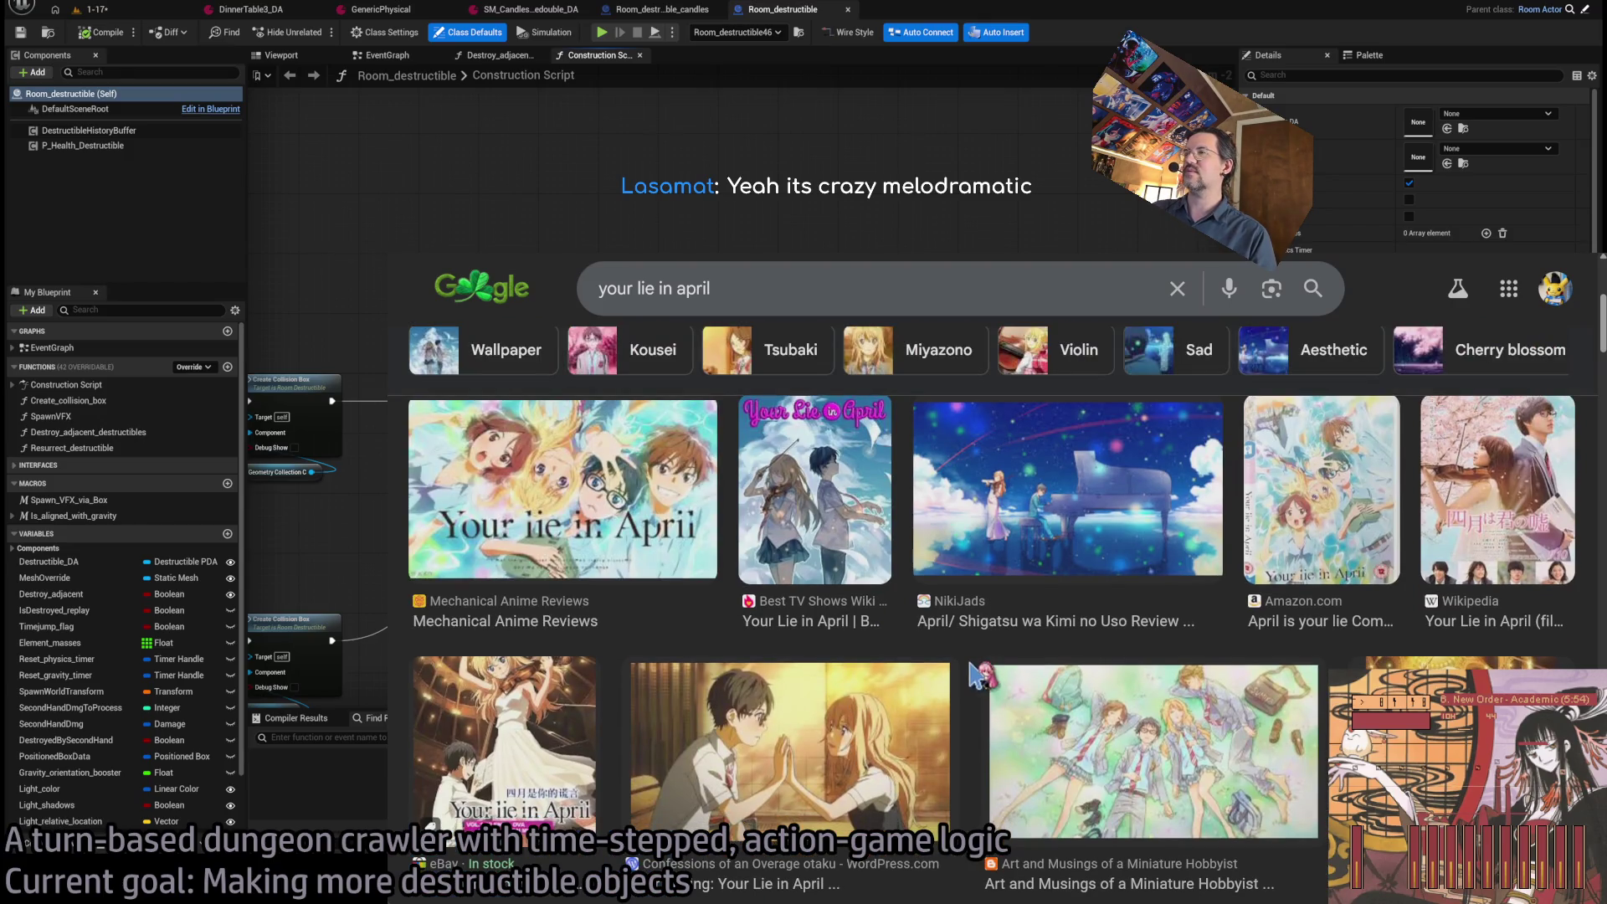
pyautogui.scroll(-3, 970, 662)
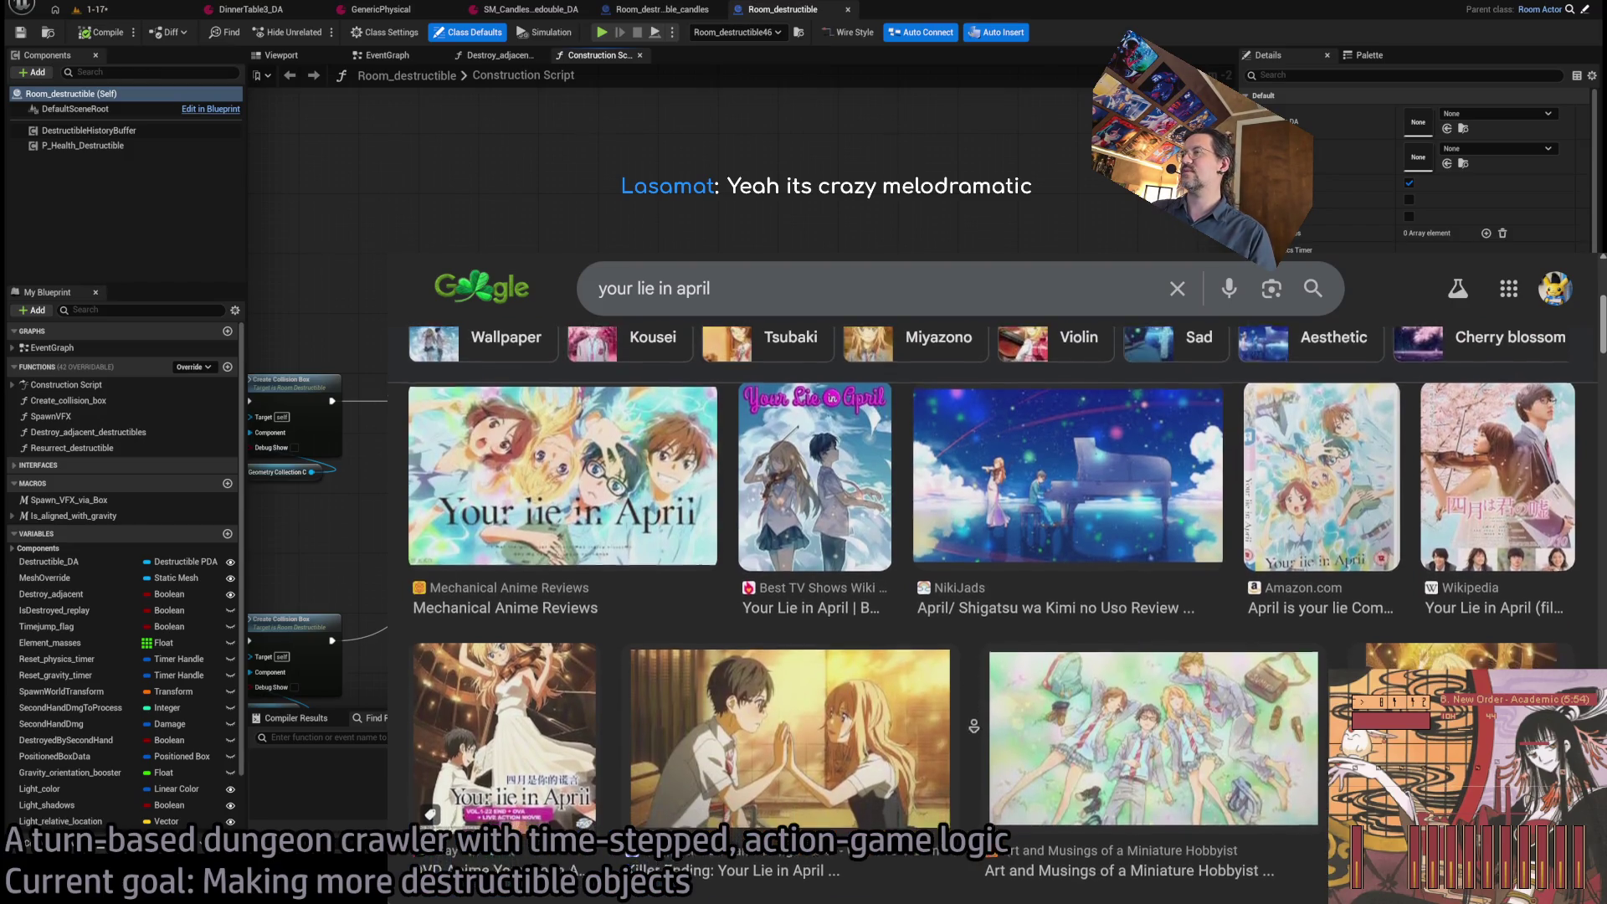
pyautogui.scroll(-5, 972, 759)
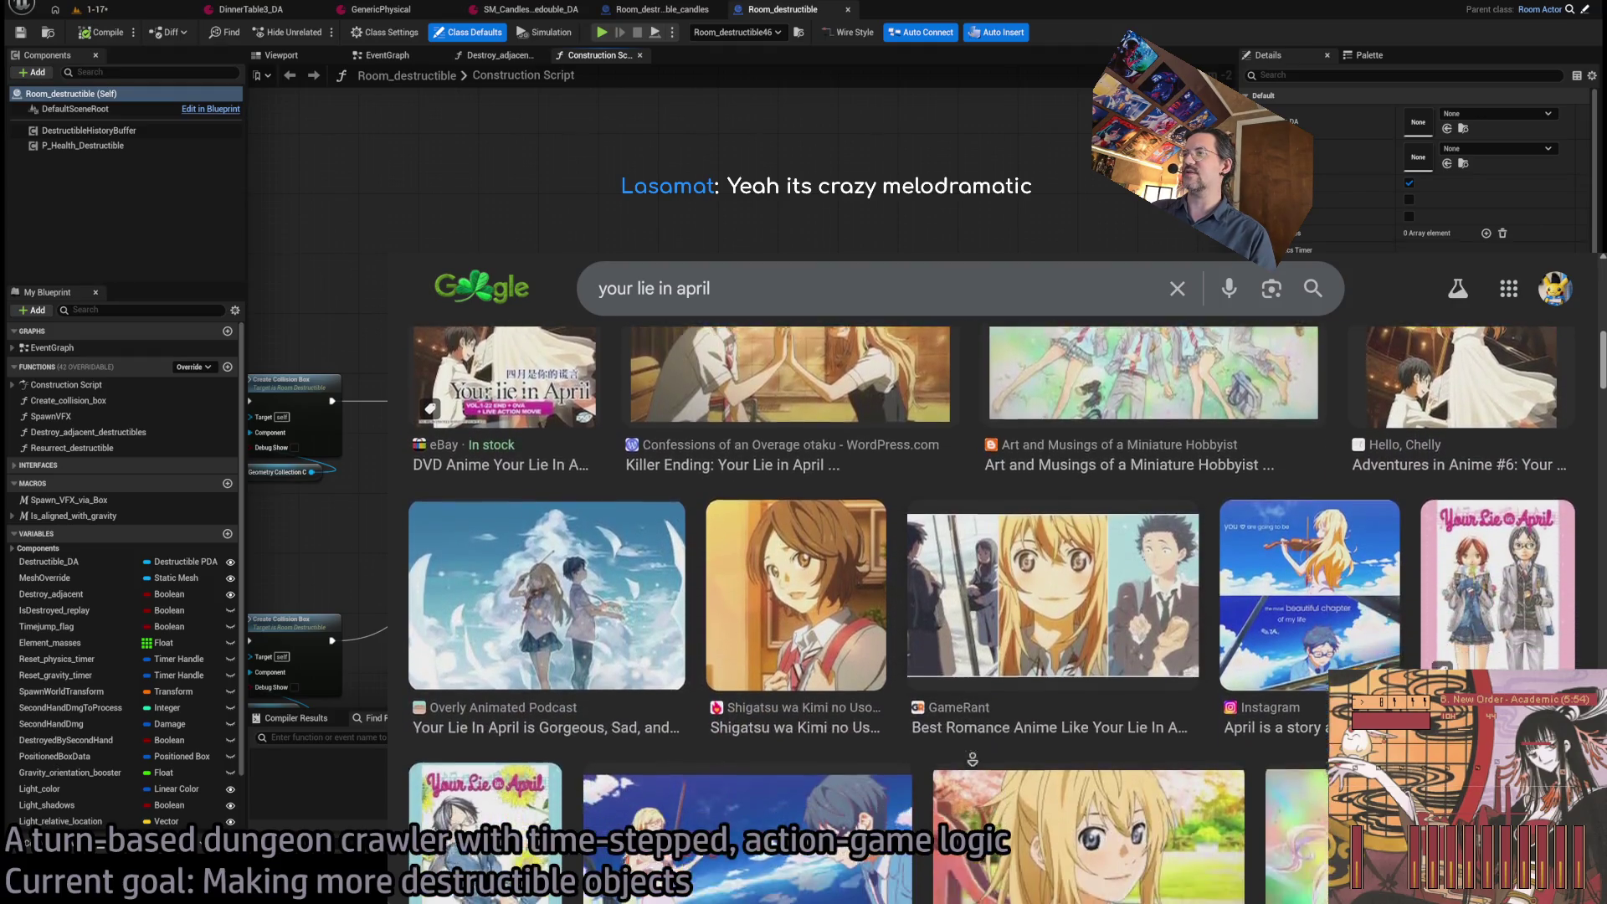
pyautogui.scroll(1, 929, 744)
pyautogui.scroll(-1, 929, 744)
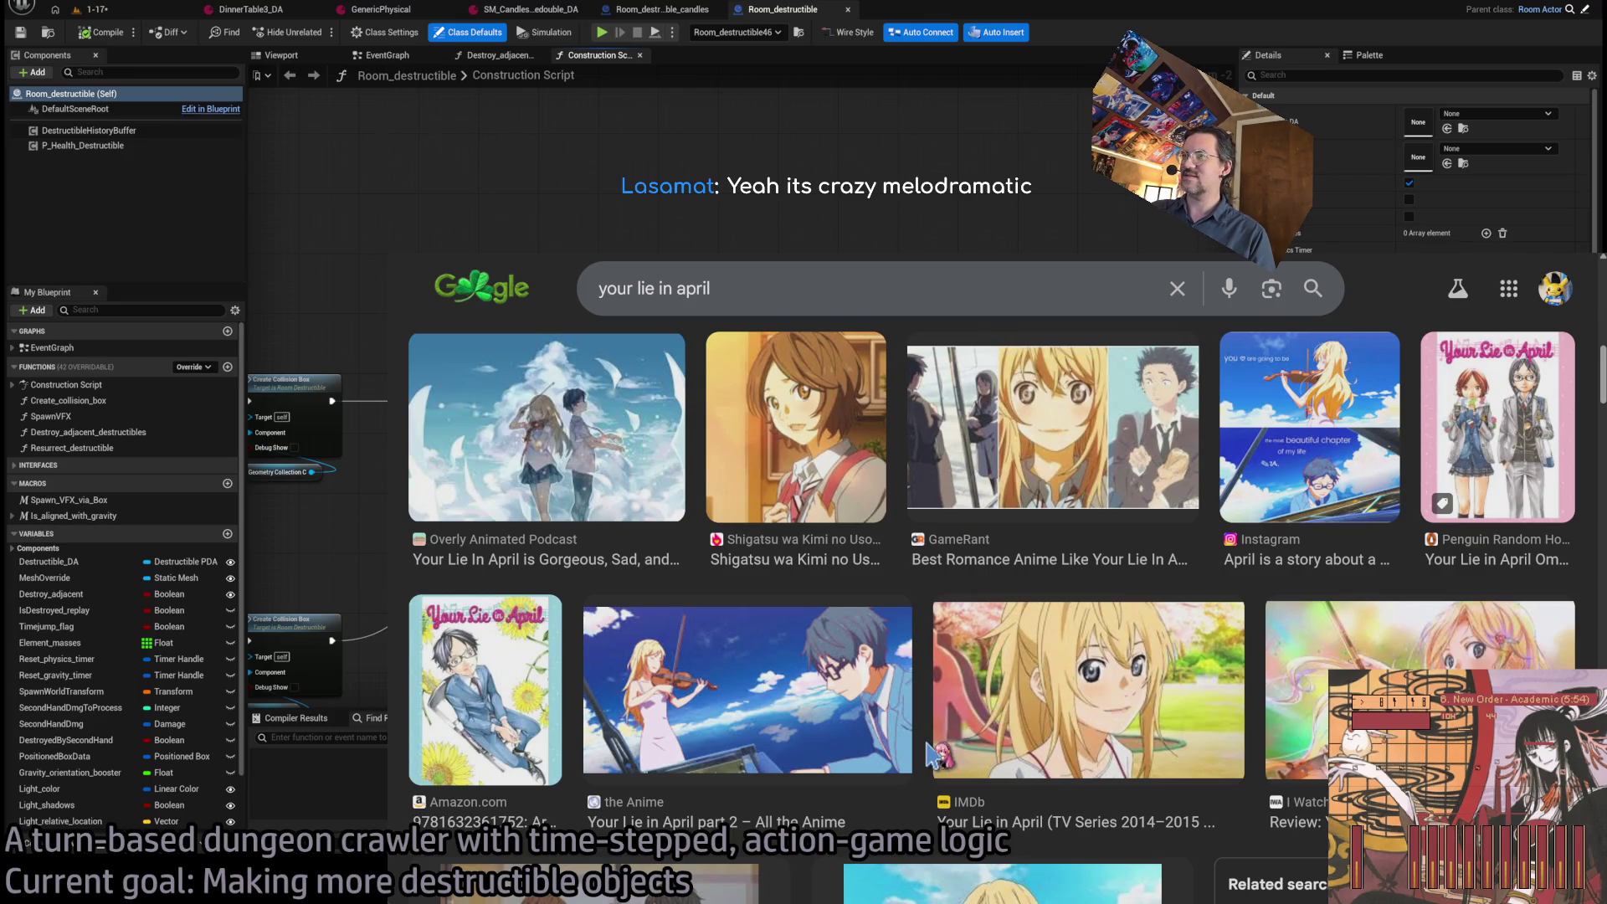
pyautogui.scroll(-5, 930, 753)
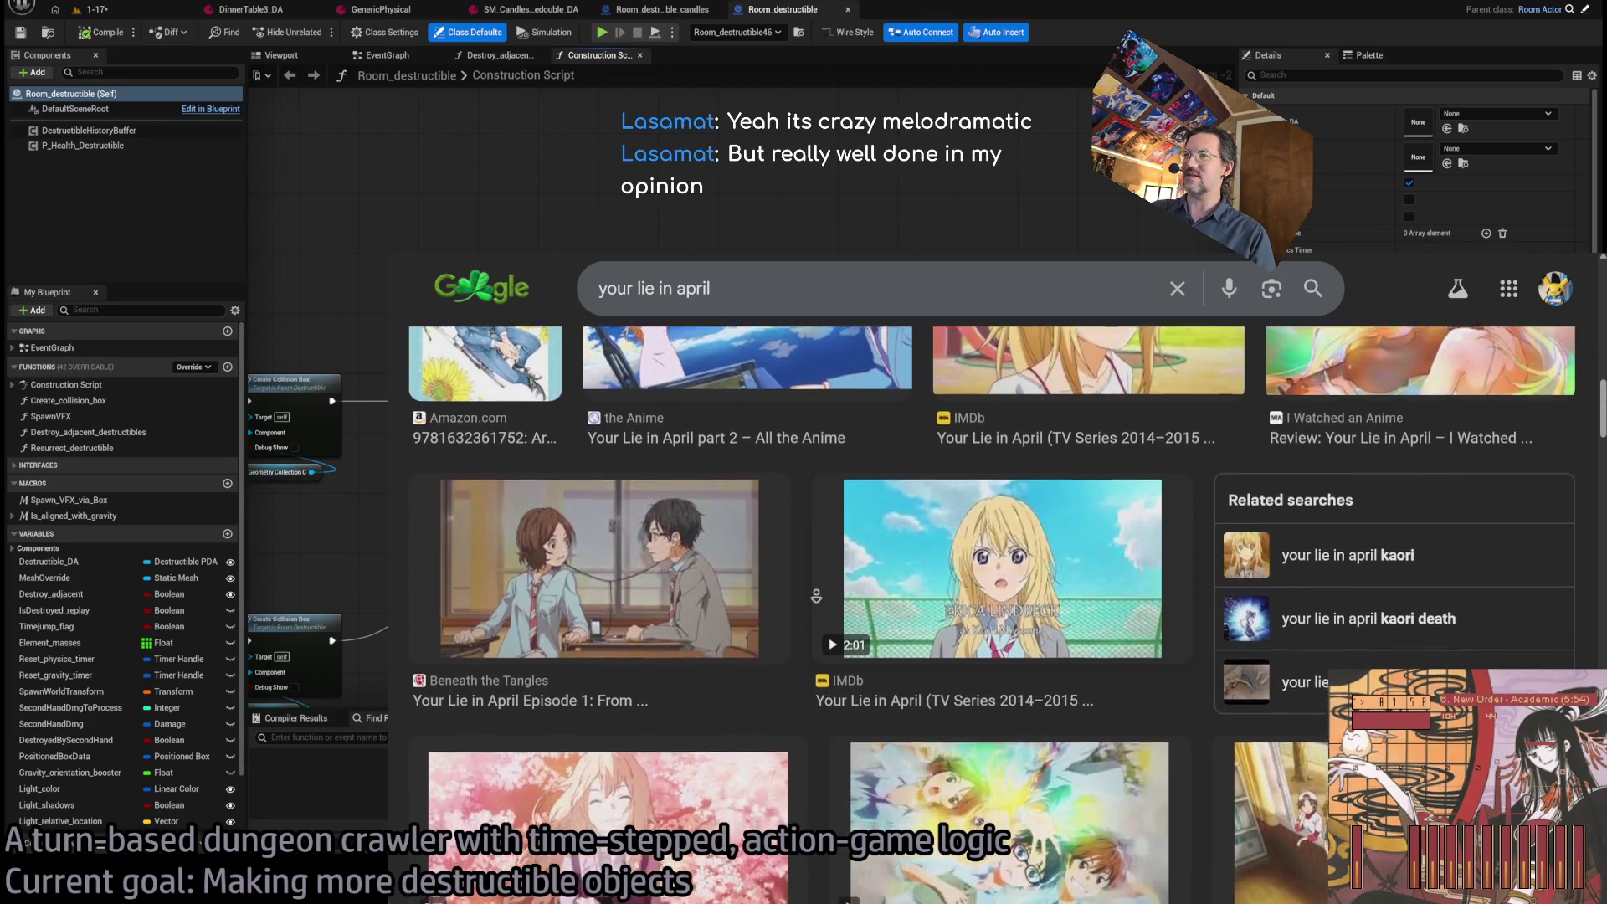
pyautogui.scroll(-1, 816, 596)
pyautogui.scroll(-1, 818, 760)
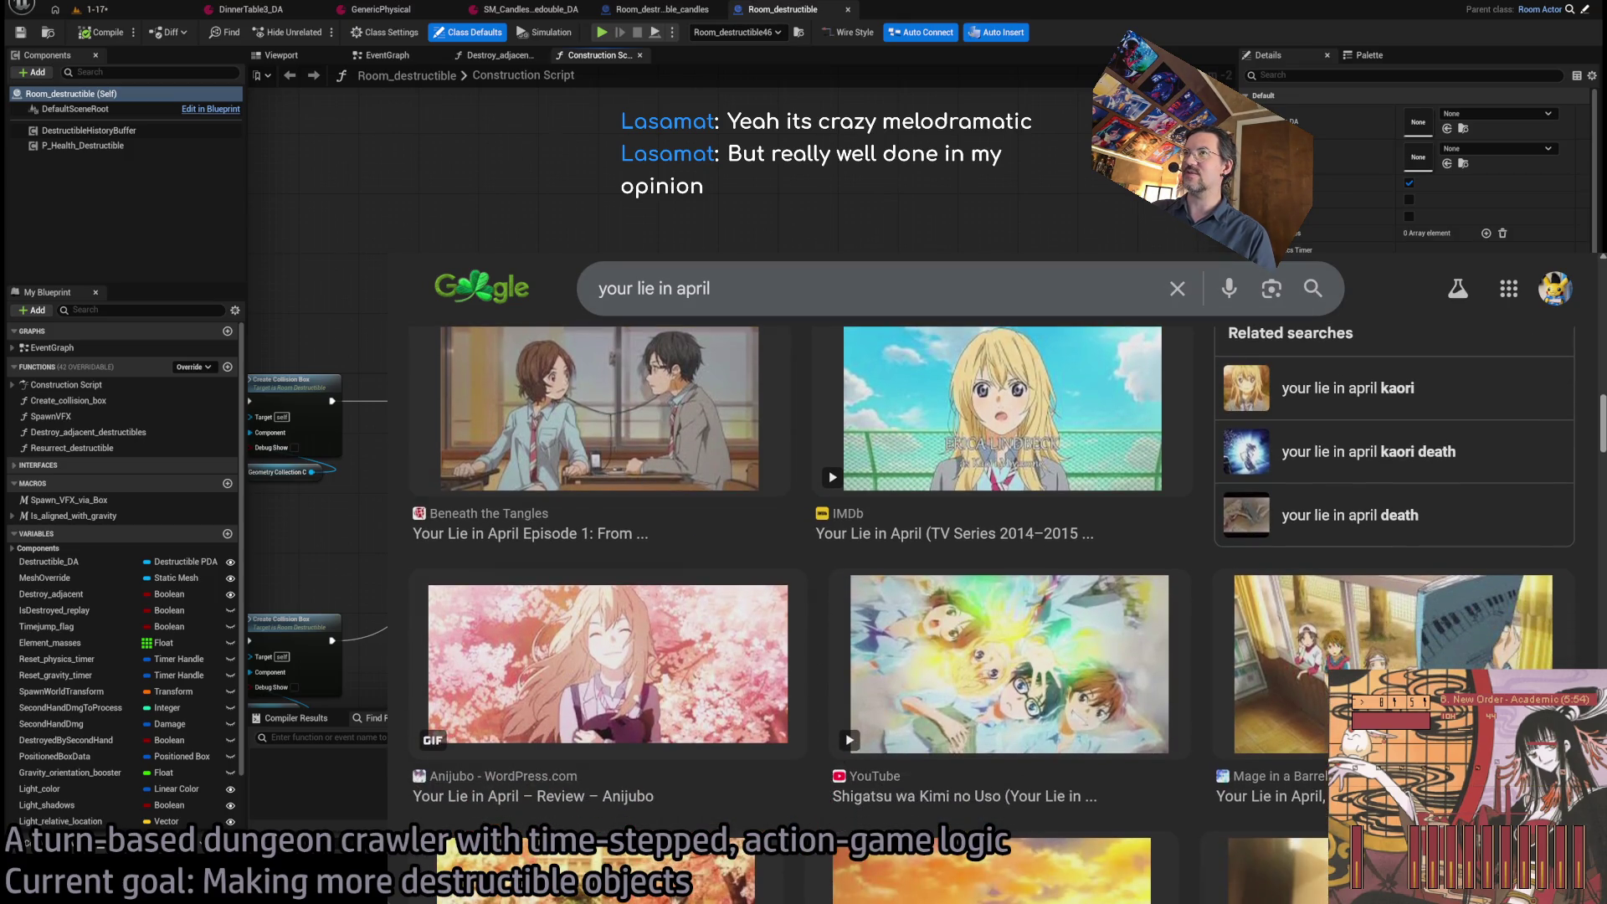
pyautogui.scroll(10, 818, 649)
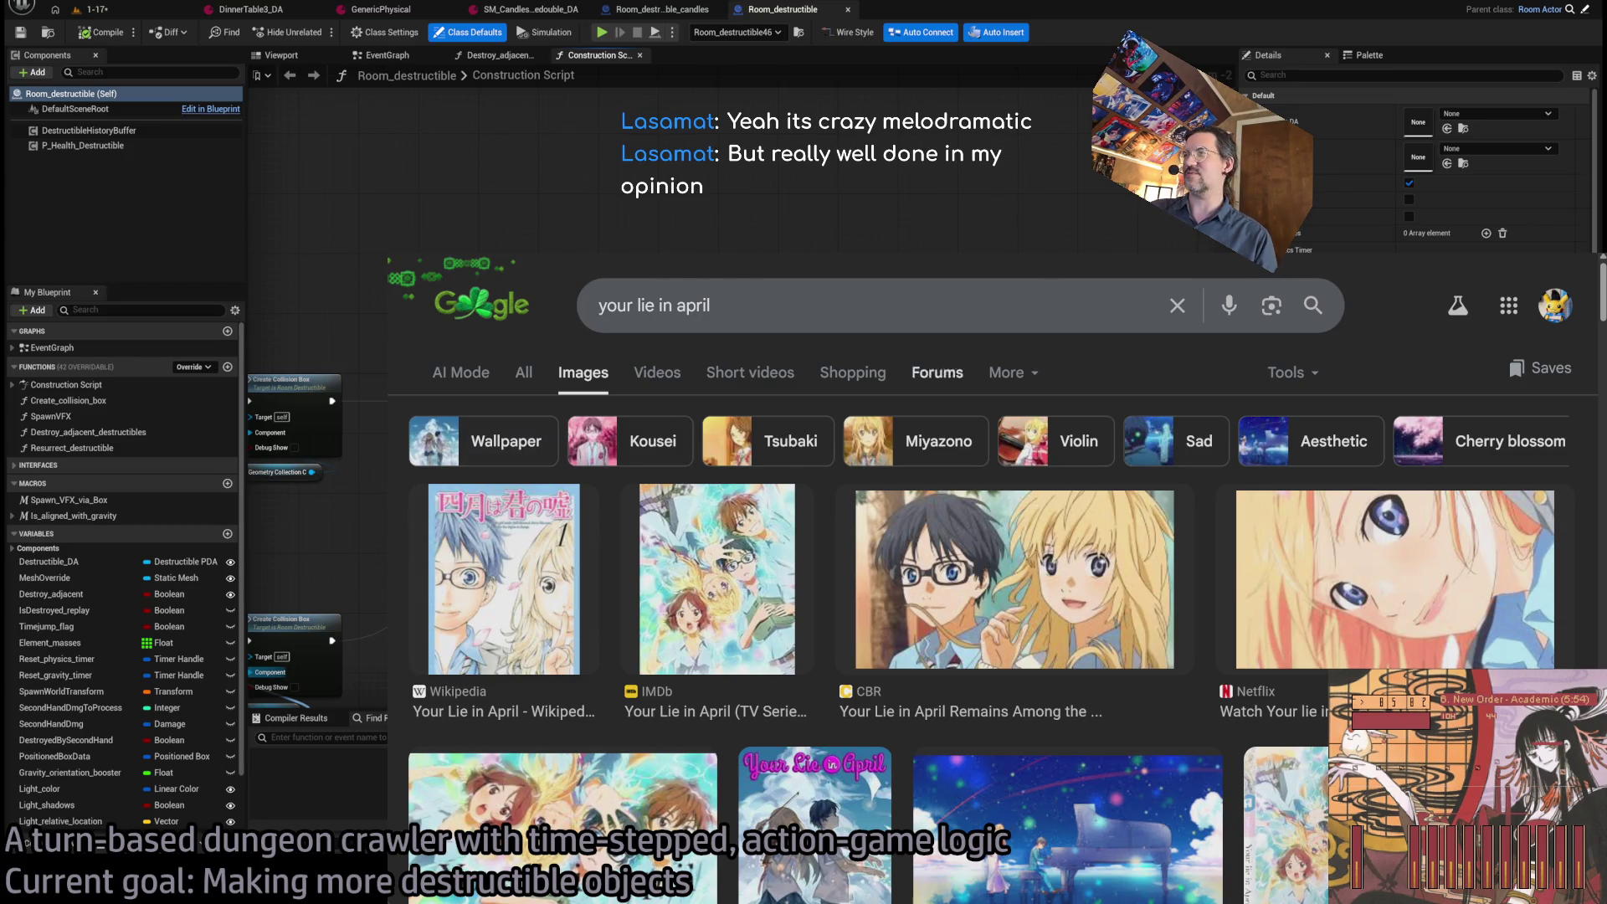
pyautogui.scroll(-3, 820, 561)
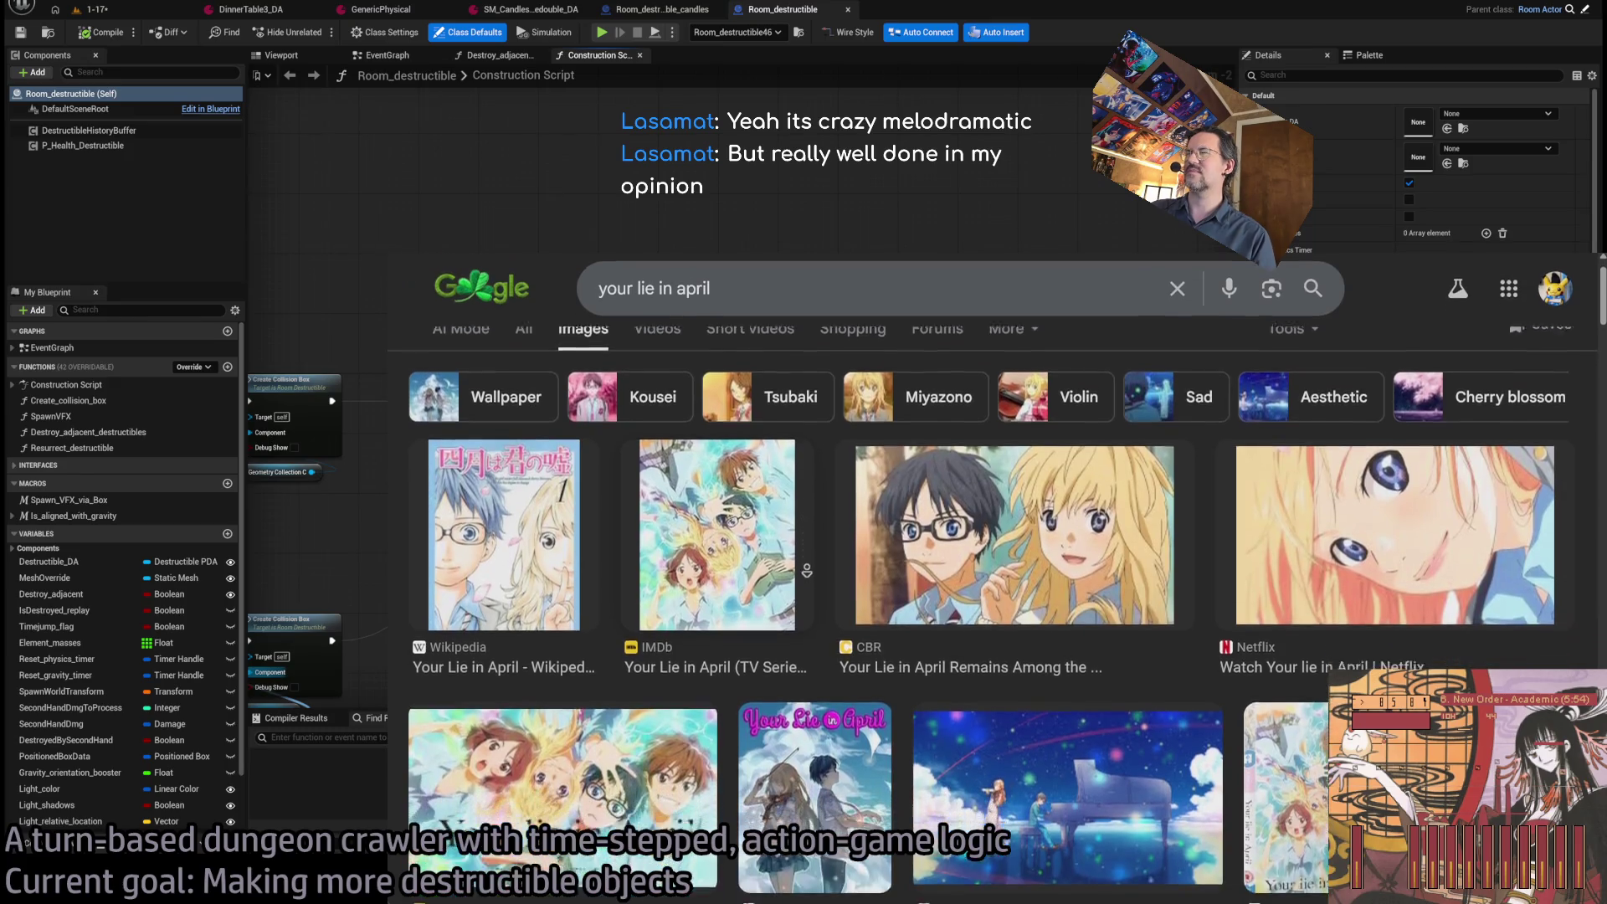
pyautogui.scroll(-3, 818, 561)
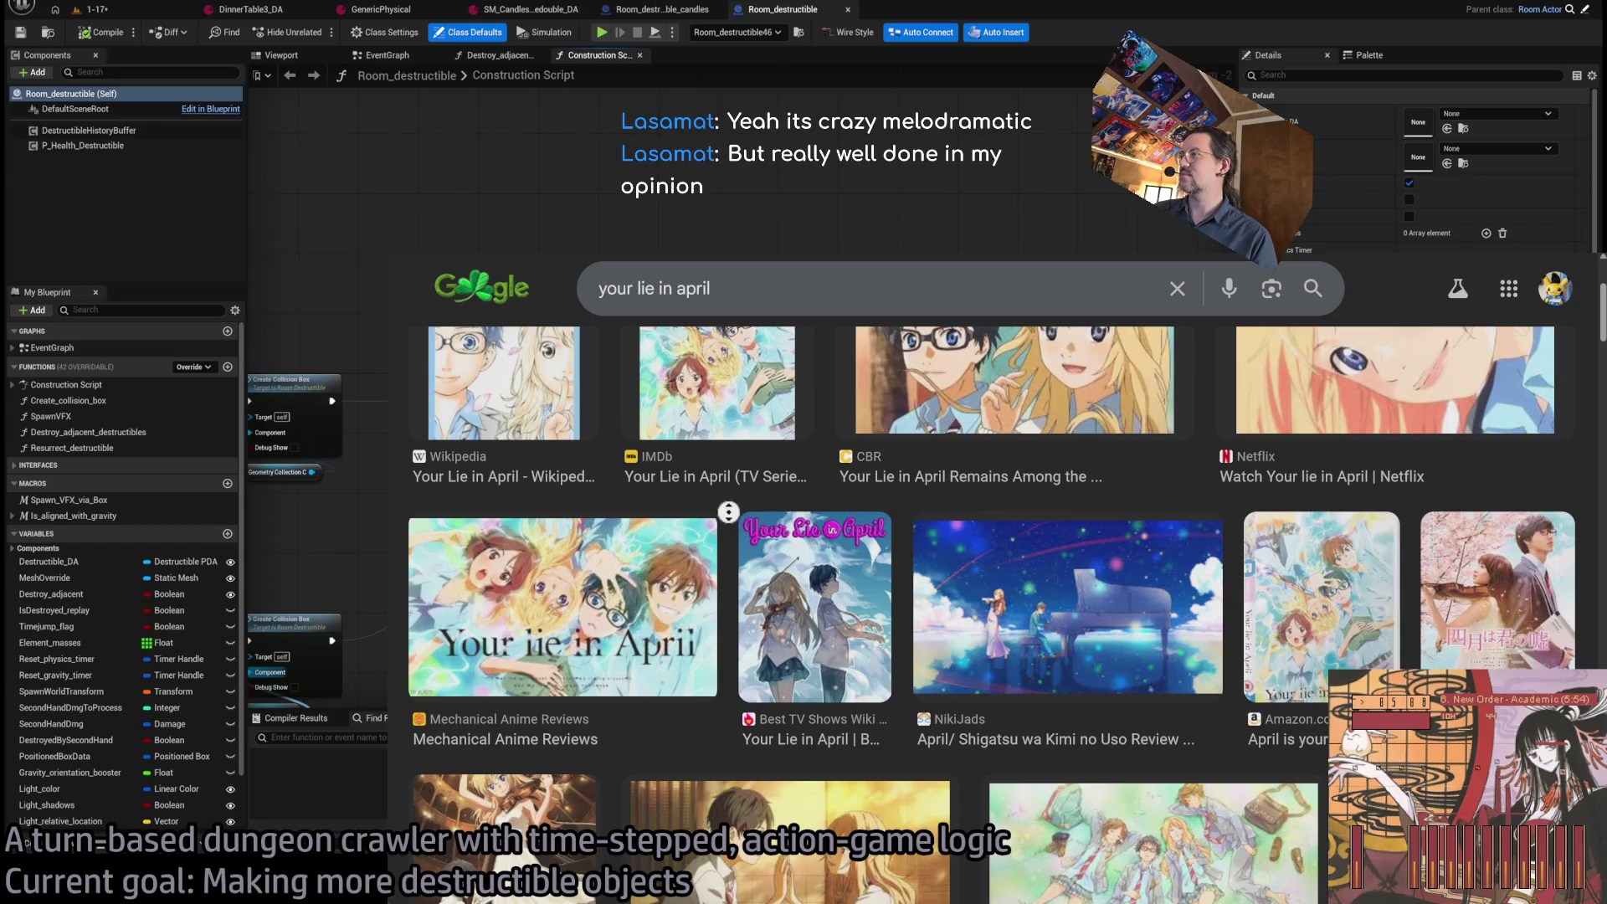
pyautogui.scroll(-3, 731, 523)
pyautogui.scroll(-5, 726, 576)
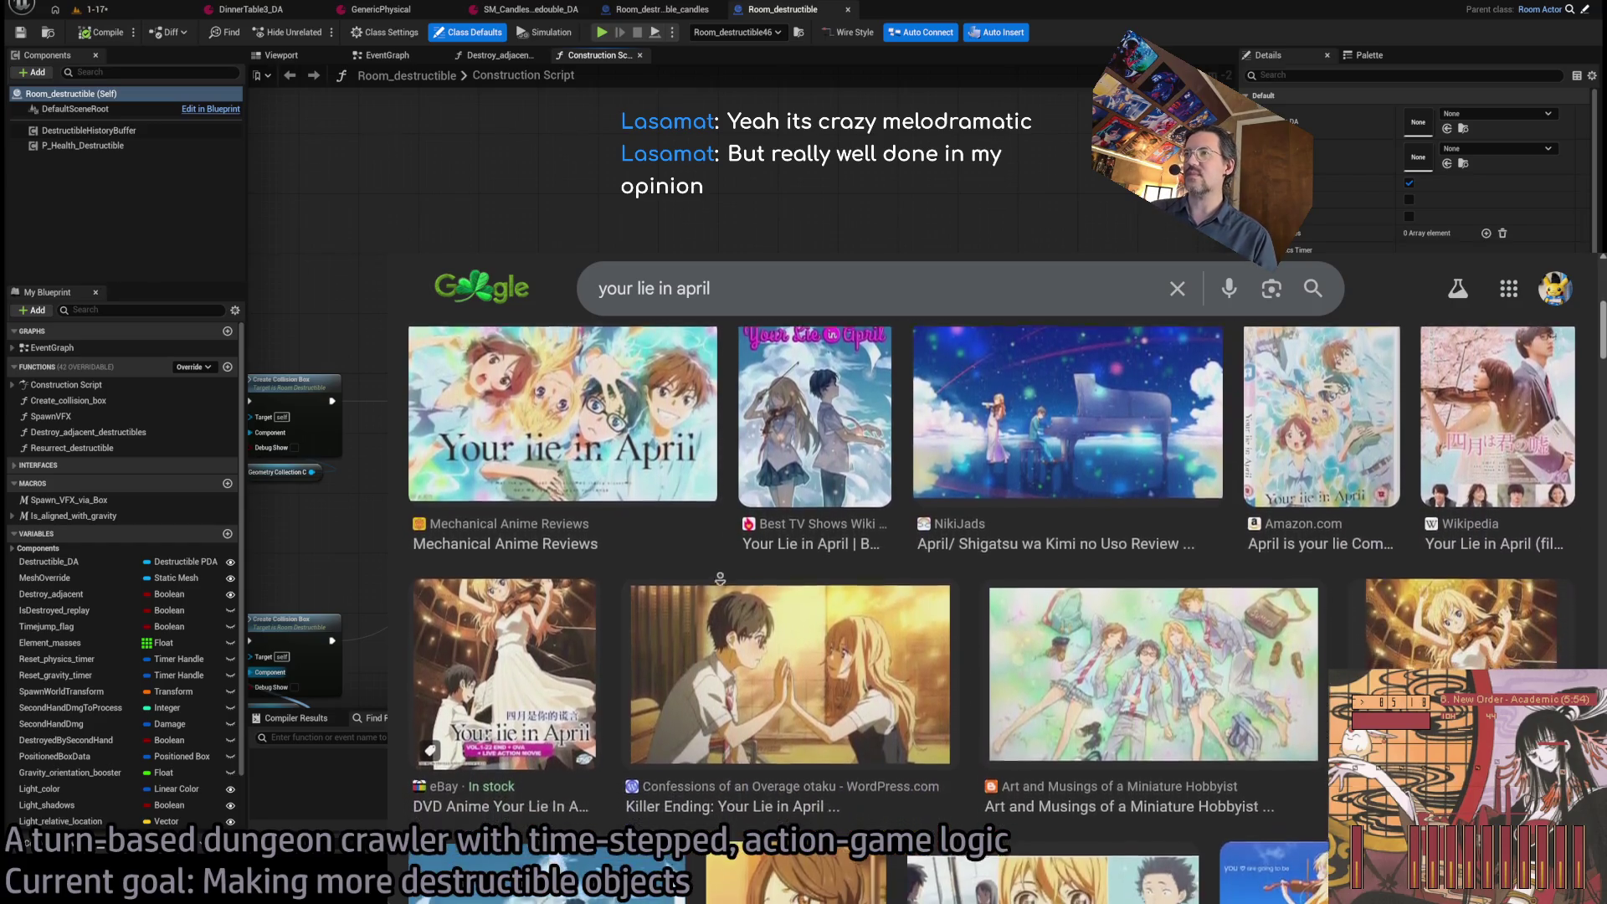
pyautogui.scroll(-4, 700, 584)
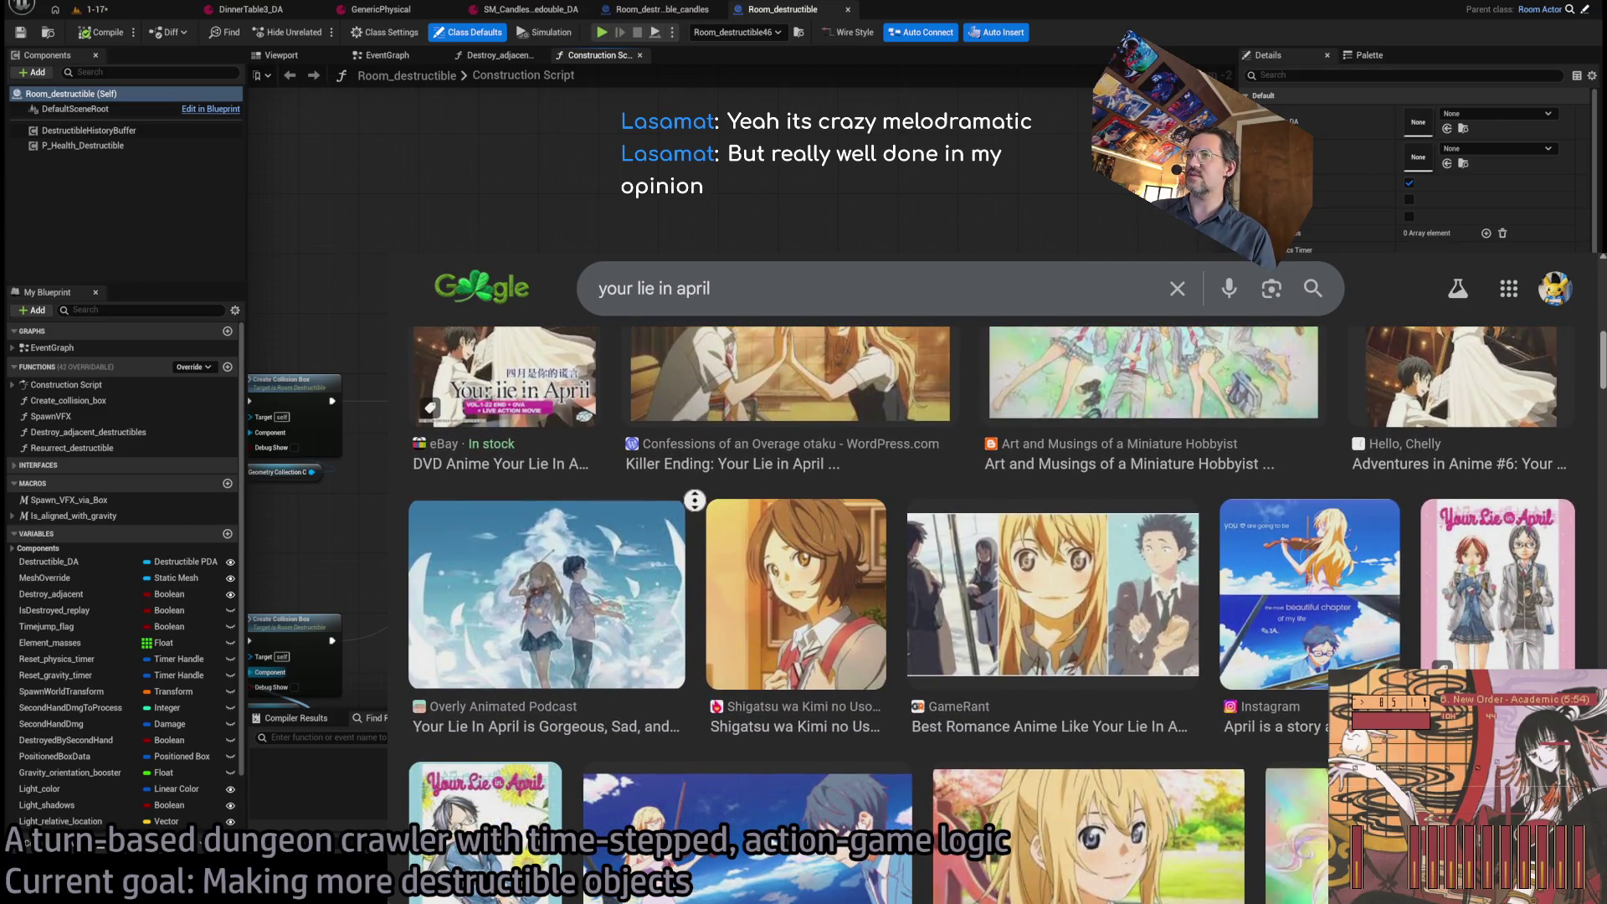
pyautogui.scroll(-1, 703, 532)
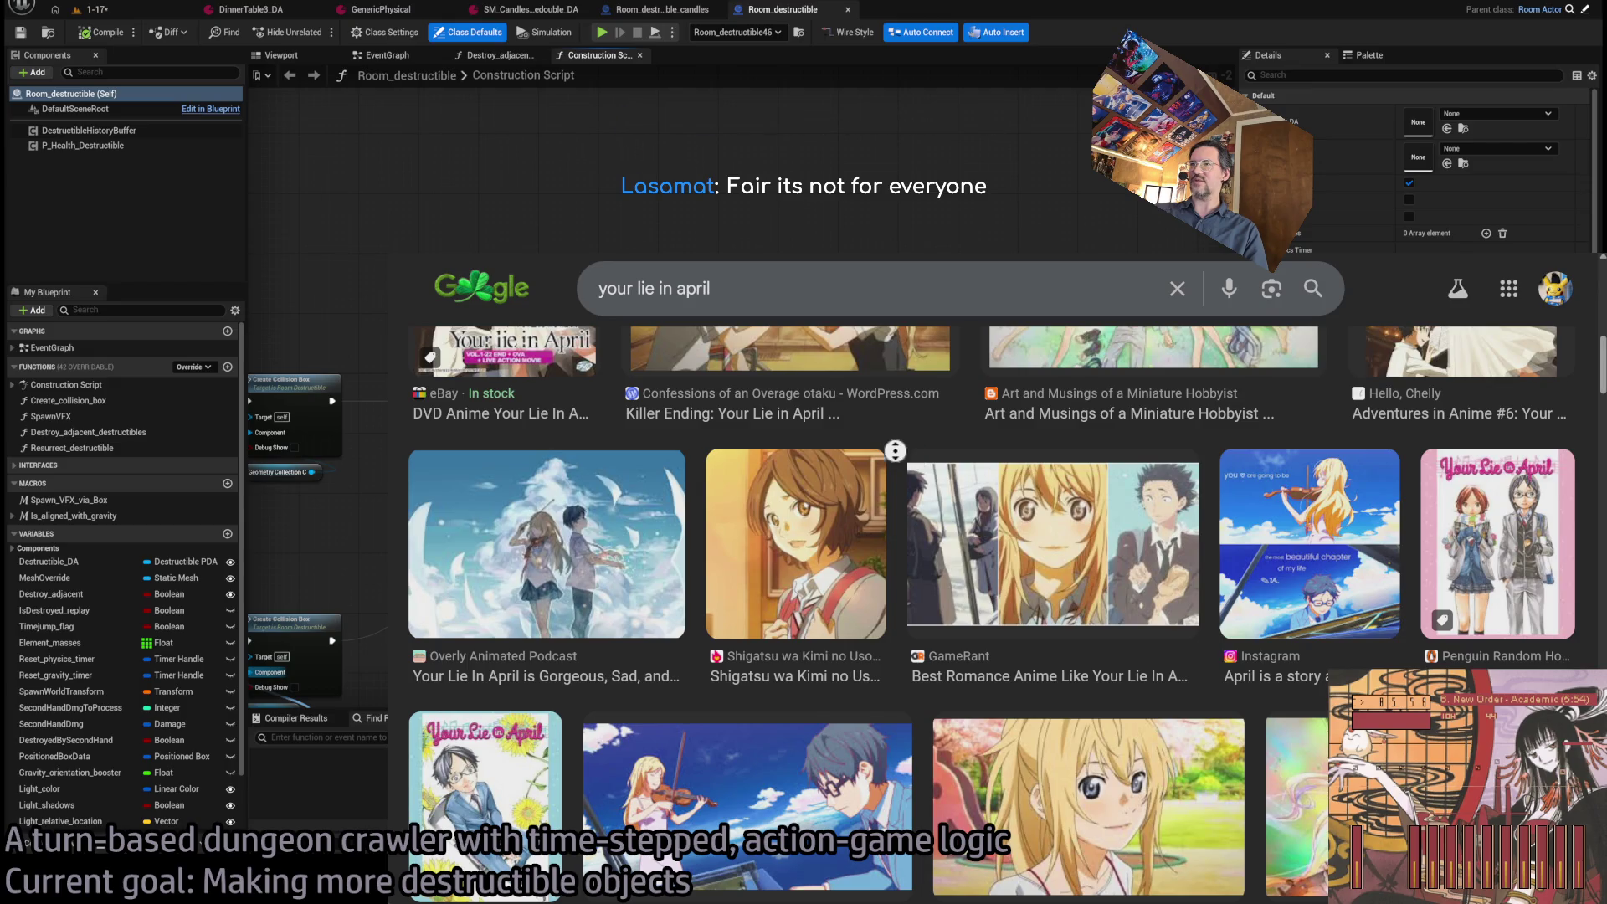
pyautogui.scroll(-1, 895, 448)
pyautogui.scroll(-6, 811, 542)
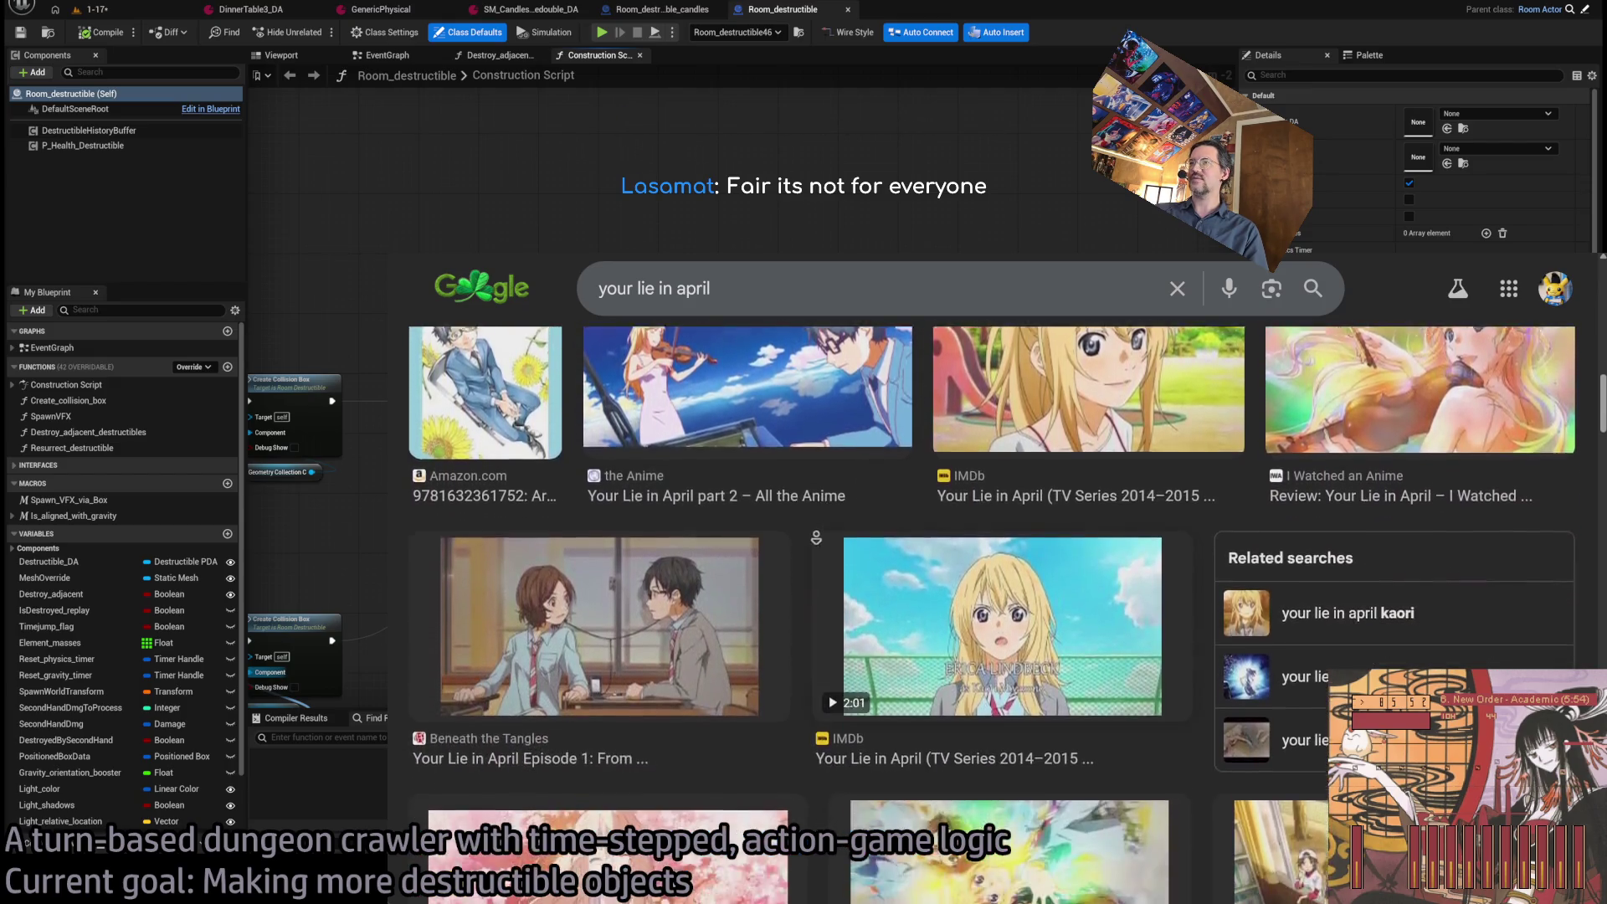
pyautogui.scroll(-2, 811, 543)
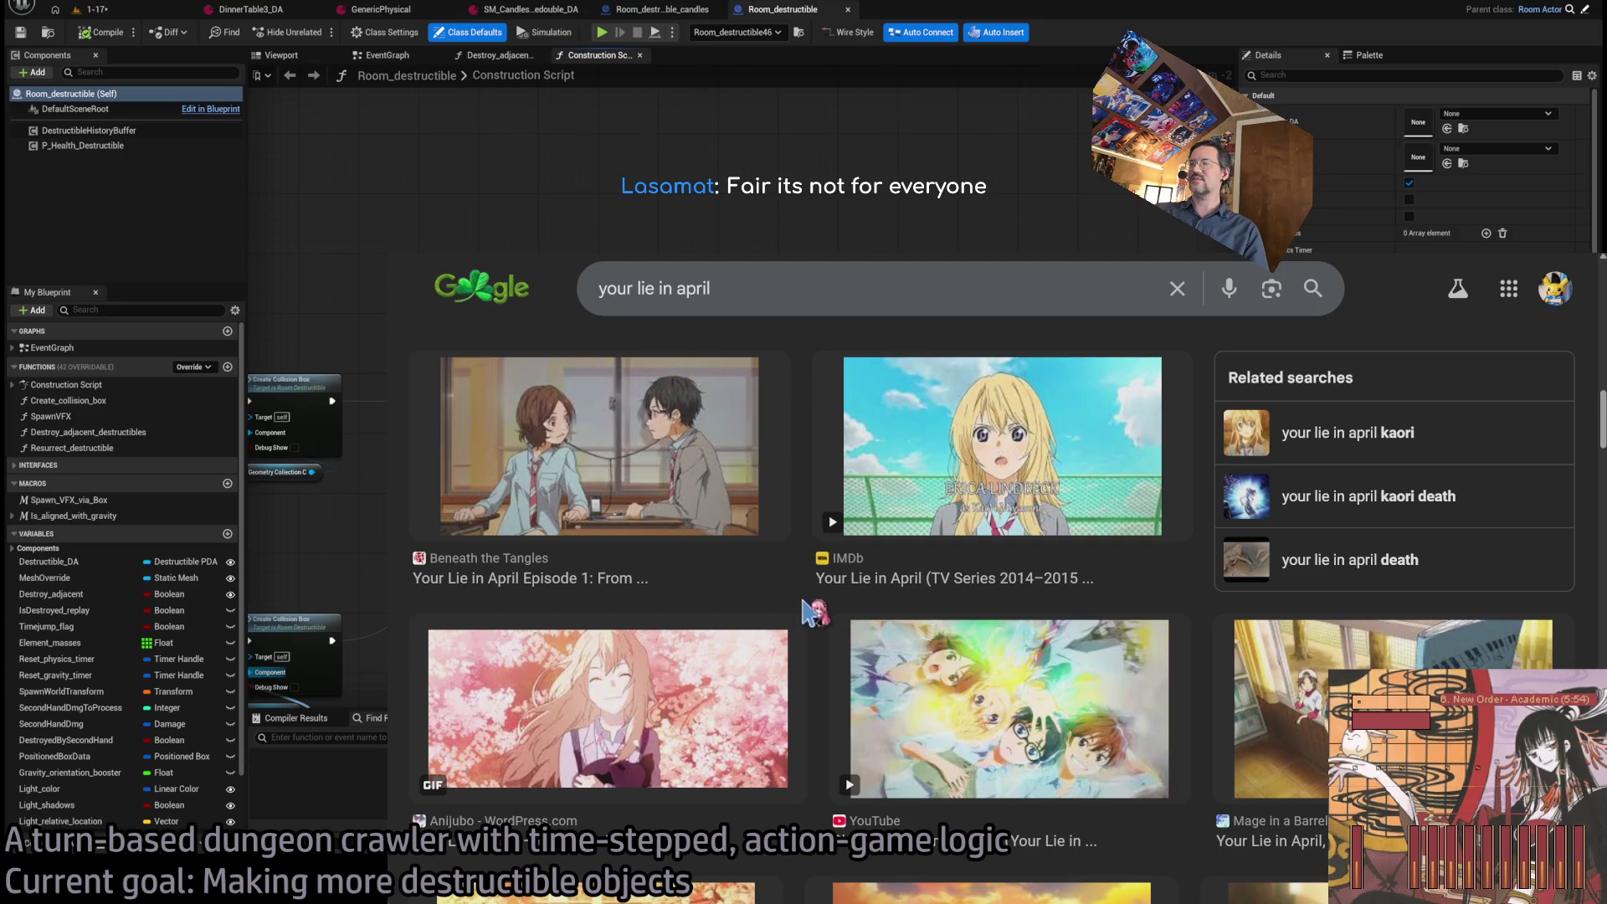
pyautogui.scroll(-2, 816, 662)
pyautogui.scroll(-3, 817, 672)
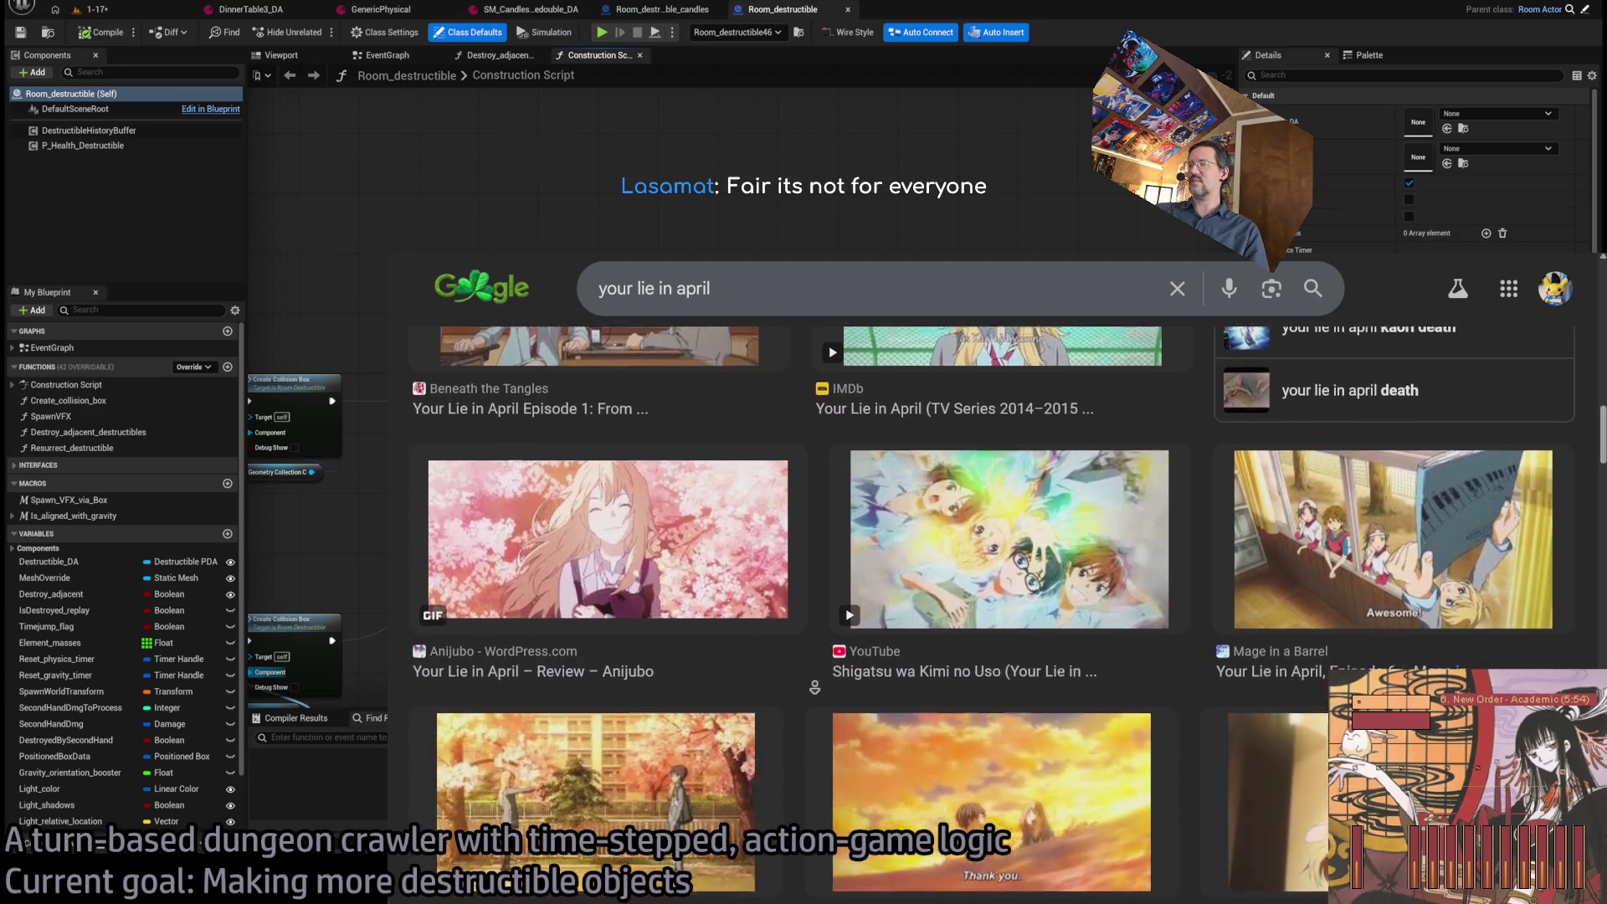
pyautogui.scroll(-2, 789, 678)
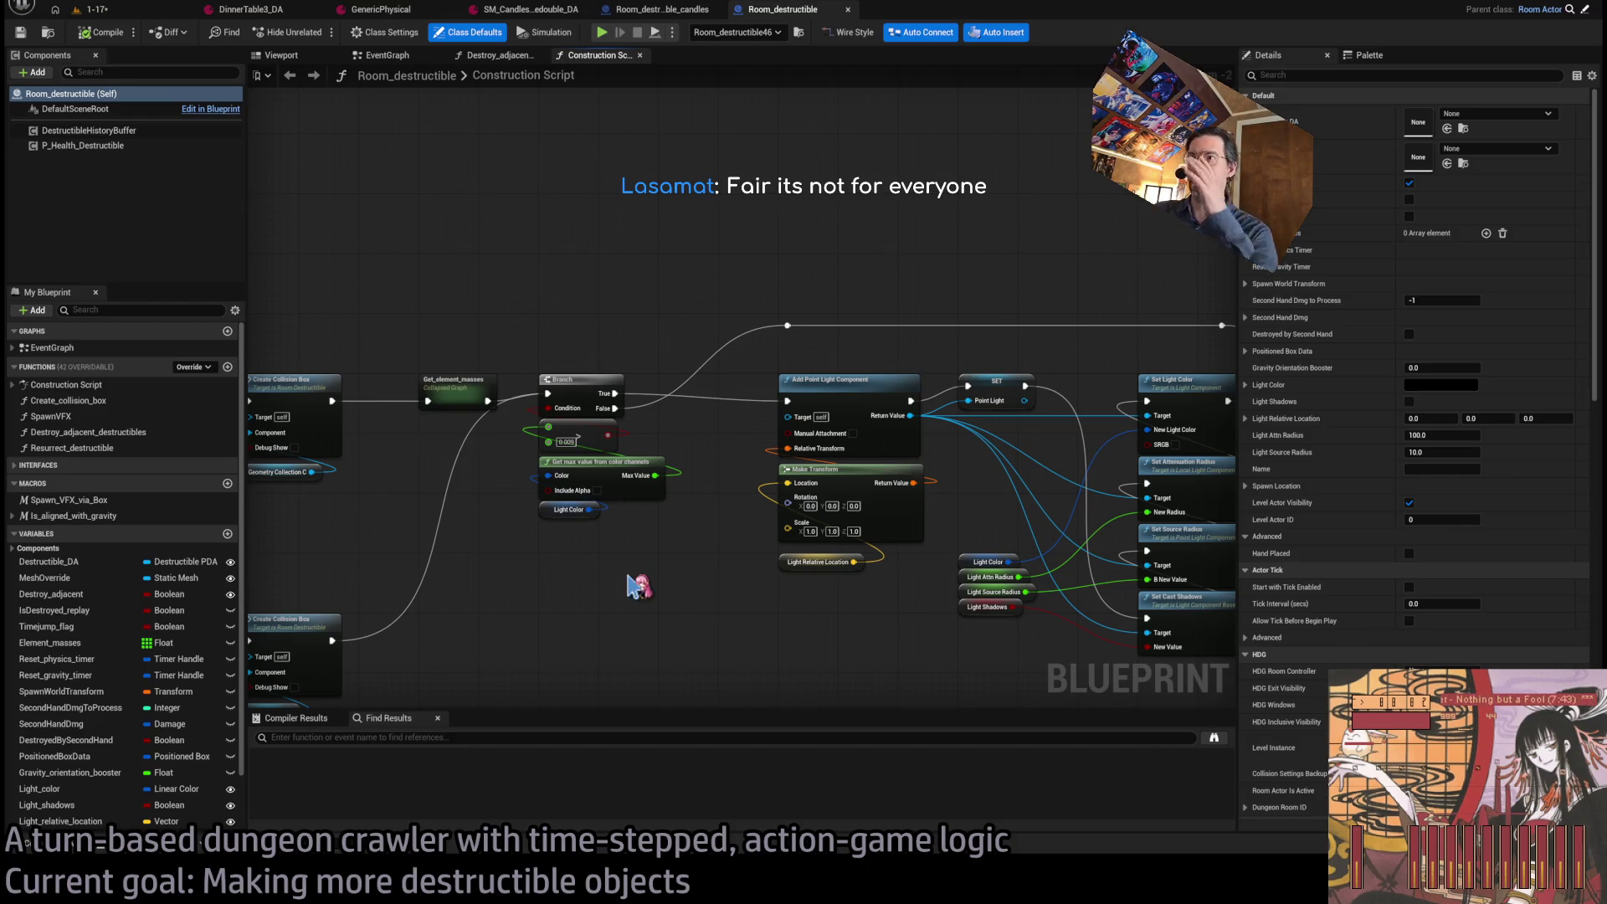
# Search the construction script for shadow nodes and jump to Set Cast Shadows.
pyautogui.scroll(2, 638, 584)
pyautogui.scroll(-3, 638, 434)
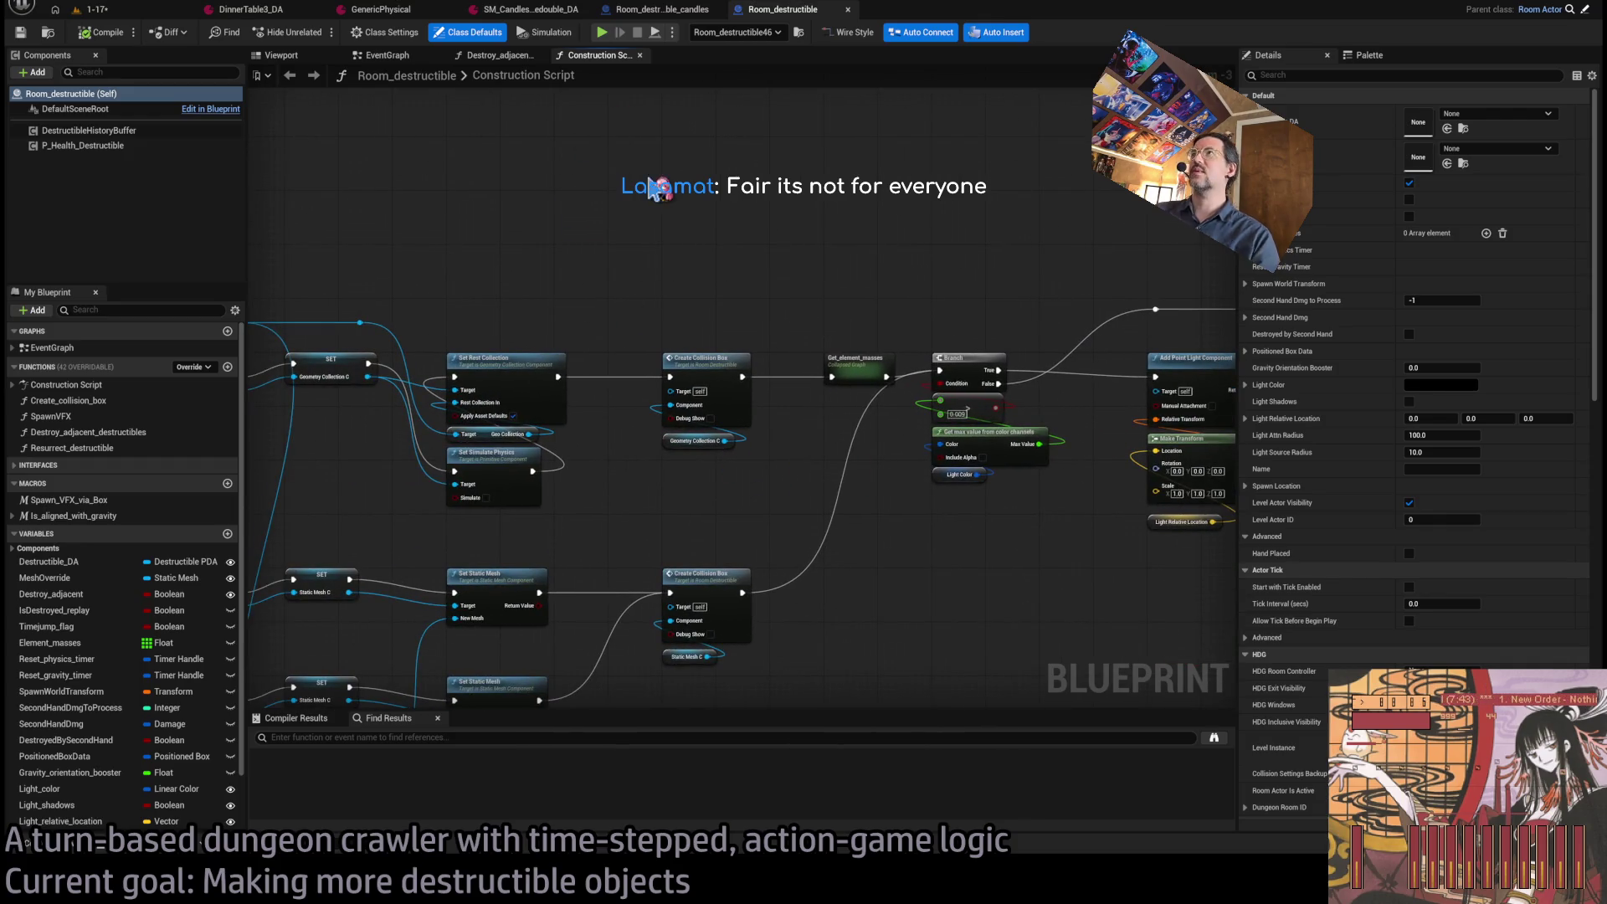
pyautogui.click(375, 737)
pyautogui.write('shadow')
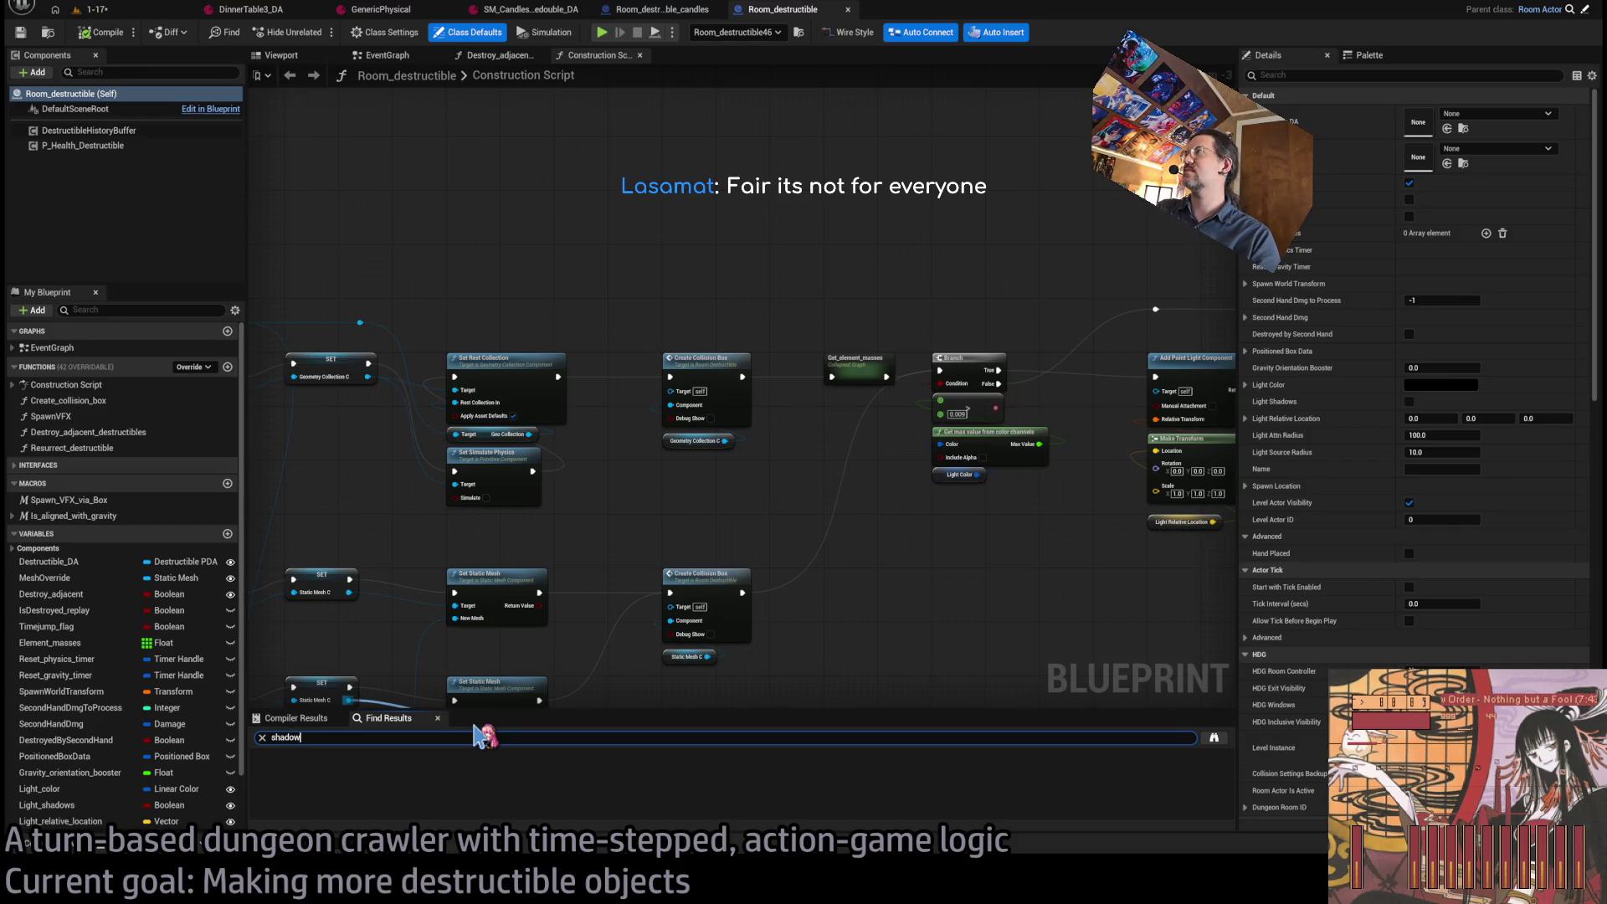
pyautogui.press('Return')
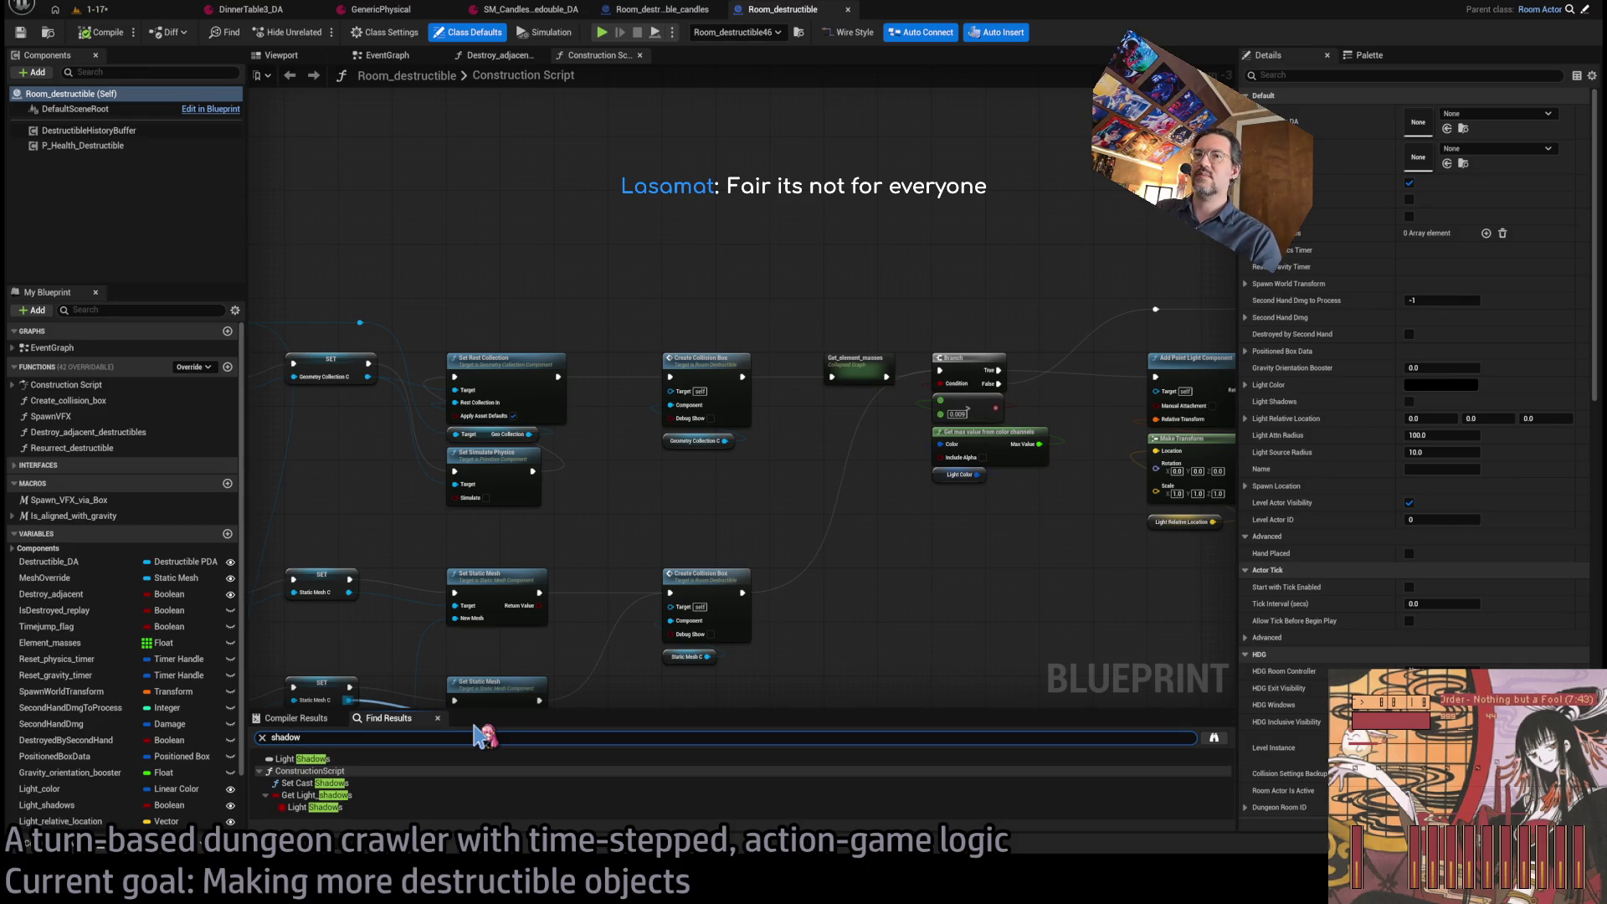
pyautogui.click(382, 784)
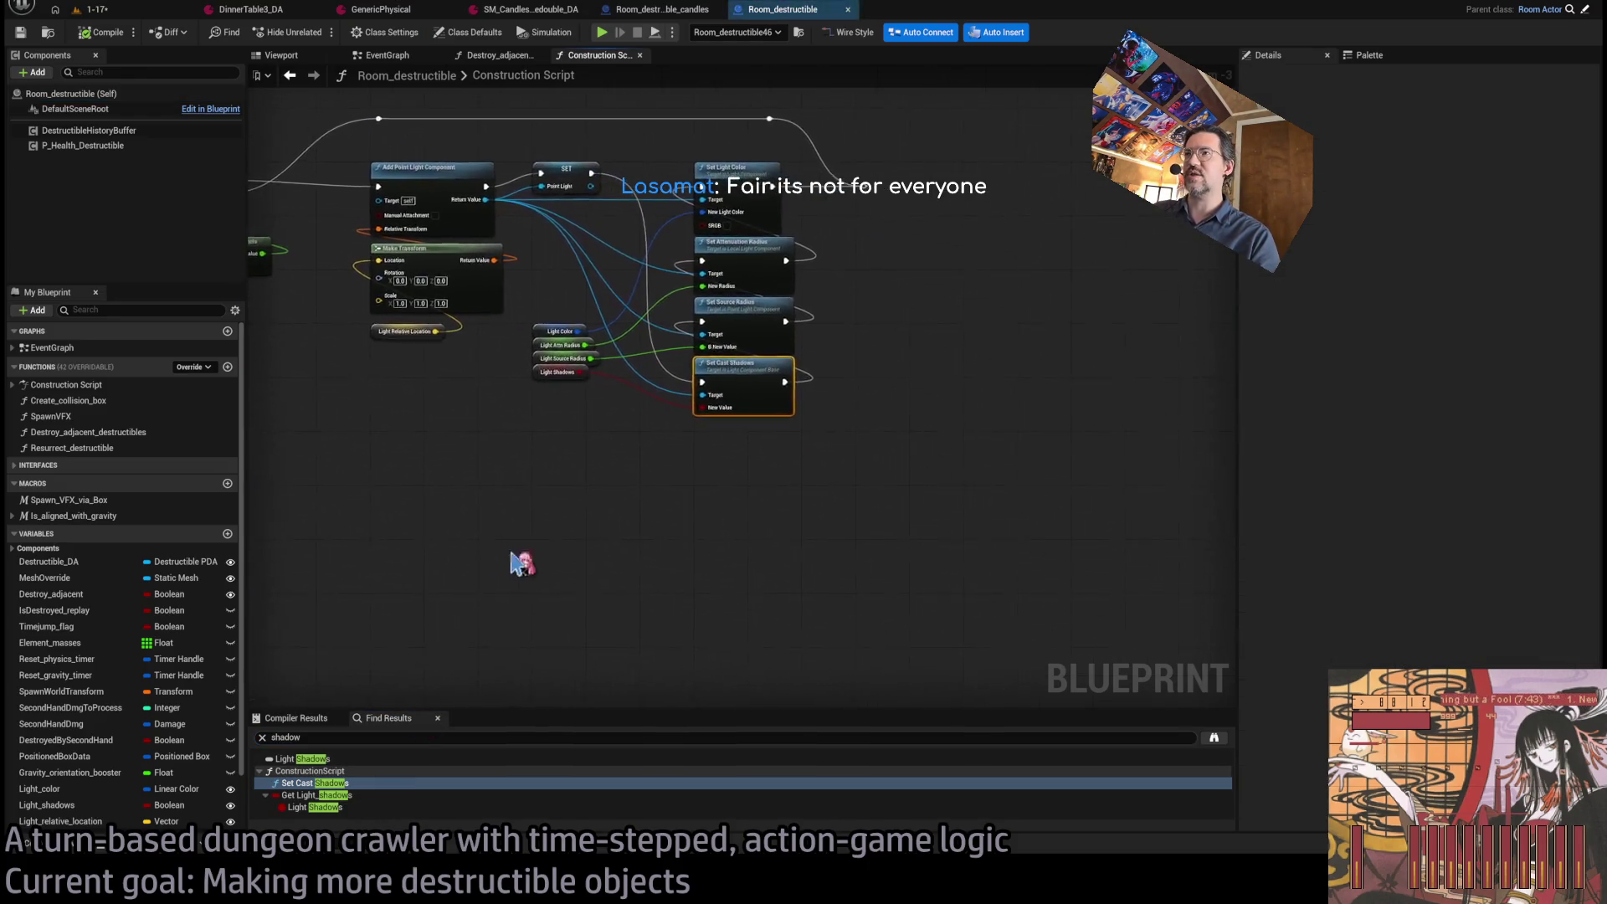
# Check parent classes Room_actor and GLD_levelactor, close GLD_levelactor, and add a new Boolean variable.
pyautogui.click(1585, 10)
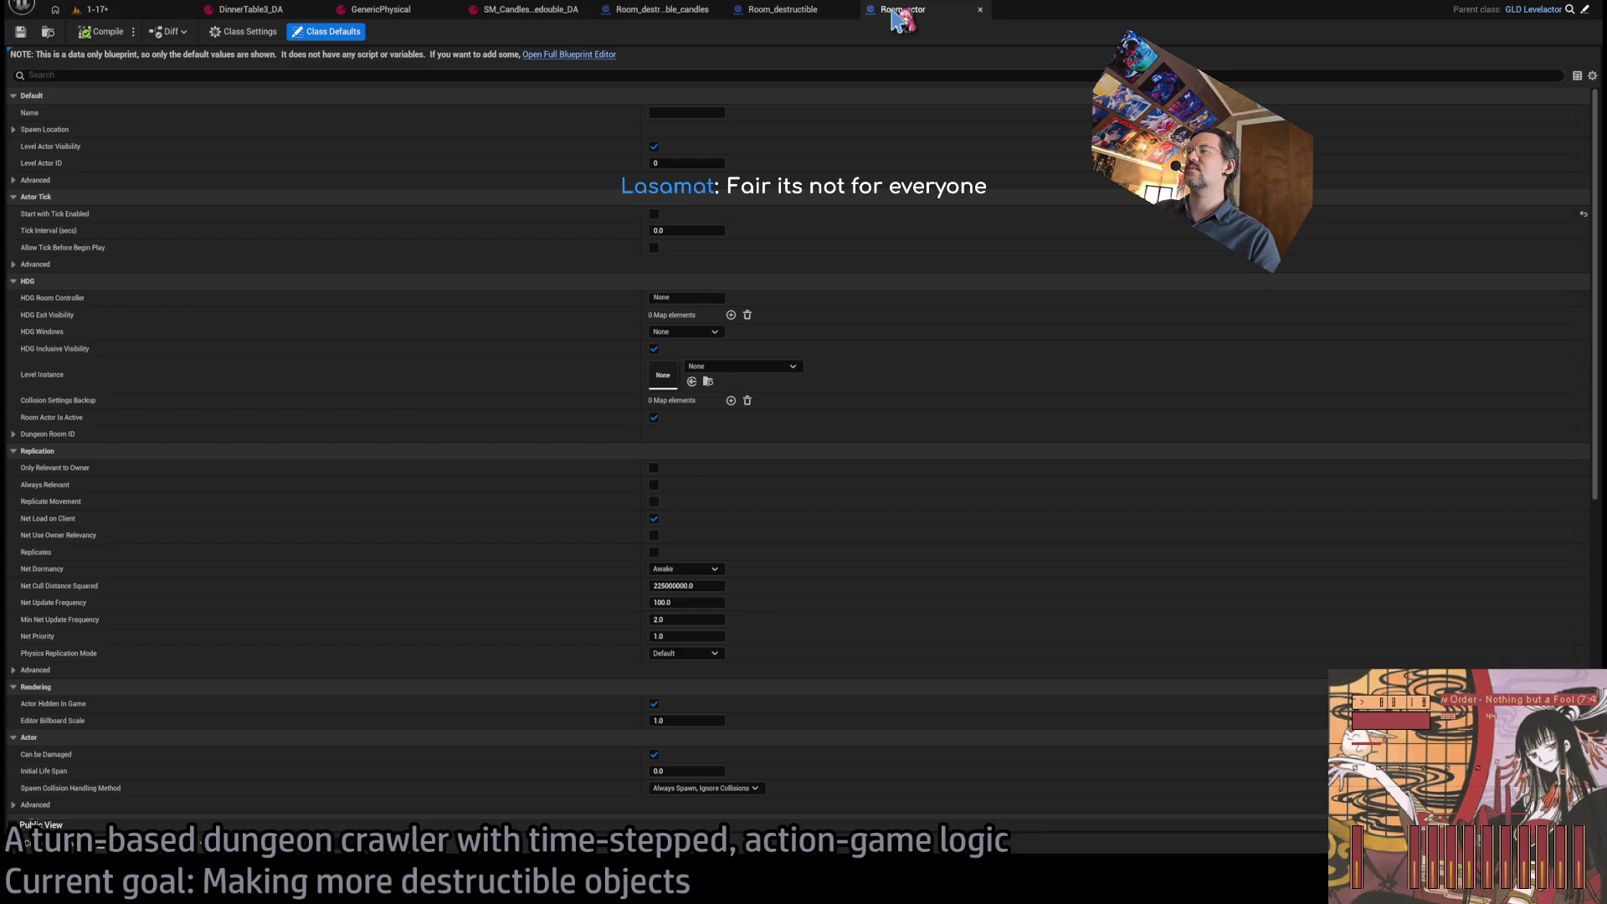
pyautogui.click(1585, 10)
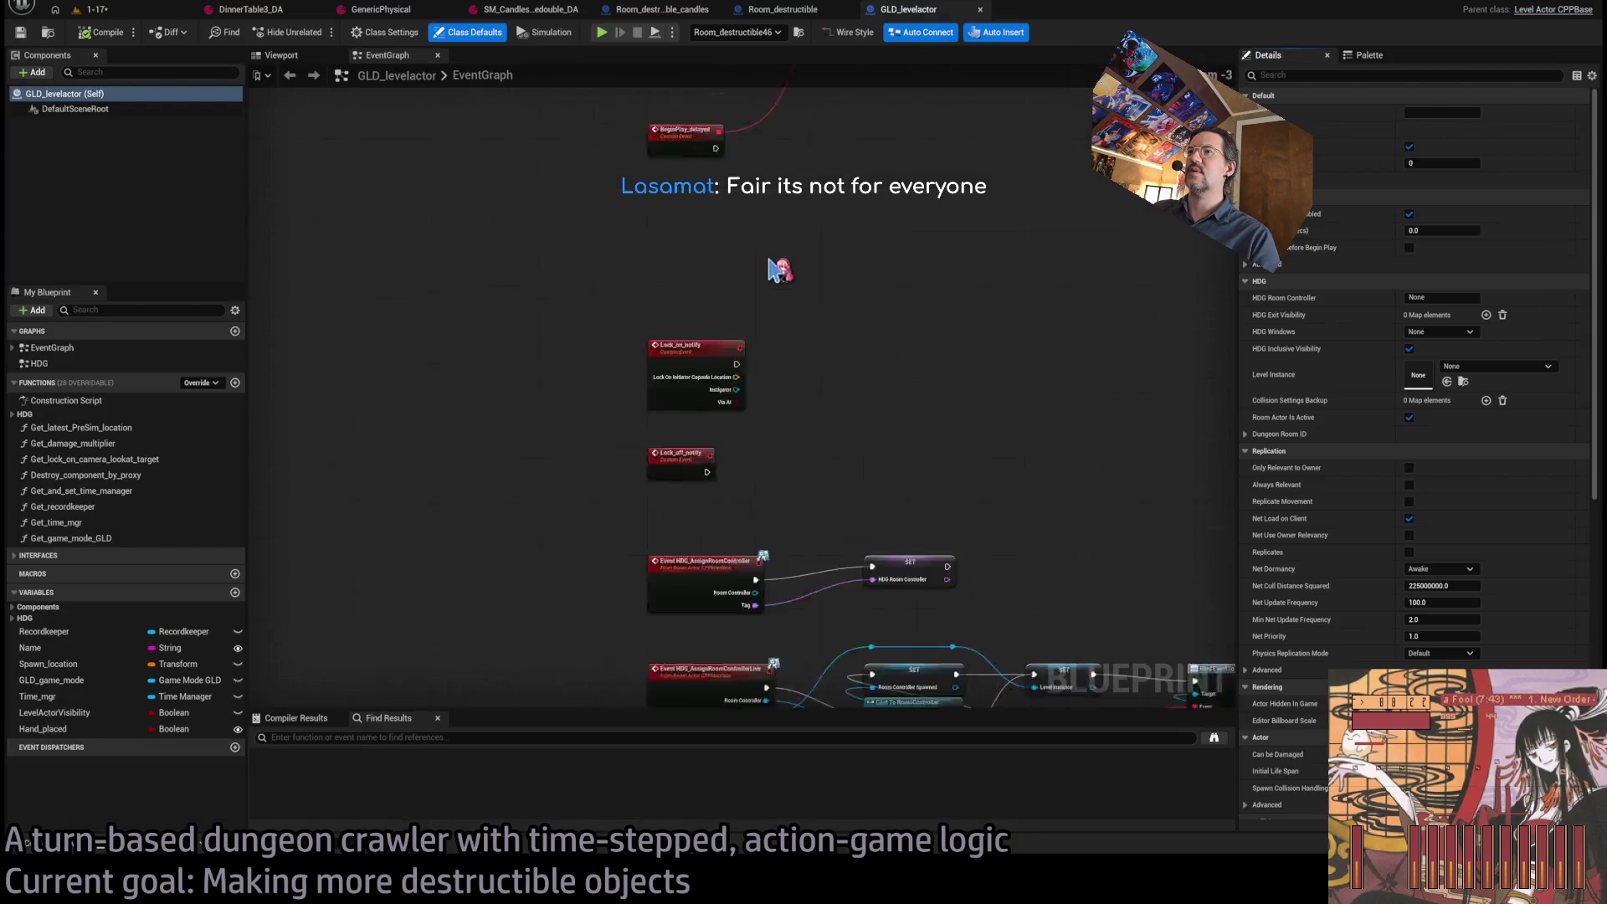
pyautogui.click(365, 737)
pyautogui.write('shad')
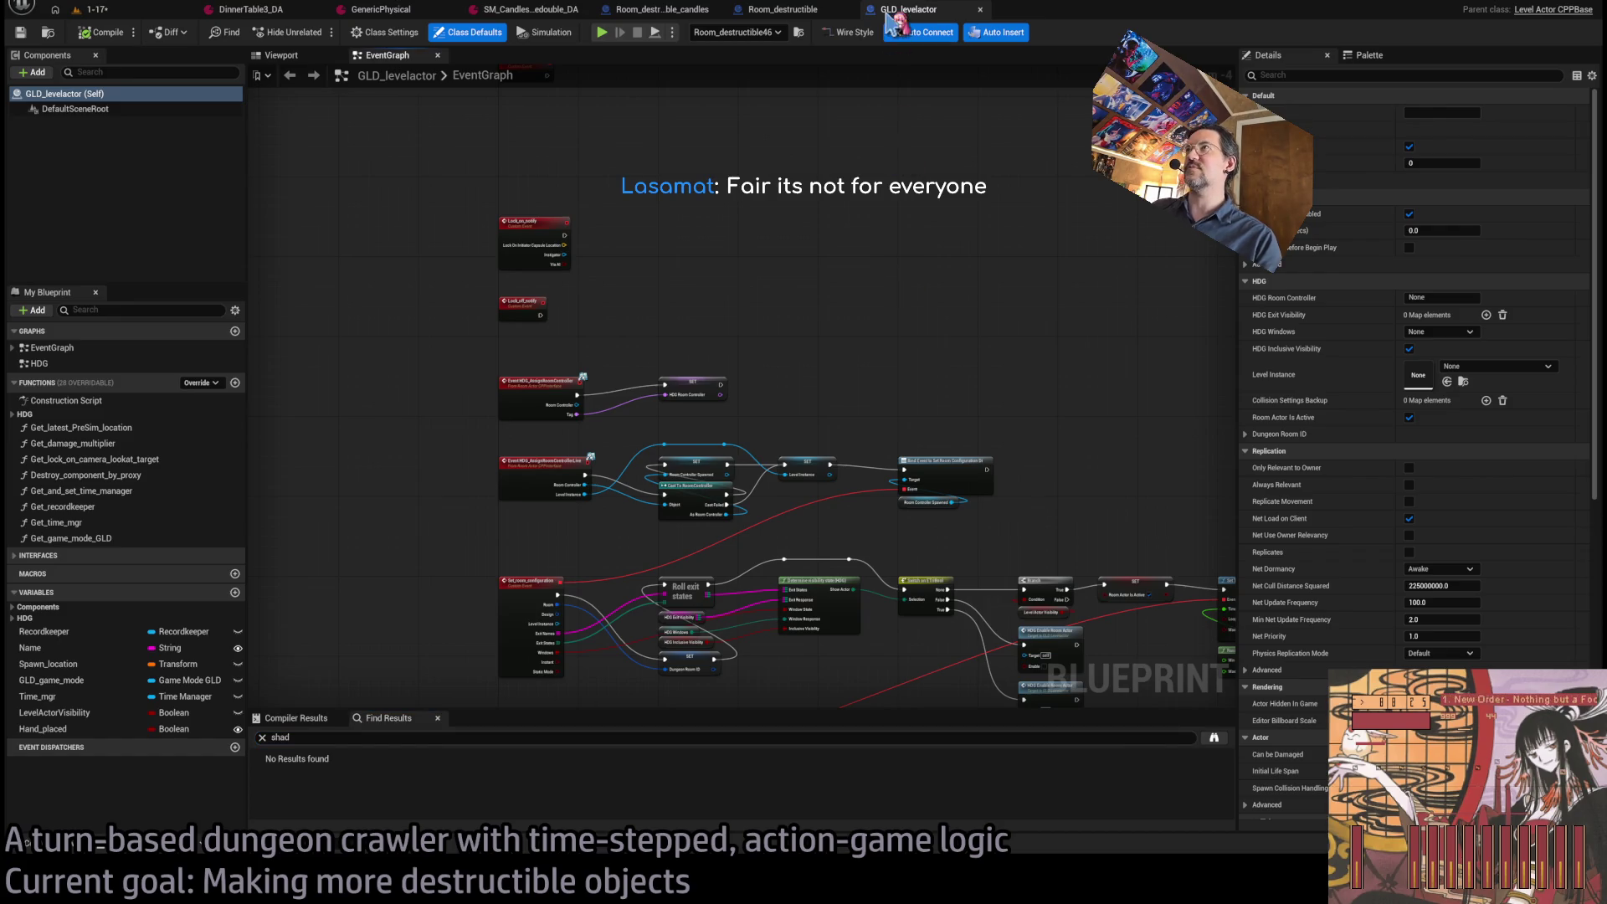
pyautogui.middleClick(904, 11)
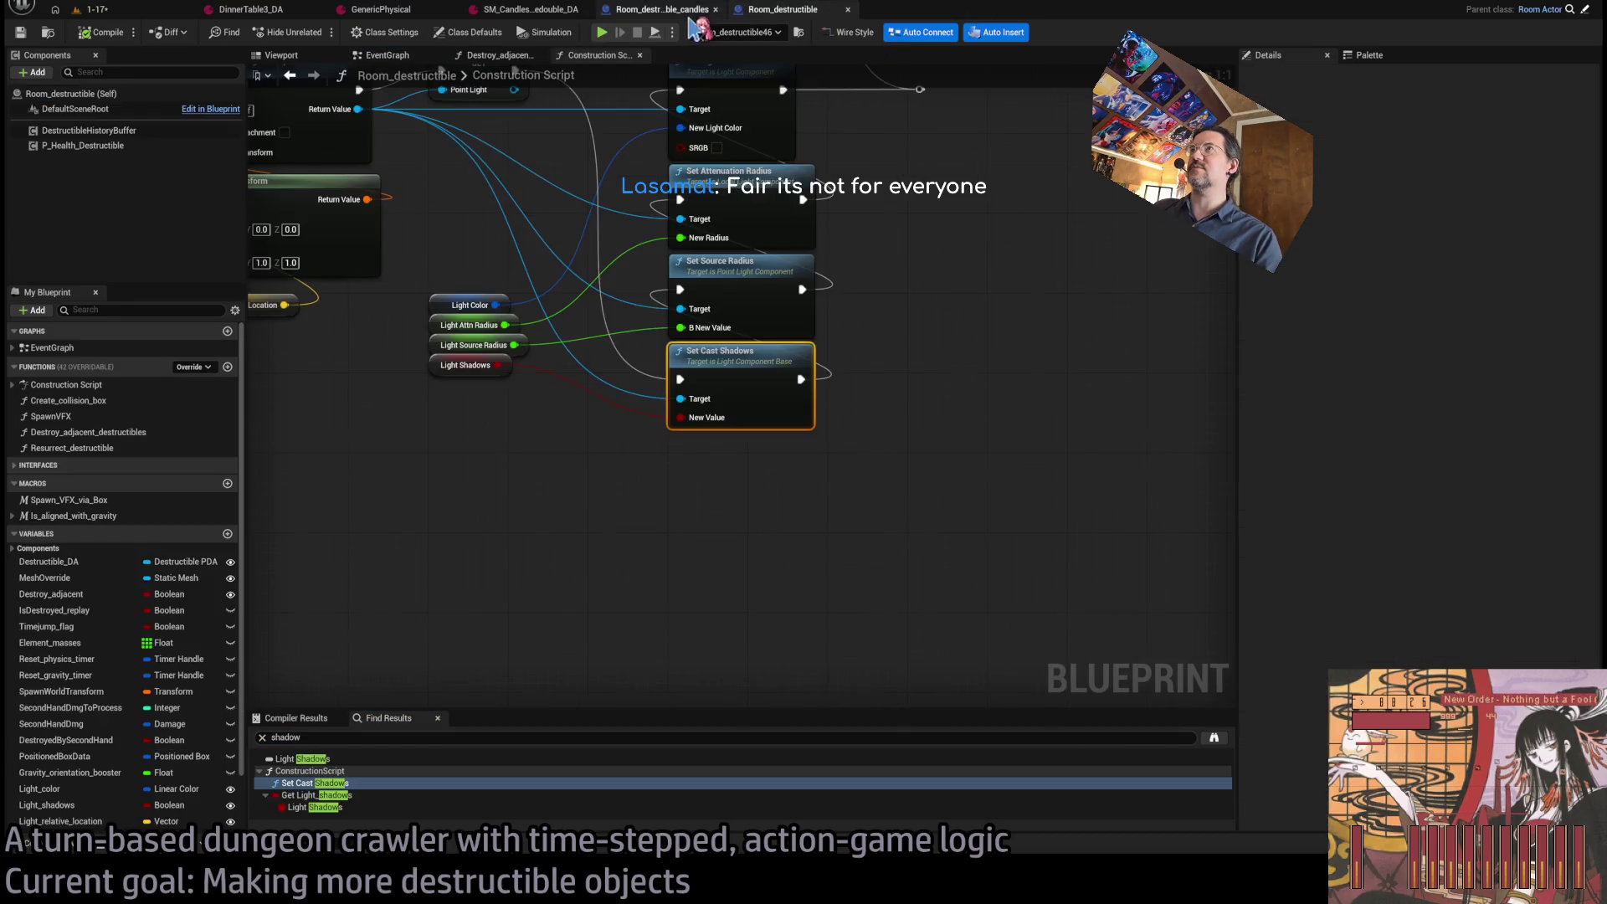
pyautogui.scroll(-6, 1077, 405)
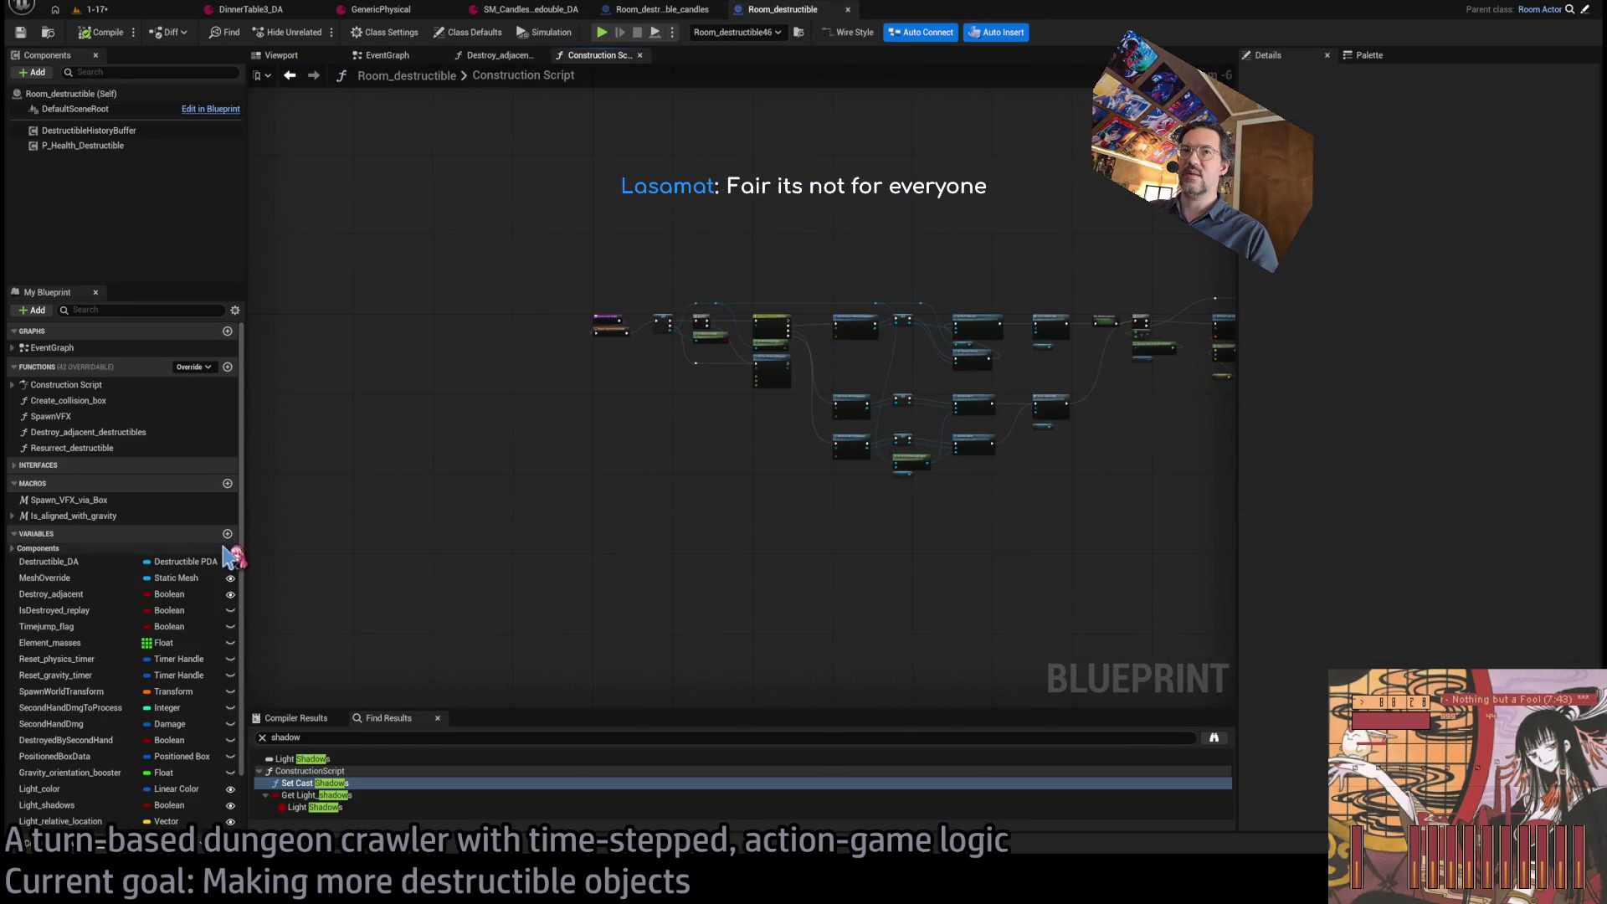
pyautogui.click(227, 535)
# Name the Boolean Cast_shadows with the description 'For the static mesh, not the light'.
pyautogui.write('Cast')
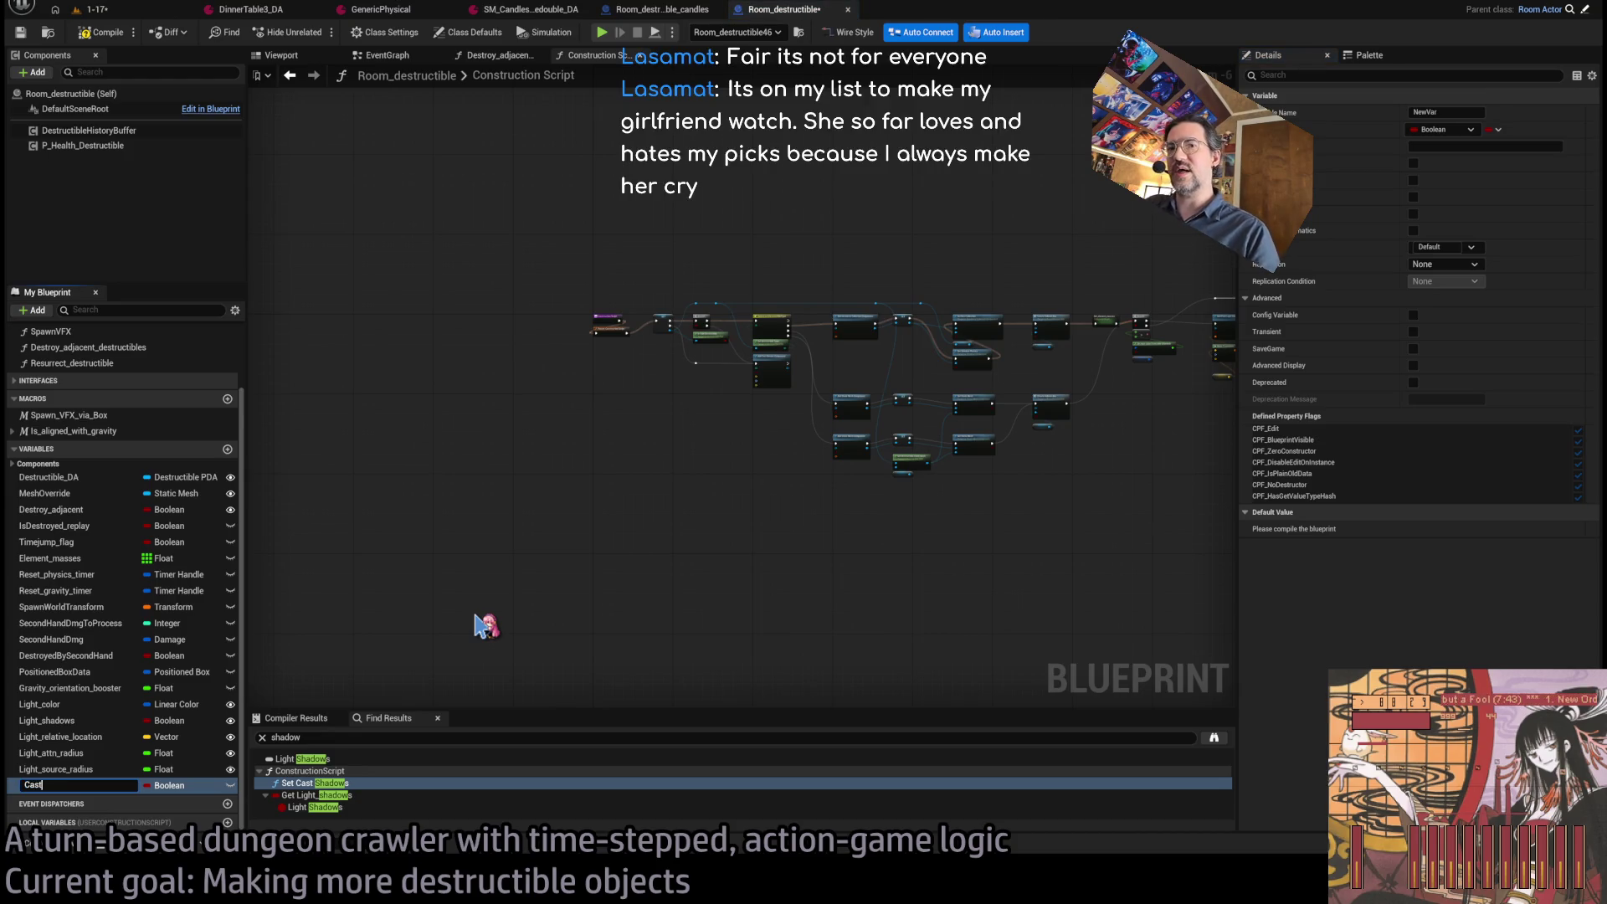
pyautogui.write('_shadow')
pyautogui.press('Return')
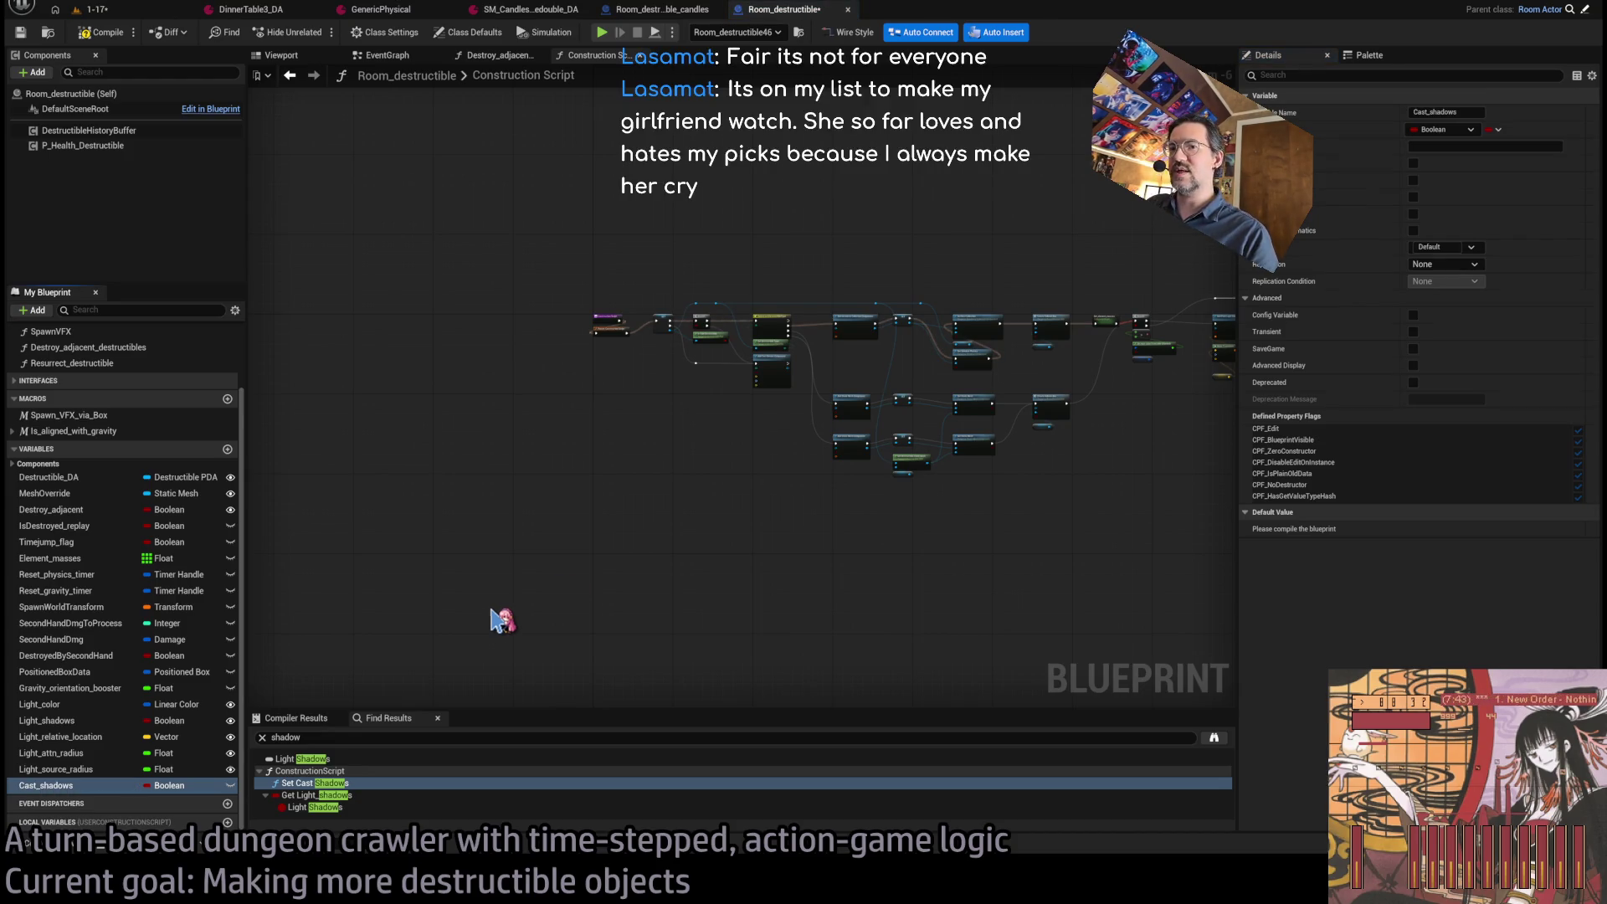
pyautogui.click(1488, 147)
pyautogui.write('For the stat')
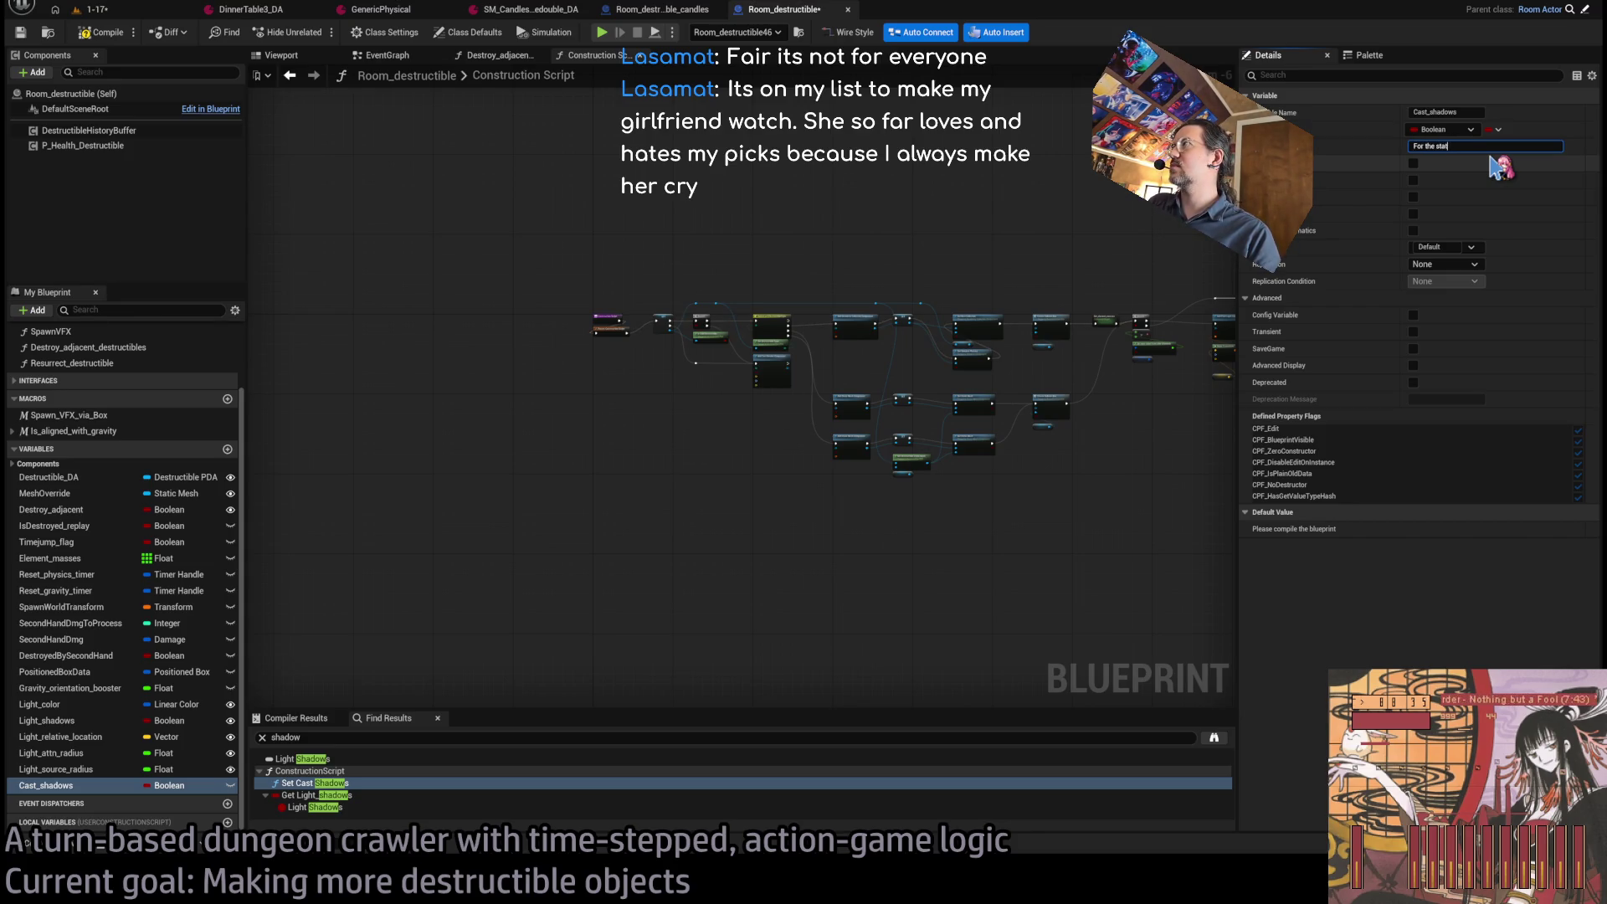
pyautogui.write('ight')
pyautogui.press('Return')
# Move Cast_shadows under Destroy_adjacent, compile, default it to true, and save.
pyautogui.click(64, 789)
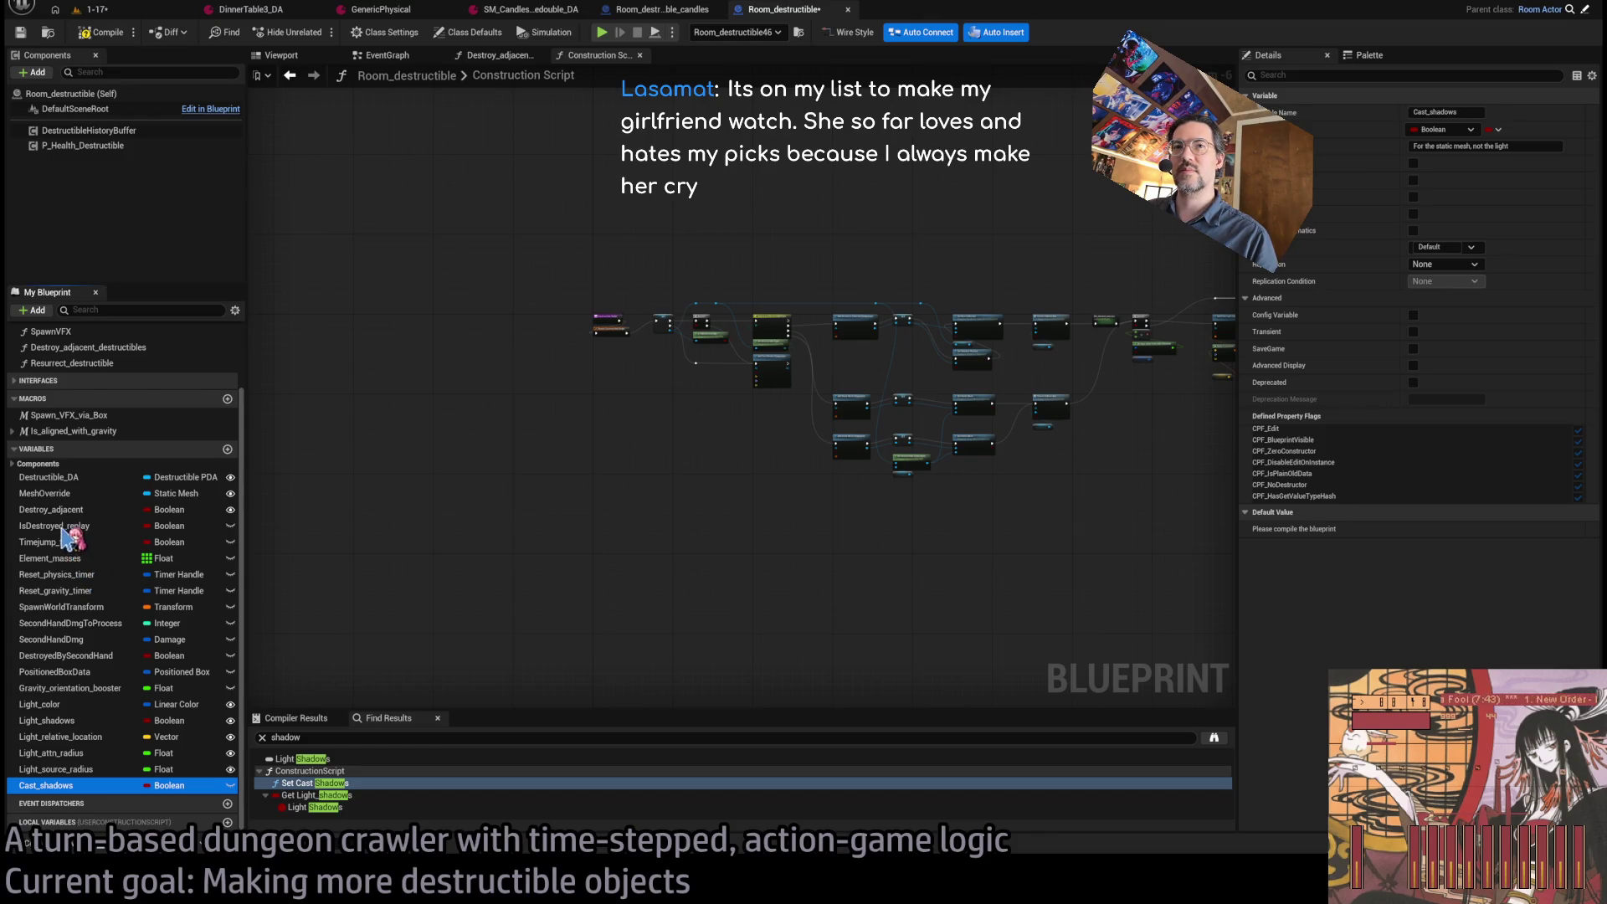
pyautogui.moveTo(65, 534); pyautogui.dragTo(65, 529)
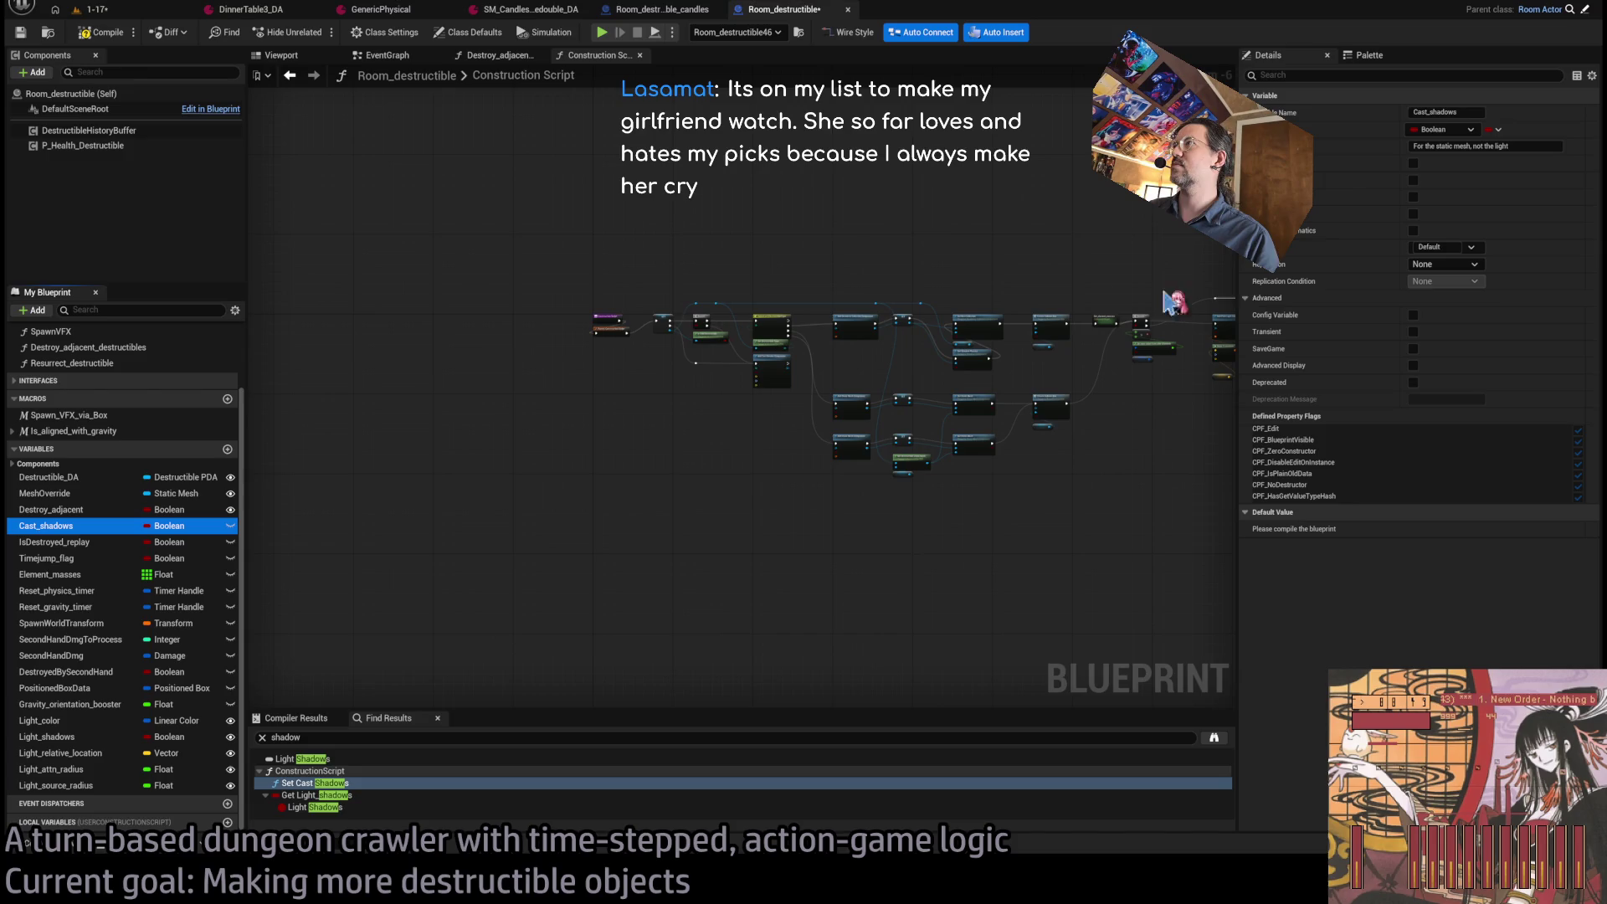
pyautogui.moveTo(1080, 230); pyautogui.dragTo(1022, 234)
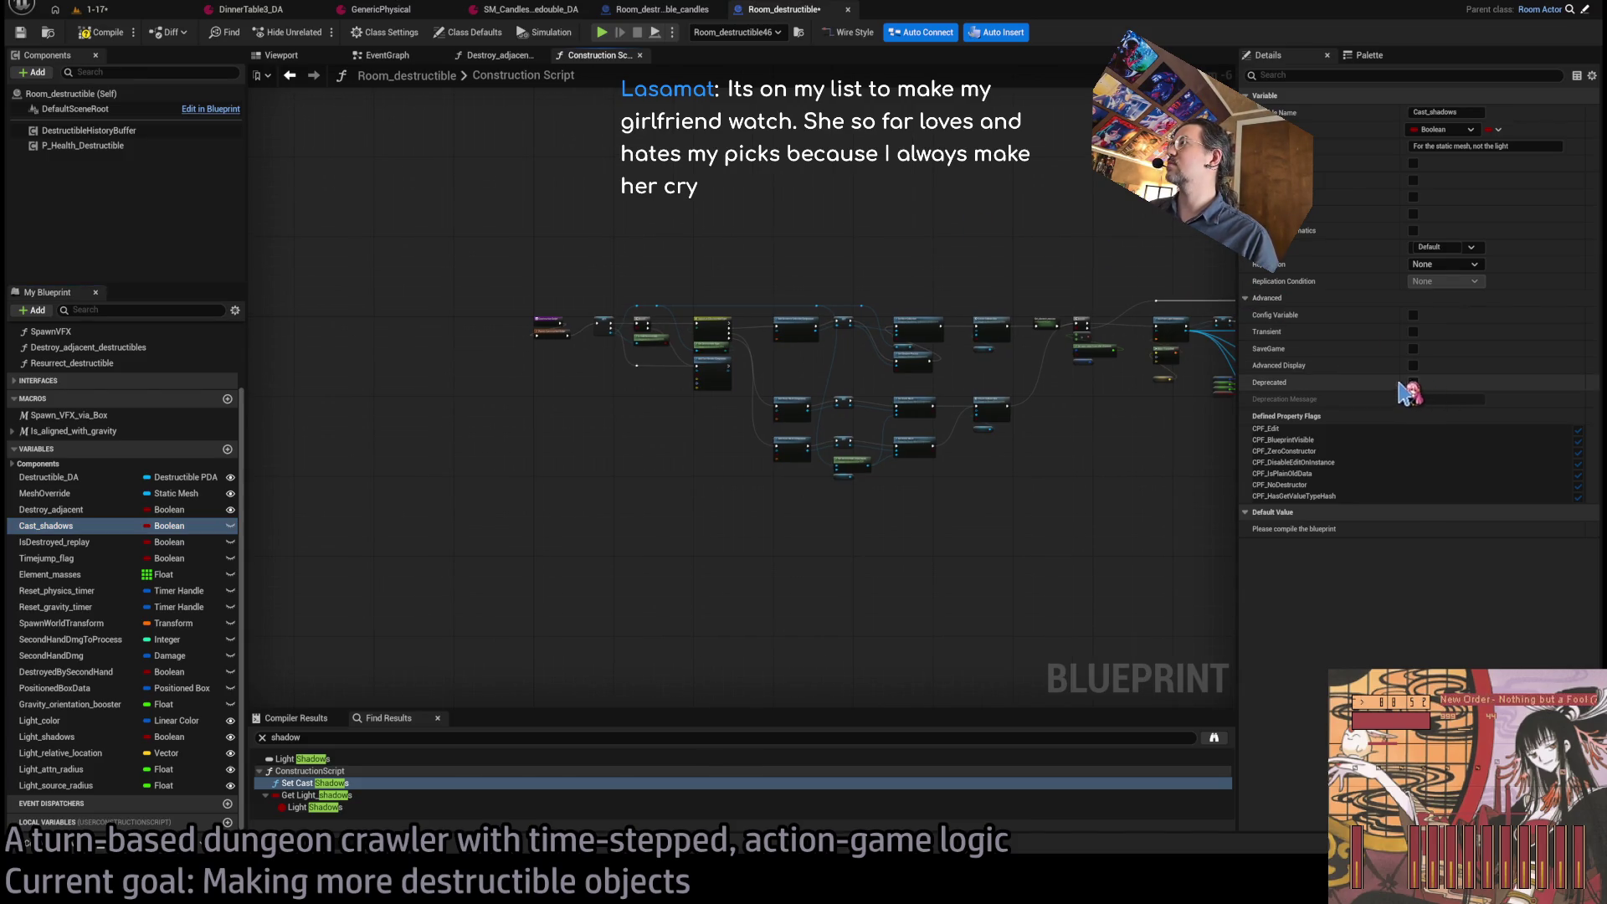
pyautogui.click(100, 32)
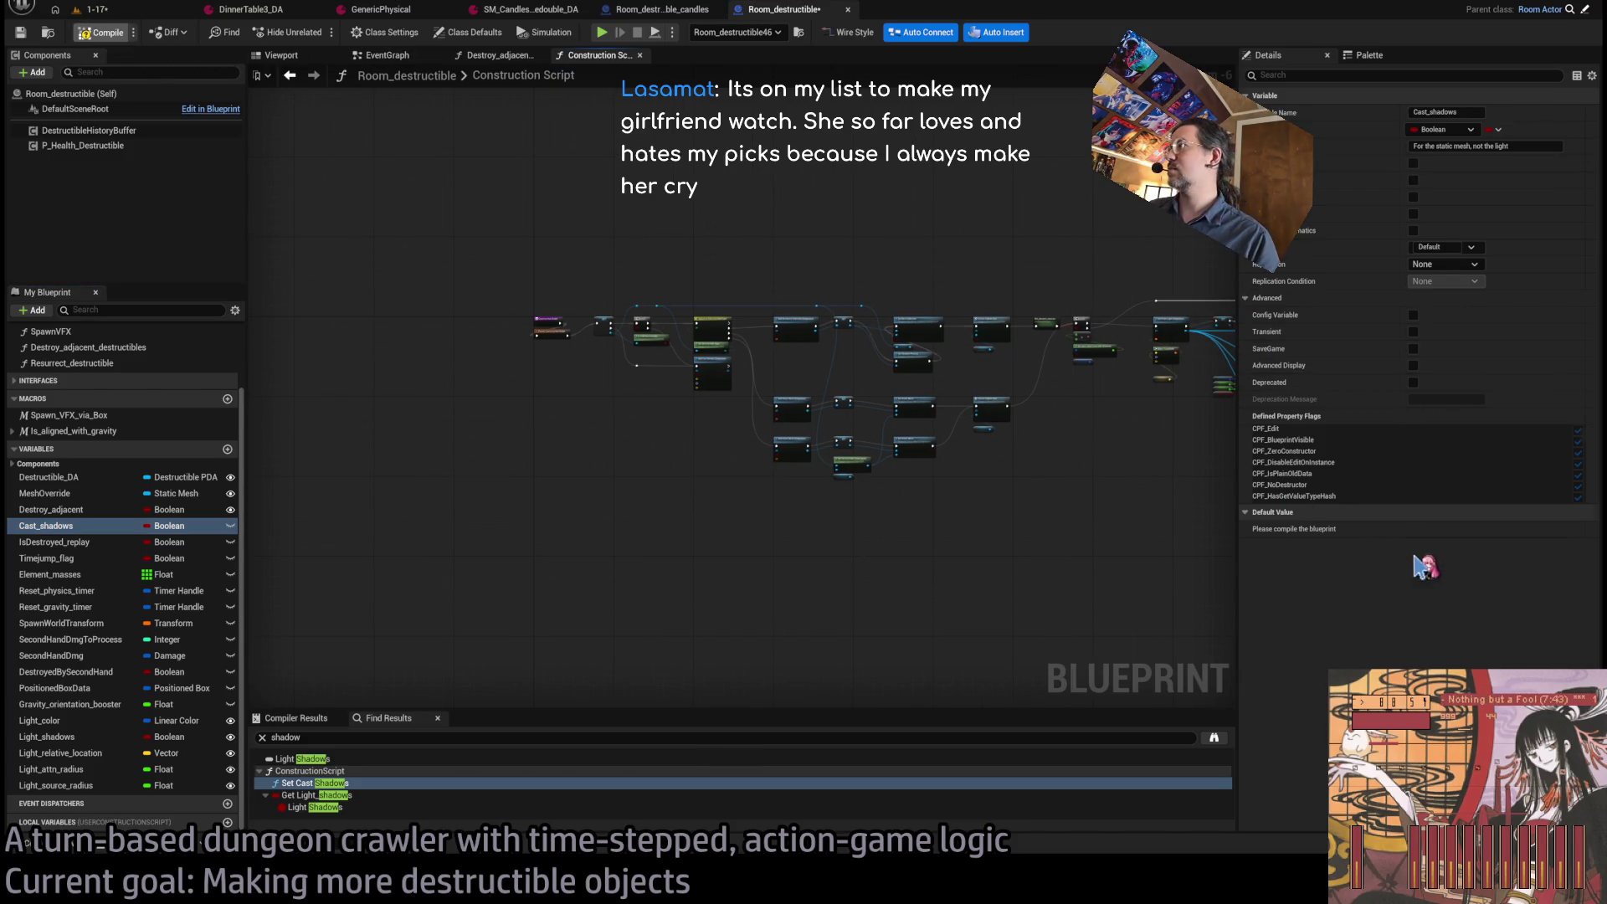
pyautogui.click(1413, 529)
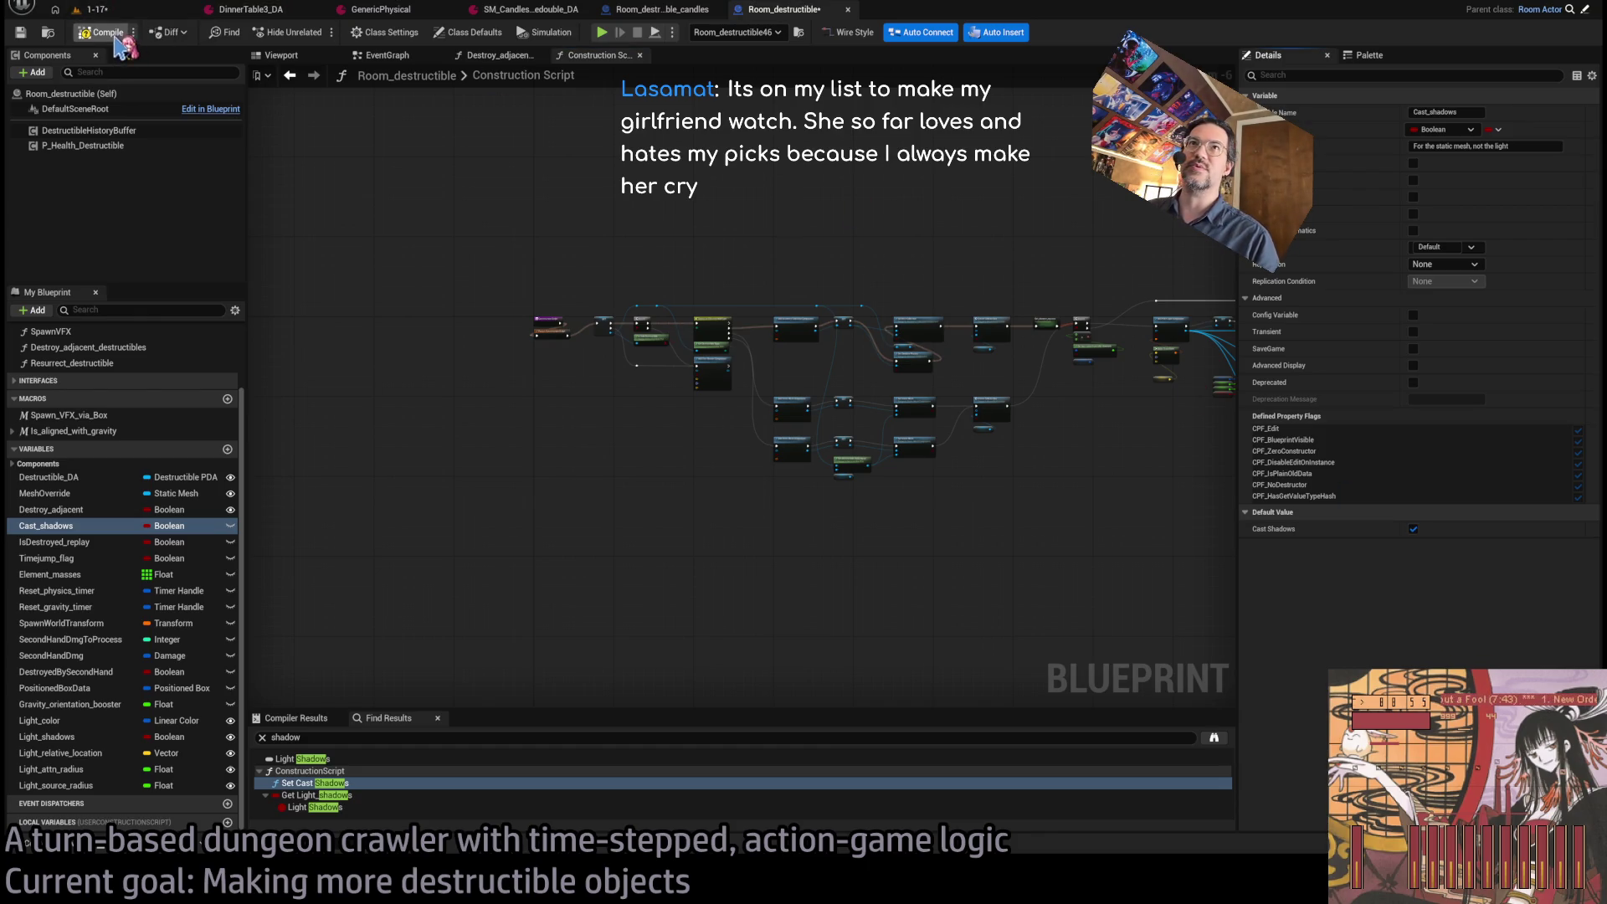
pyautogui.hotkey('ctrl', 's')
# Add a Set Cast Shadow node targeting the geometry collection.
pyautogui.scroll(3, 714, 269)
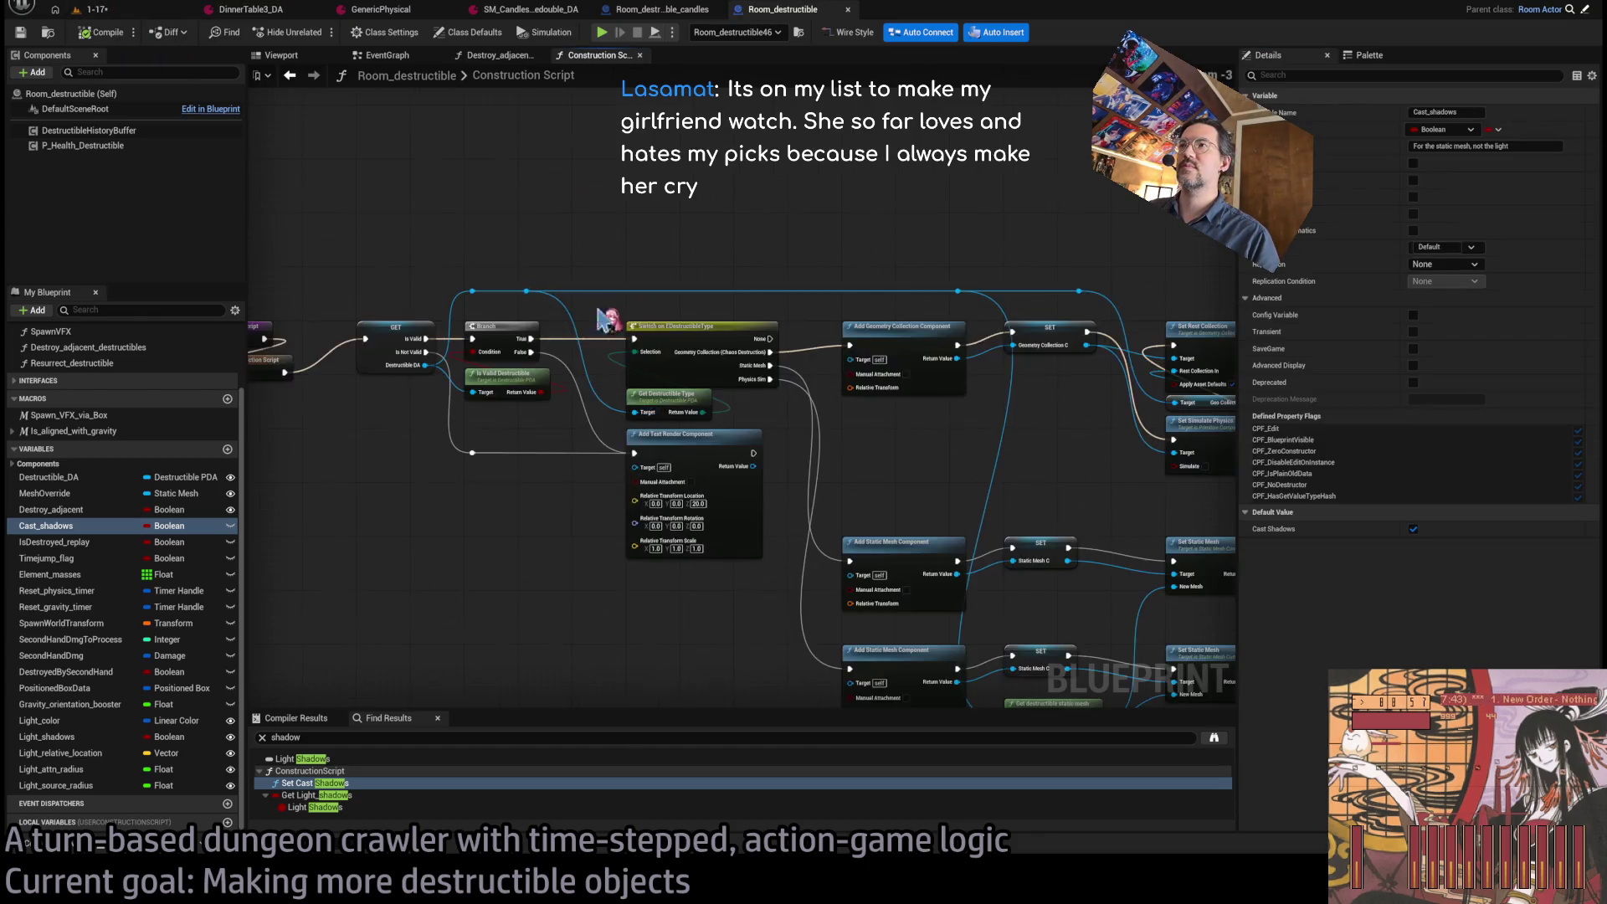
pyautogui.scroll(2, 736, 436)
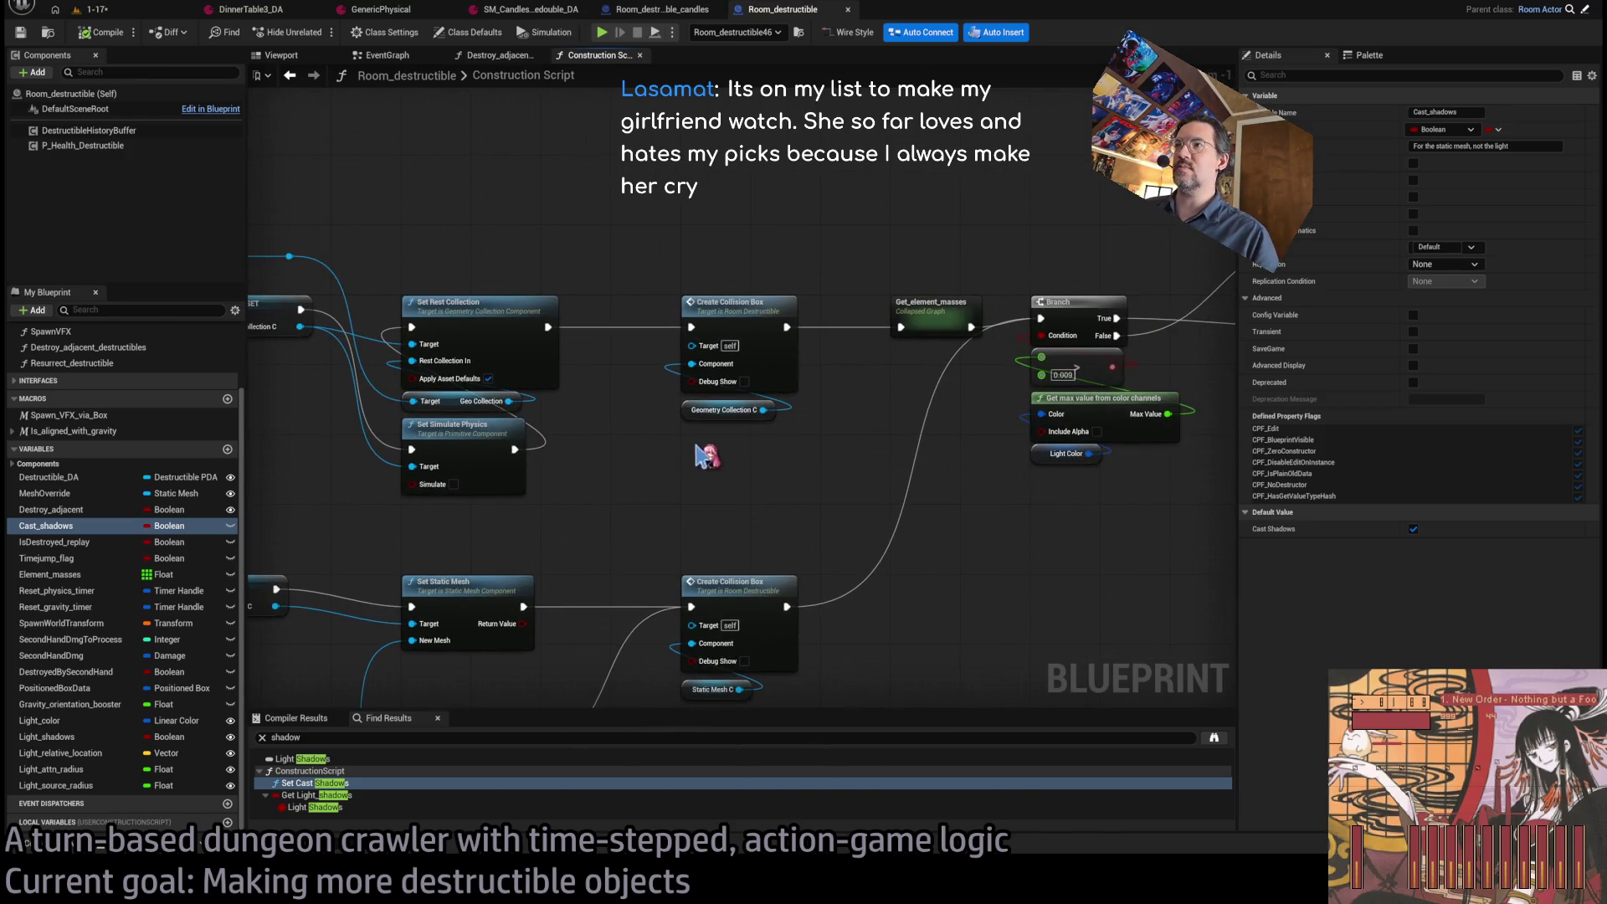
pyautogui.moveTo(607, 436); pyautogui.dragTo(525, 460)
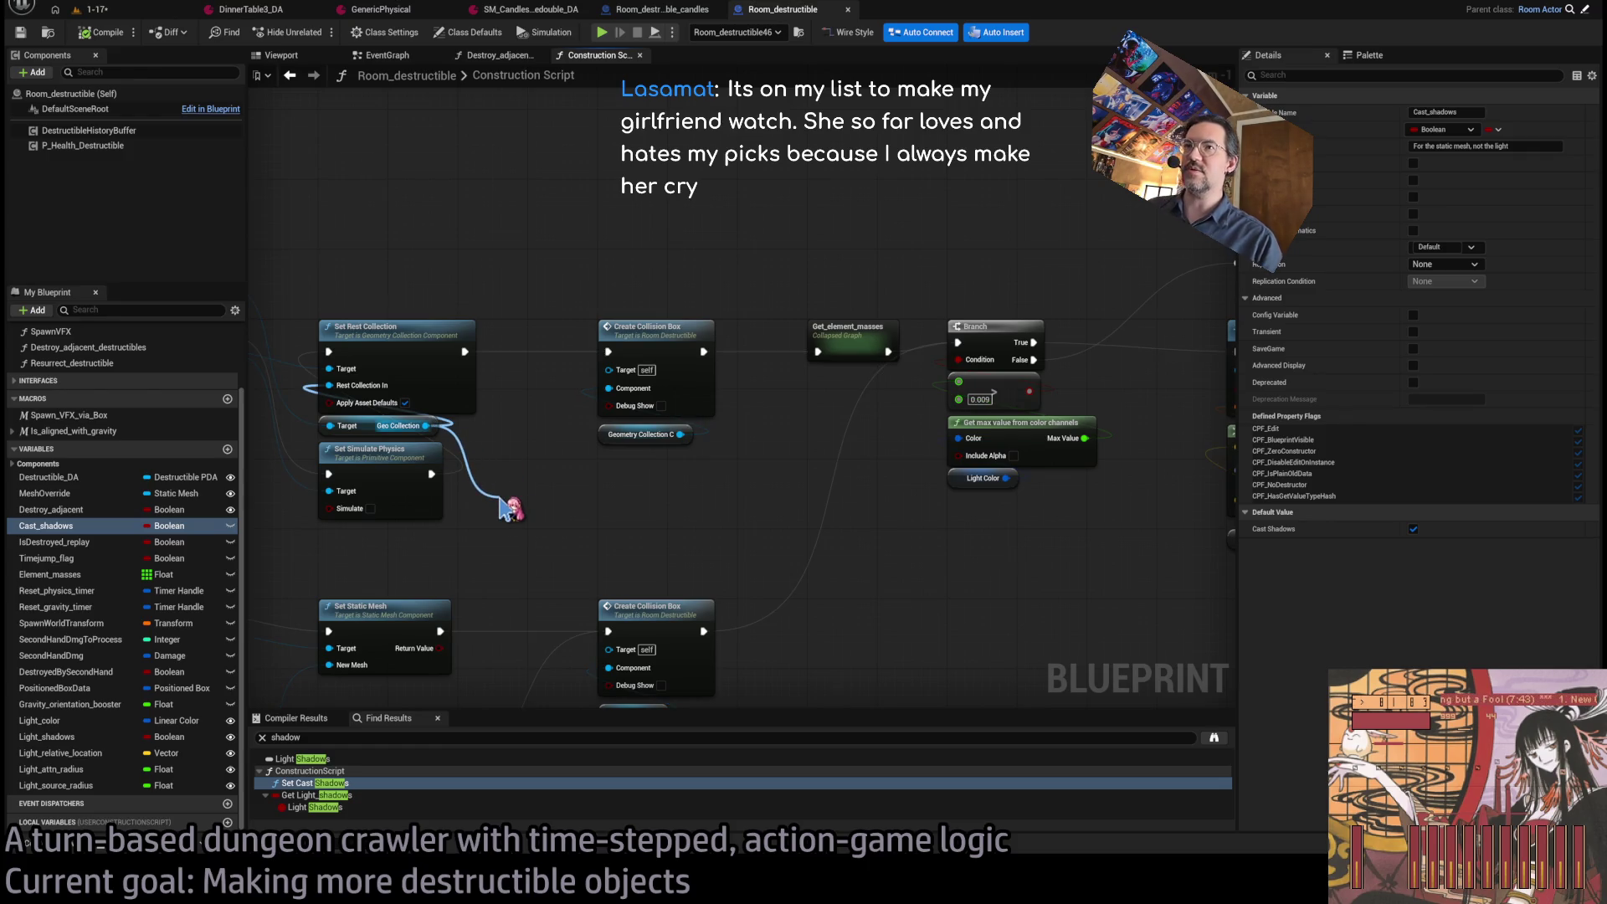
pyautogui.moveTo(425, 426); pyautogui.dragTo(531, 503)
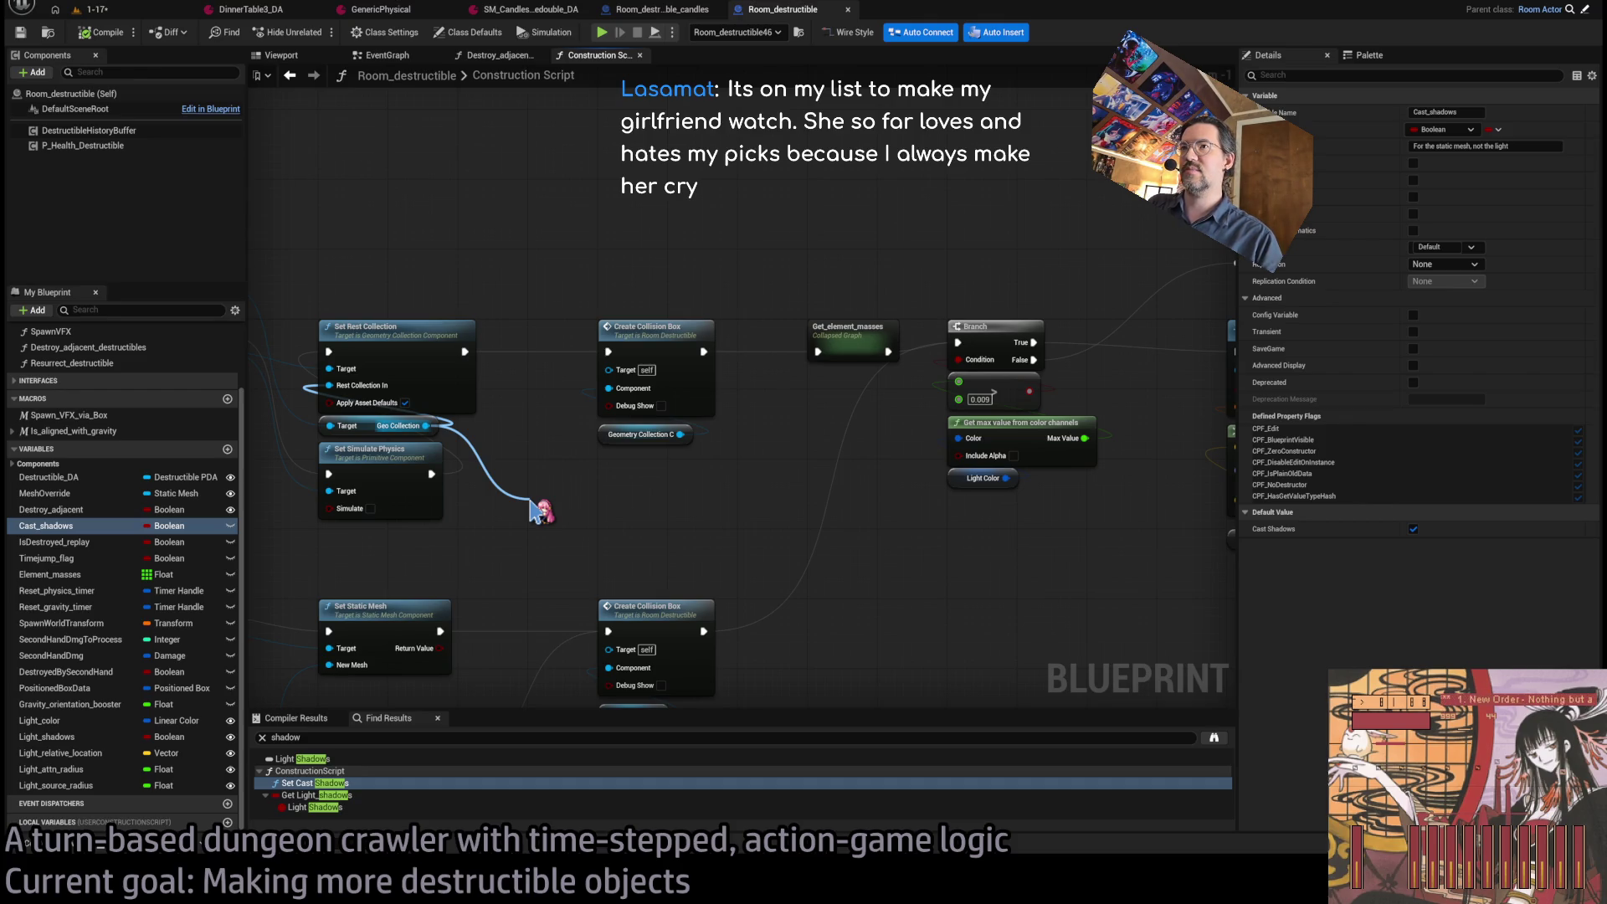
pyautogui.moveTo(531, 503); pyautogui.dragTo(531, 503)
pyautogui.moveTo(251, 419); pyautogui.dragTo(819, 414)
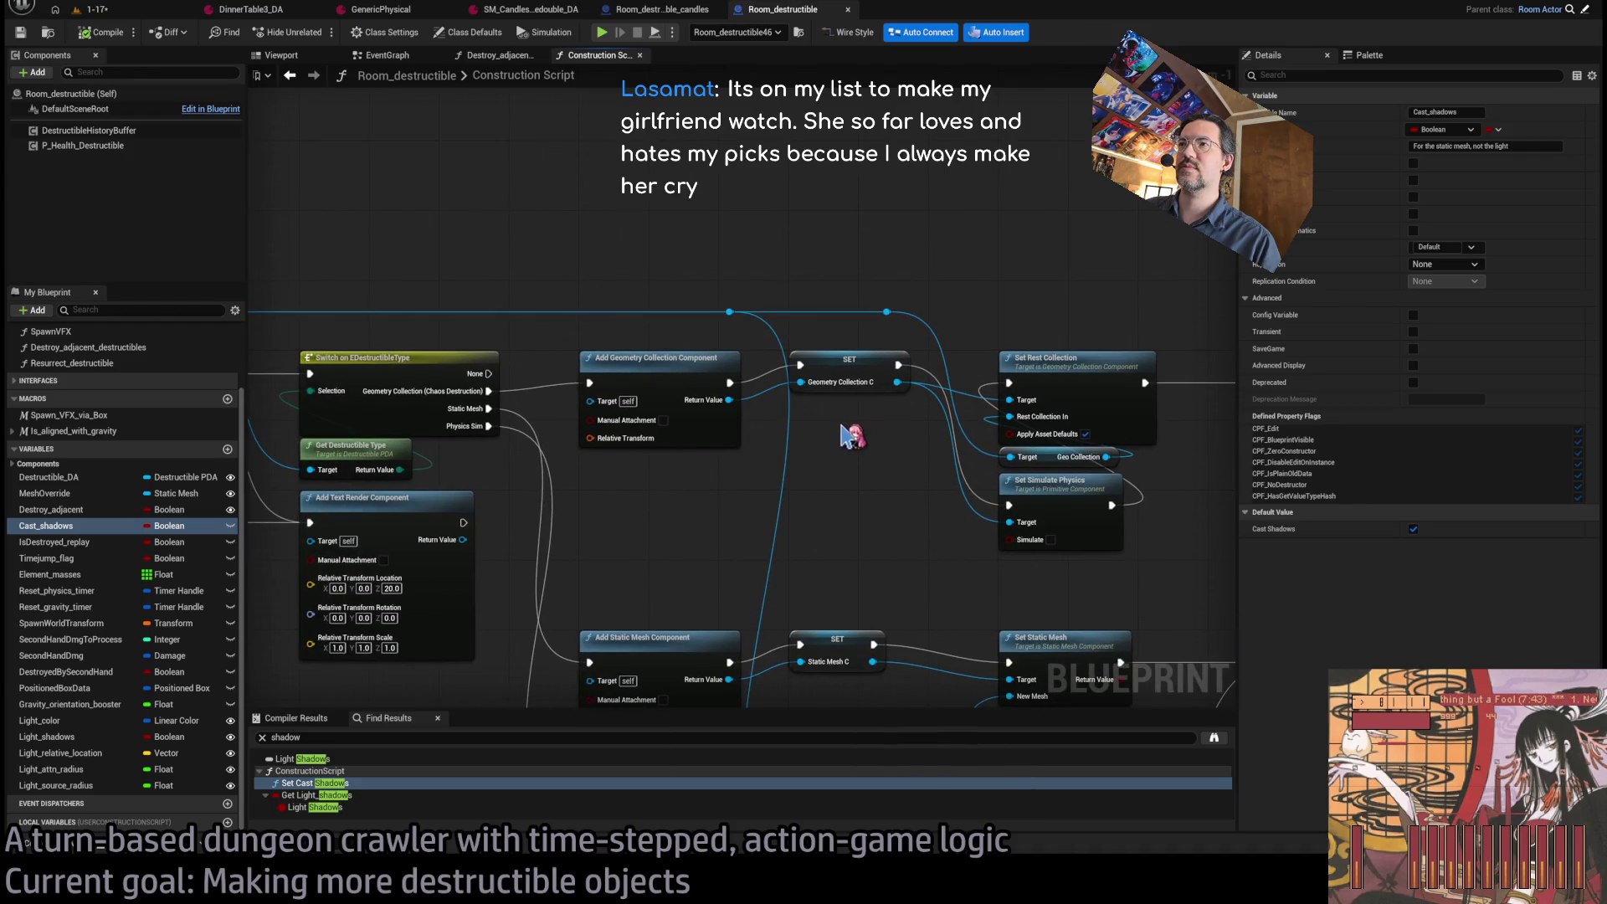
pyautogui.moveTo(730, 401); pyautogui.dragTo(819, 473)
pyautogui.moveTo(897, 382)
pyautogui.mouseDown()
pyautogui.moveTo(892, 500)
pyautogui.moveTo(975, 365)
pyautogui.mouseUp()
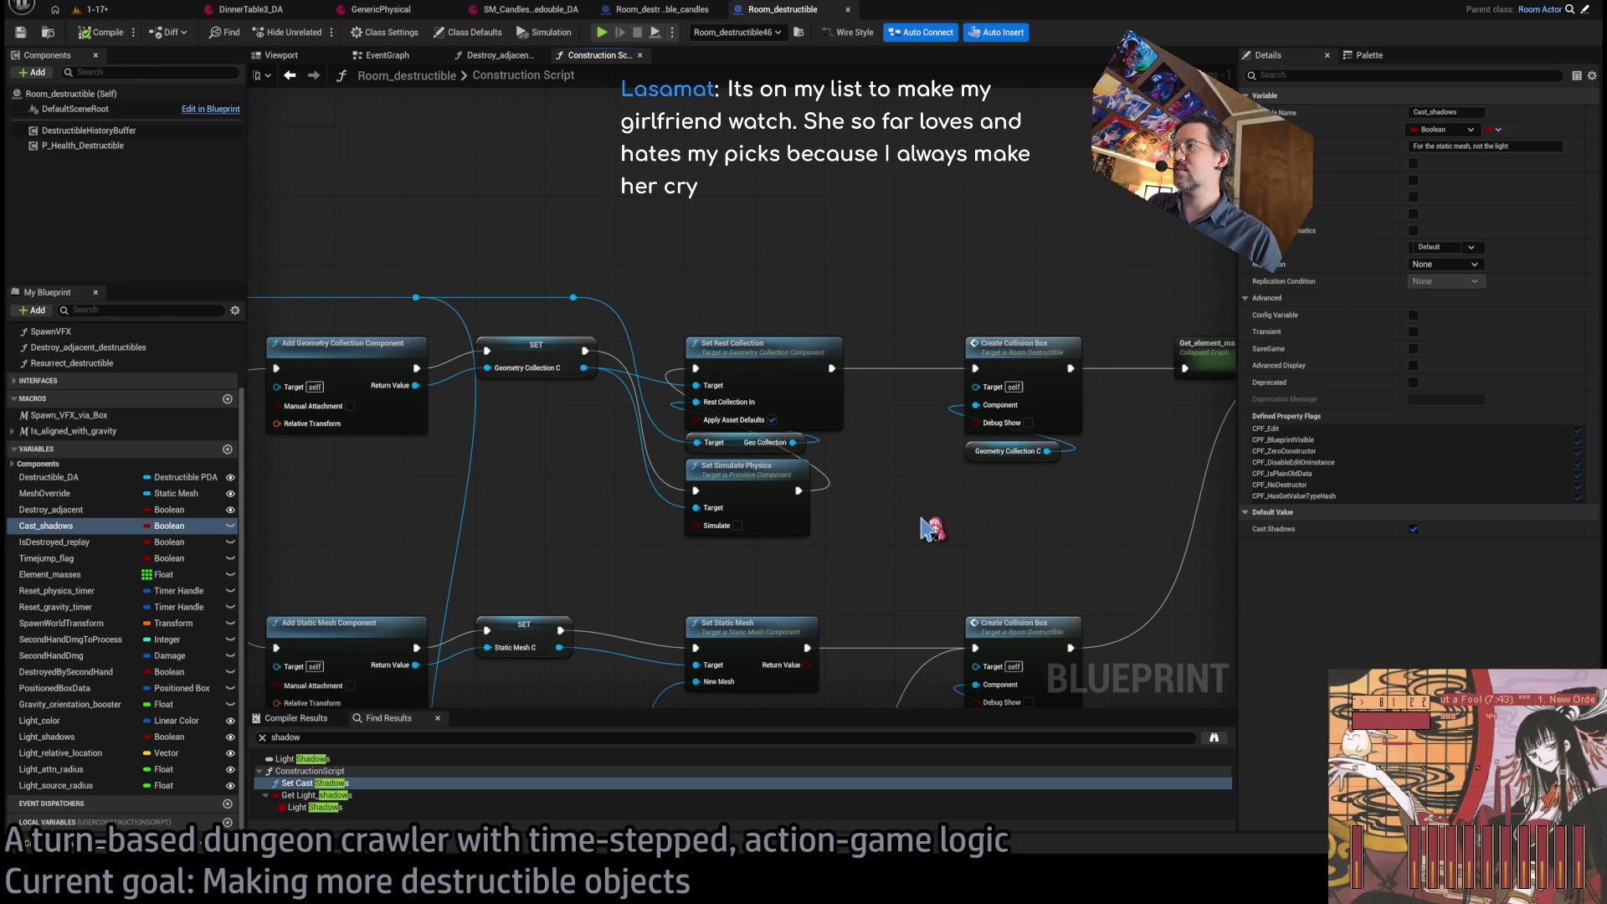
pyautogui.moveTo(994, 522); pyautogui.dragTo(921, 491)
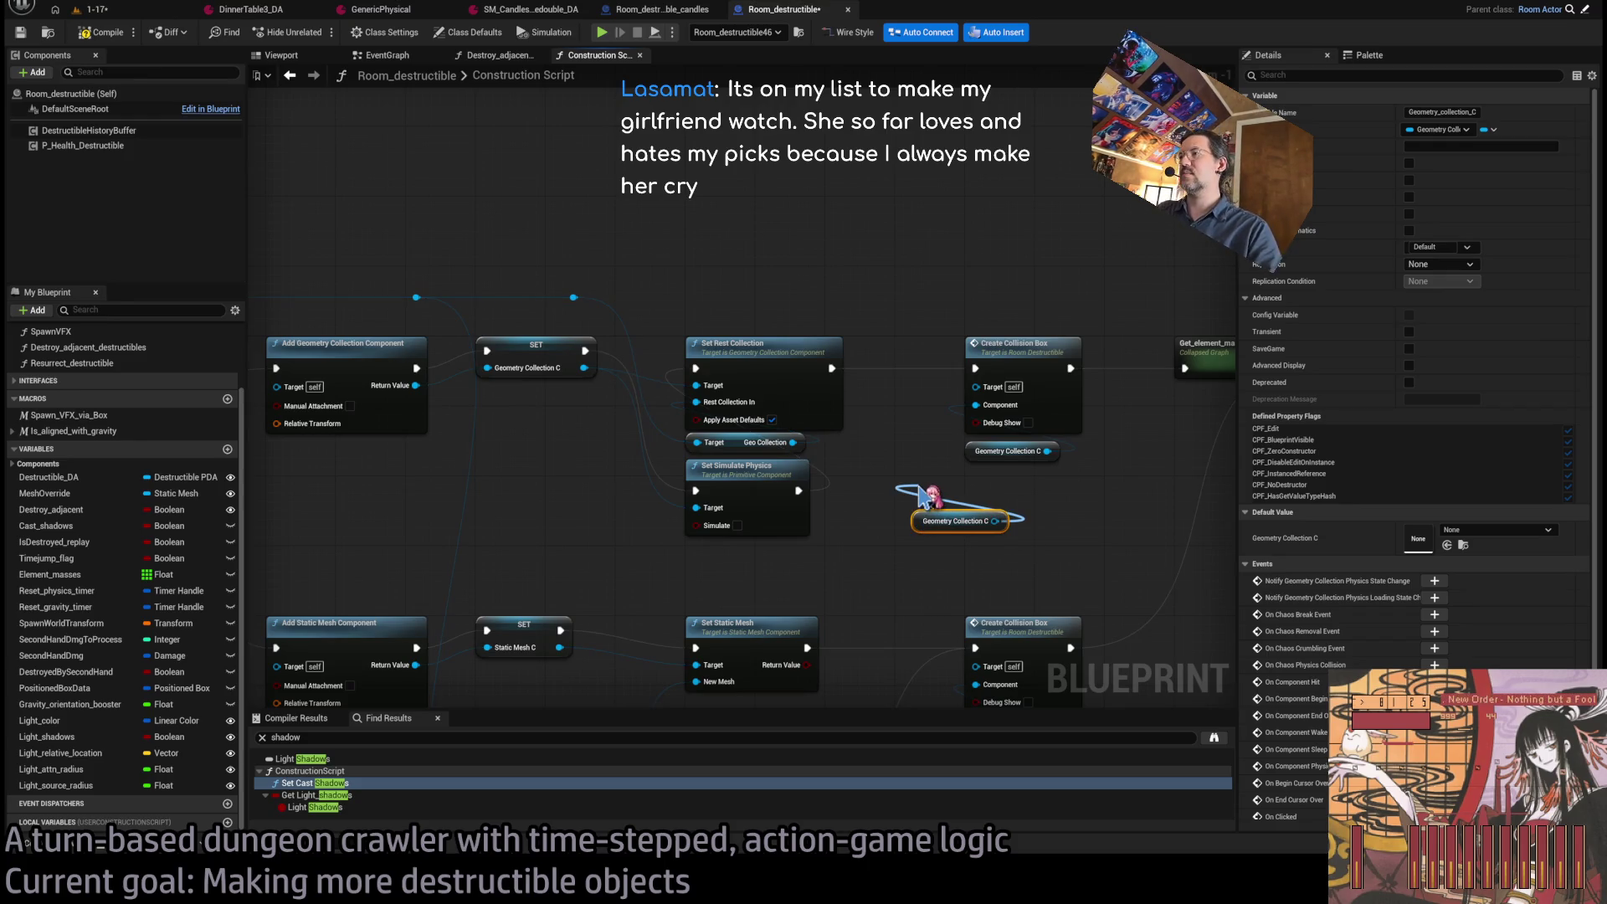
pyautogui.moveTo(925, 496); pyautogui.dragTo(921, 491)
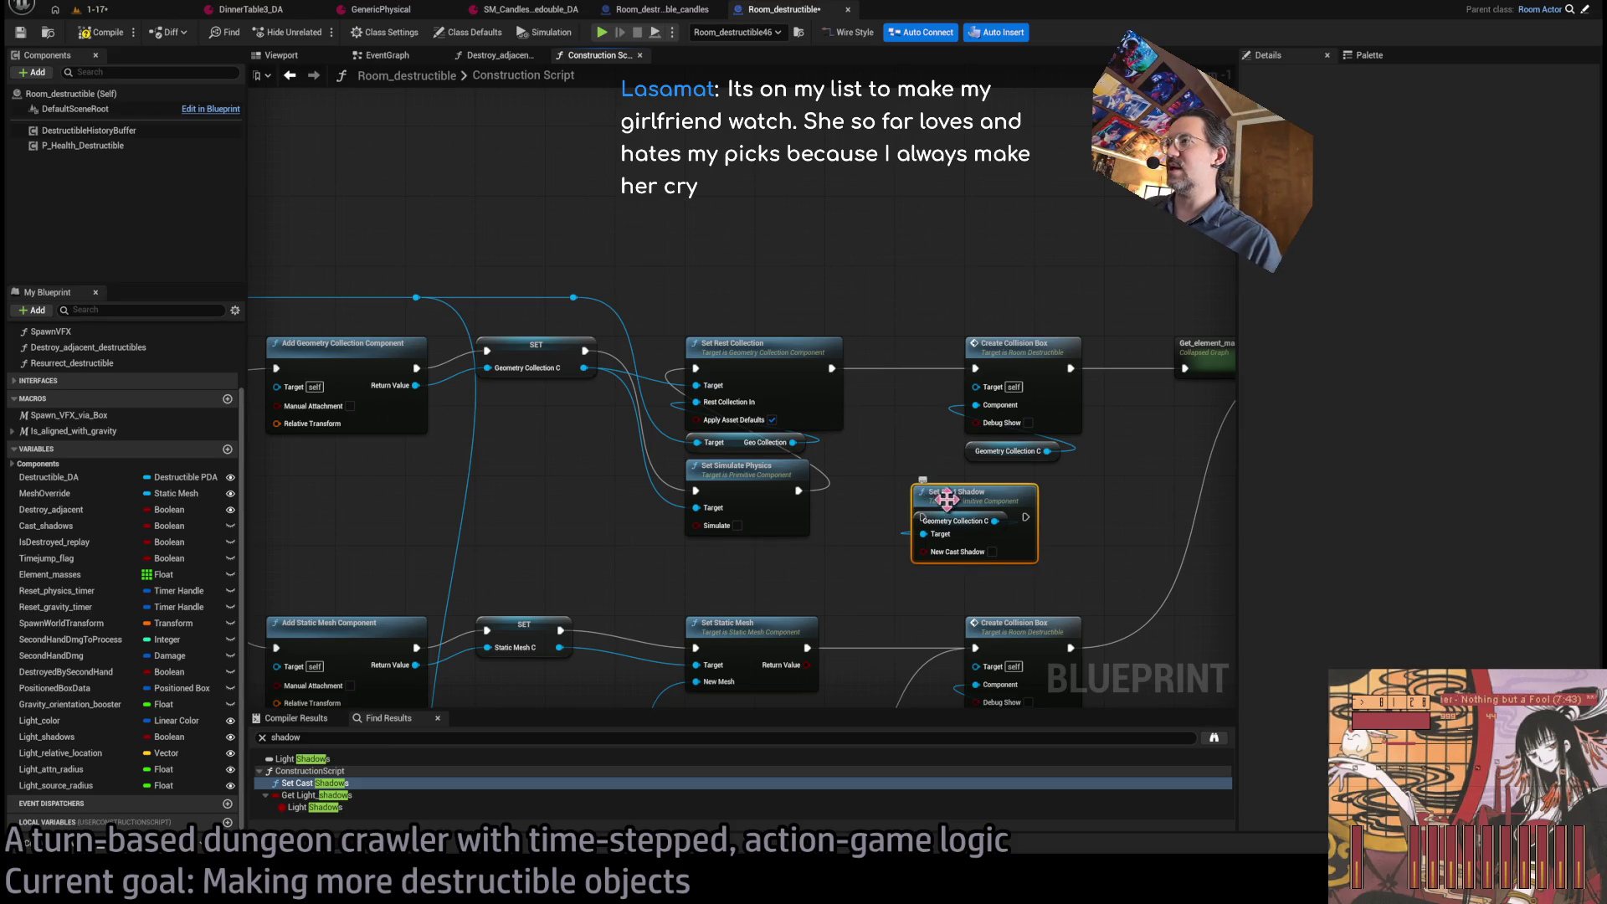
# Insert the geometry collection's Set Cast Shadow after Set Rest Collection, shifting later nodes right.
pyautogui.scroll(-2, 766, 432)
pyautogui.moveTo(1130, 278); pyautogui.dragTo(706, 581)
pyautogui.scroll(2, 661, 359)
pyautogui.moveTo(661, 359); pyautogui.dragTo(804, 365)
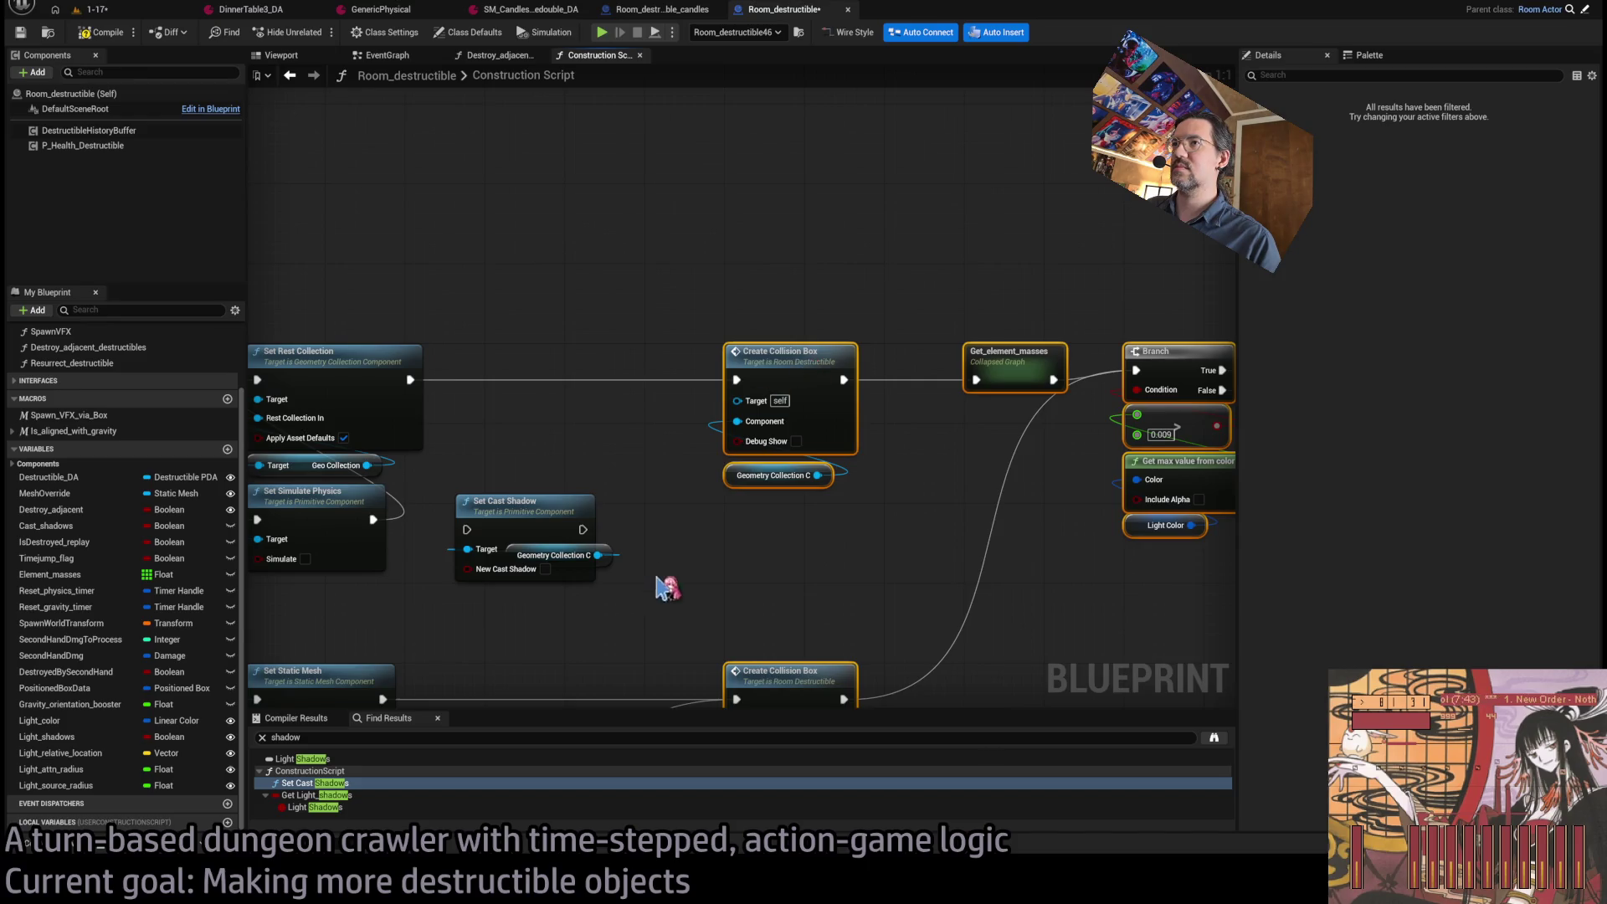
pyautogui.moveTo(645, 478); pyautogui.dragTo(675, 326)
pyautogui.moveTo(643, 511); pyautogui.dragTo(644, 423)
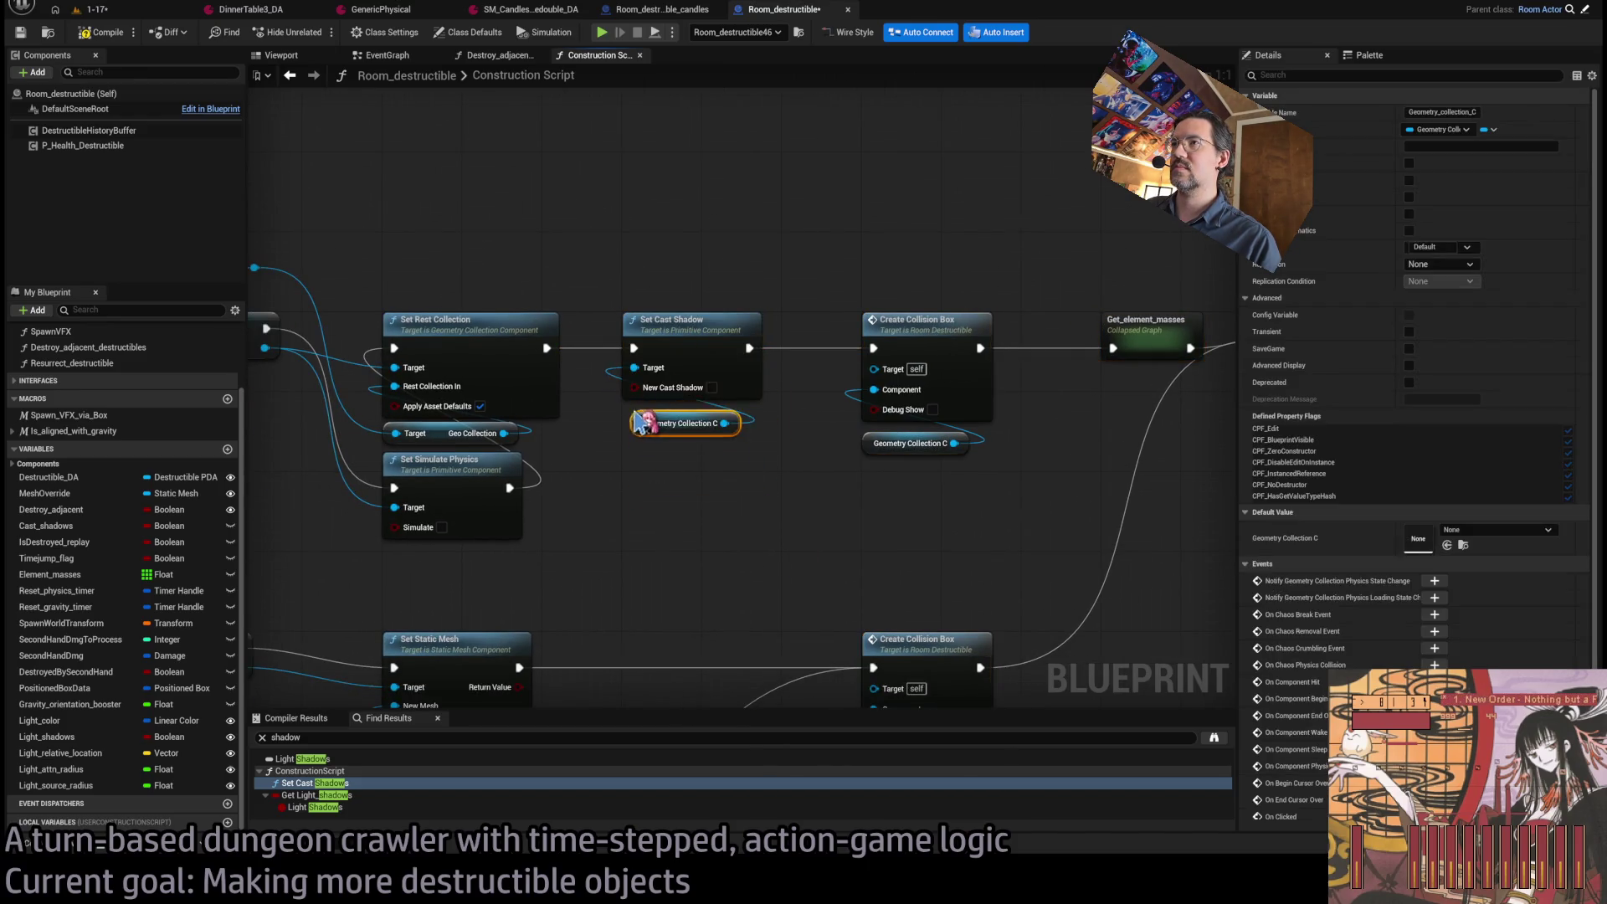
# Add a Set Cast Shadow for Static Mesh C and chain it after Set Static Mesh.
pyautogui.moveTo(645, 498); pyautogui.dragTo(771, 399)
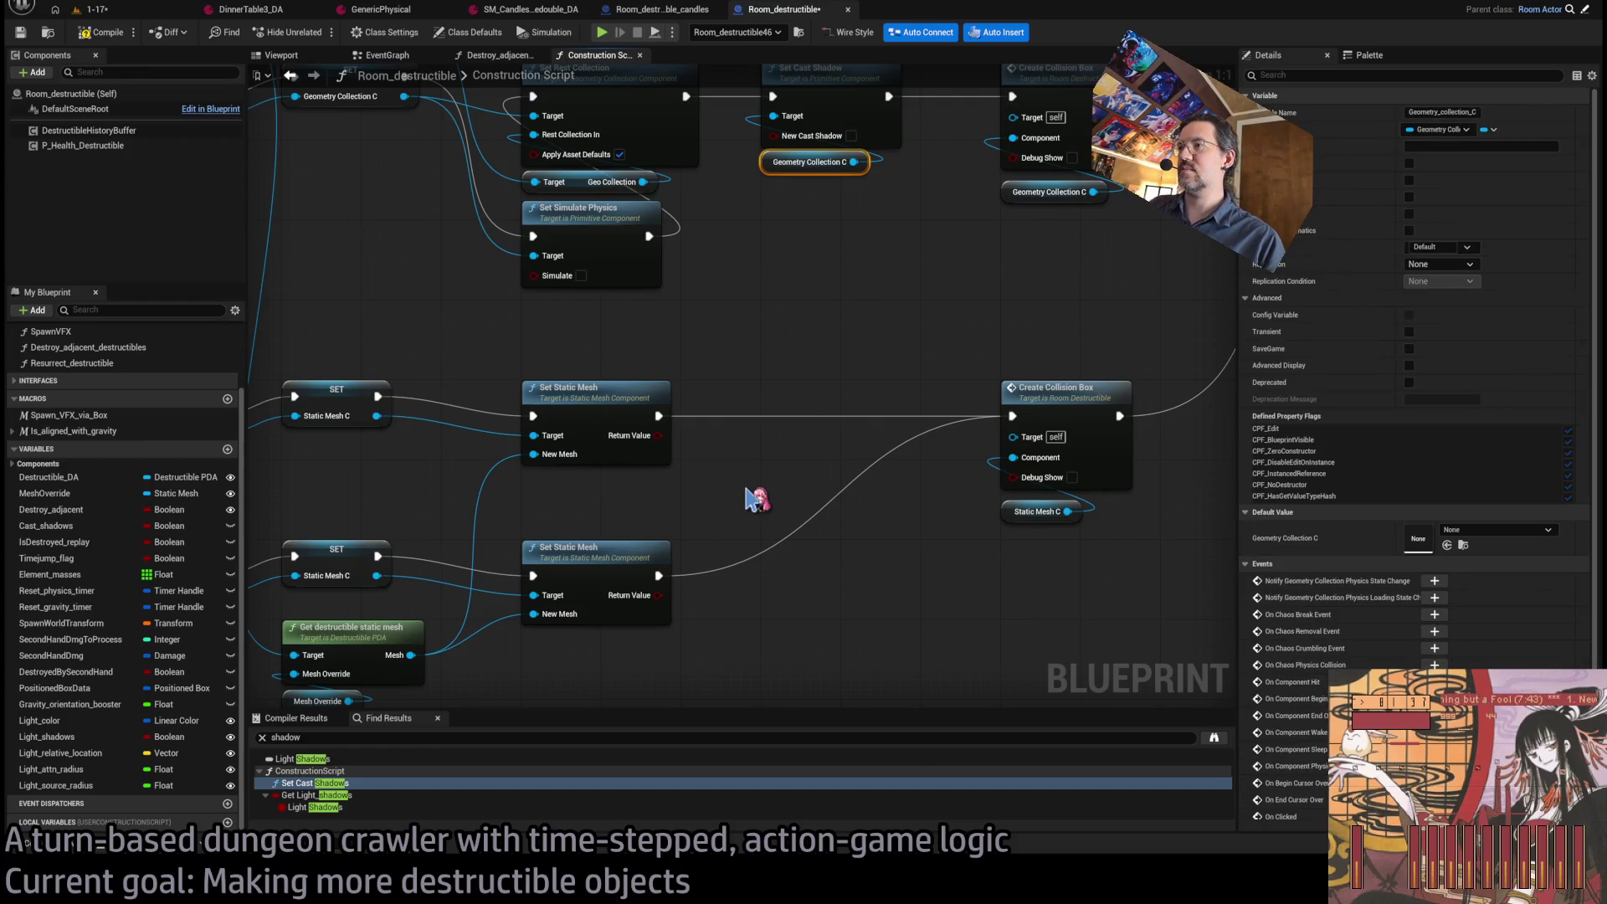
pyautogui.hotkey('ctrl', 'v')
pyautogui.moveTo(807, 492)
pyautogui.mouseDown()
pyautogui.moveTo(758, 431)
pyautogui.moveTo(771, 402)
pyautogui.mouseUp()
pyautogui.hotkey('ctrl', 'v')
pyautogui.moveTo(756, 499); pyautogui.dragTo(757, 489)
pyautogui.keyDown('ctrl'); pyautogui.click(787, 402); pyautogui.keyUp('ctrl')
pyautogui.moveTo(787, 402); pyautogui.dragTo(810, 406)
pyautogui.click(893, 575)
pyautogui.moveTo(662, 575); pyautogui.dragTo(778, 423)
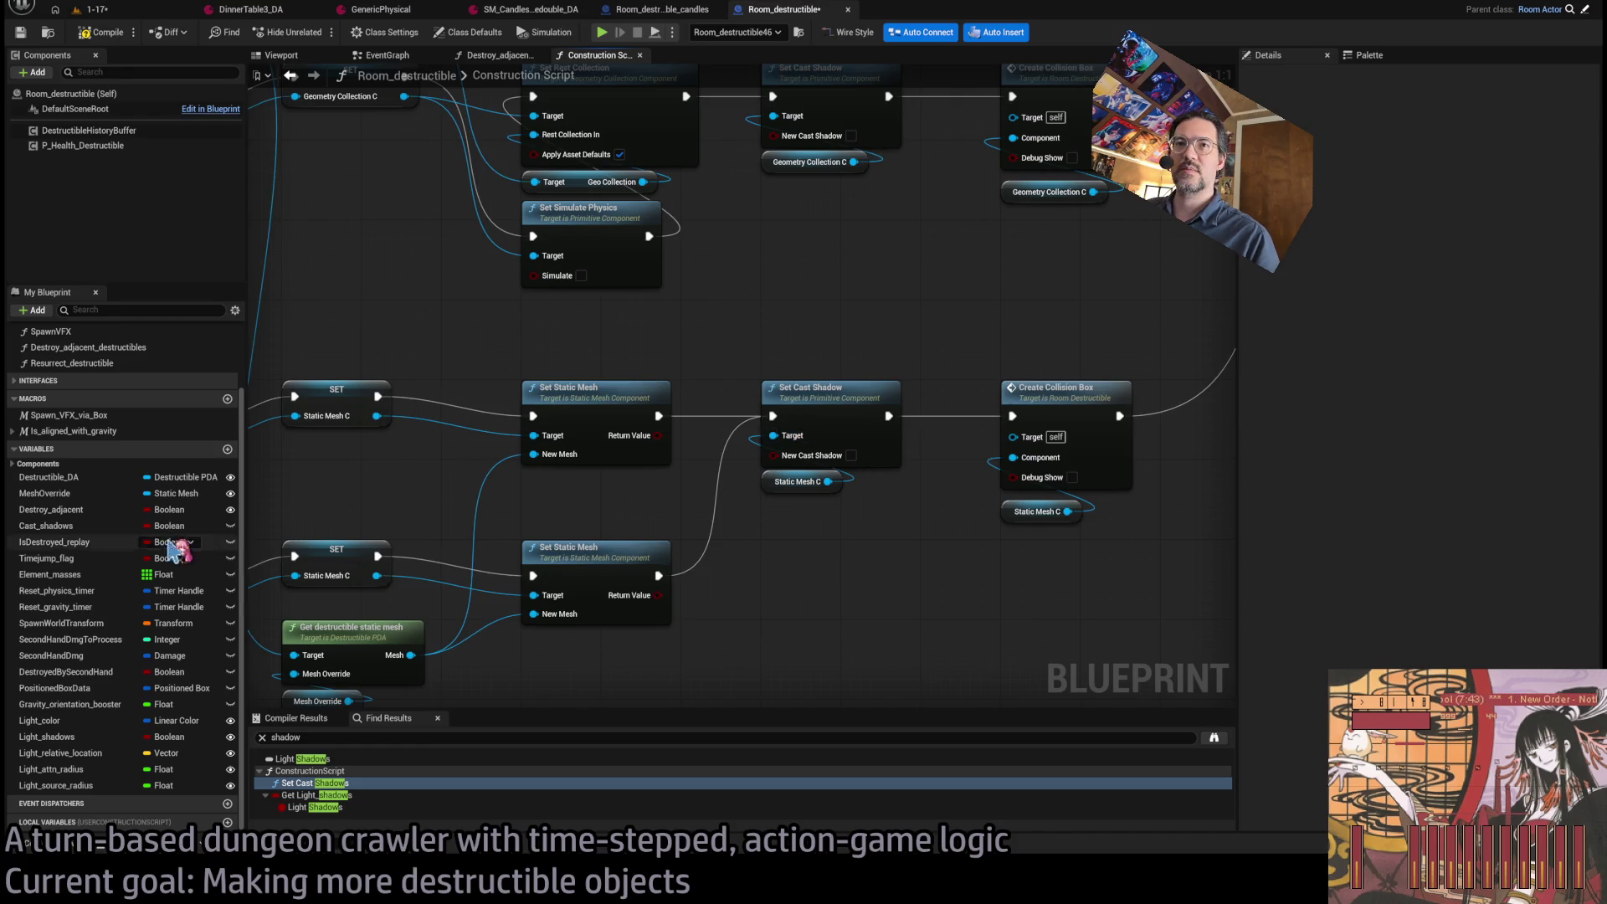
# Wire Cast_shadows into both New Cast Shadow inputs, then compile and save.
pyautogui.click(52, 529)
pyautogui.moveTo(758, 473)
pyautogui.mouseDown()
pyautogui.moveTo(769, 458)
pyautogui.moveTo(805, 513)
pyautogui.moveTo(718, 449)
pyautogui.moveTo(807, 497)
pyautogui.mouseUp()
pyautogui.hotkey('ctrl', 'c')
pyautogui.hotkey('ctrl', 'v')
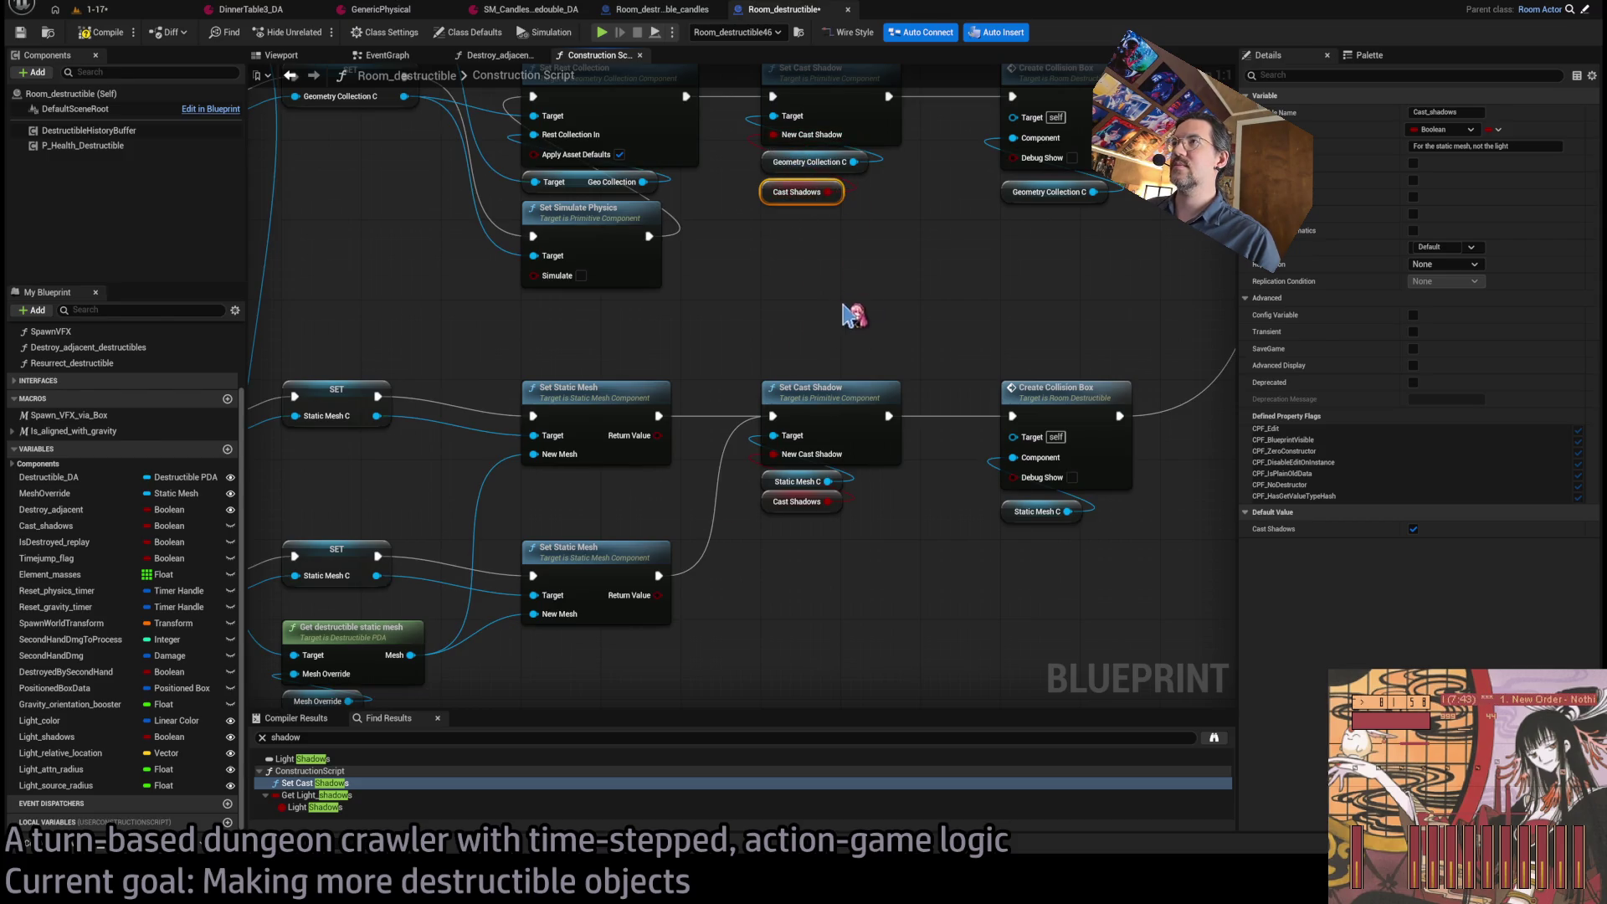
pyautogui.moveTo(840, 262); pyautogui.dragTo(938, 416)
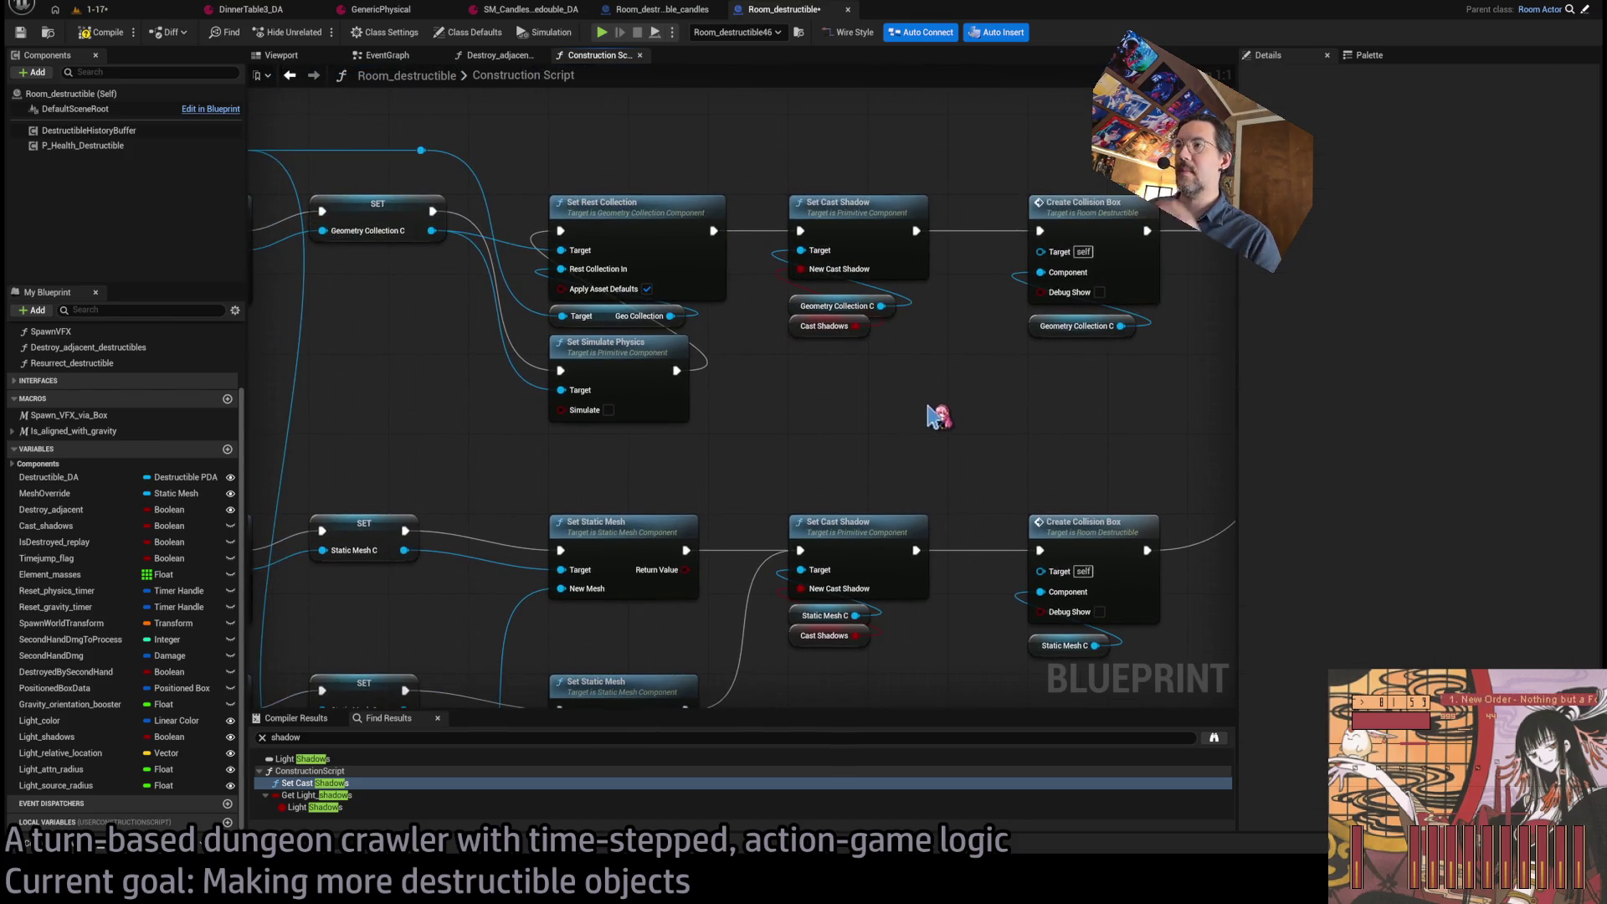
pyautogui.click(99, 31)
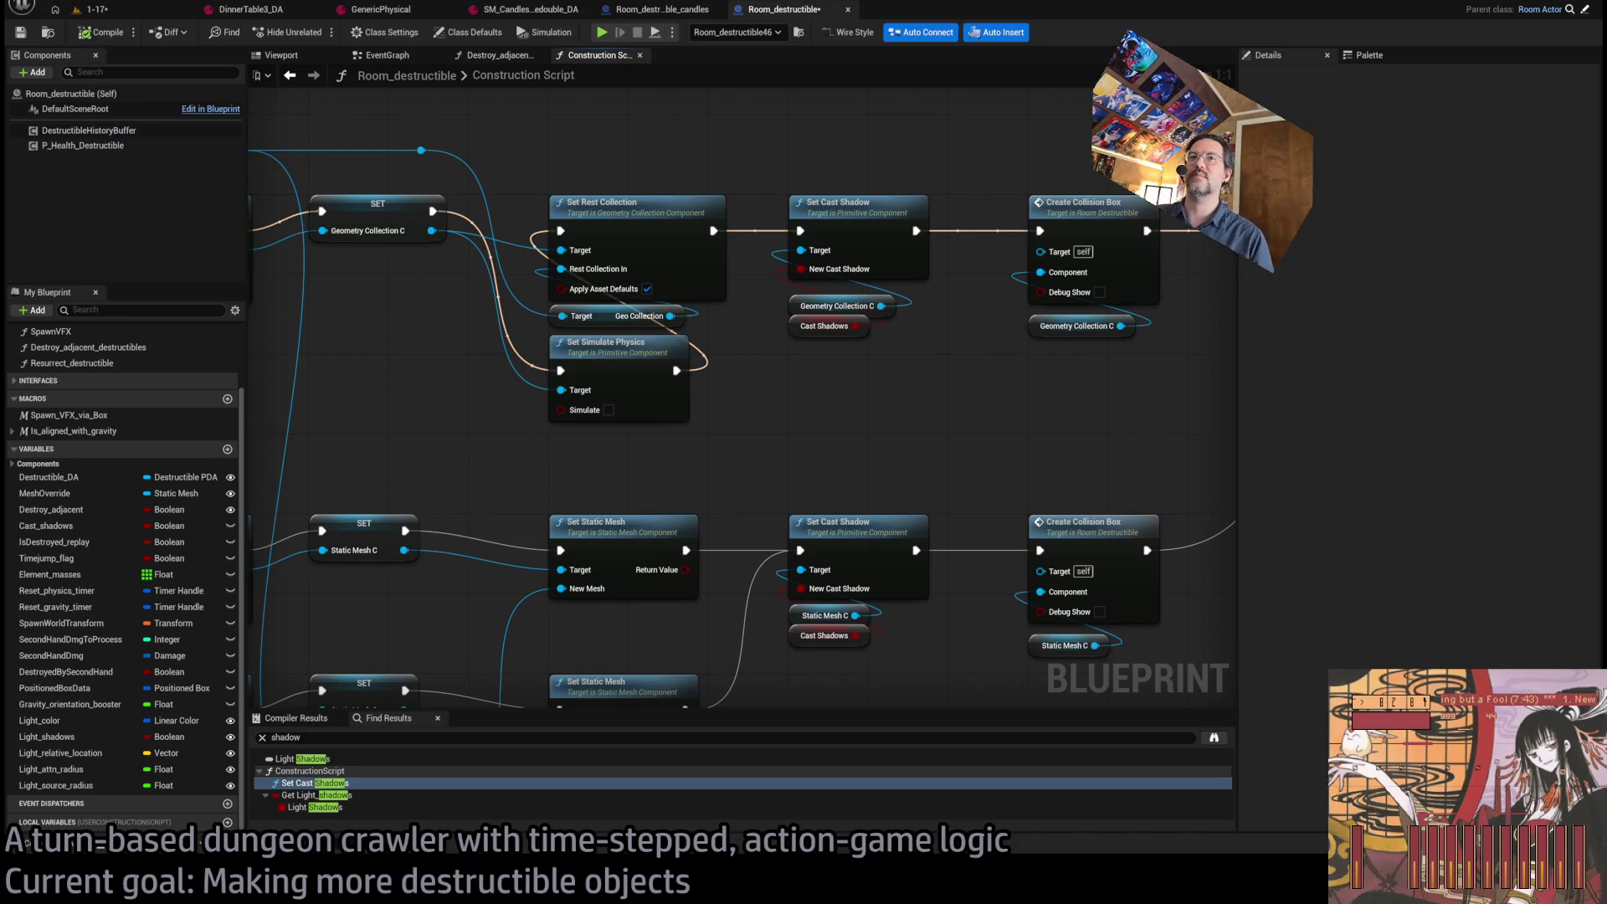
pyautogui.hotkey('ctrl', 's')
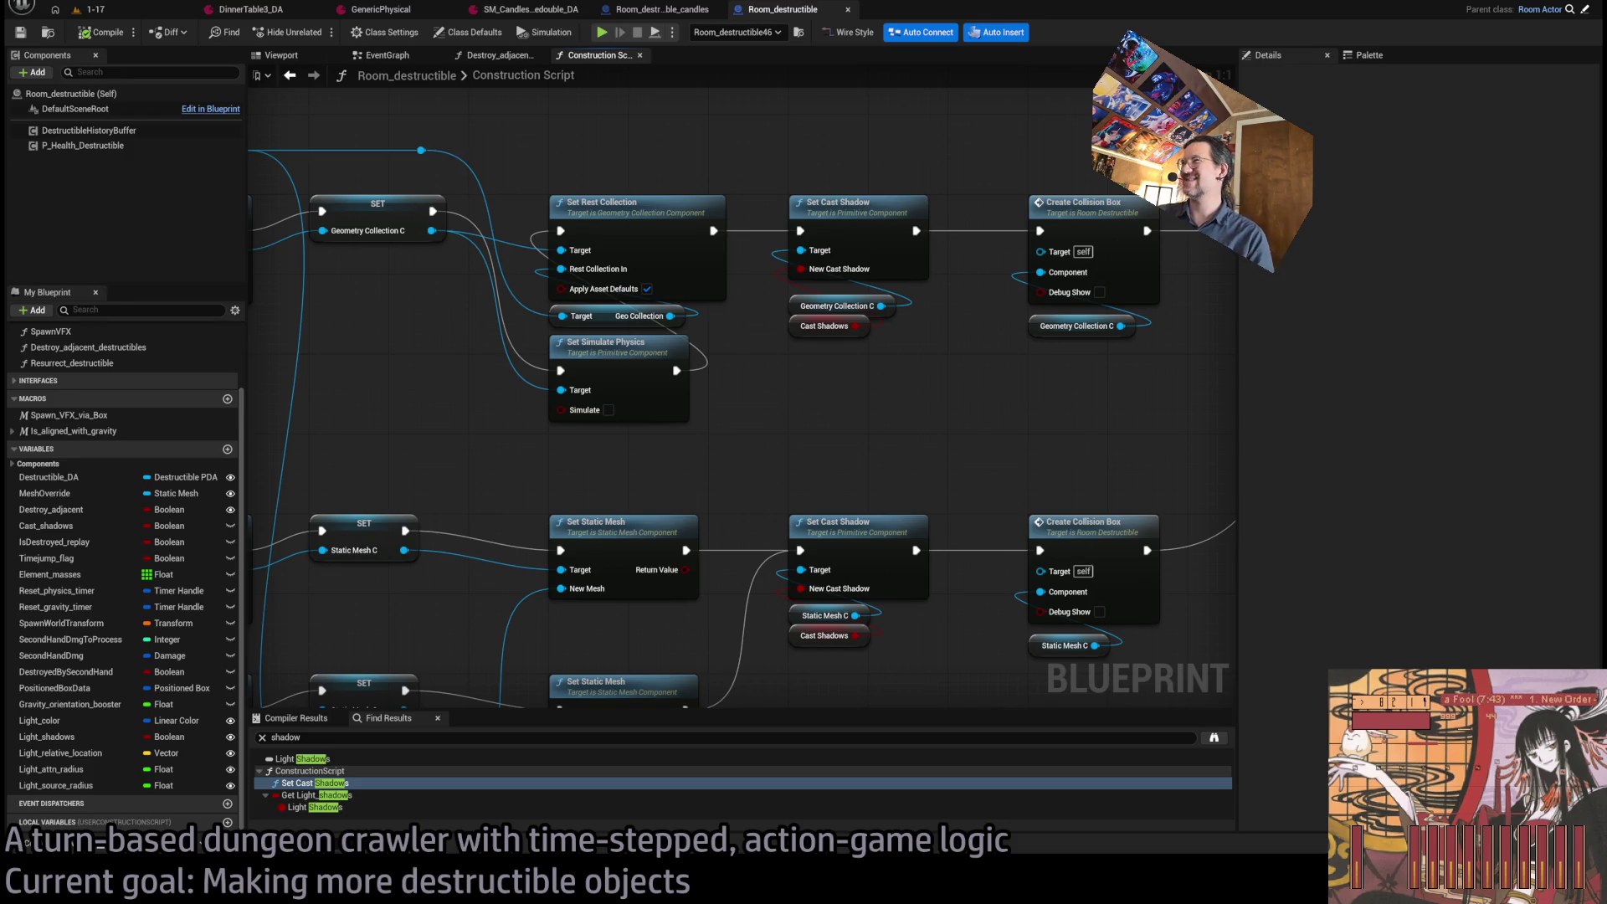
# Tidy the shadow getters, clear the shadow search, and go back to the 1-17 level.
pyautogui.moveTo(894, 375)
pyautogui.mouseDown()
pyautogui.moveTo(803, 326)
pyautogui.moveTo(779, 289)
pyautogui.moveTo(824, 316)
pyautogui.mouseUp()
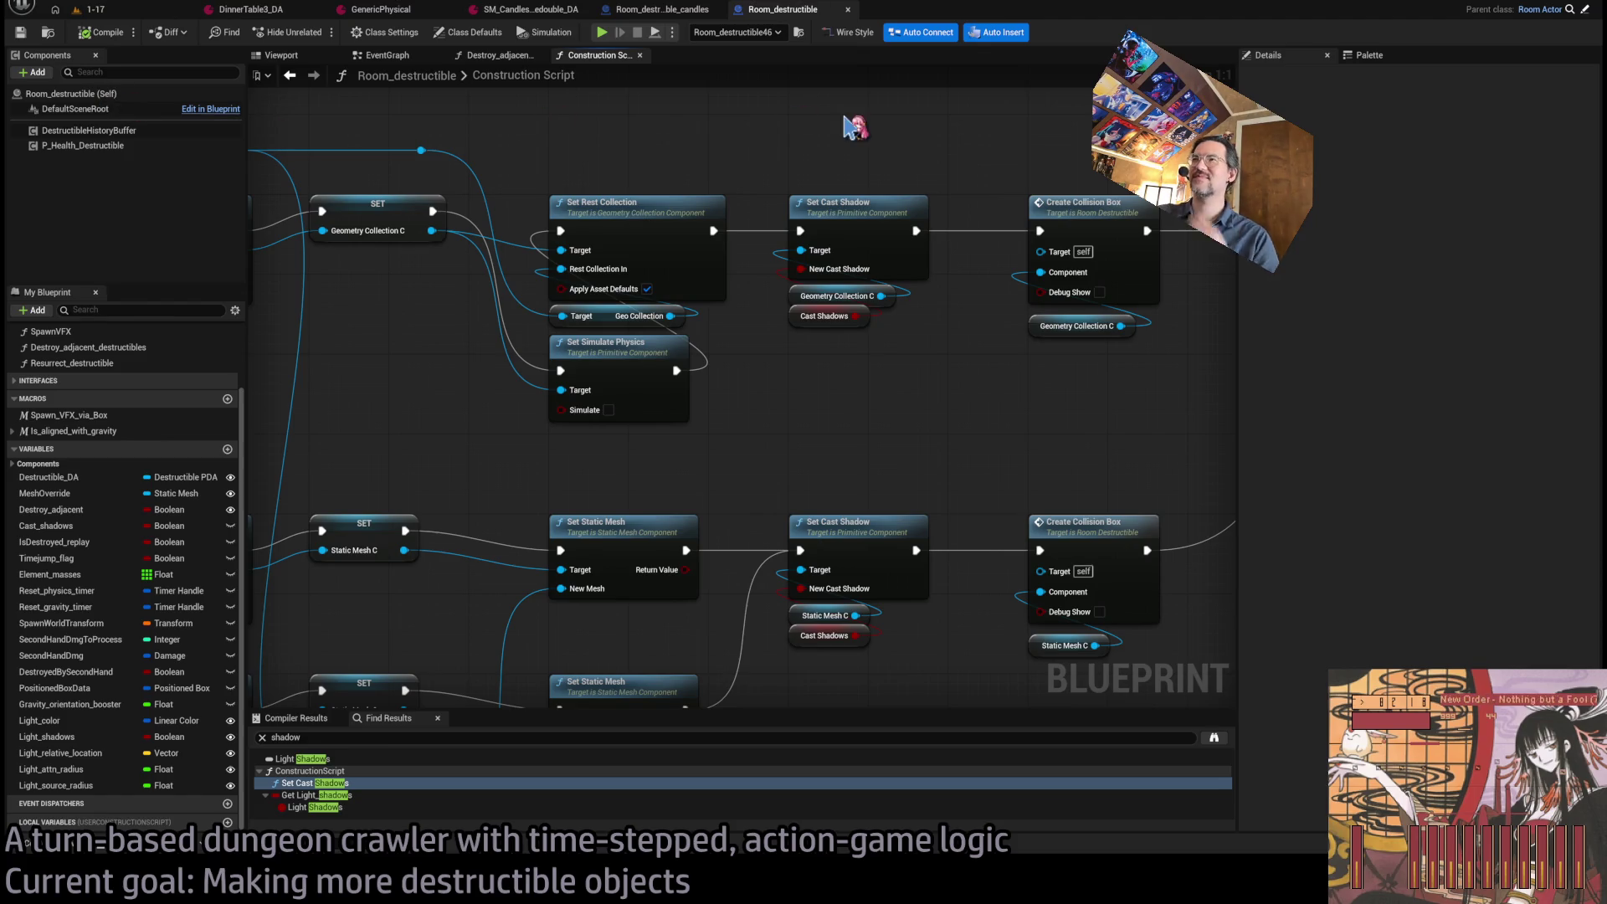
pyautogui.scroll(-3, 848, 124)
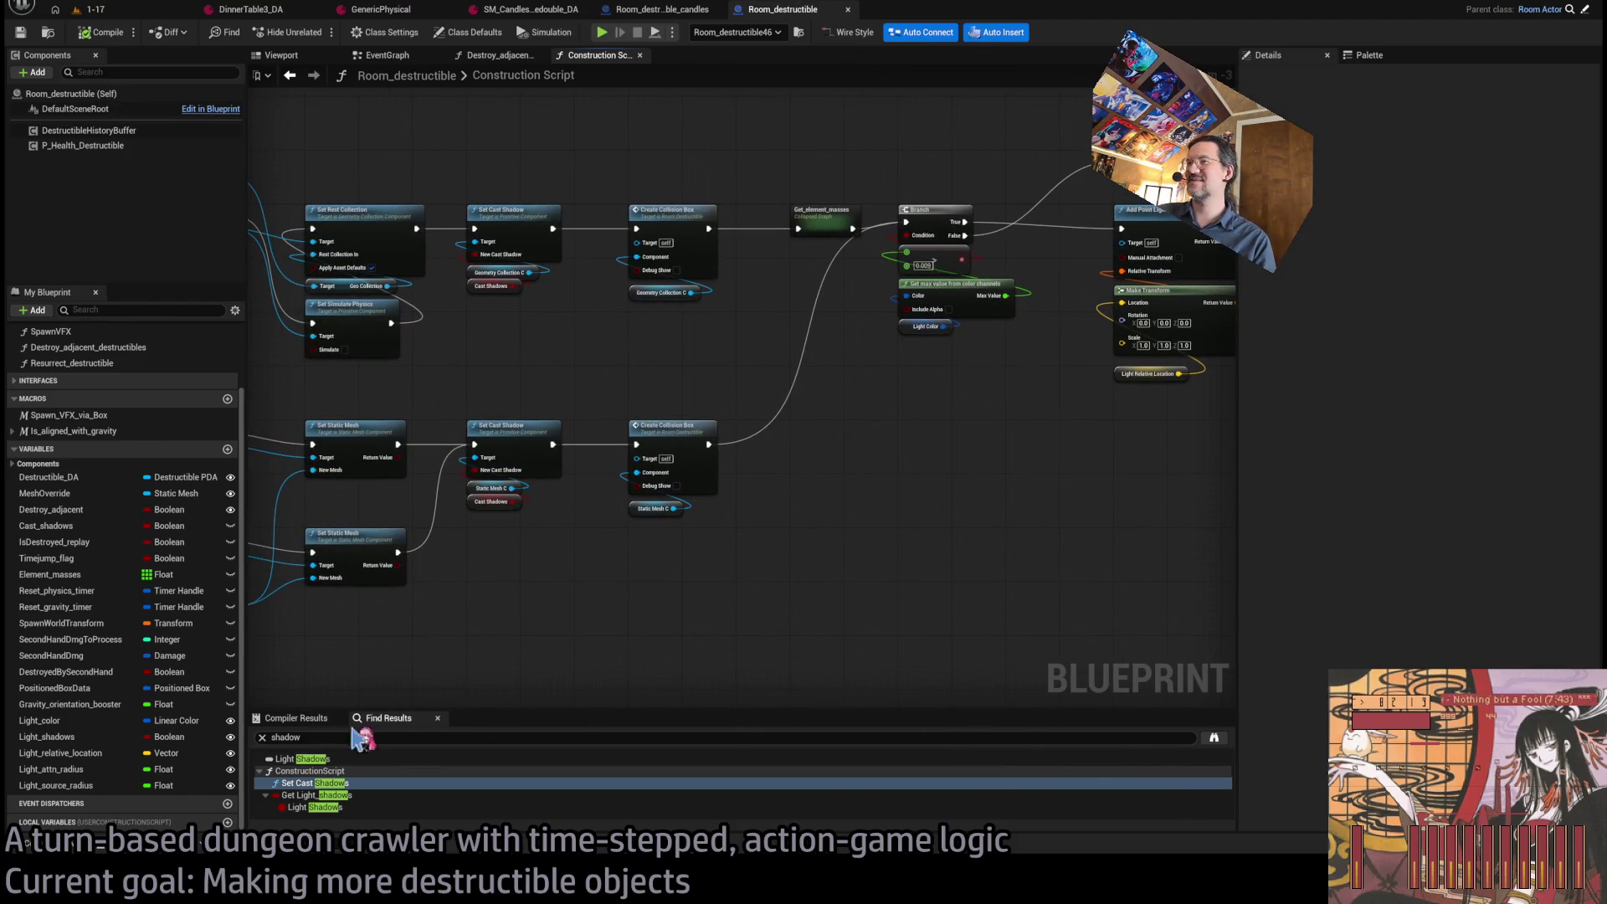
pyautogui.click(262, 738)
pyautogui.moveTo(401, 628)
pyautogui.mouseDown()
pyautogui.moveTo(862, 506)
pyautogui.moveTo(582, 526)
pyautogui.mouseUp()
pyautogui.moveTo(366, 405)
pyautogui.mouseDown()
pyautogui.moveTo(926, 478)
pyautogui.moveTo(879, 430)
pyautogui.moveTo(1127, 431)
pyautogui.moveTo(823, 413)
pyautogui.moveTo(53, 450)
pyautogui.mouseUp()
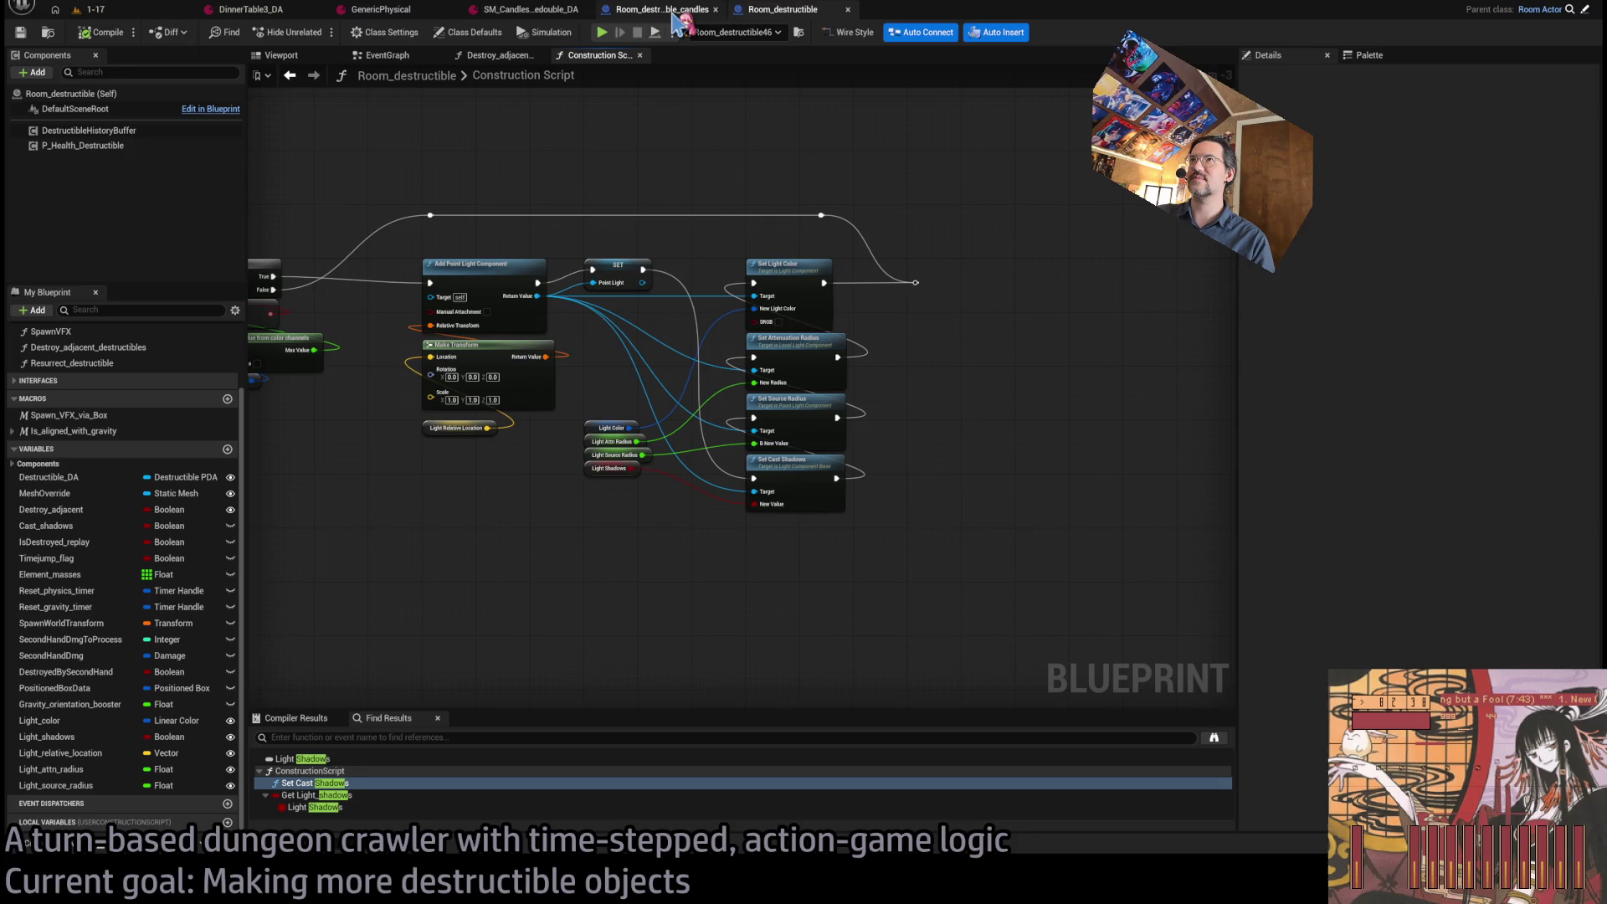
pyautogui.click(92, 9)
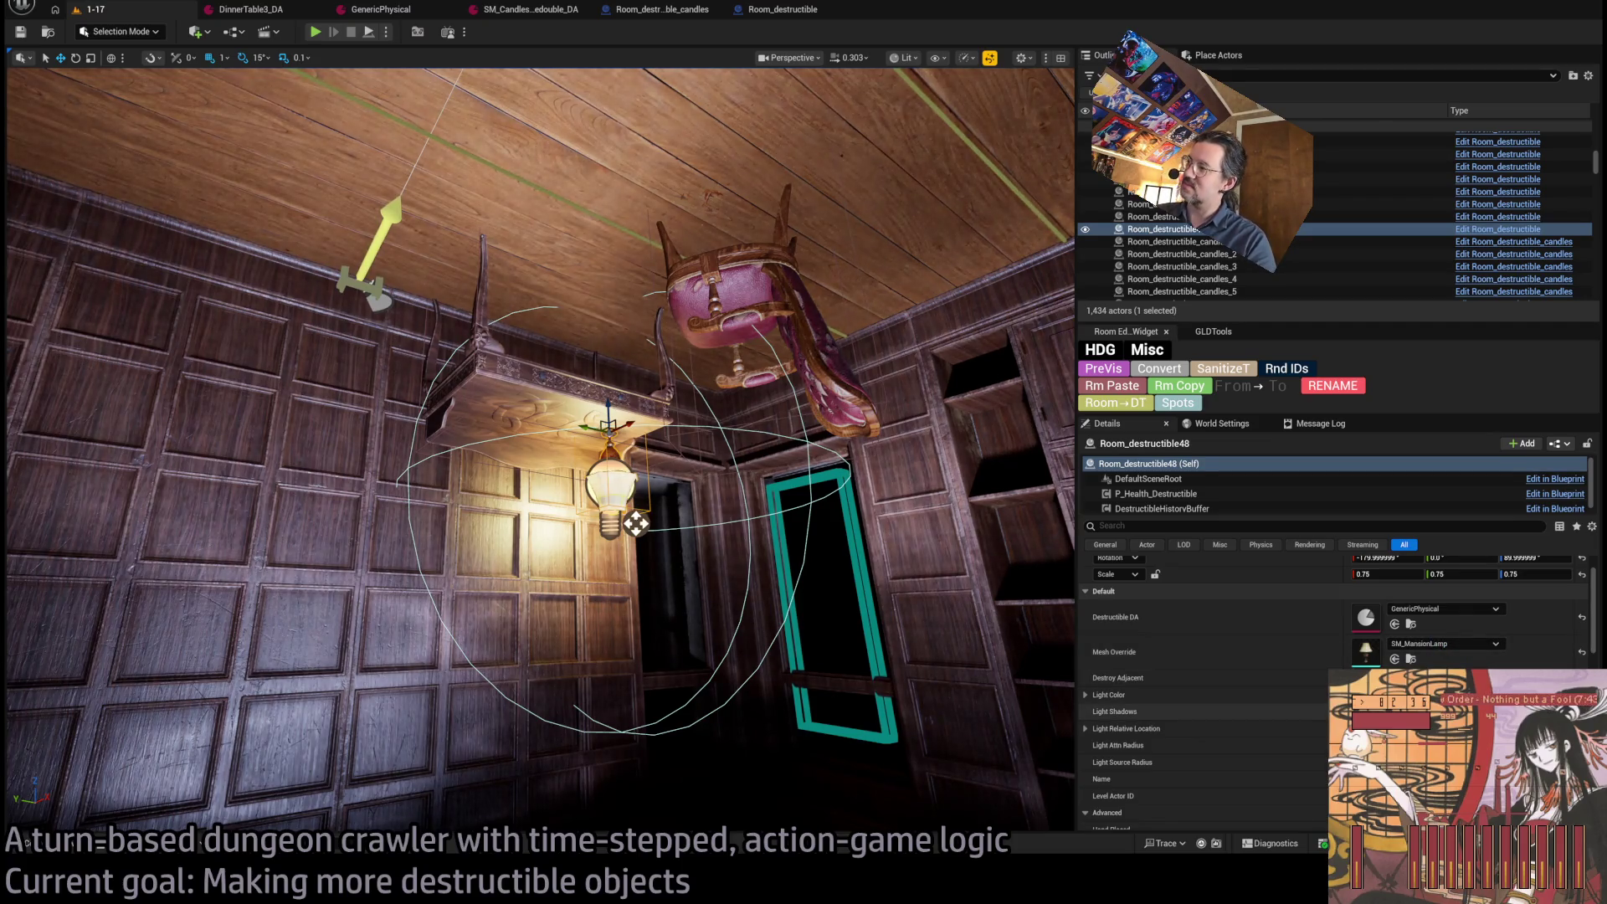
pyautogui.scroll(5, 635, 524)
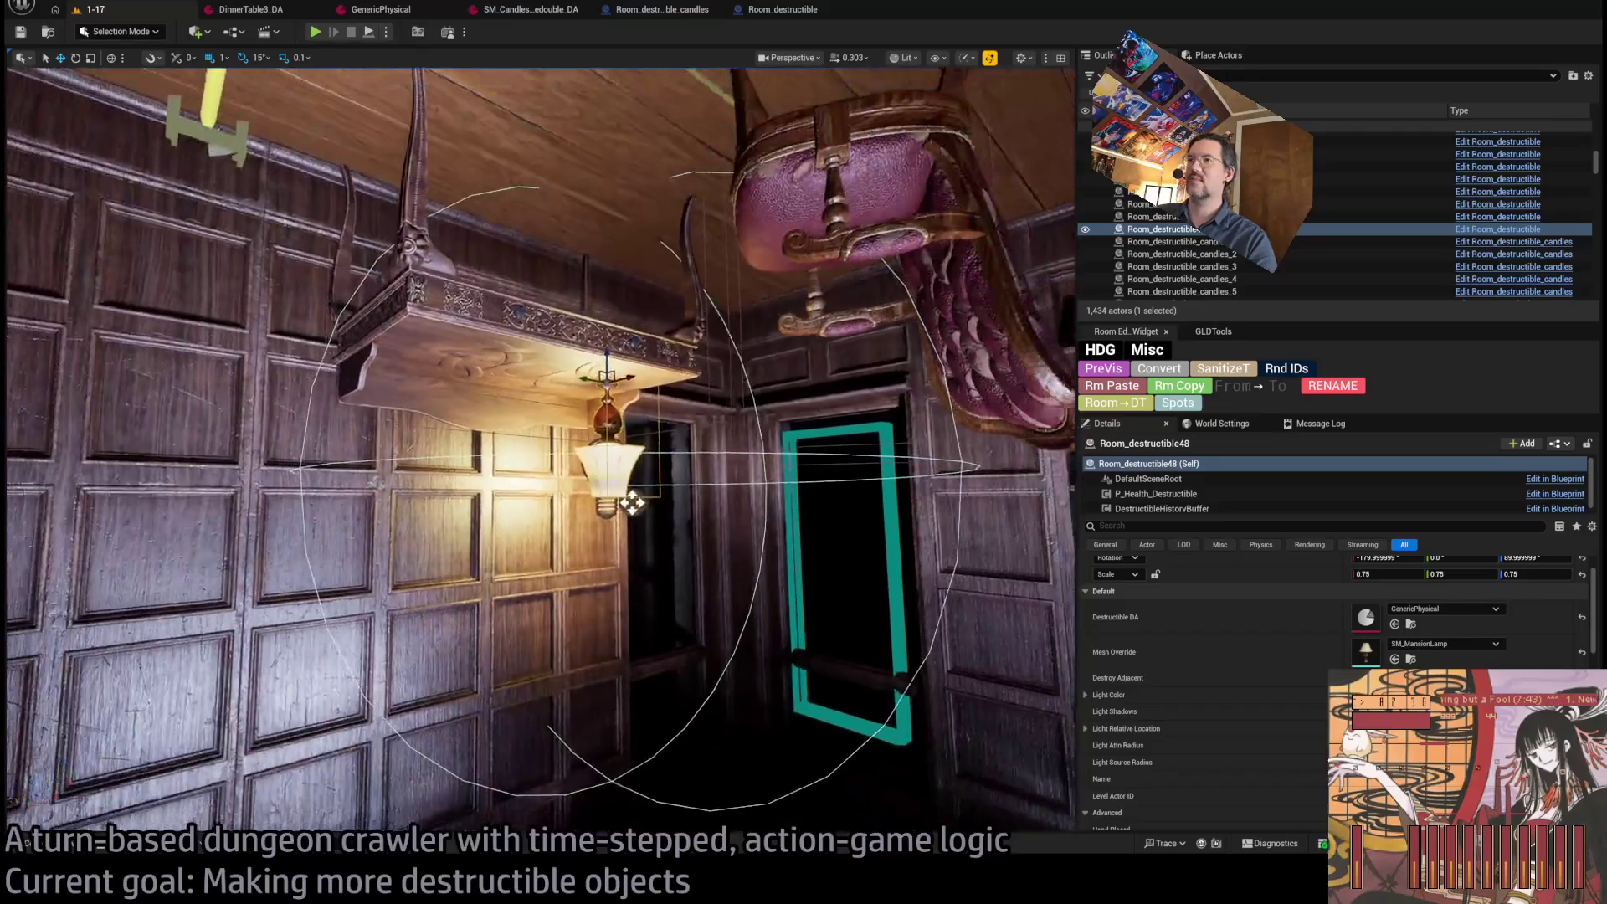
pyautogui.moveTo(764, 505)
pyautogui.mouseDown()
pyautogui.moveTo(720, 473)
pyautogui.moveTo(755, 504)
pyautogui.mouseUp()
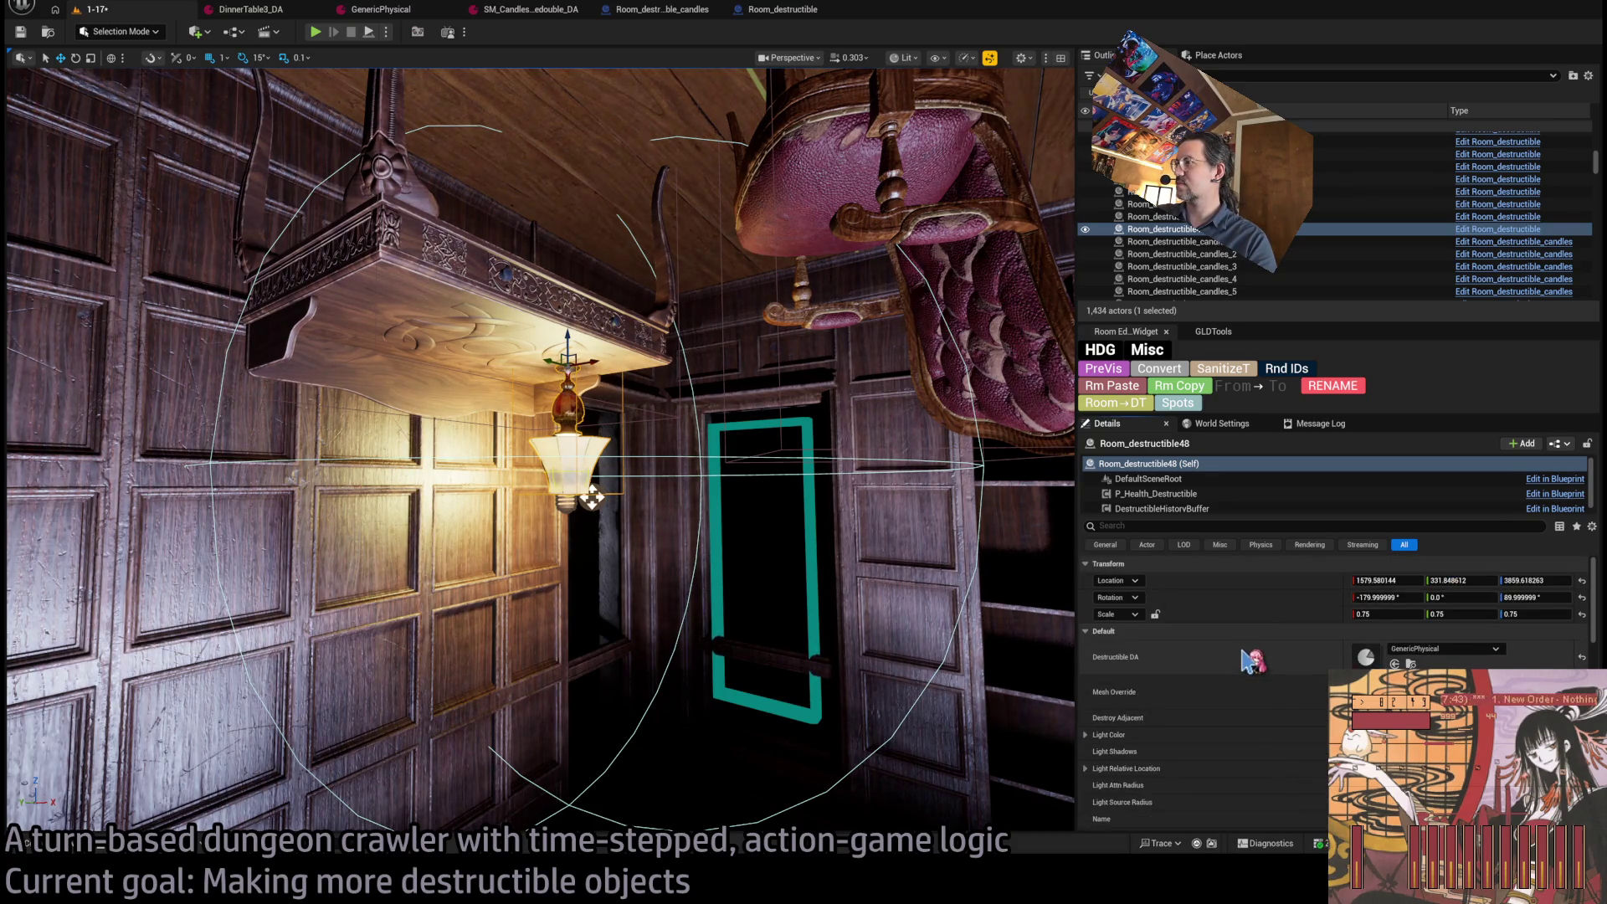
pyautogui.click(772, 12)
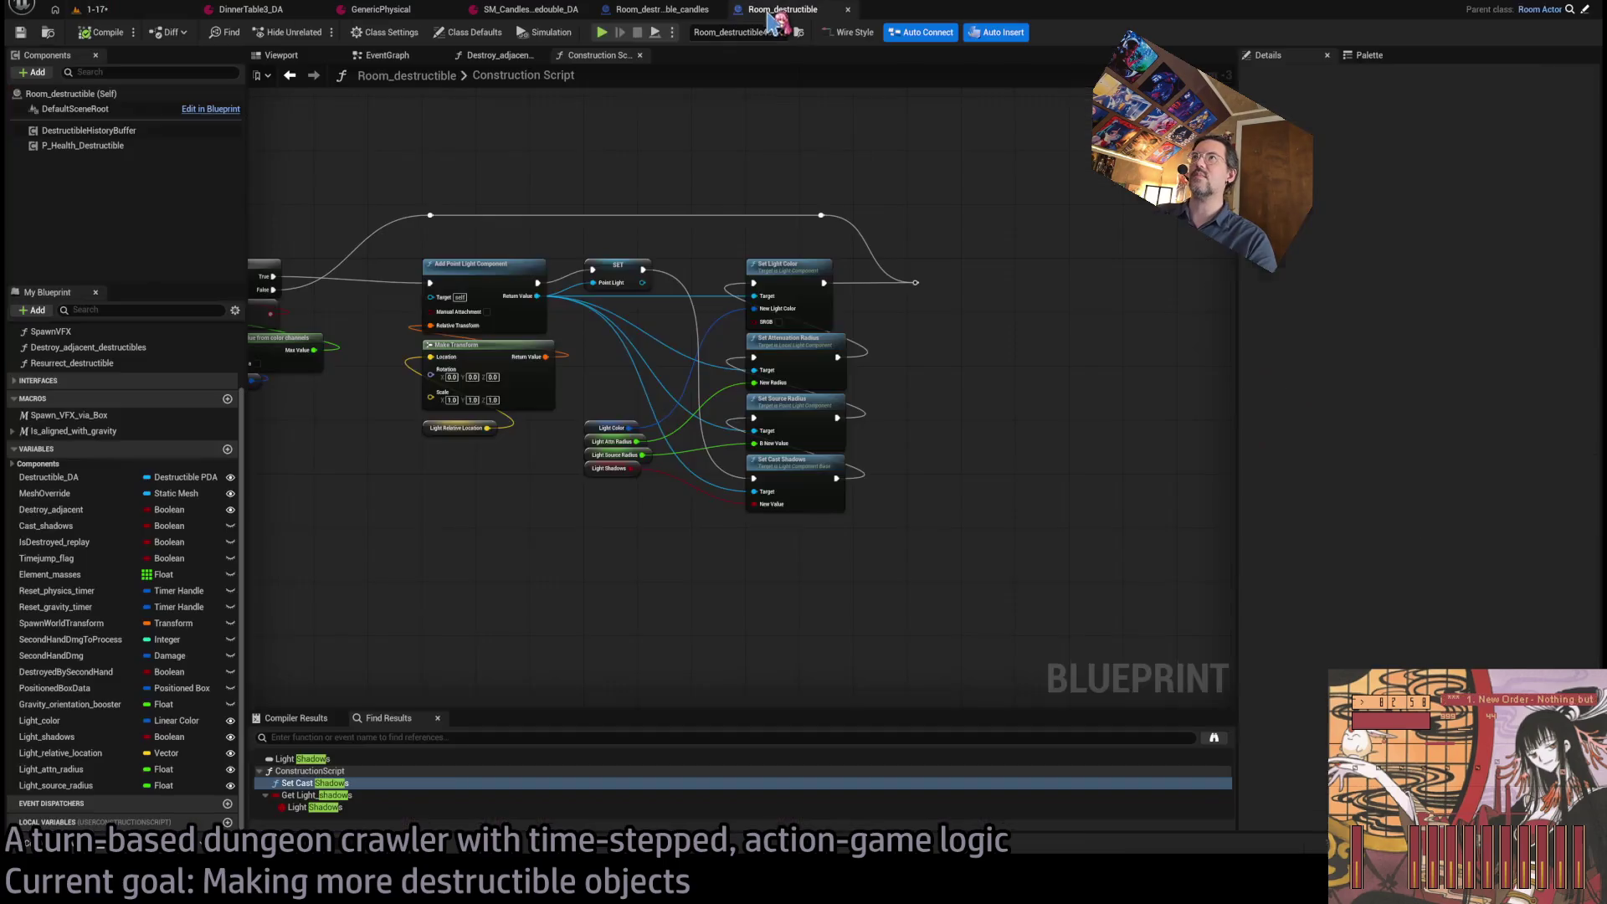
# Make the Cast_shadows variable instance-editable and exposed on spawn.
pyautogui.click(134, 526)
pyautogui.click(230, 526)
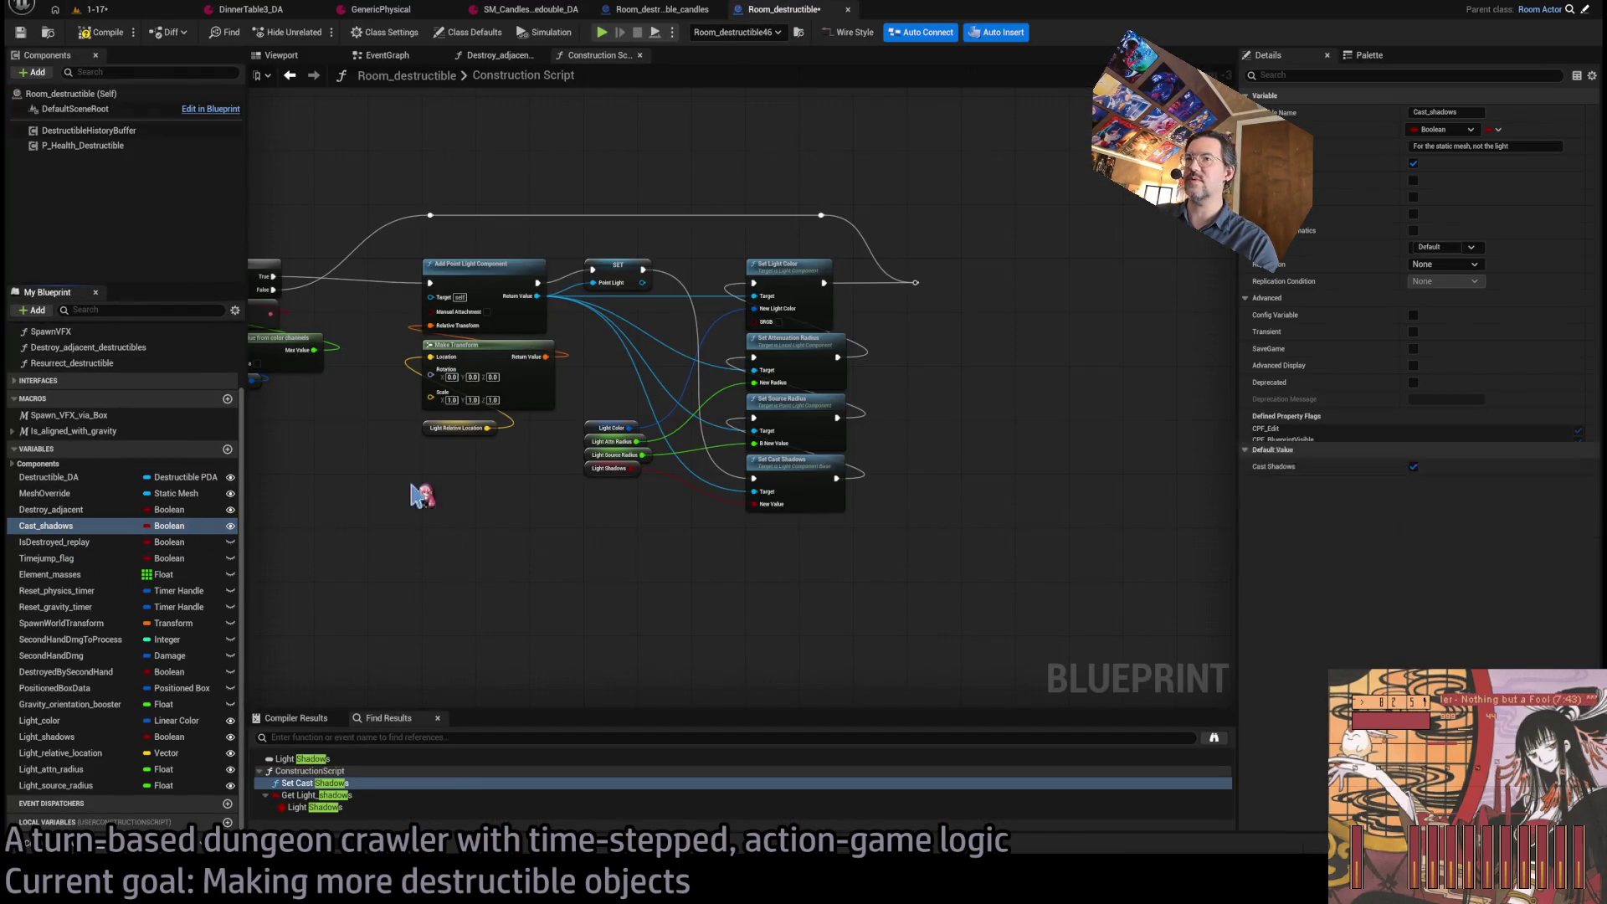
pyautogui.click(1414, 198)
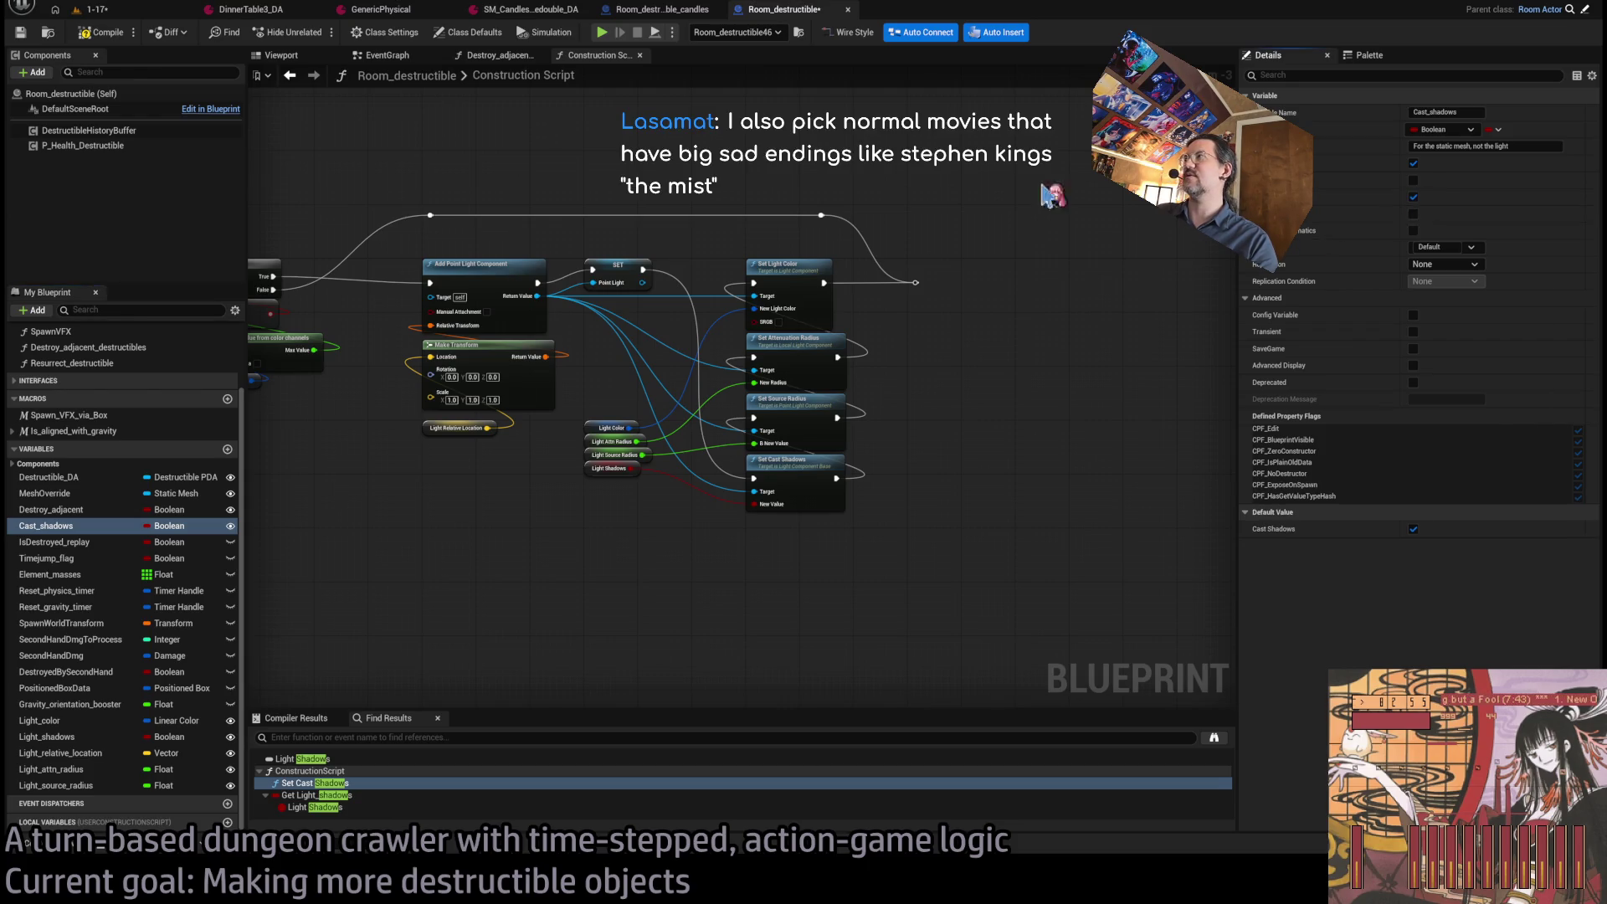
# Back in the level, frame the selected hanging lamp and start a play session.
pyautogui.click(132, 14)
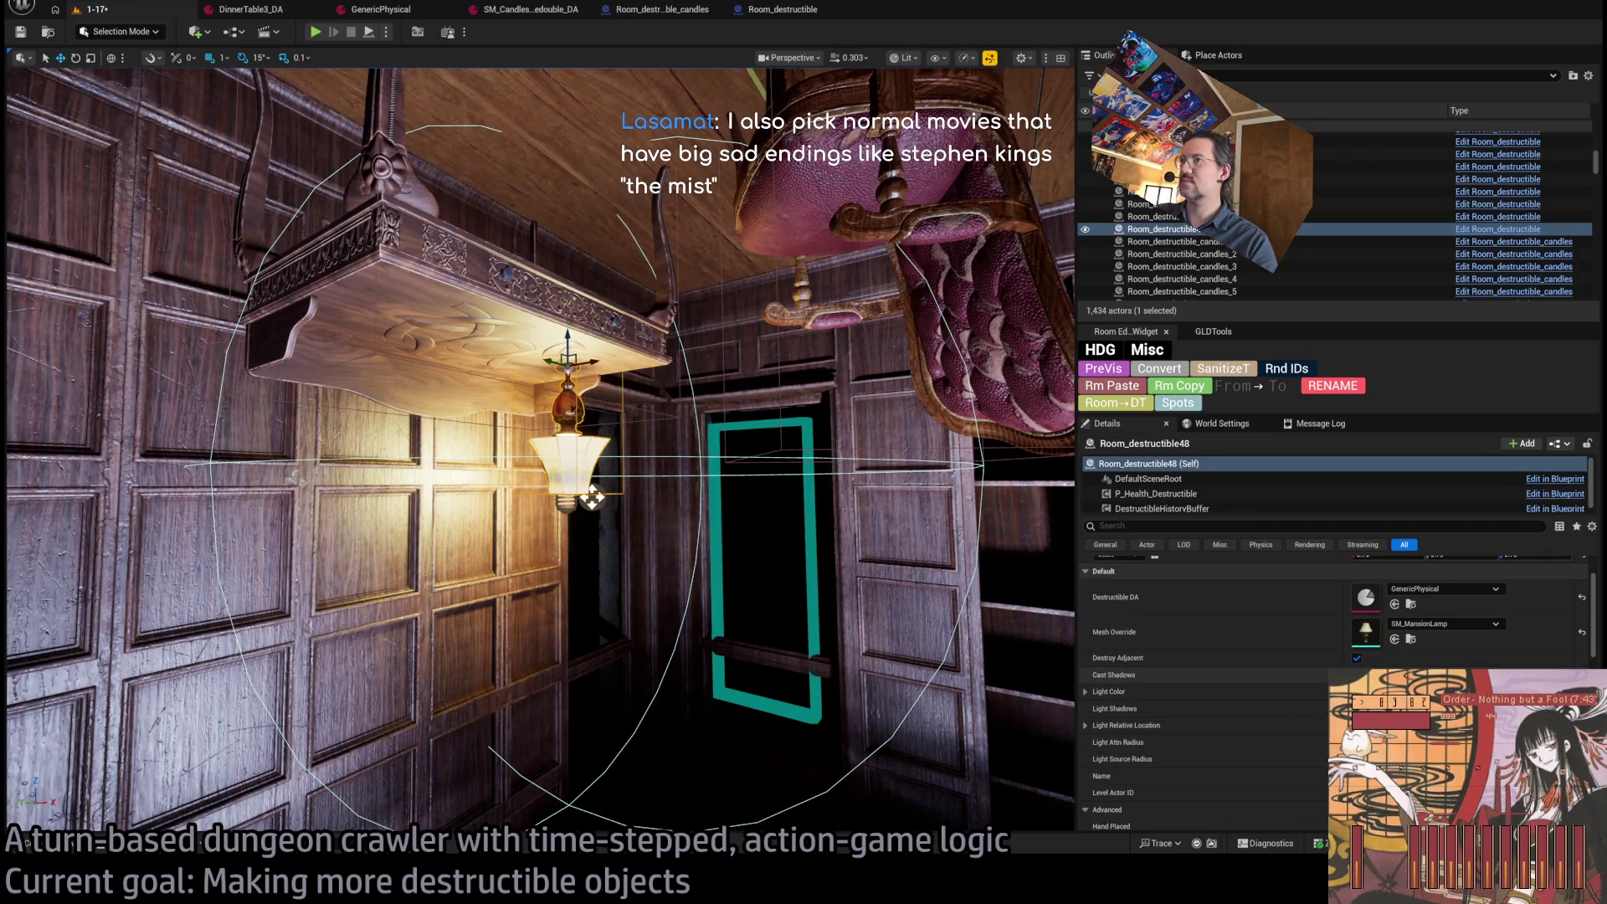
pyautogui.press('f')
pyautogui.scroll(-8, 625, 525)
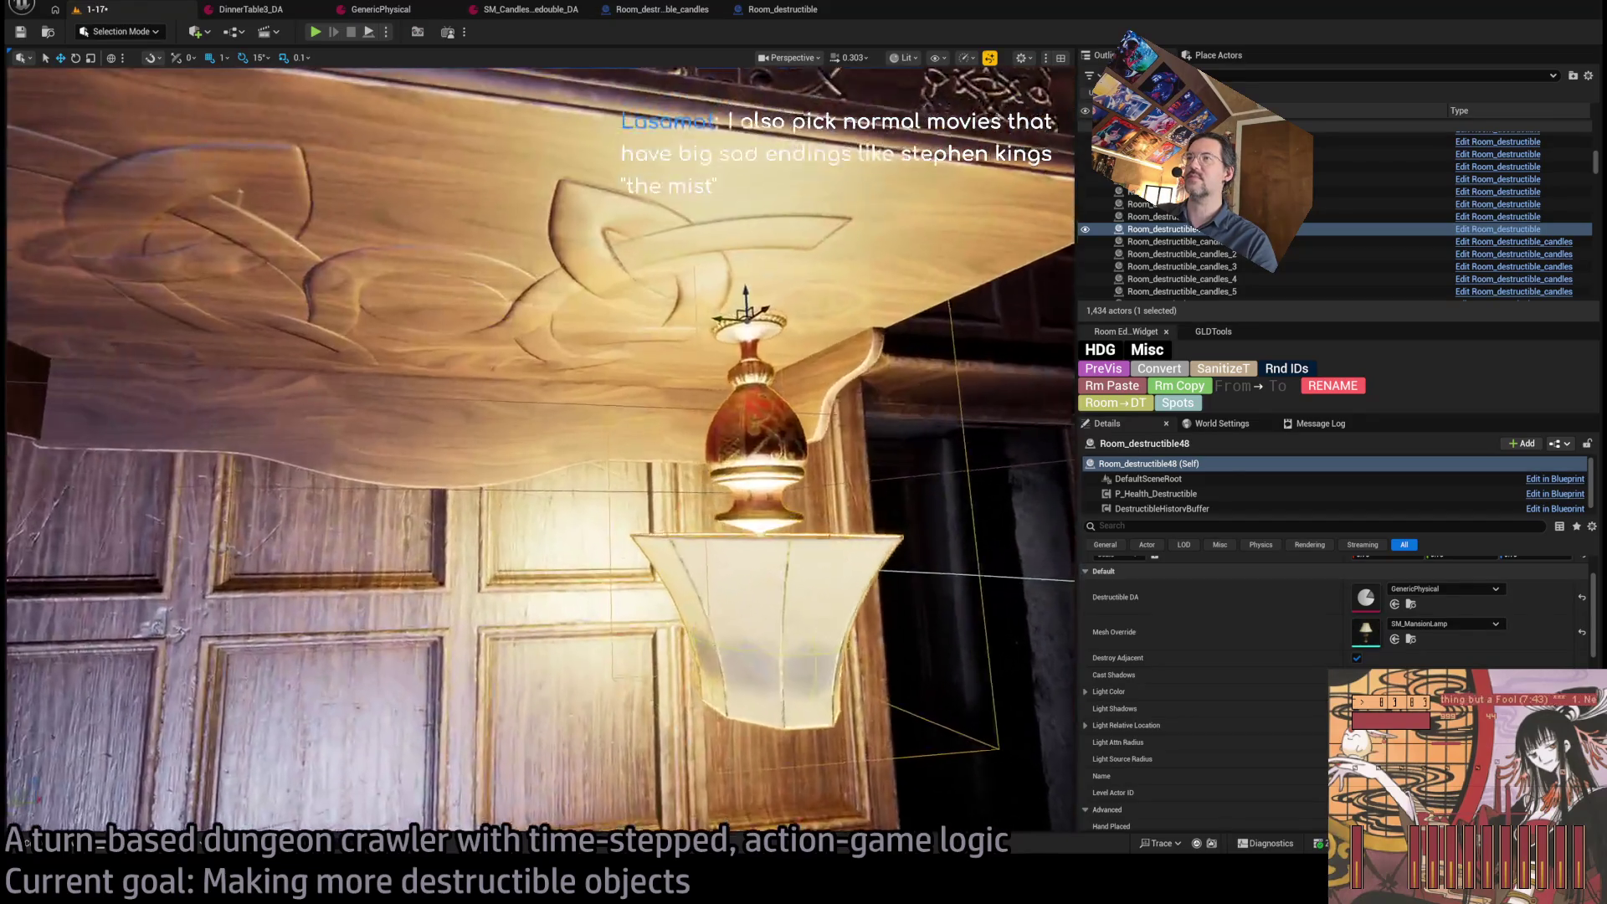
pyautogui.scroll(5, 541, 449)
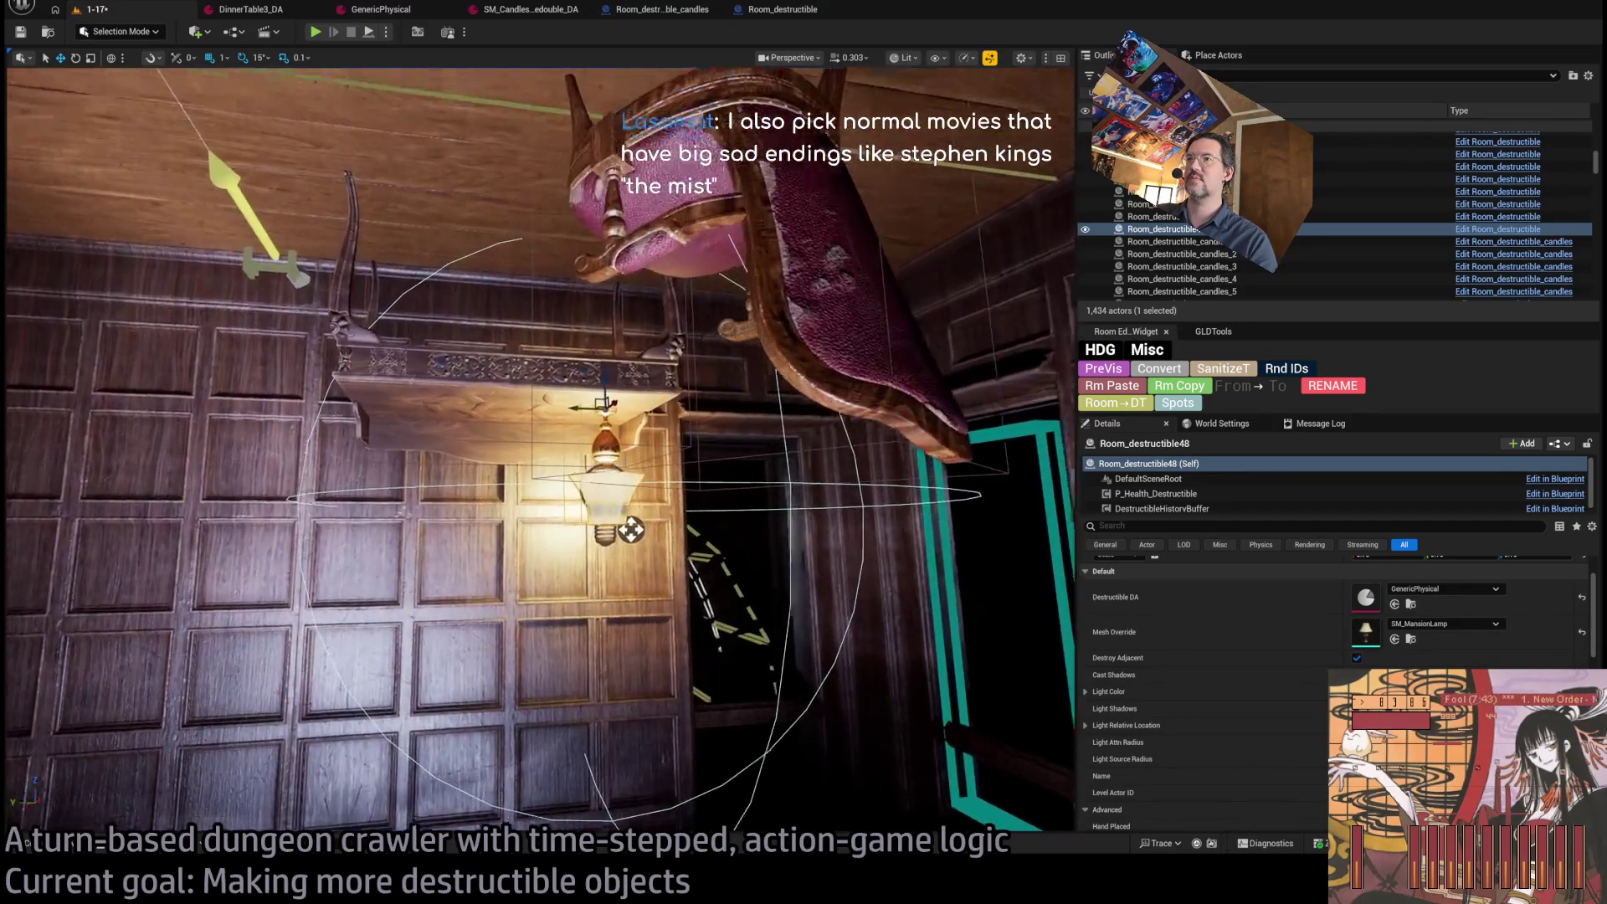
pyautogui.click(316, 33)
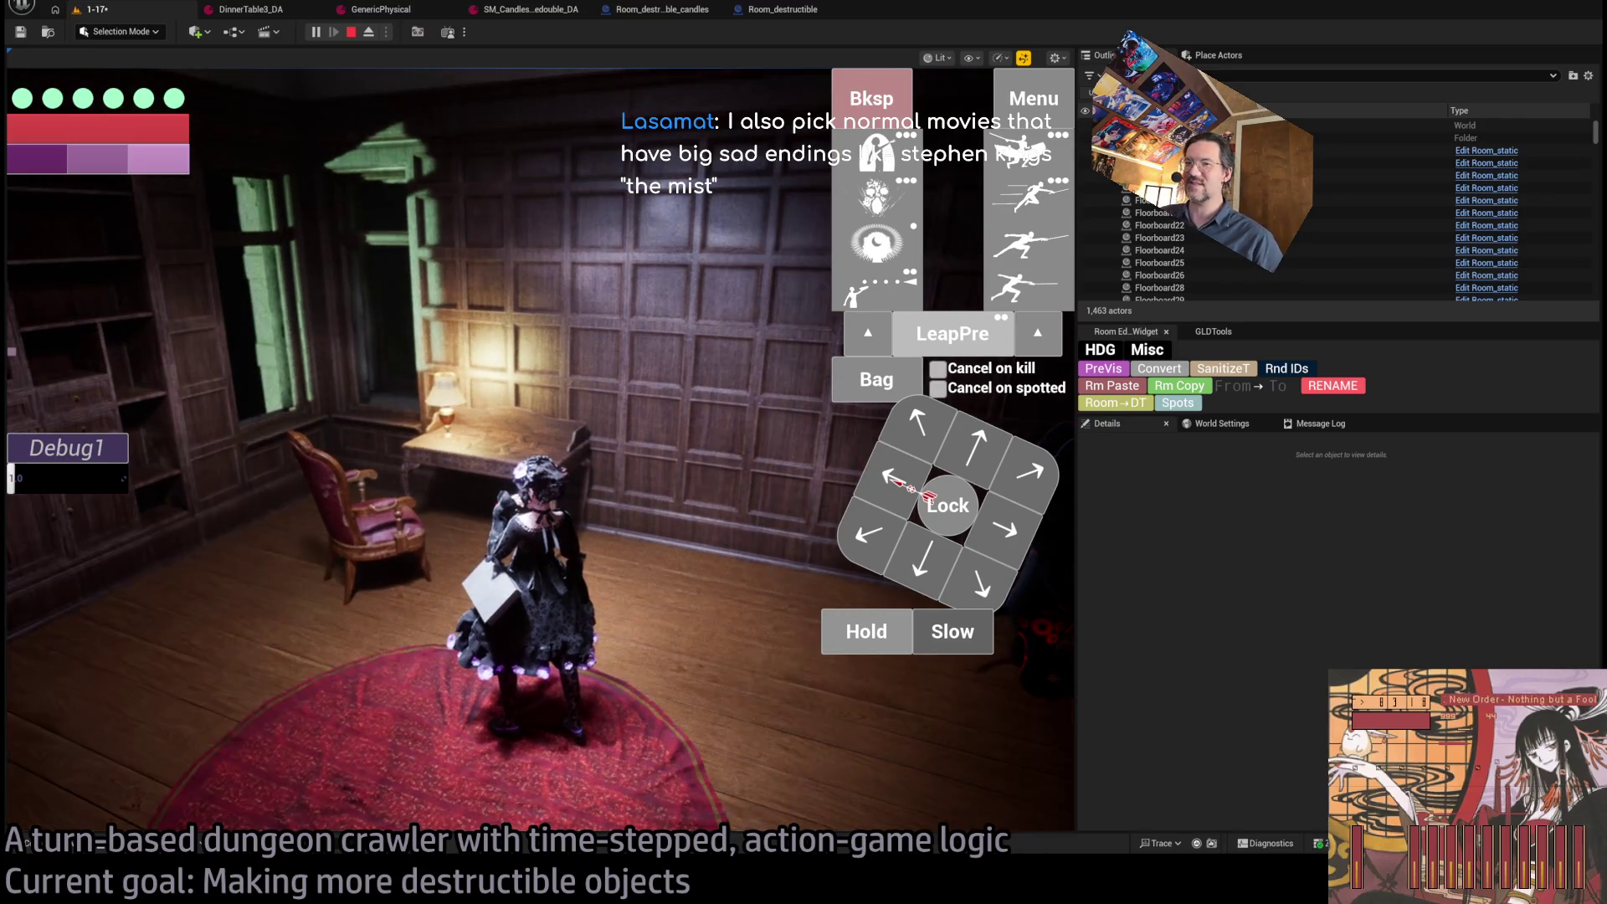
pyautogui.hotkey('alt', 'Tab')
# Run the game turn so the character smashes the chair and desk, then stop playing.
pyautogui.moveTo(720, 288); pyautogui.dragTo(594, 328)
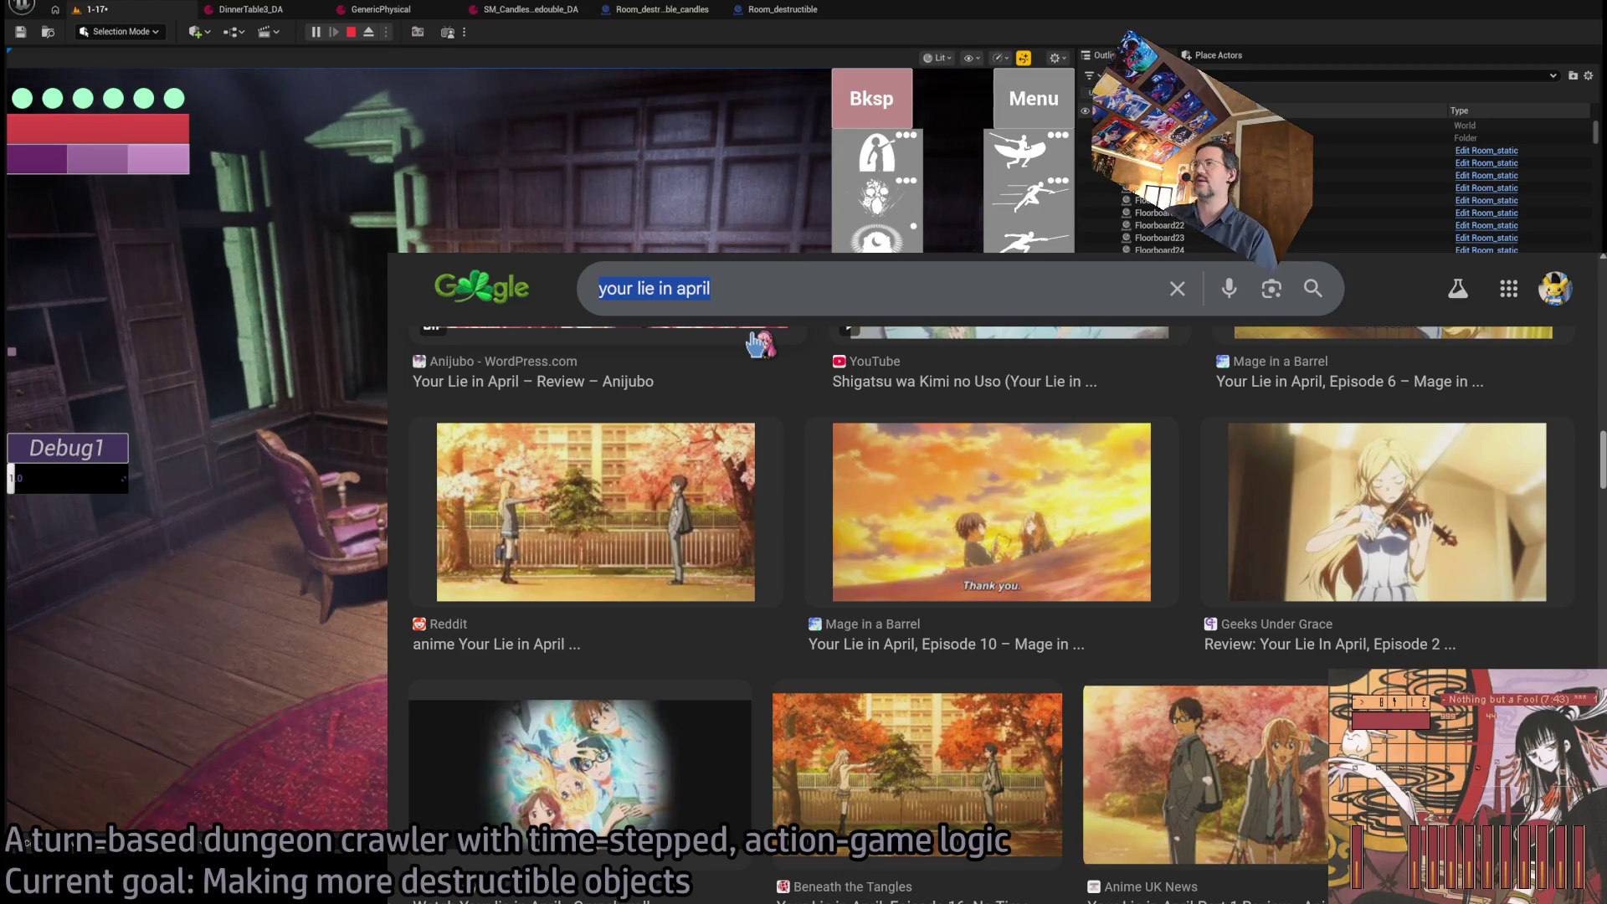
pyautogui.hotkey('alt', 'Tab')
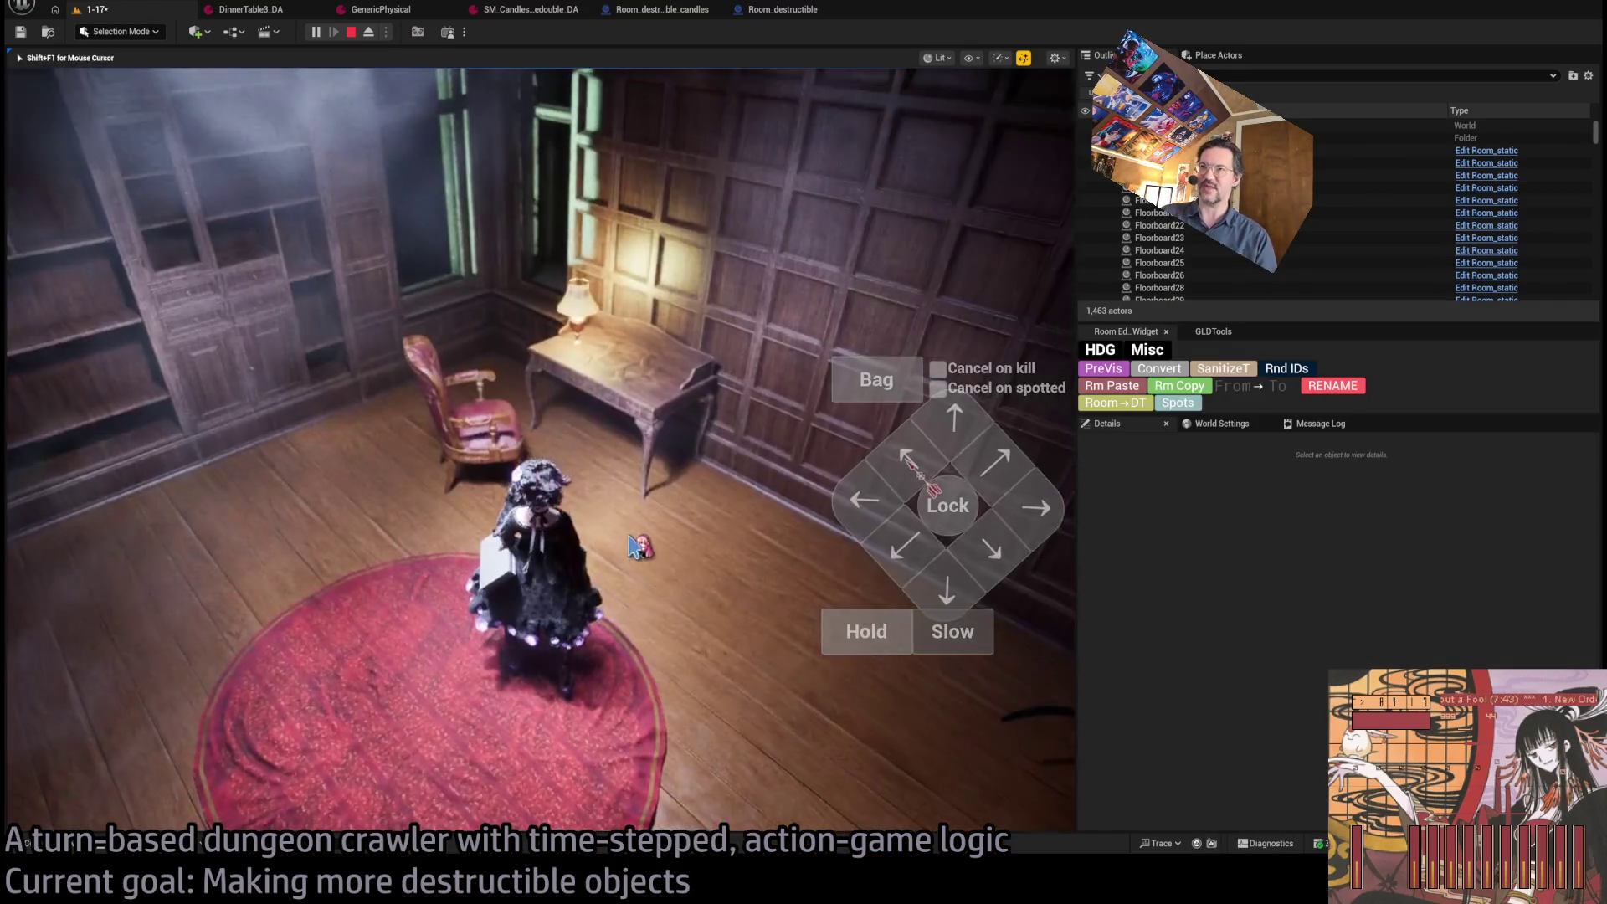
pyautogui.click(634, 546)
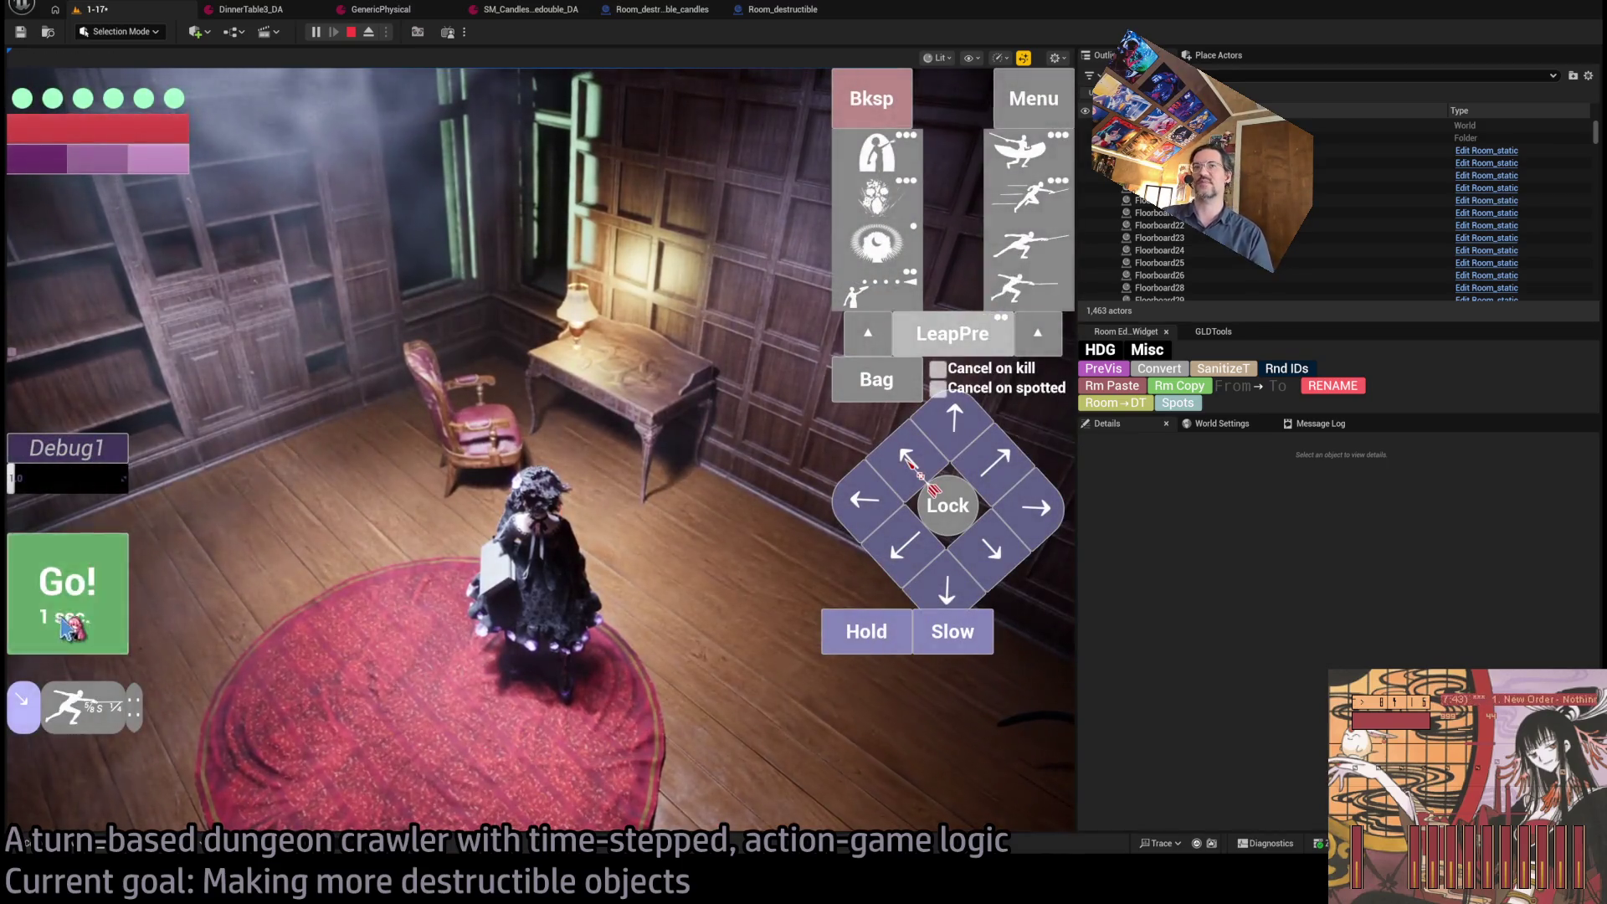
pyautogui.click(61, 622)
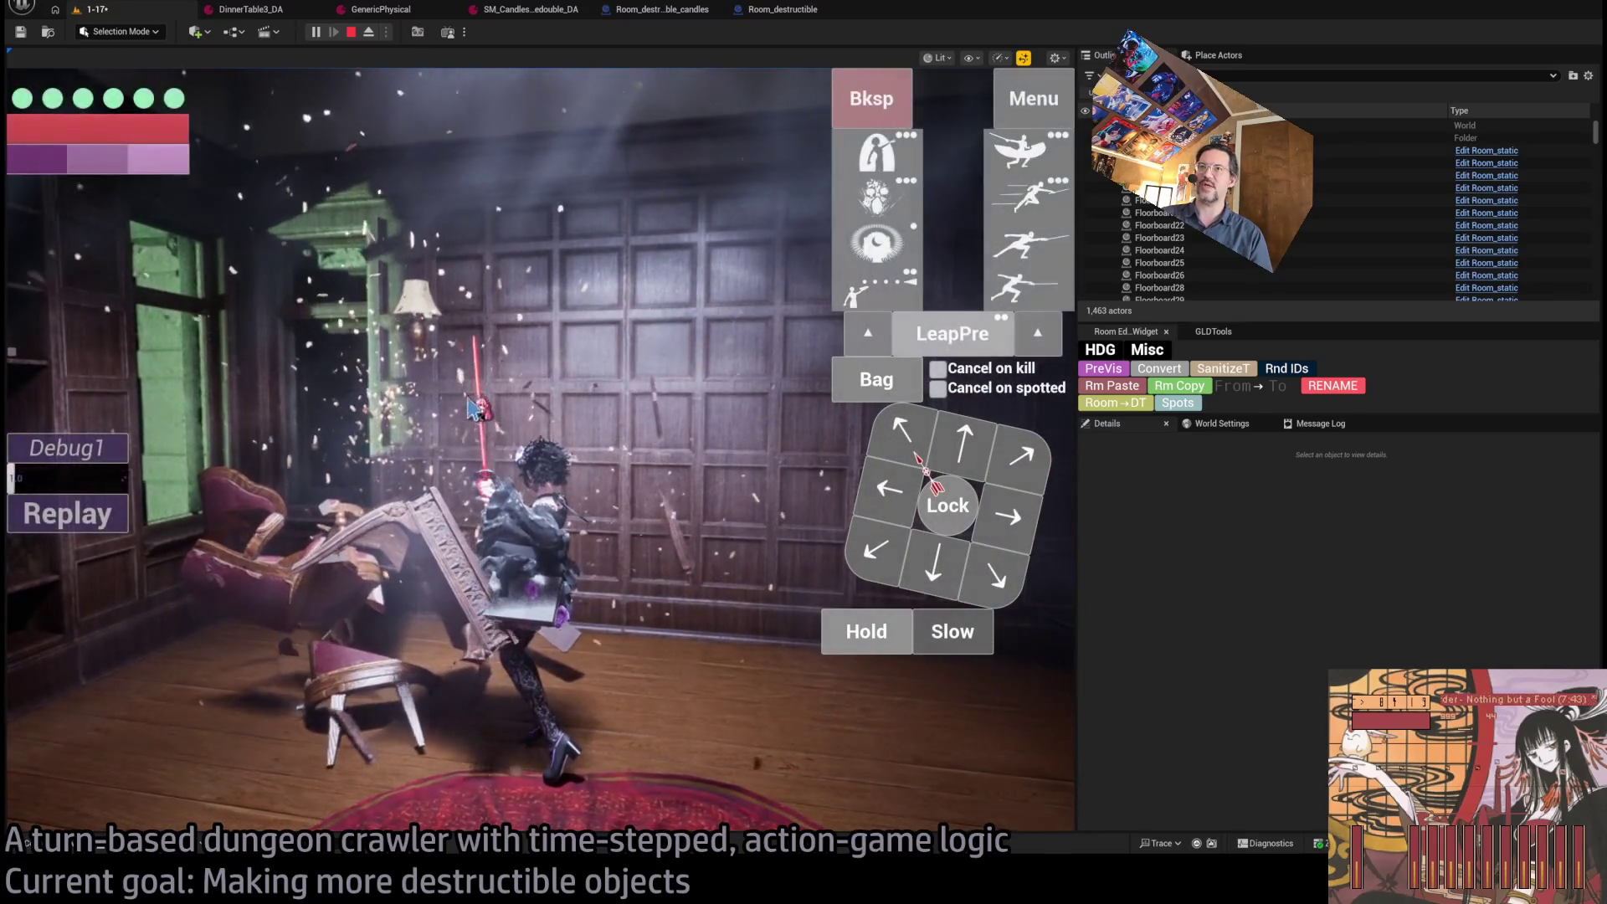
pyautogui.press('Escape')
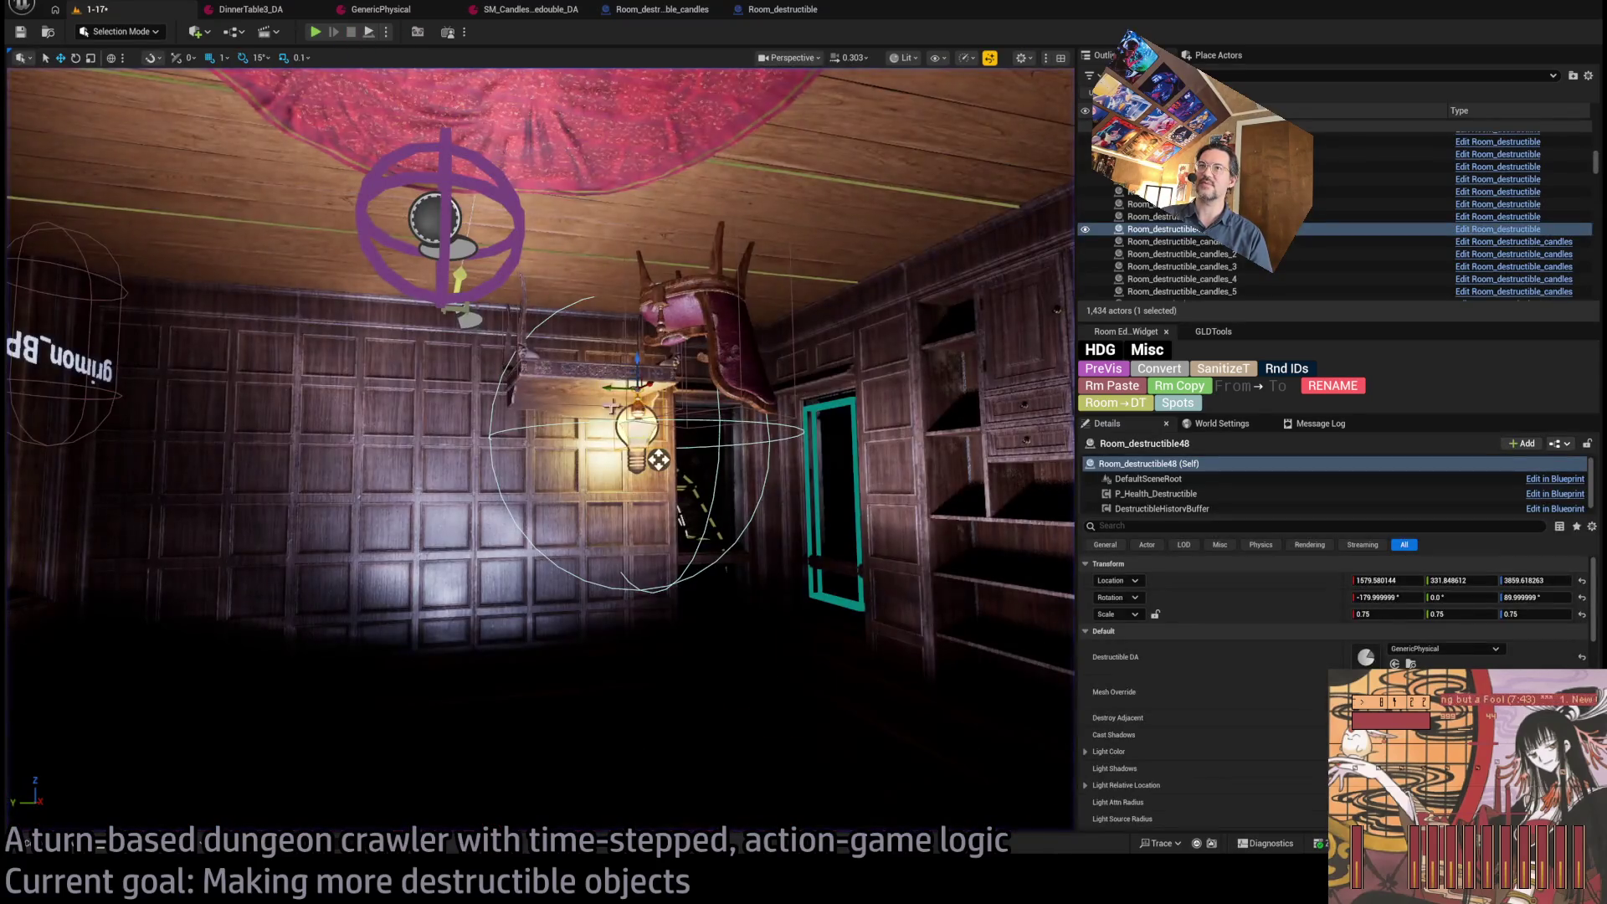
# Frame the lamp, then open the Room_destructible Blueprint via 'Edit Room_destructible' in the Outliner.
pyautogui.press('f')
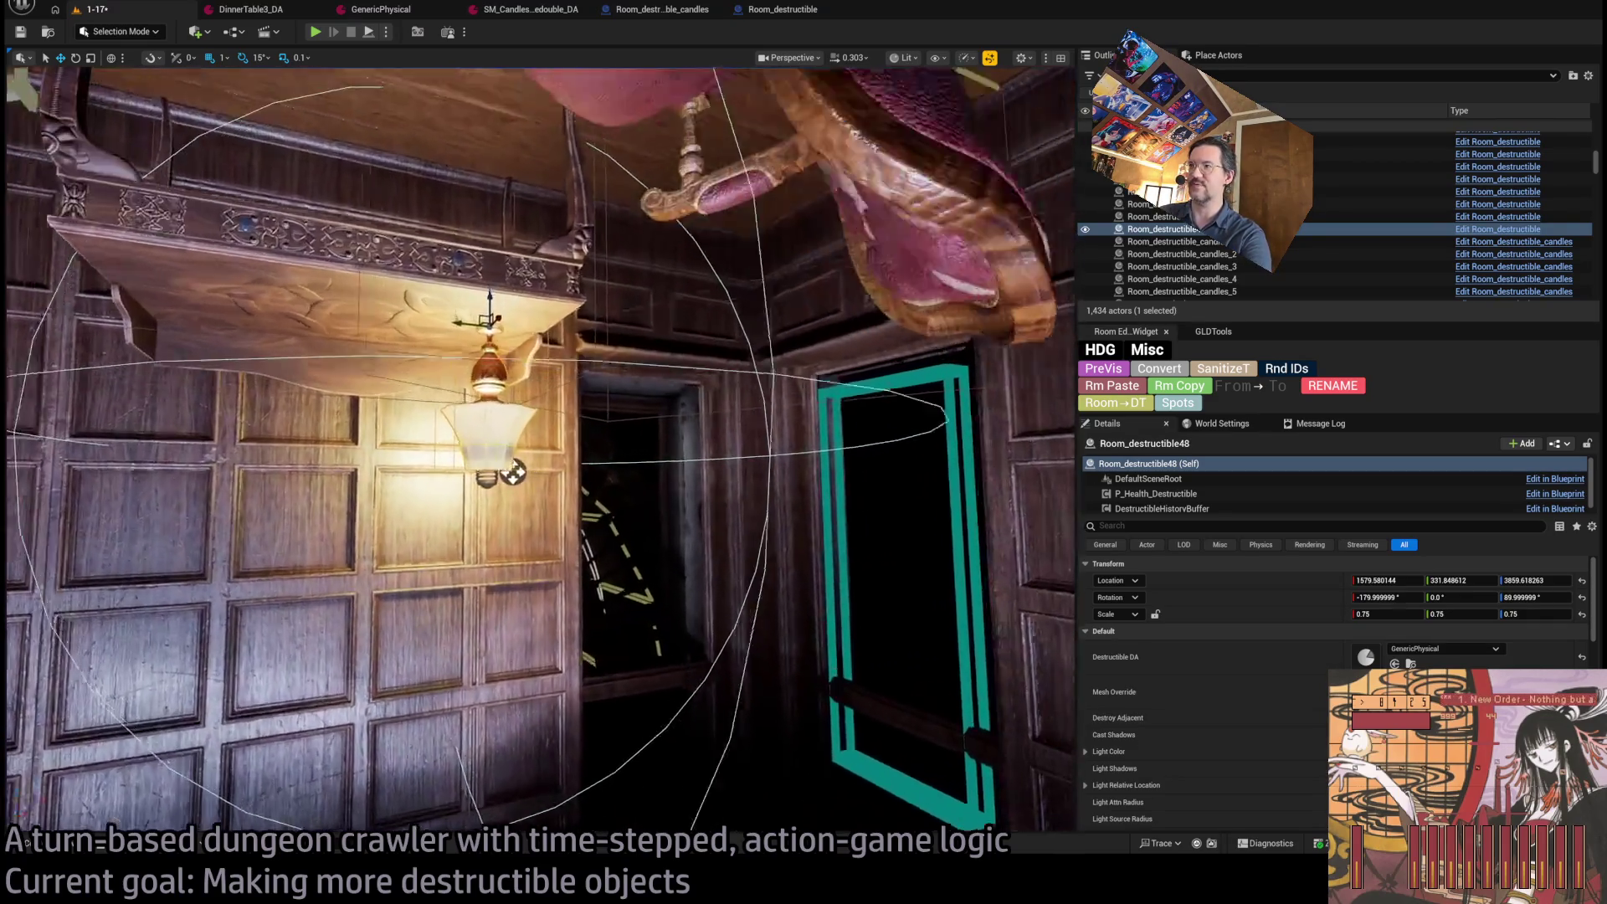
pyautogui.scroll(-2, 1260, 656)
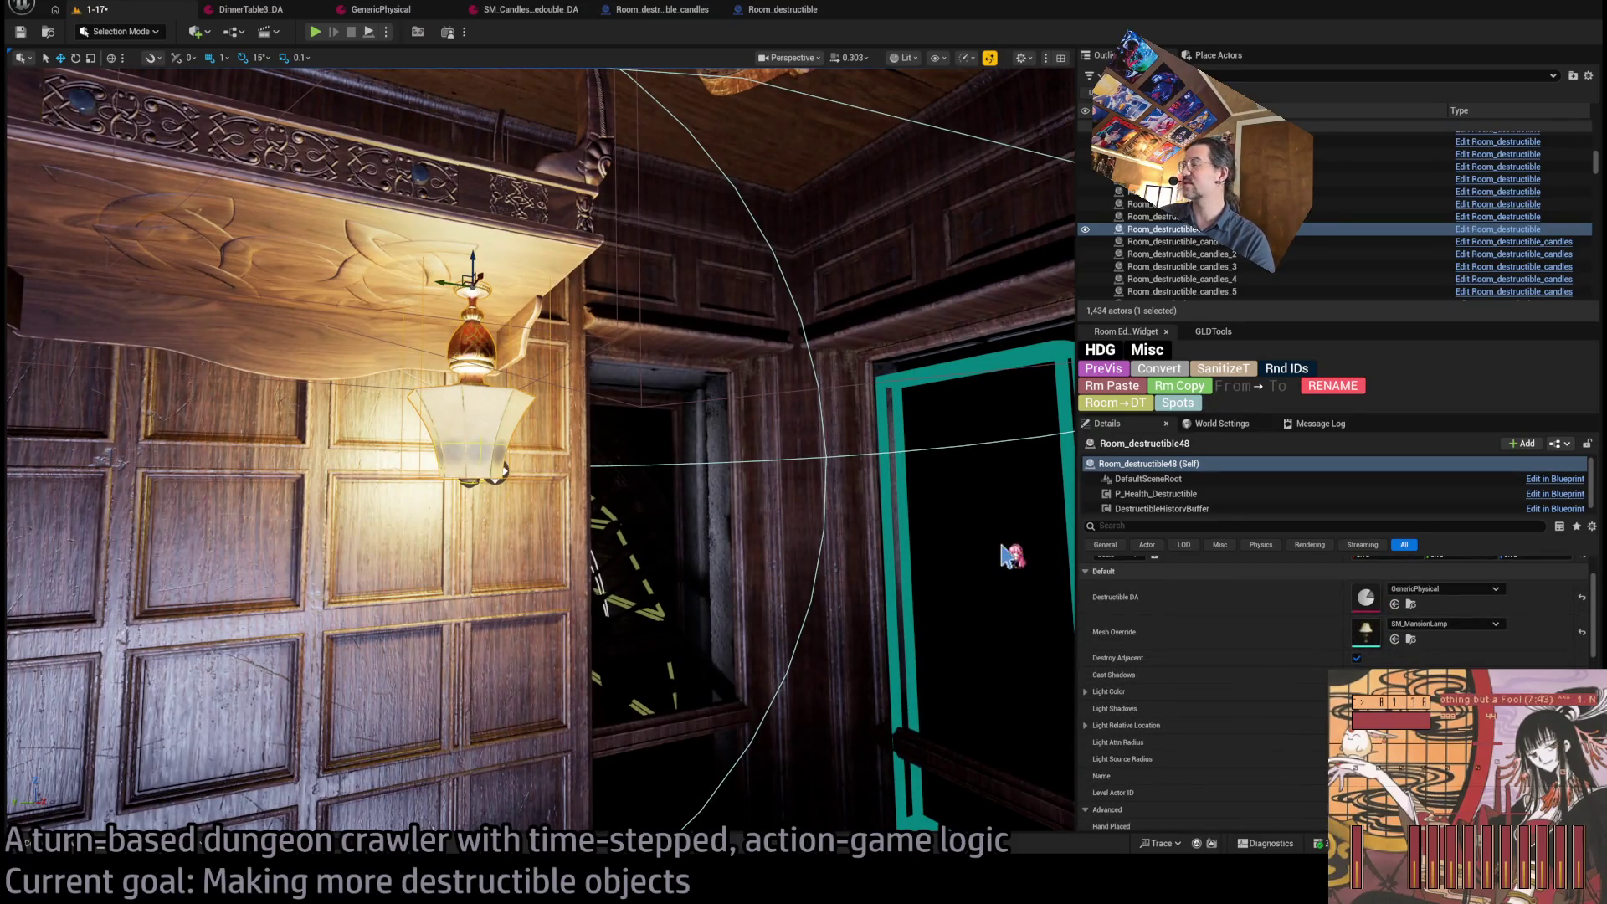
pyautogui.scroll(-2, 1214, 603)
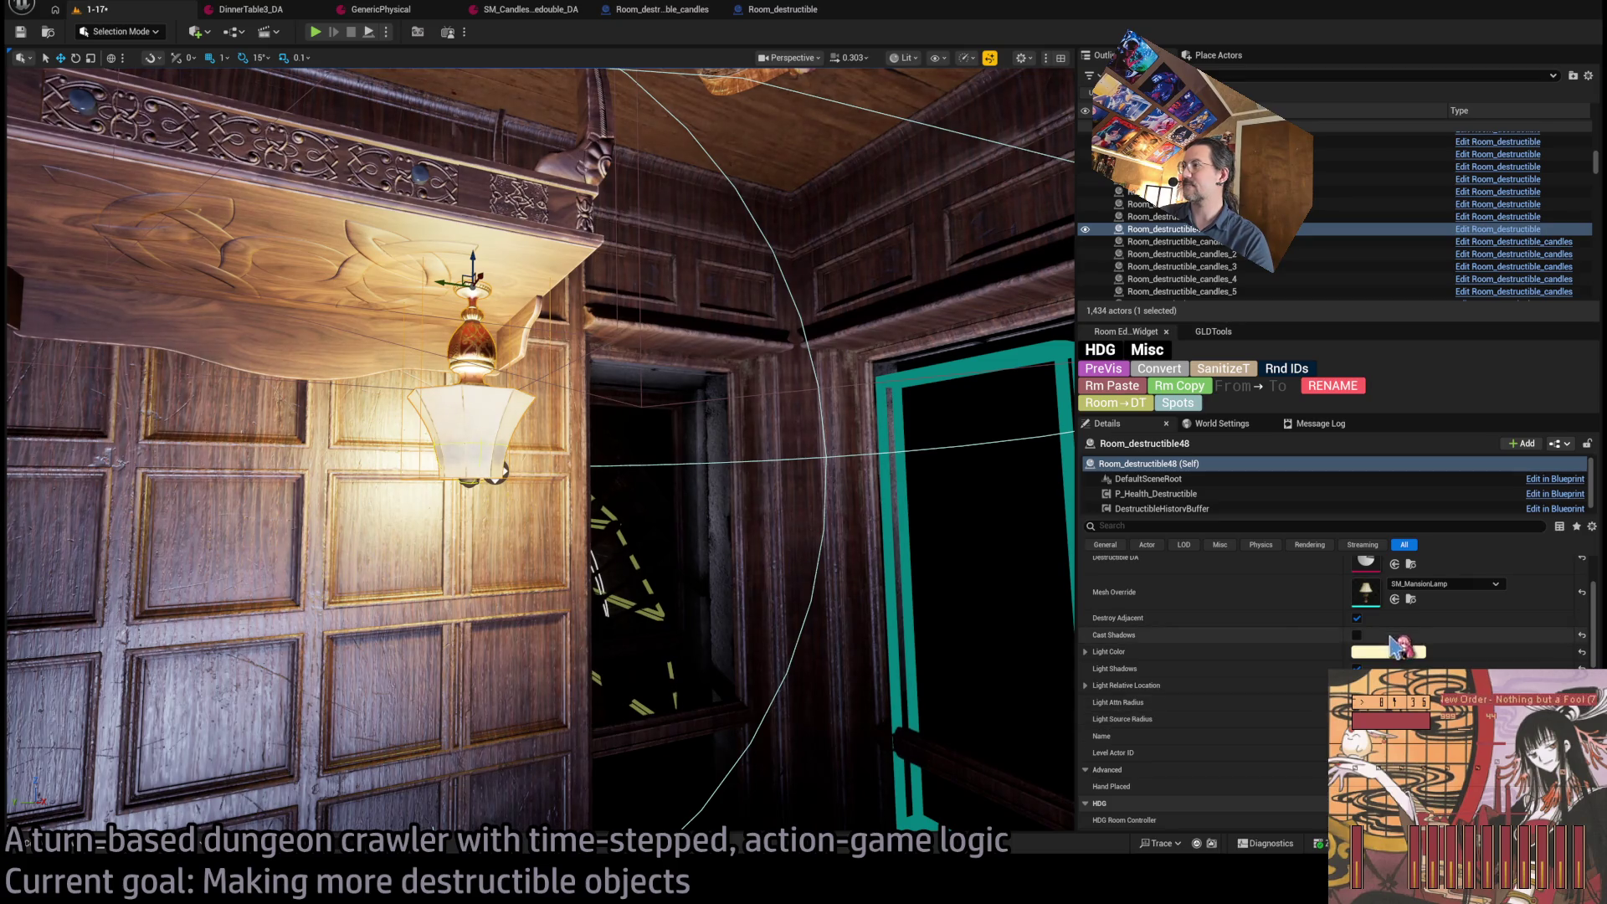
pyautogui.scroll(1, 1314, 693)
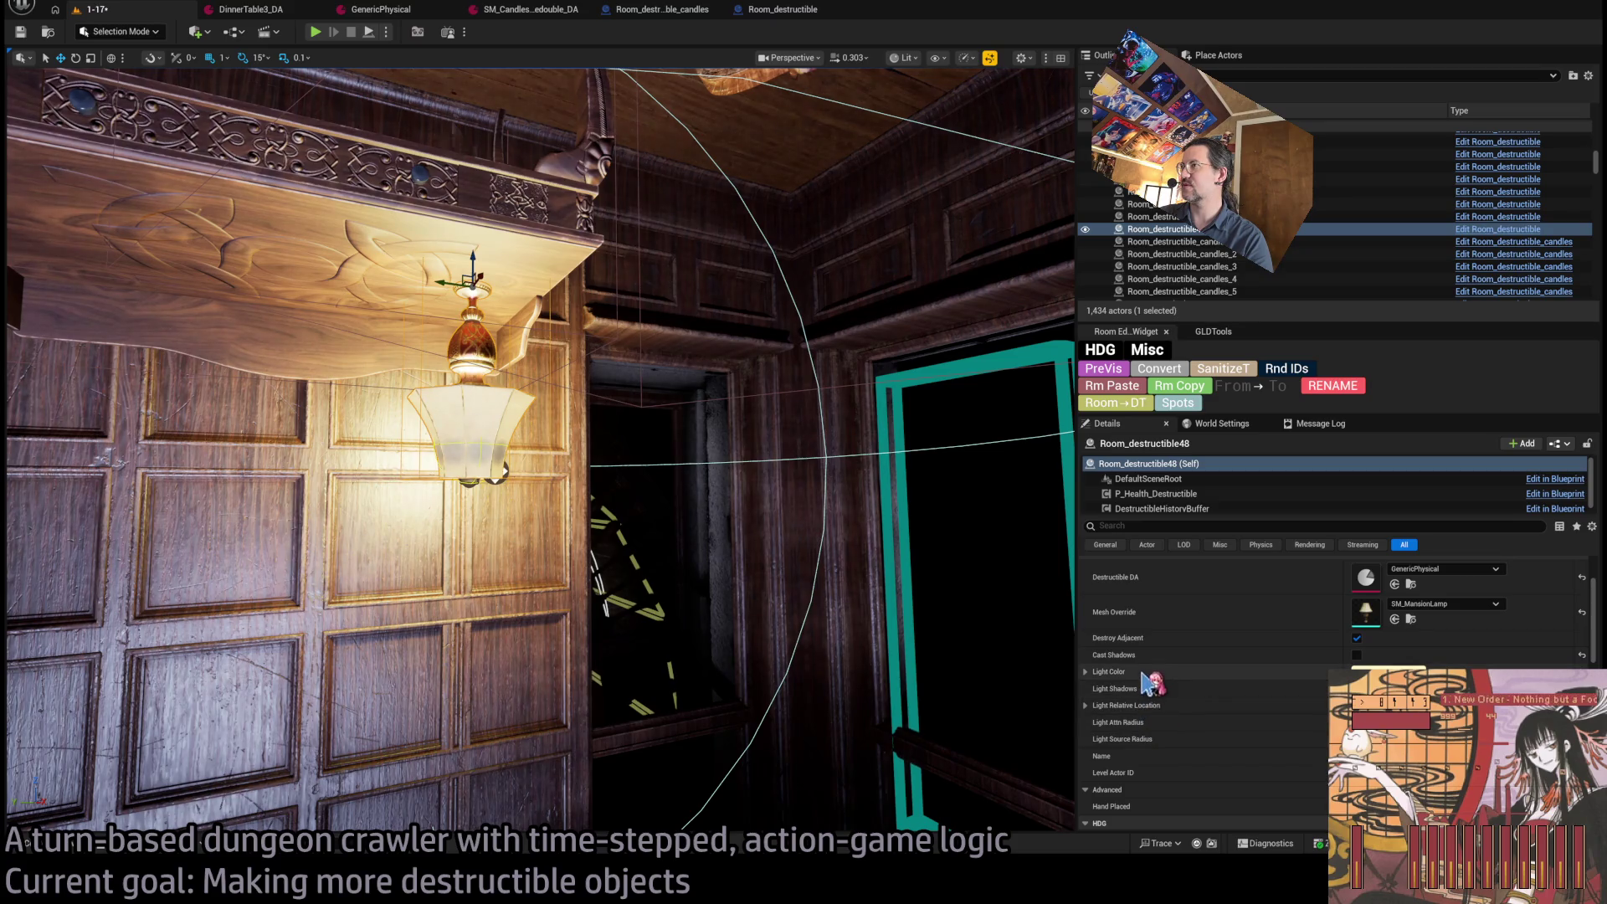
pyautogui.click(1499, 230)
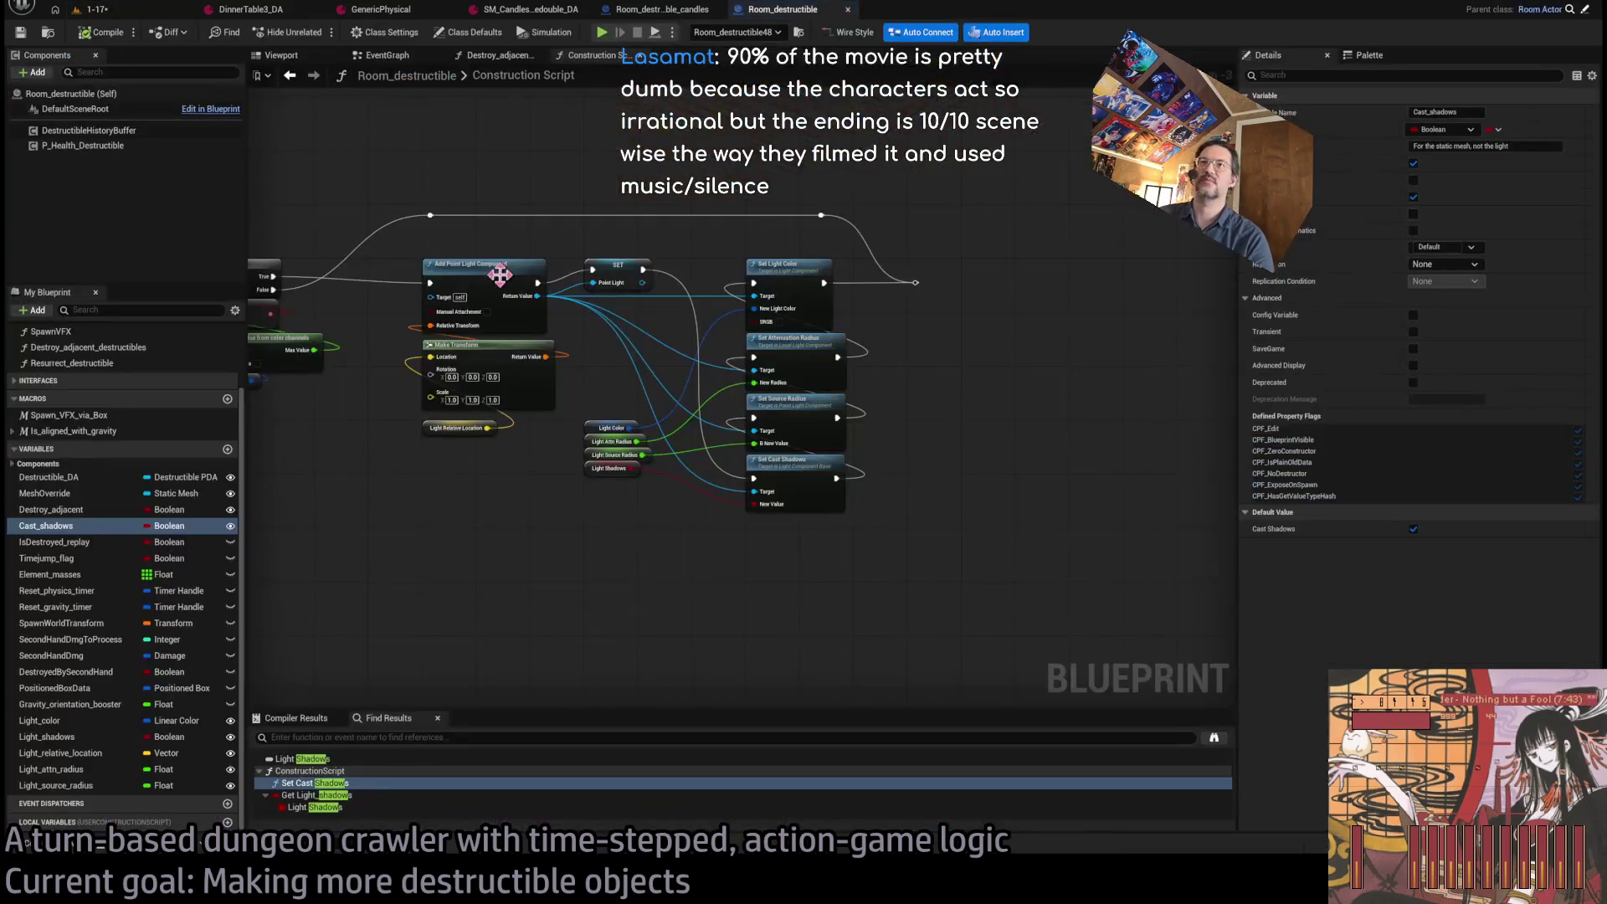
# Add a Set Light Function Material node from Add Point Light's return value and wire its execution.
pyautogui.scroll(3, 618, 412)
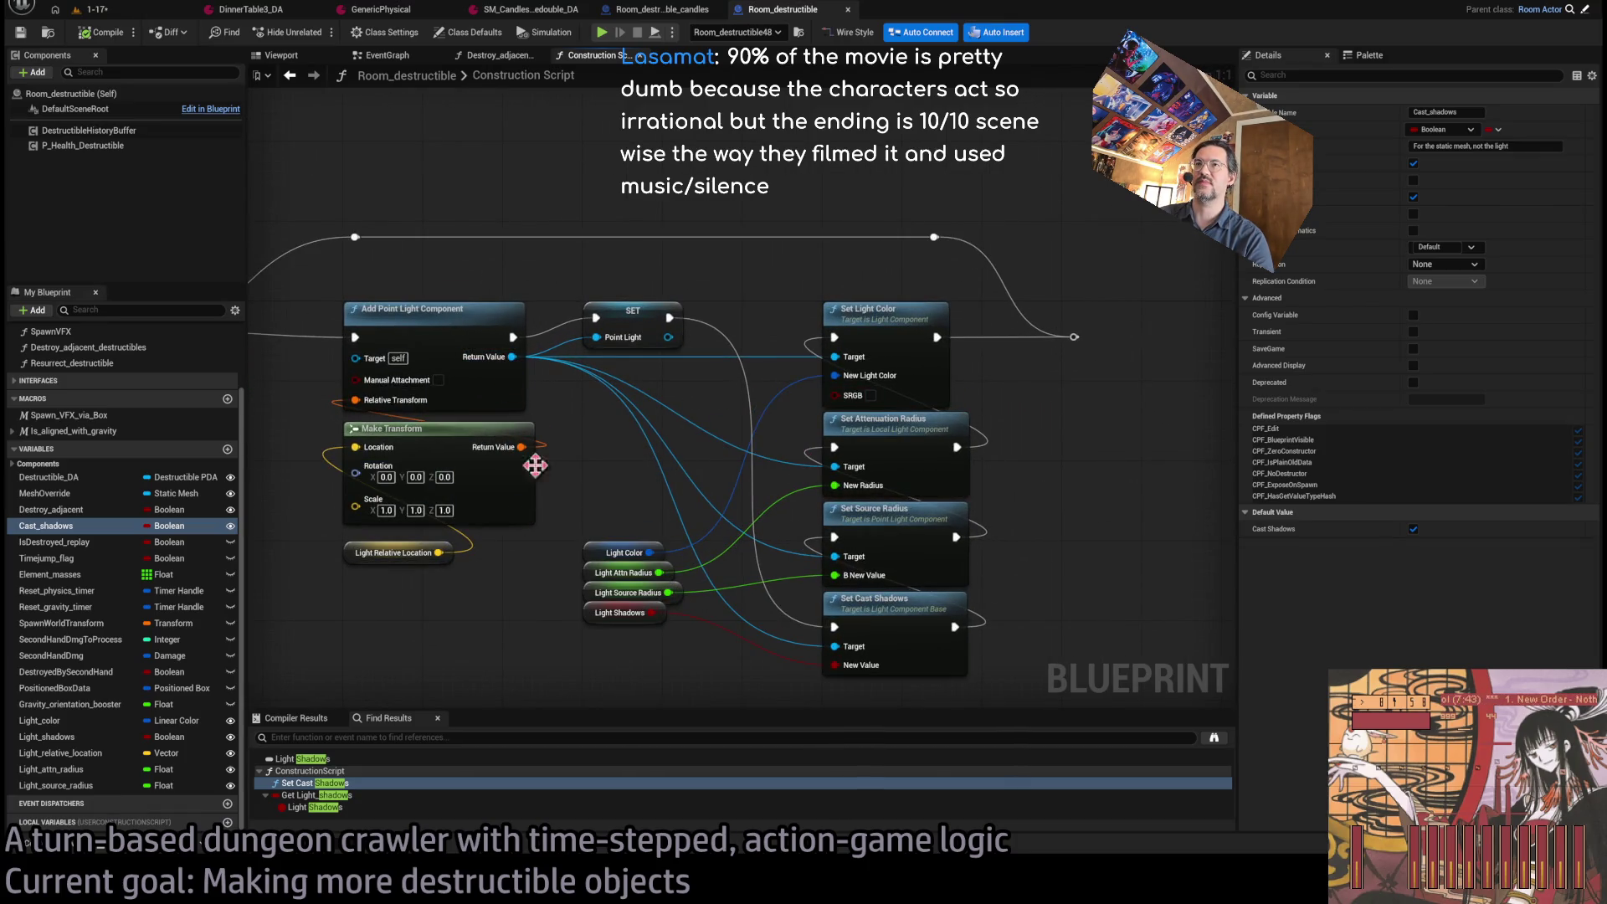
pyautogui.click(619, 535)
pyautogui.moveTo(513, 357); pyautogui.dragTo(657, 204)
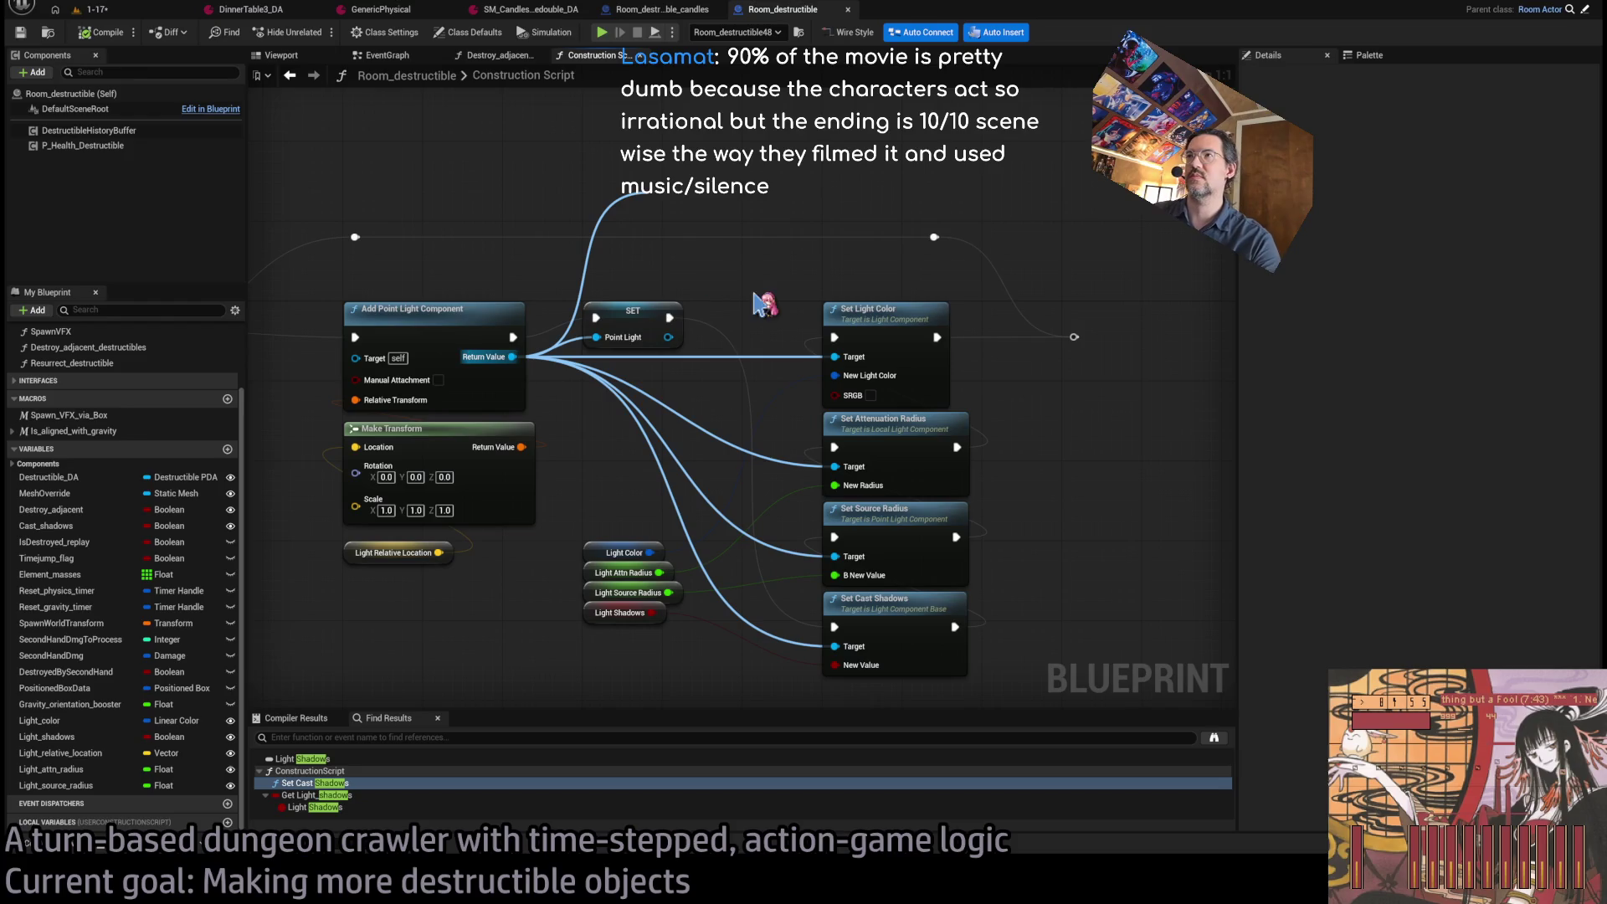
pyautogui.moveTo(795, 219)
pyautogui.mouseDown()
pyautogui.moveTo(795, 201)
pyautogui.moveTo(900, 126)
pyautogui.mouseUp()
pyautogui.moveTo(937, 338); pyautogui.dragTo(815, 137)
pyautogui.moveTo(942, 136)
pyautogui.mouseDown()
pyautogui.moveTo(1018, 301)
pyautogui.moveTo(1072, 335)
pyautogui.mouseUp()
# Rearrange the Set nodes so Set Light Function Material sits above Set Light Color.
pyautogui.scroll(-1, 1005, 419)
pyautogui.moveTo(903, 649)
pyautogui.mouseDown()
pyautogui.moveTo(860, 306)
pyautogui.moveTo(860, 384)
pyautogui.mouseUp()
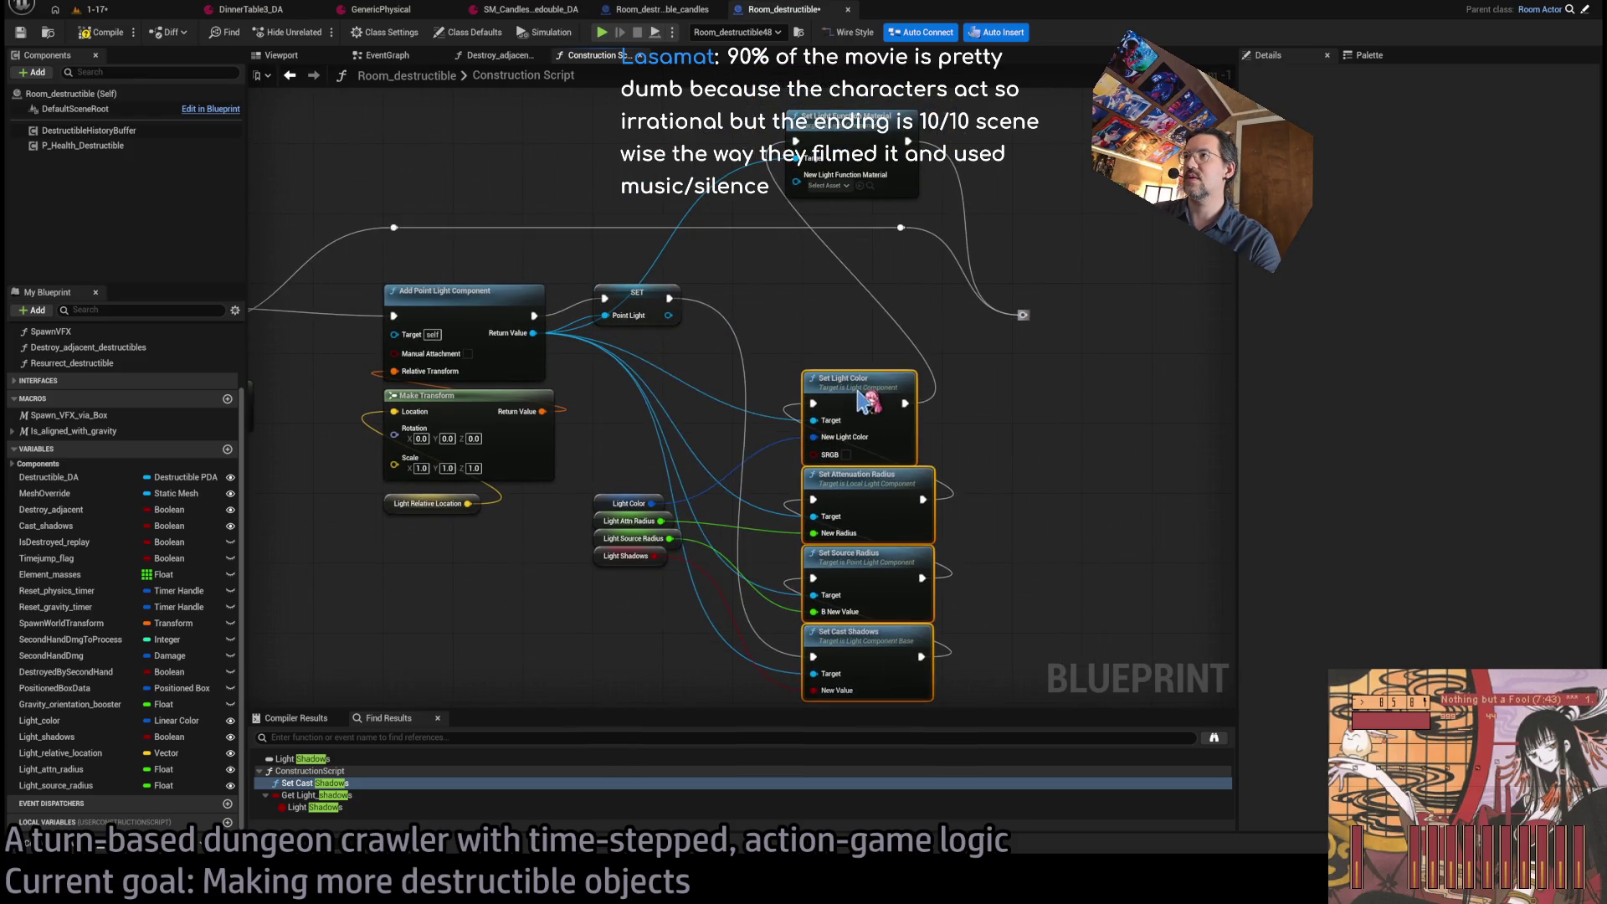
pyautogui.click(968, 325)
pyautogui.moveTo(848, 133); pyautogui.dragTo(872, 321)
pyautogui.click(945, 695)
pyautogui.moveTo(1013, 663)
pyautogui.mouseDown()
pyautogui.moveTo(849, 334)
pyautogui.moveTo(866, 304)
pyautogui.mouseUp()
pyautogui.click(959, 364)
pyautogui.scroll(1, 789, 377)
# Promote the light function material to an instance-editable Light_function variable and compile.
pyautogui.click(976, 339)
pyautogui.write('Light_function')
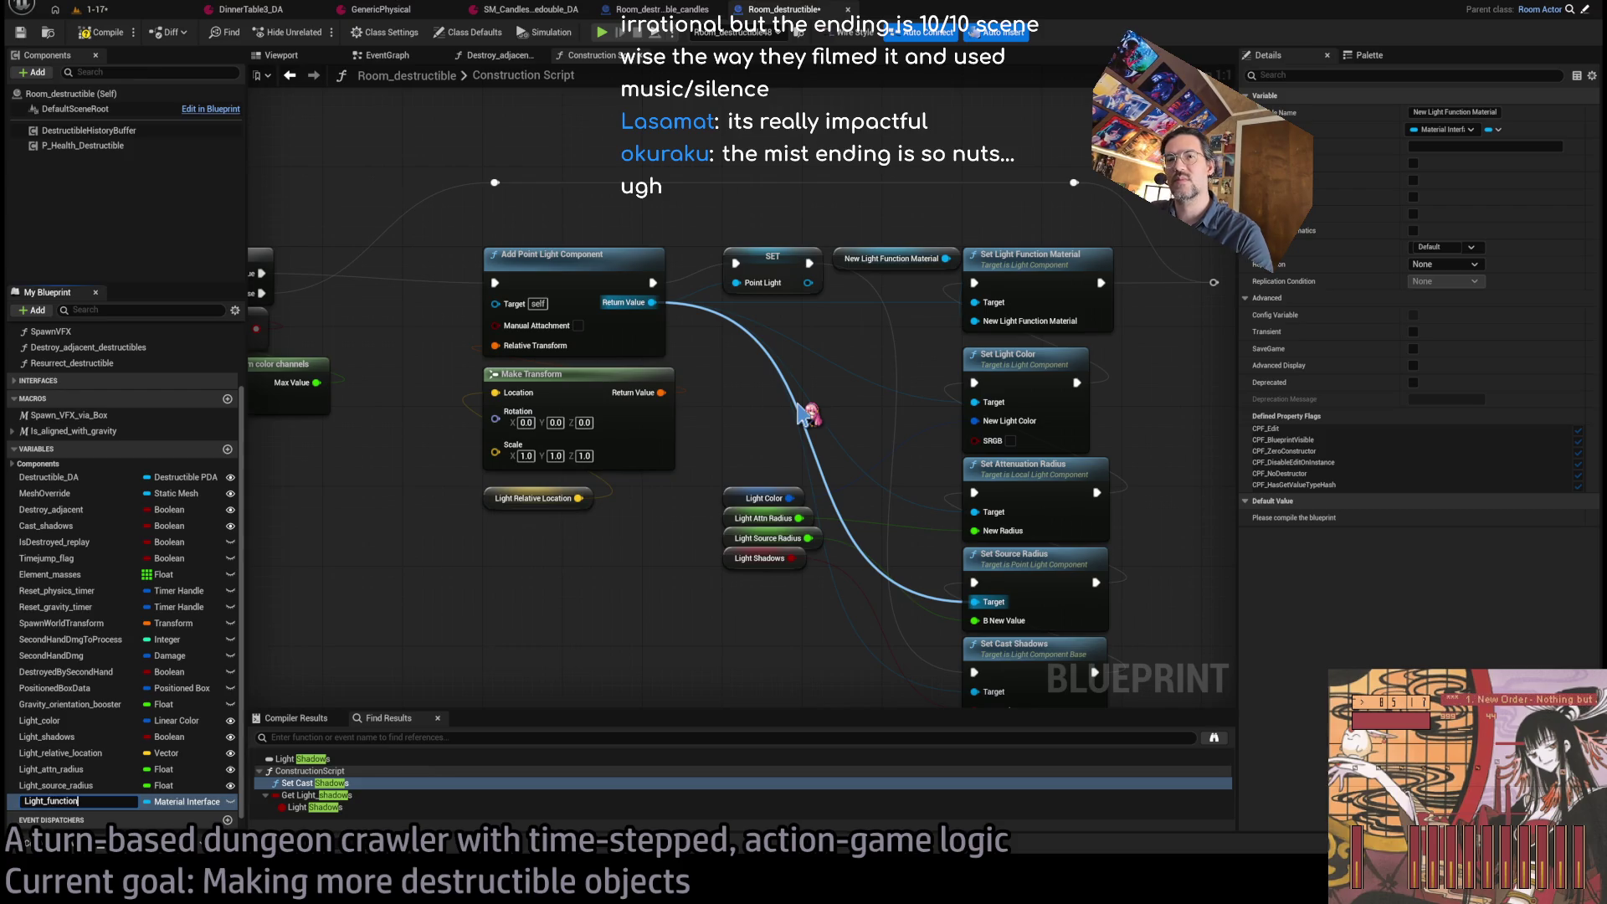
pyautogui.press('Return')
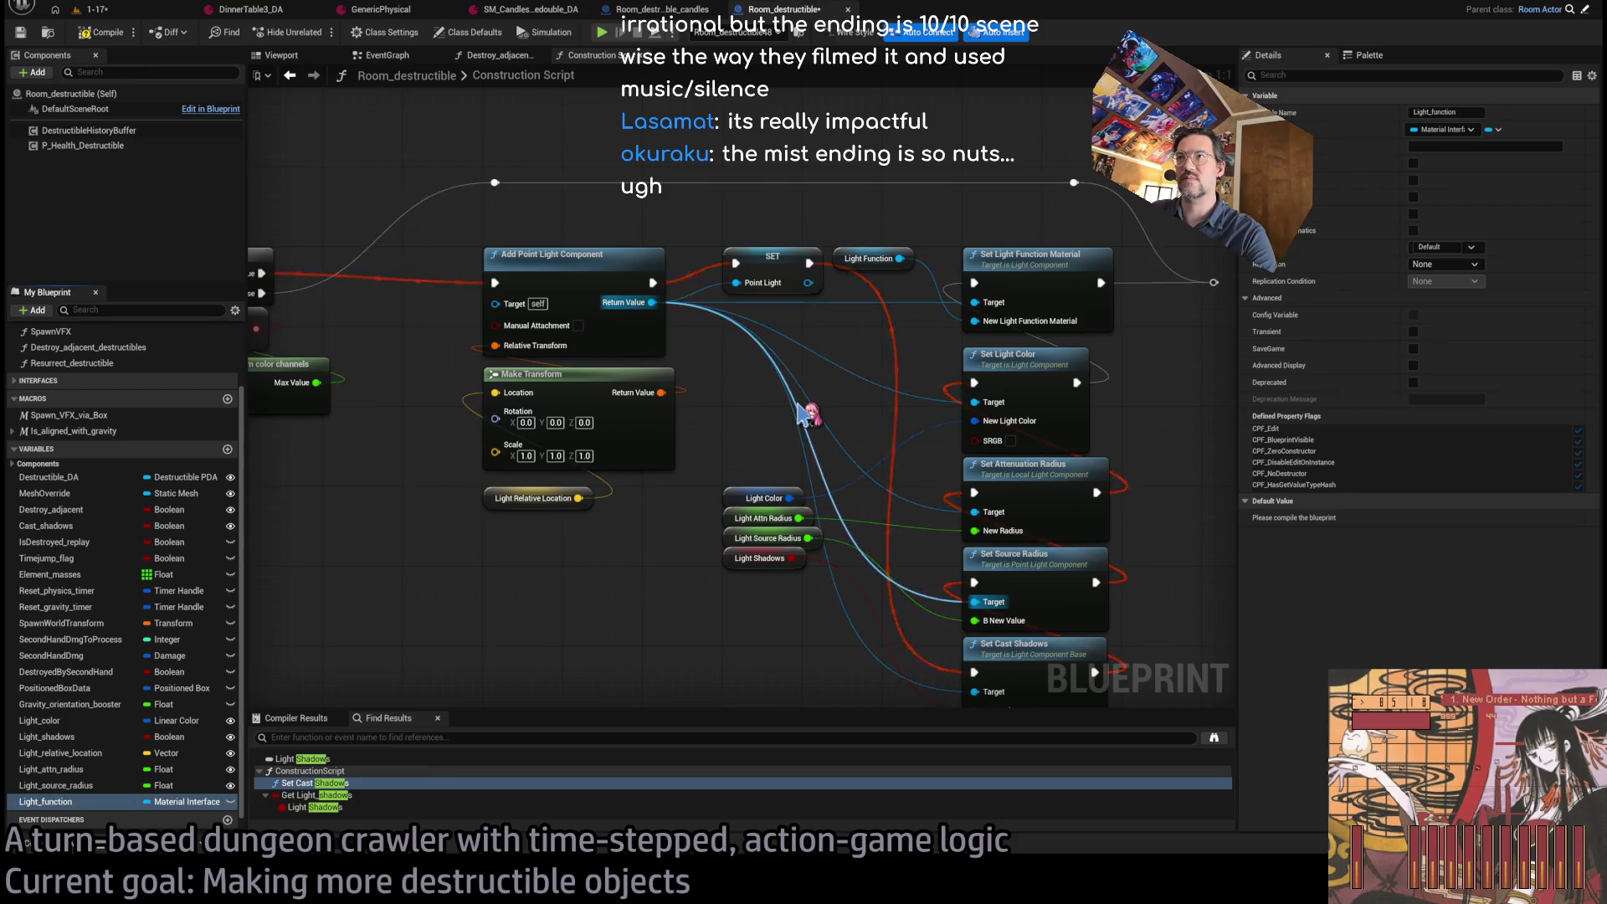
pyautogui.moveTo(841, 257)
pyautogui.mouseDown()
pyautogui.moveTo(772, 438)
pyautogui.moveTo(736, 478)
pyautogui.mouseUp()
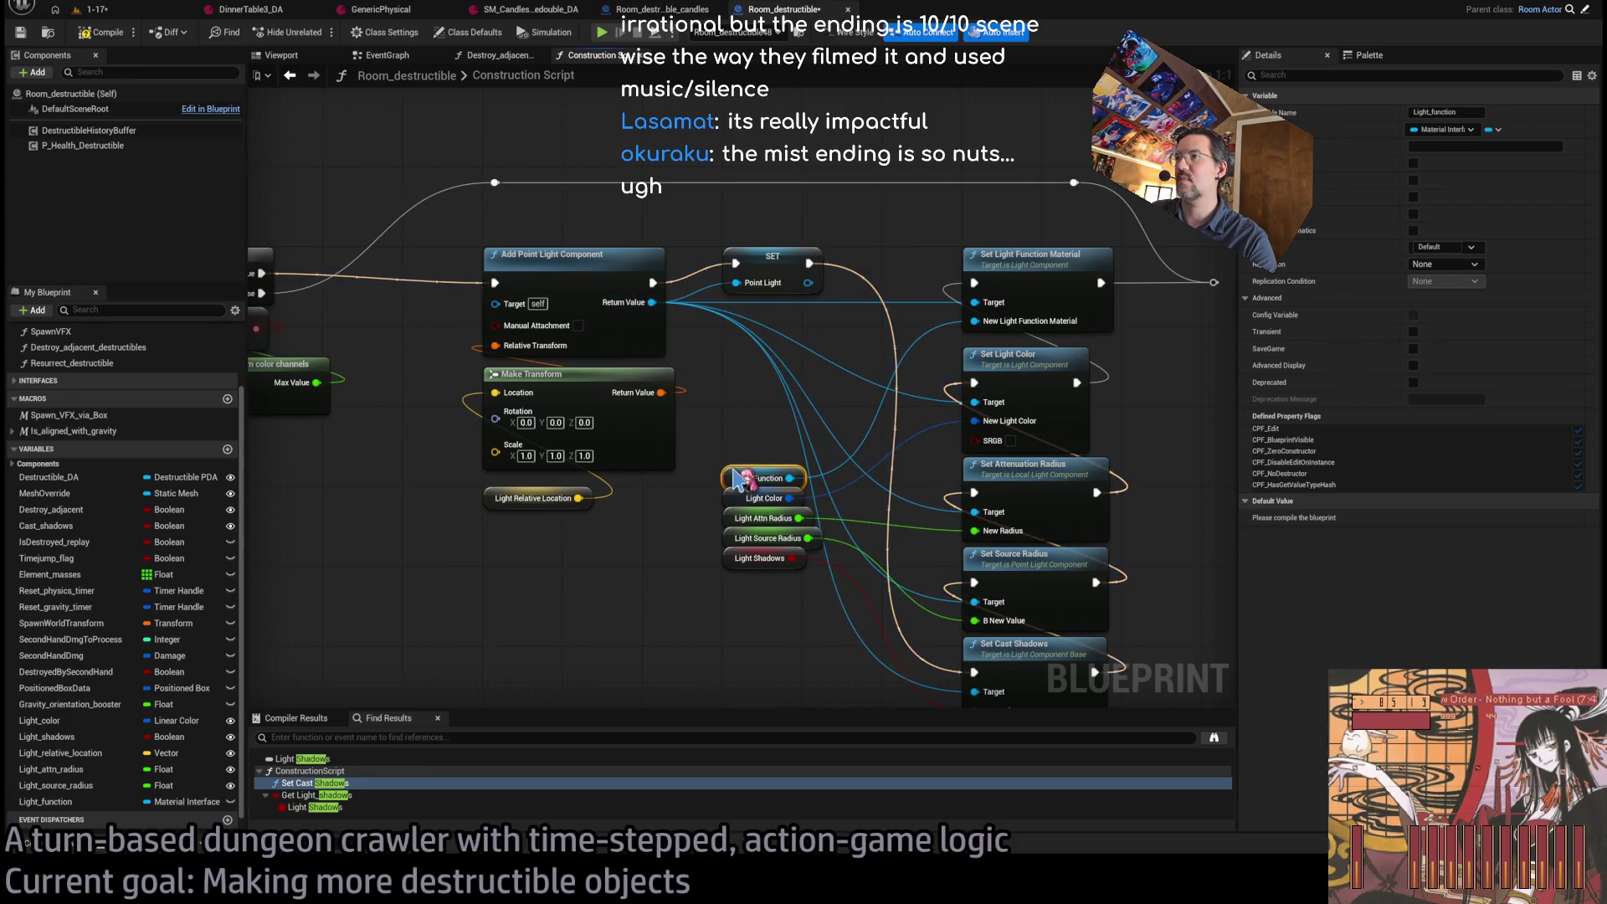
pyautogui.click(729, 402)
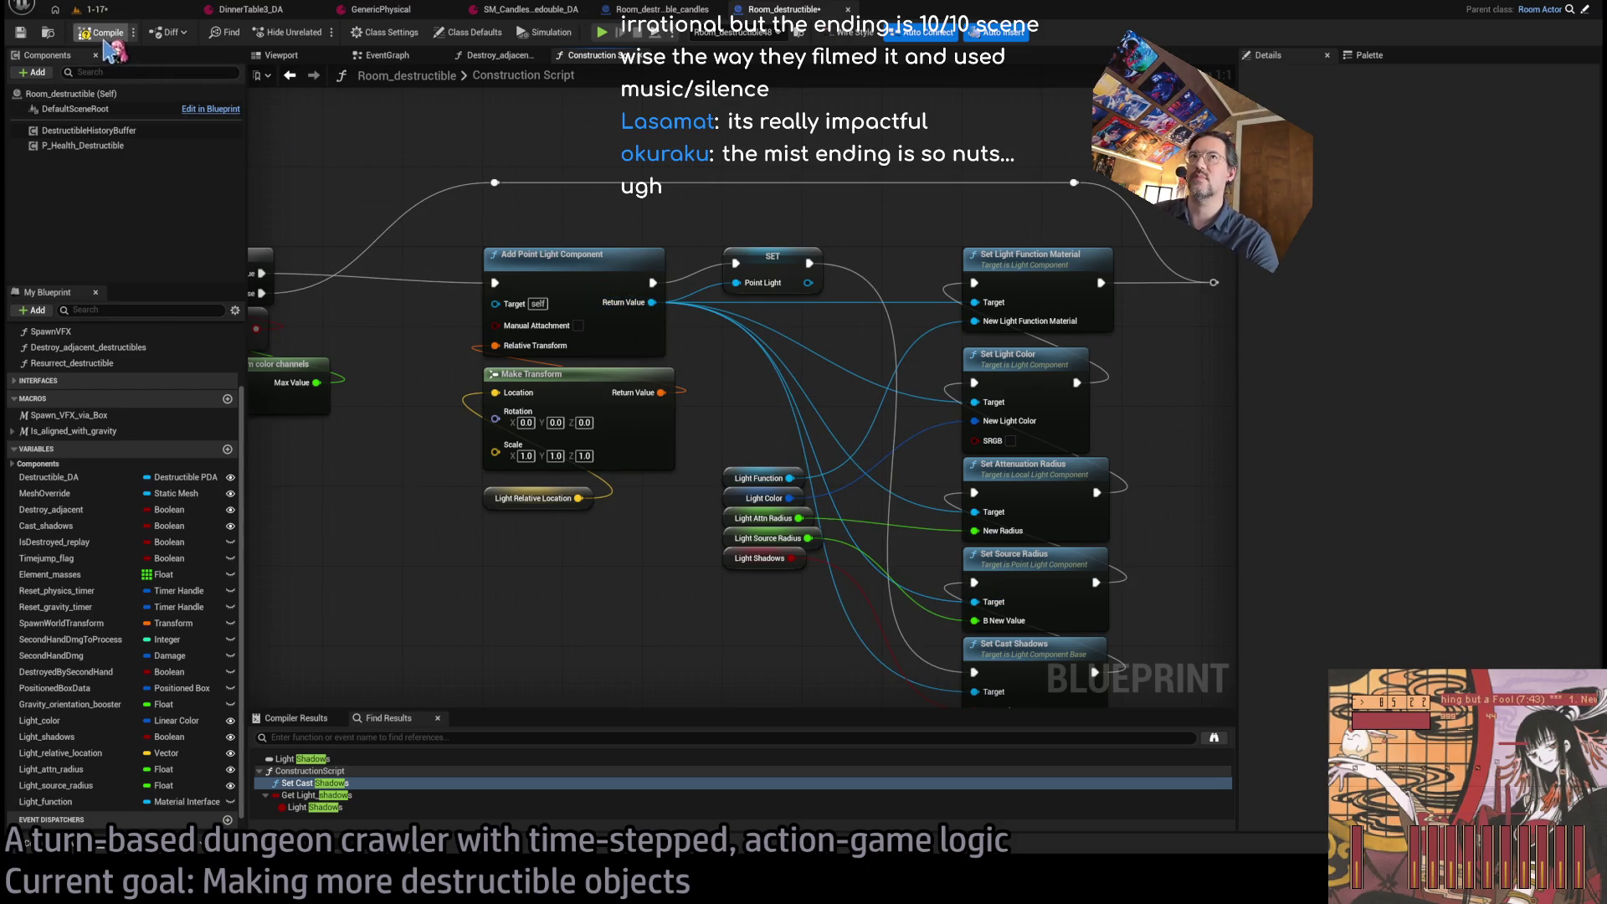
pyautogui.hotkey('ctrl', 's')
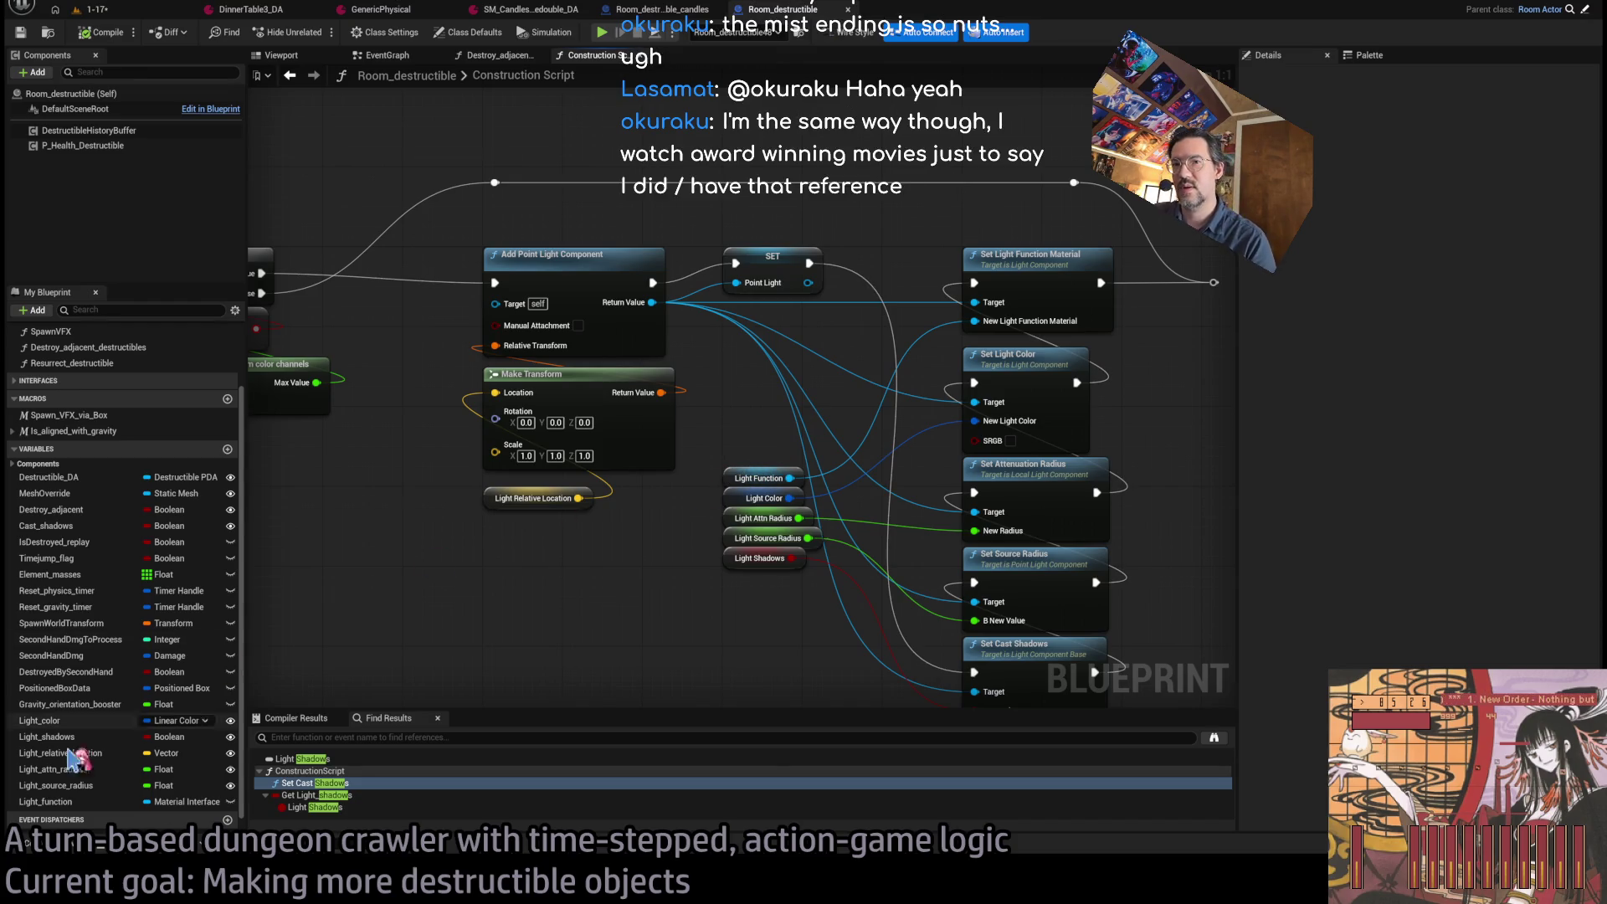
pyautogui.click(168, 801)
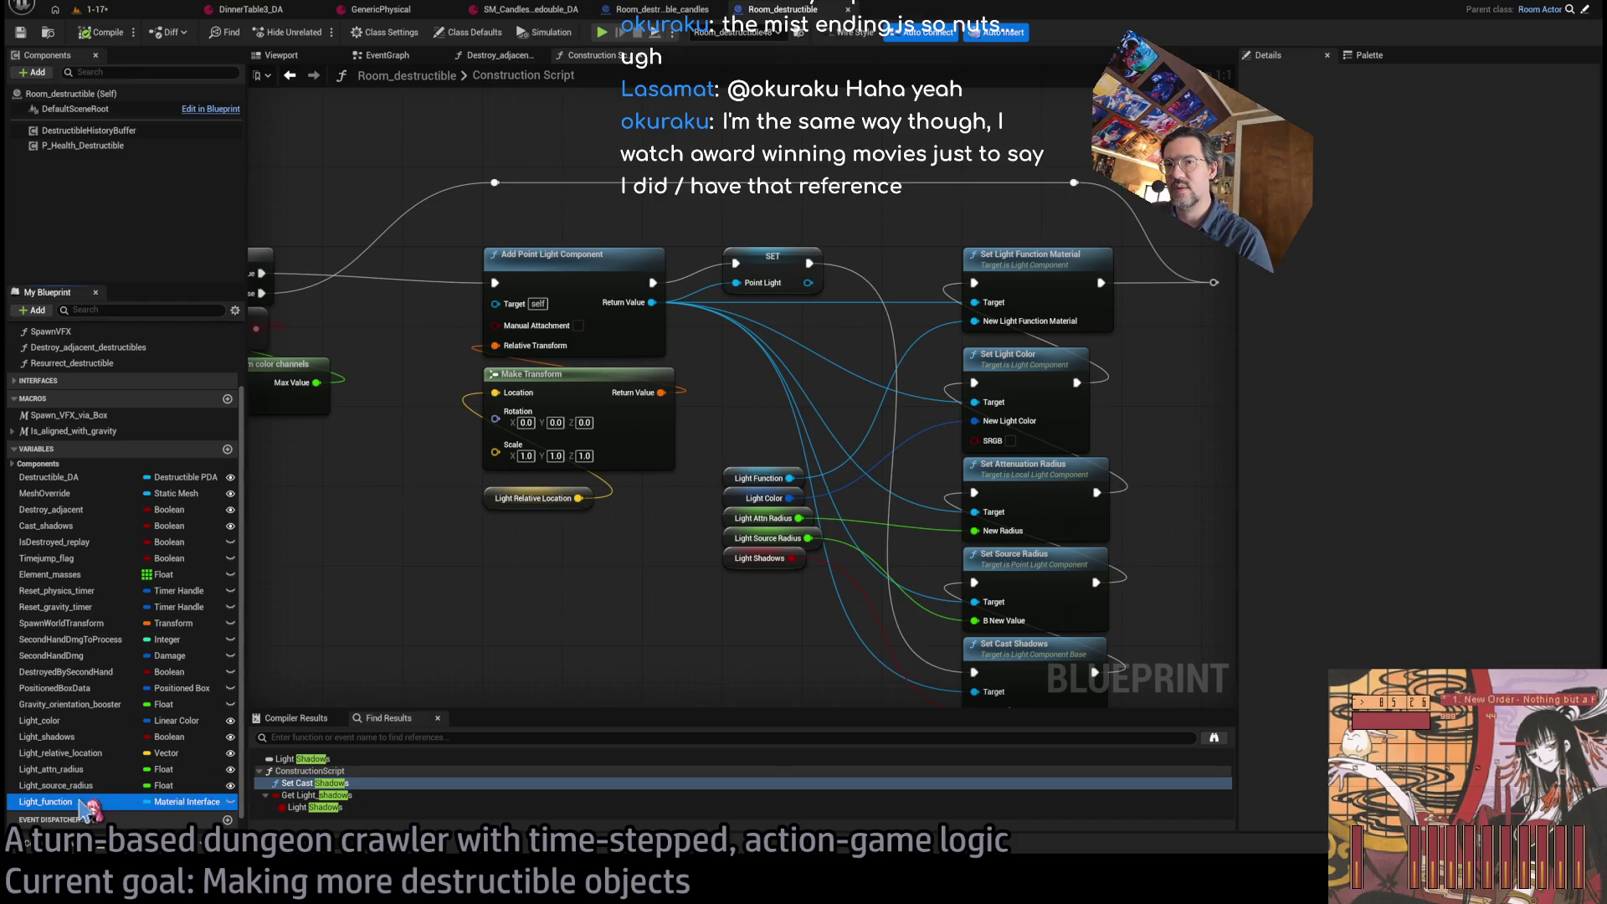
pyautogui.click(230, 801)
pyautogui.hotkey('ctrl', 'Tab')
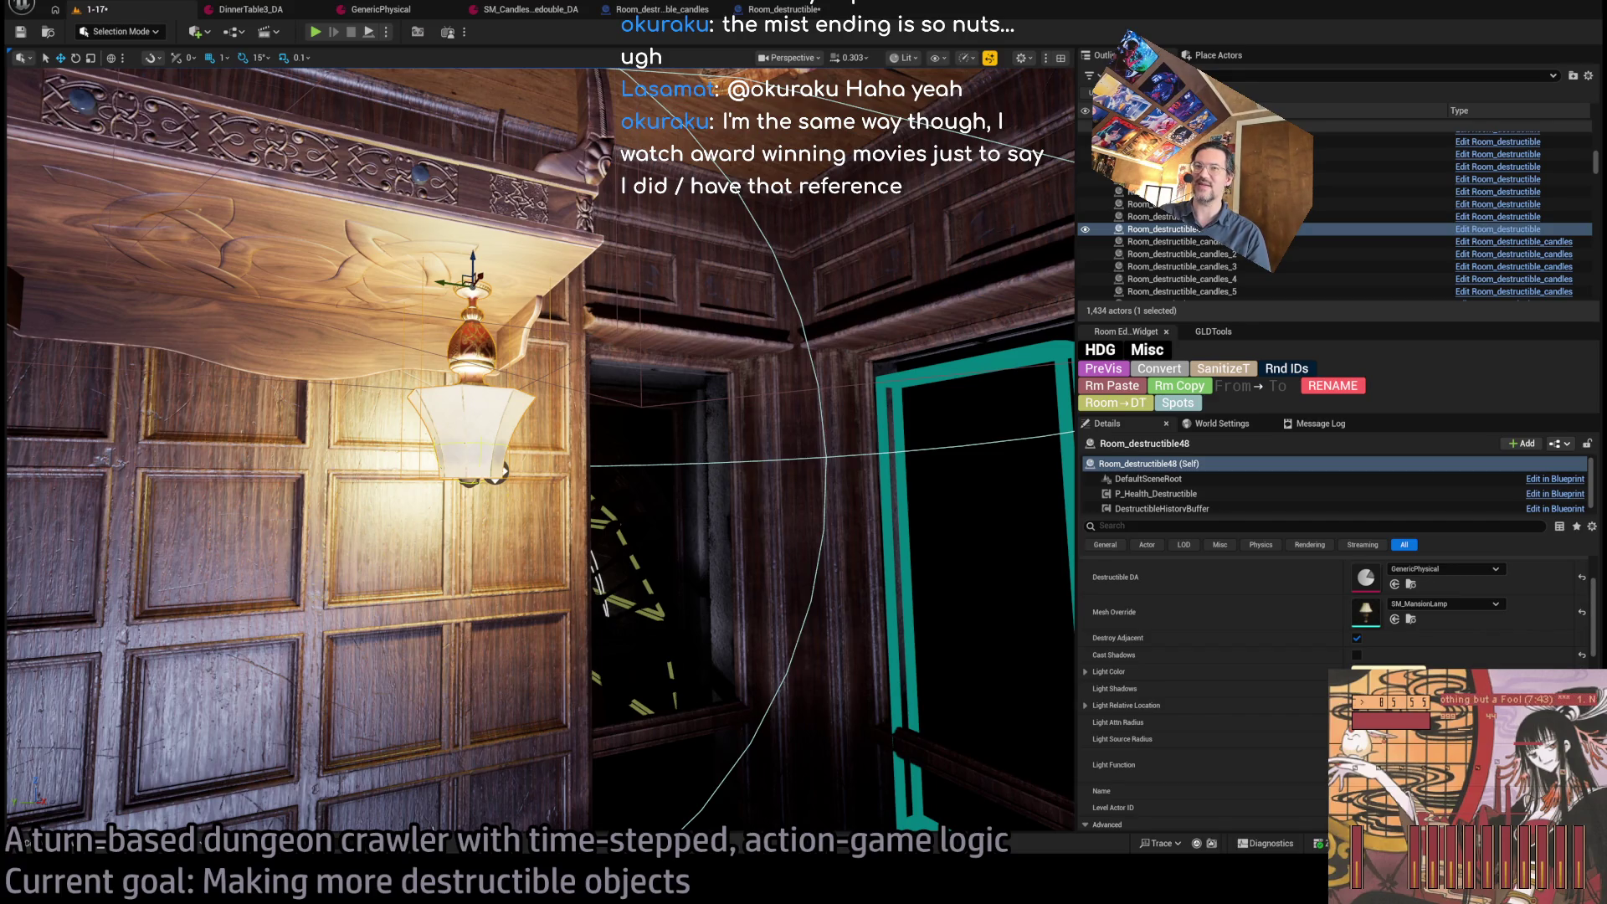
# Move the view back from the lamp to show the ceiling, then start a play session.
pyautogui.press('w')
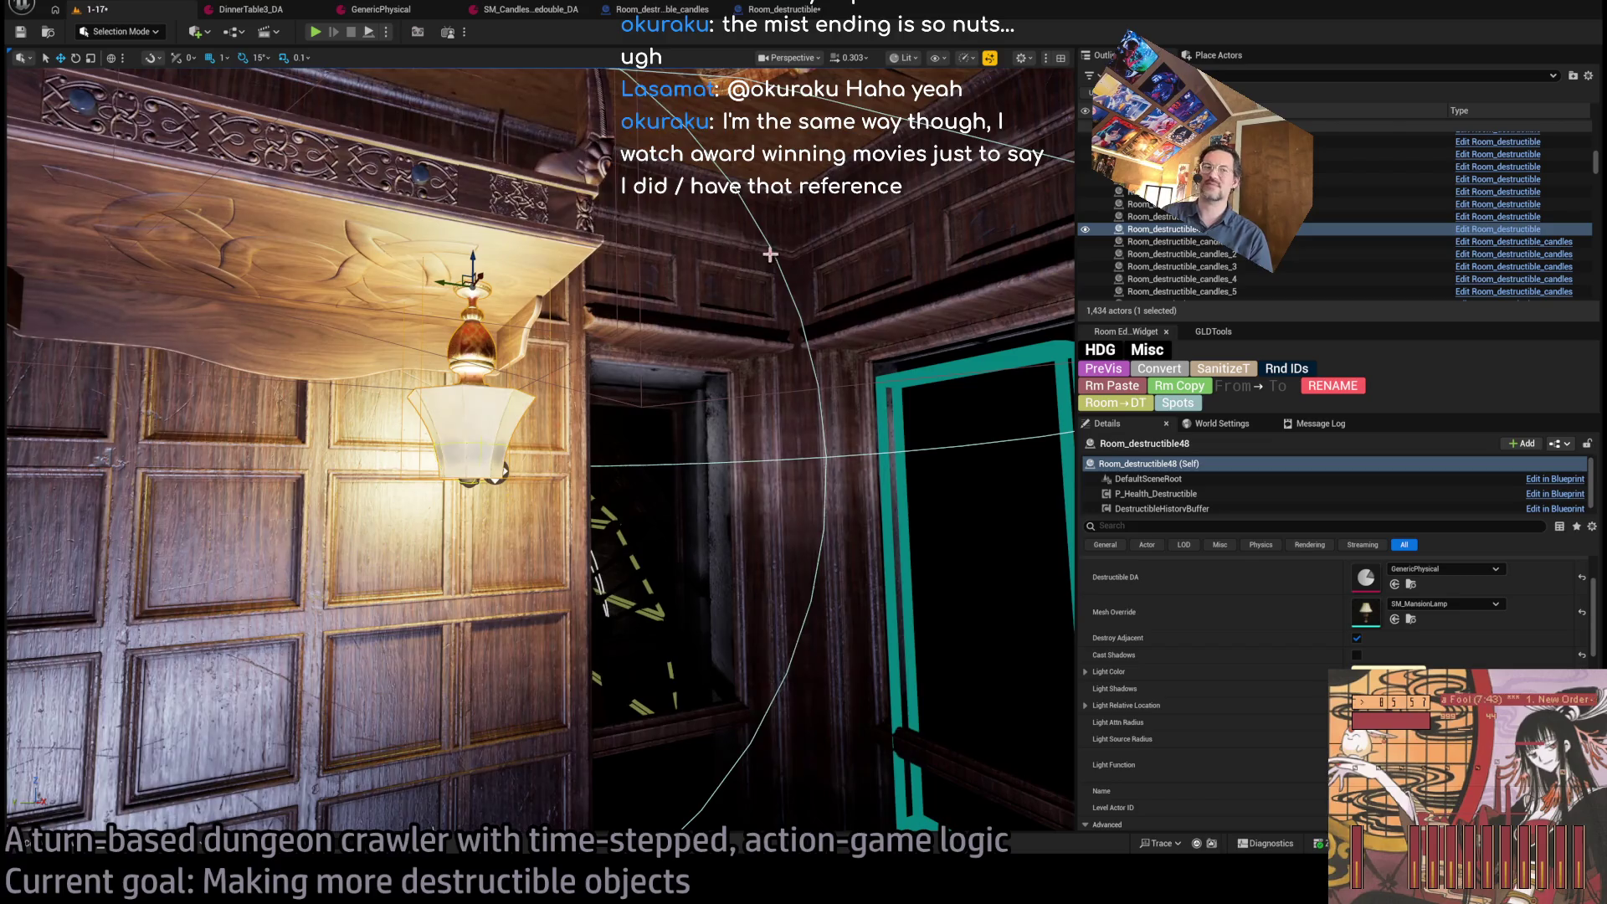
pyautogui.press('s')
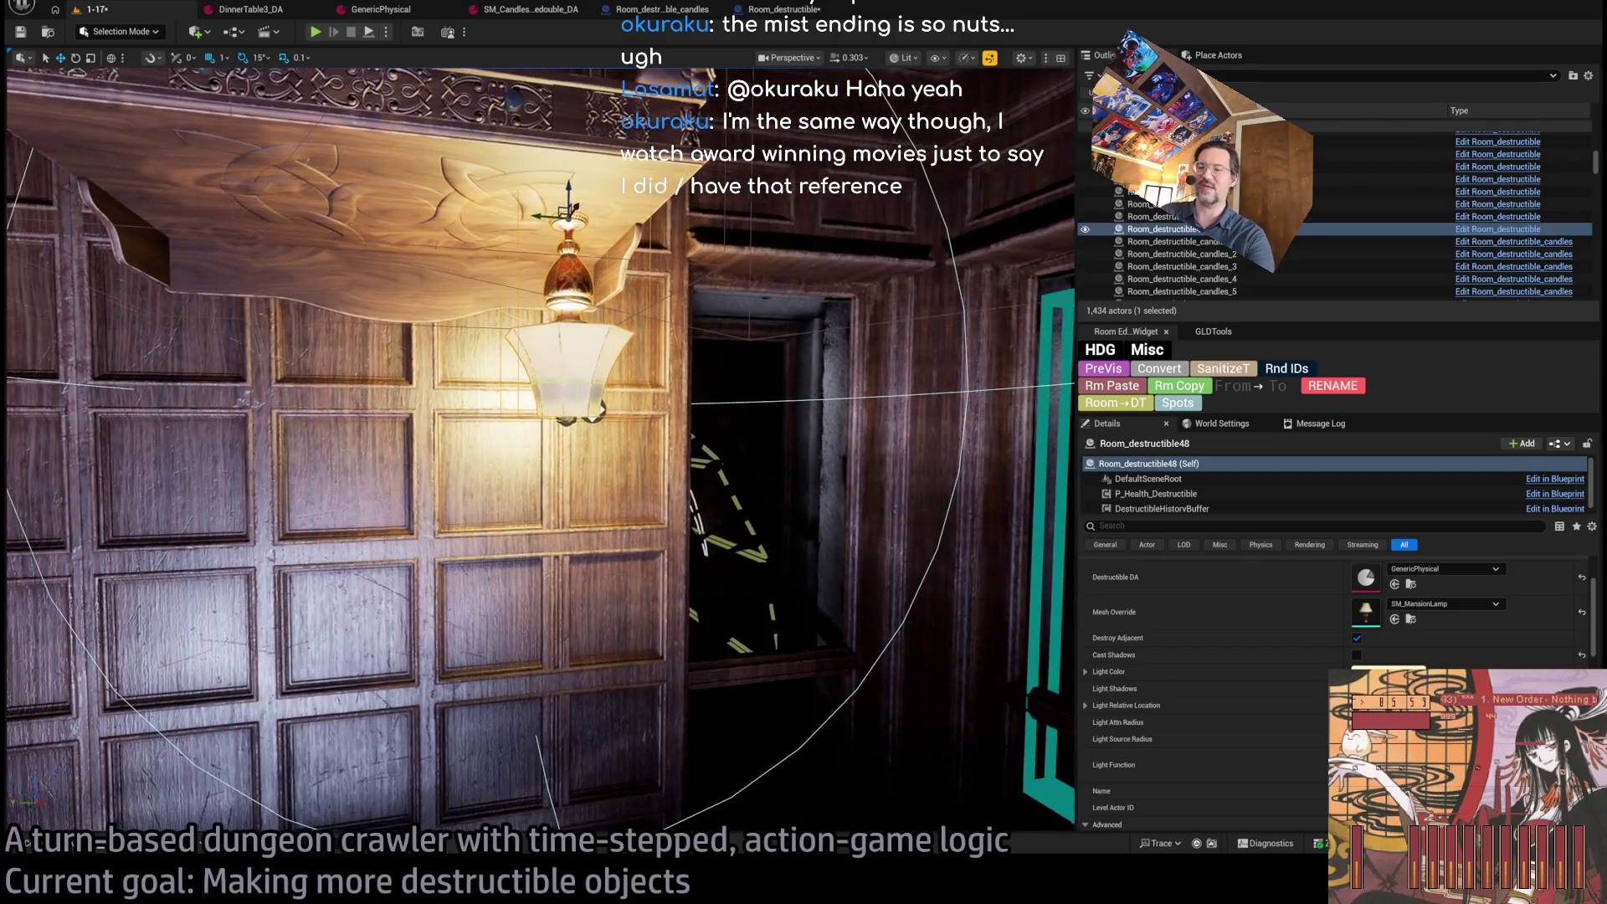
pyautogui.press('s')
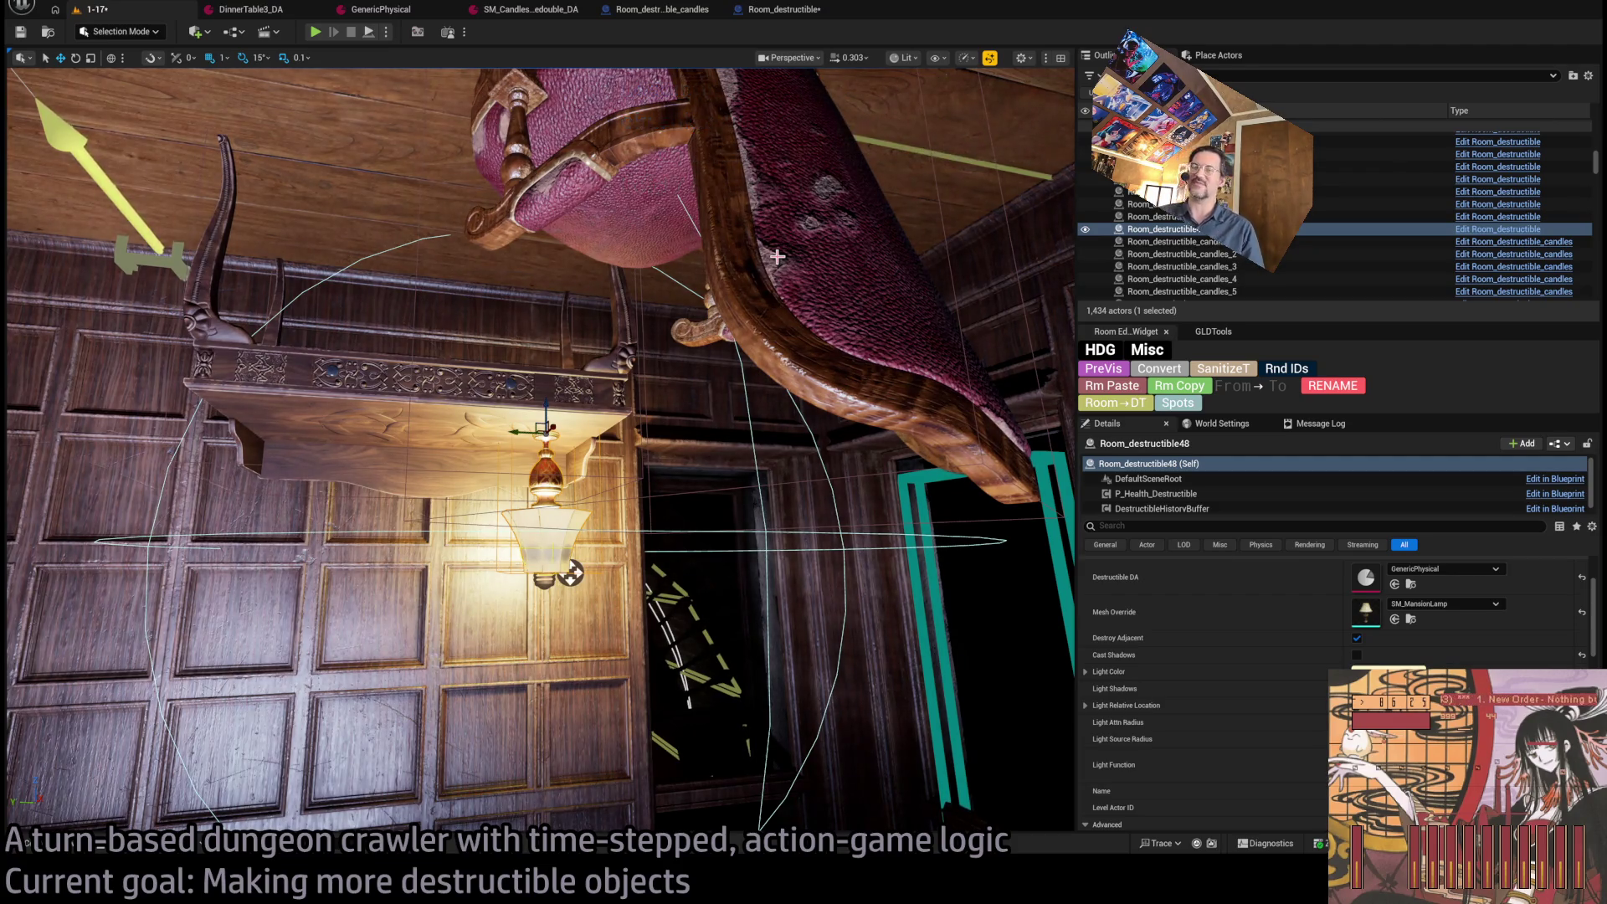
pyautogui.click(315, 33)
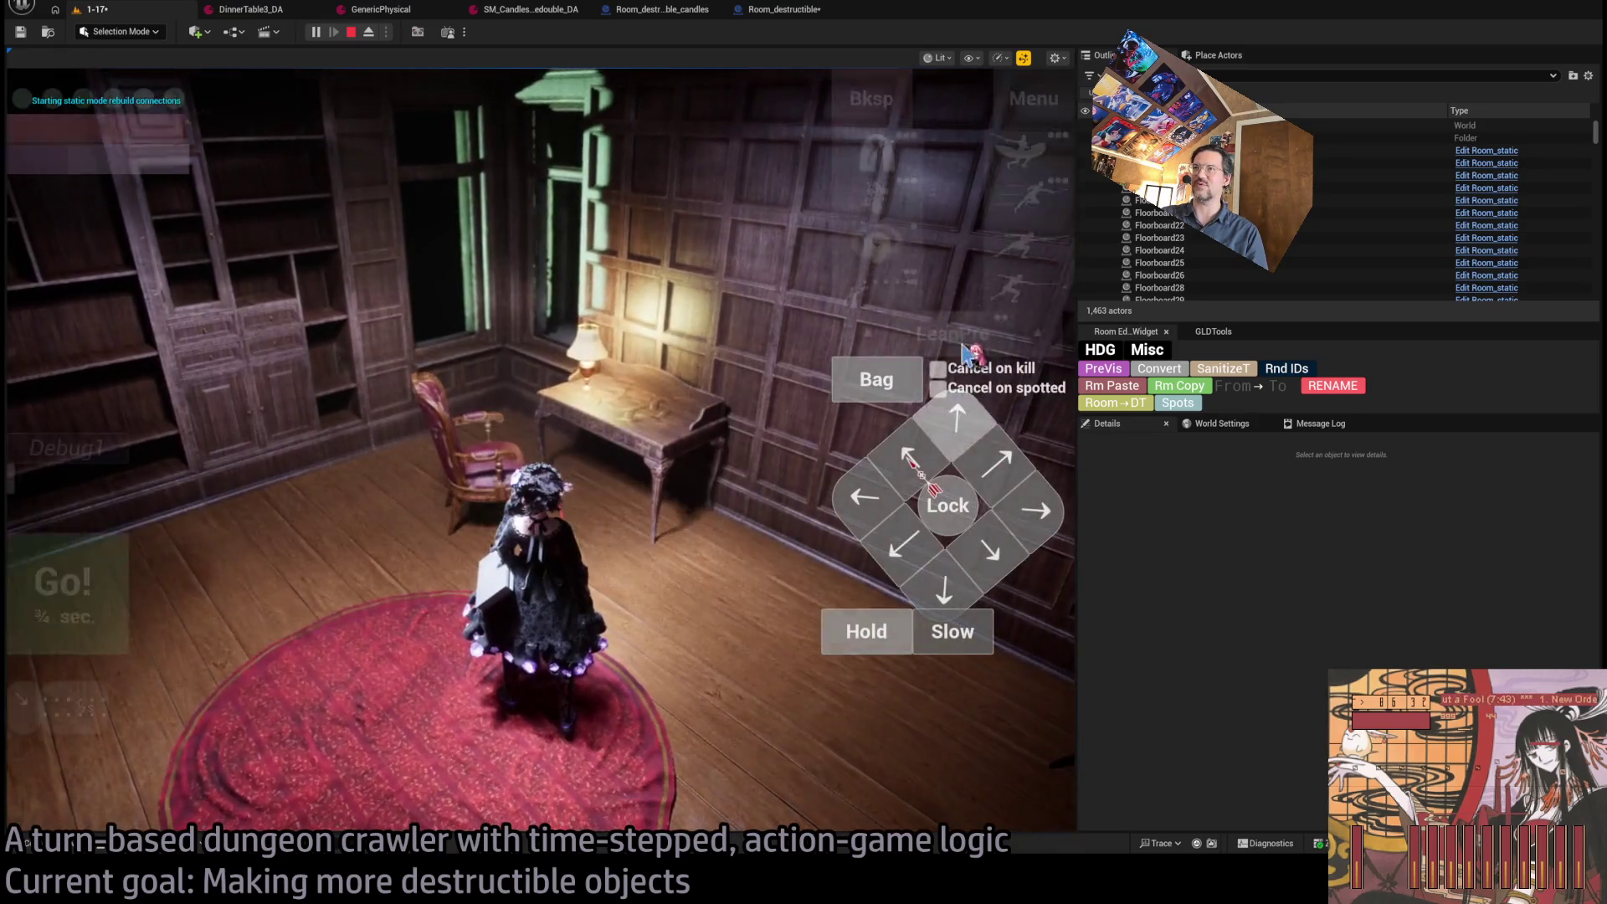
# Run the turn so the character smashes the chair, then stop the play session.
pyautogui.click(131, 583)
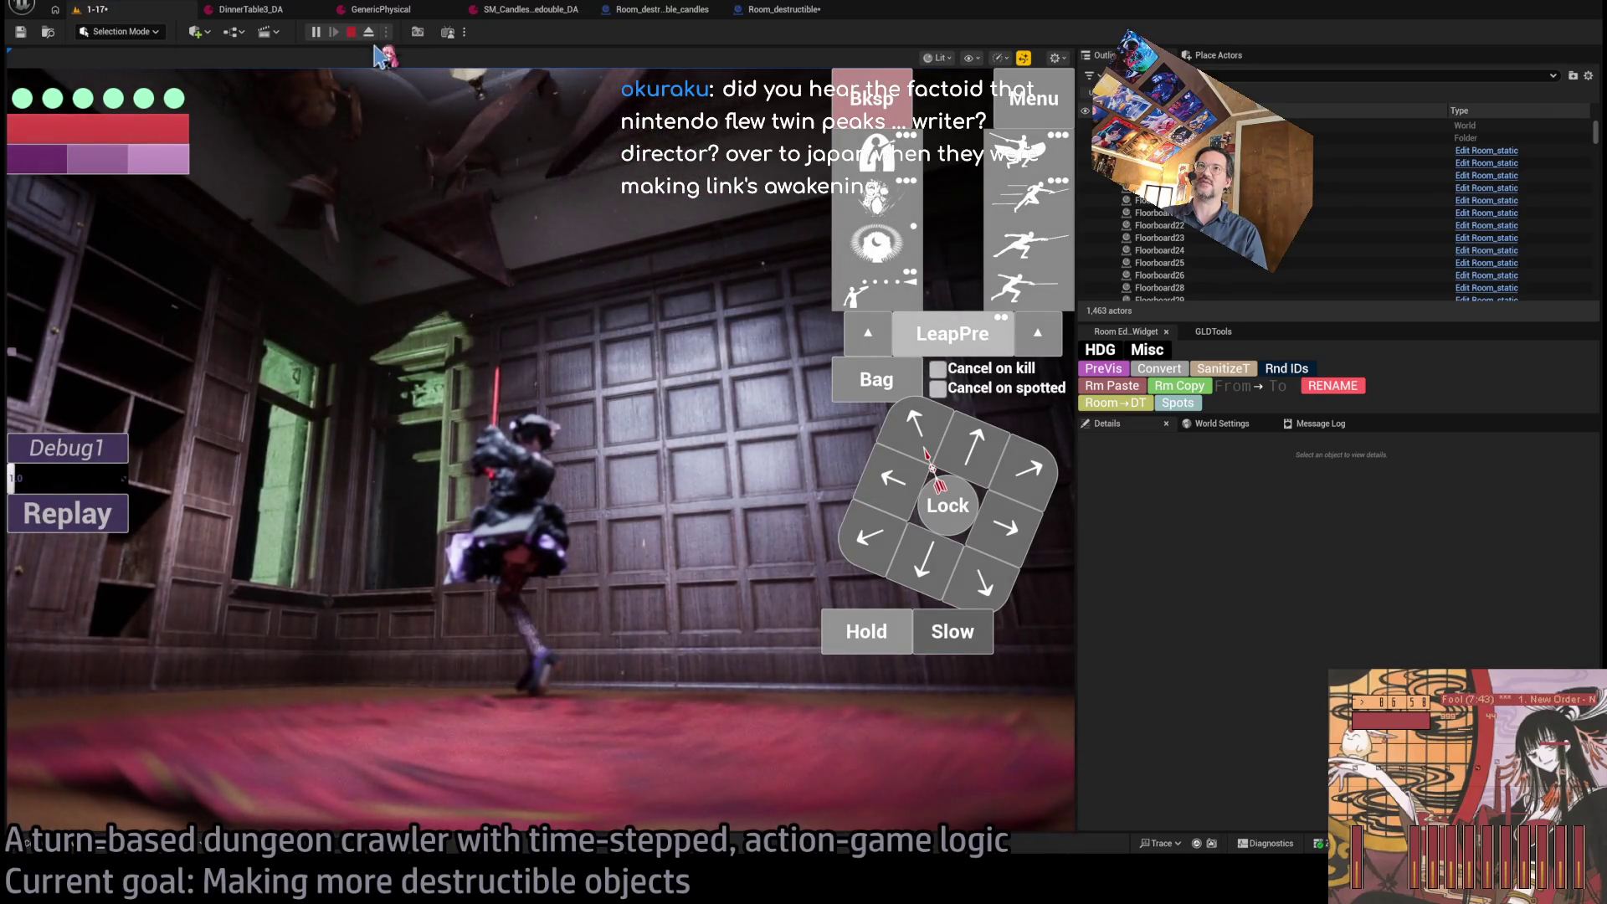
pyautogui.click(352, 32)
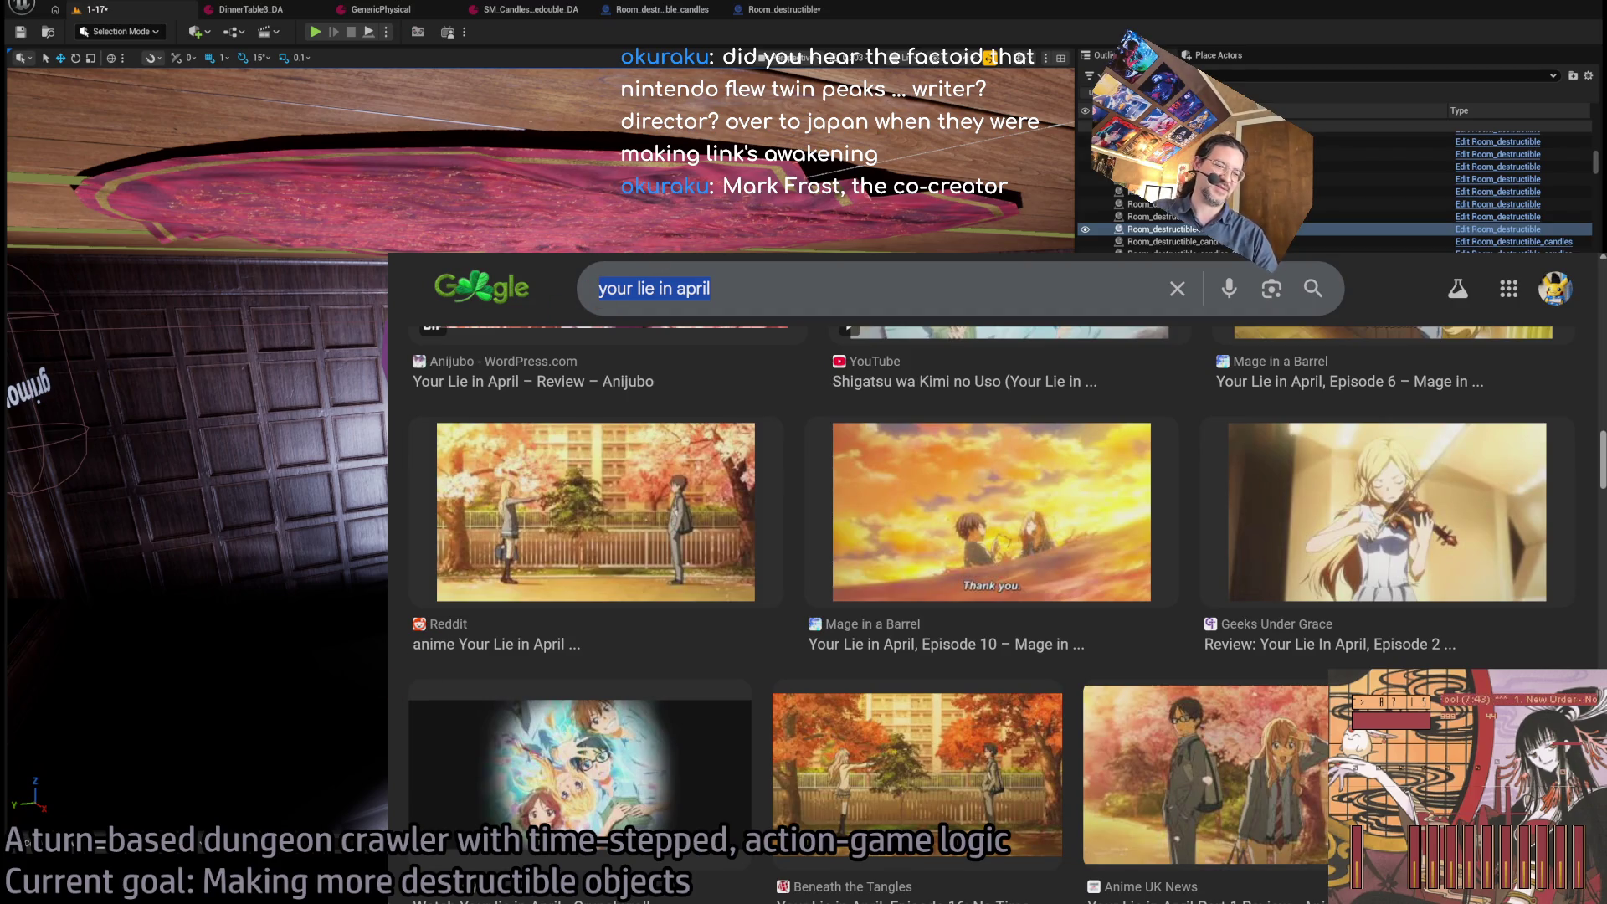
# Search 'mark frost nintendo' and open the Reddit thread about the Twin Peaks co-creator.
pyautogui.click(753, 287)
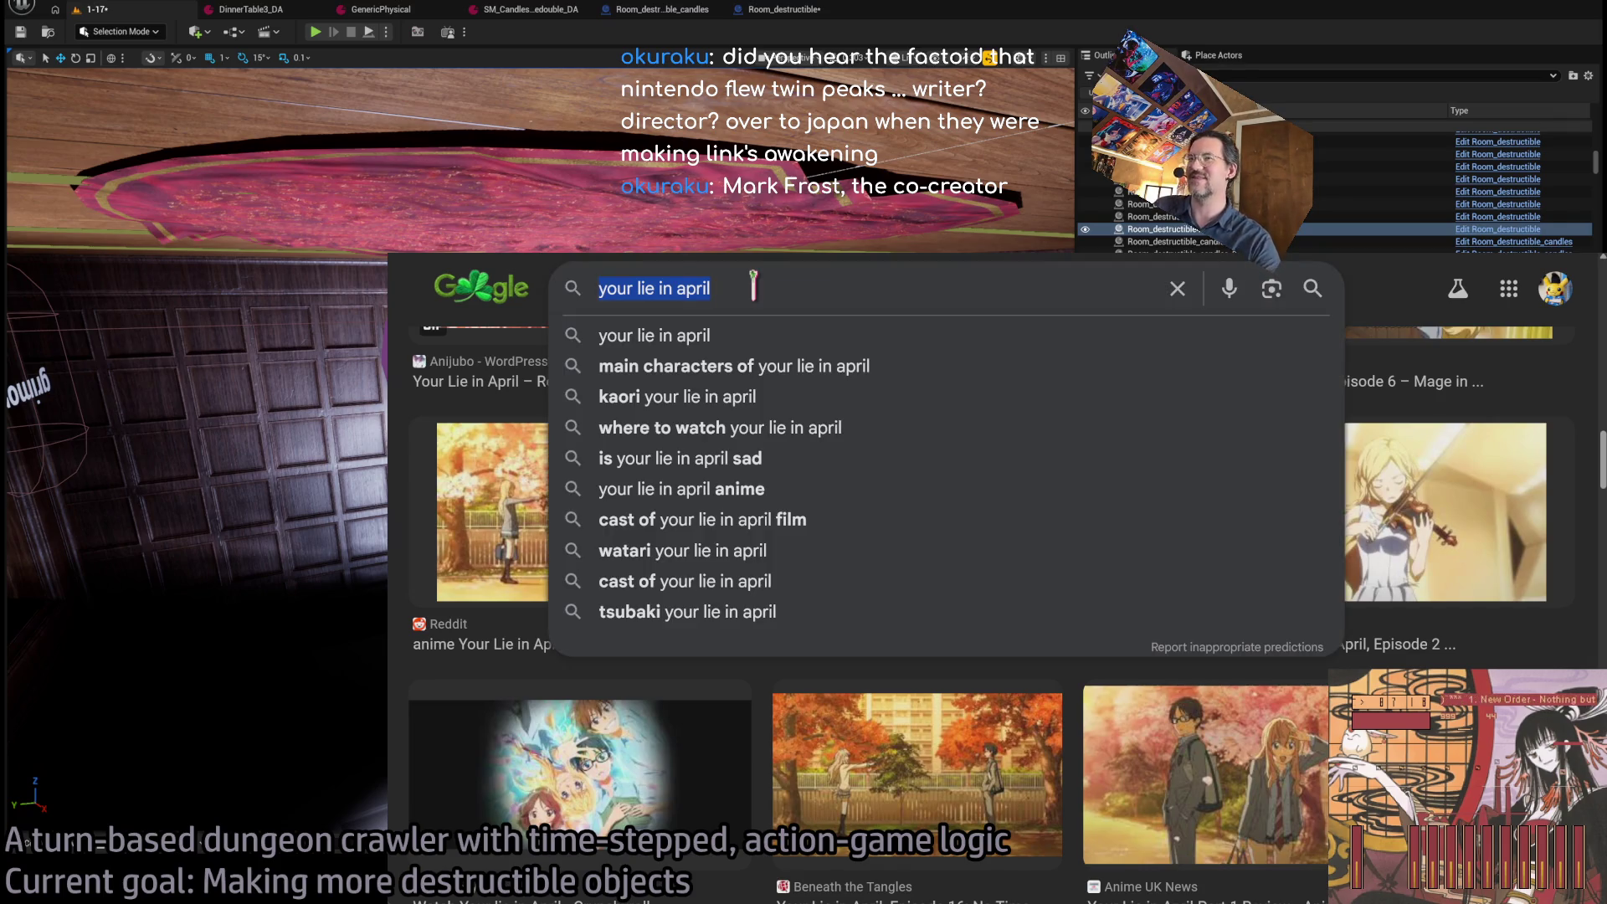
pyautogui.write('mark fr')
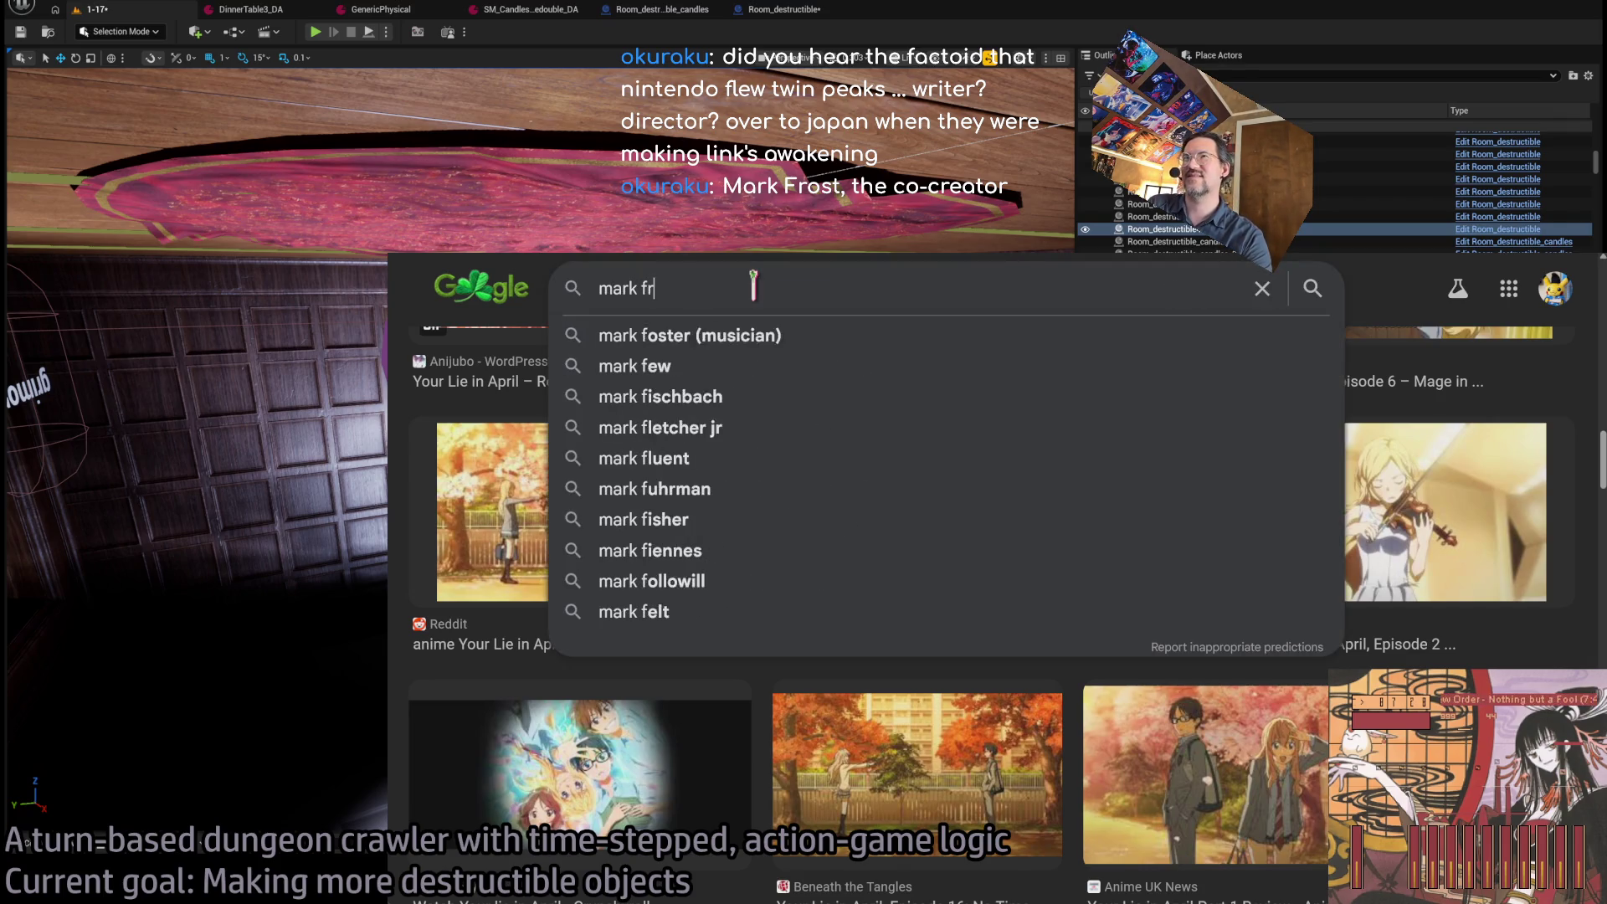
pyautogui.write('ost nintendo')
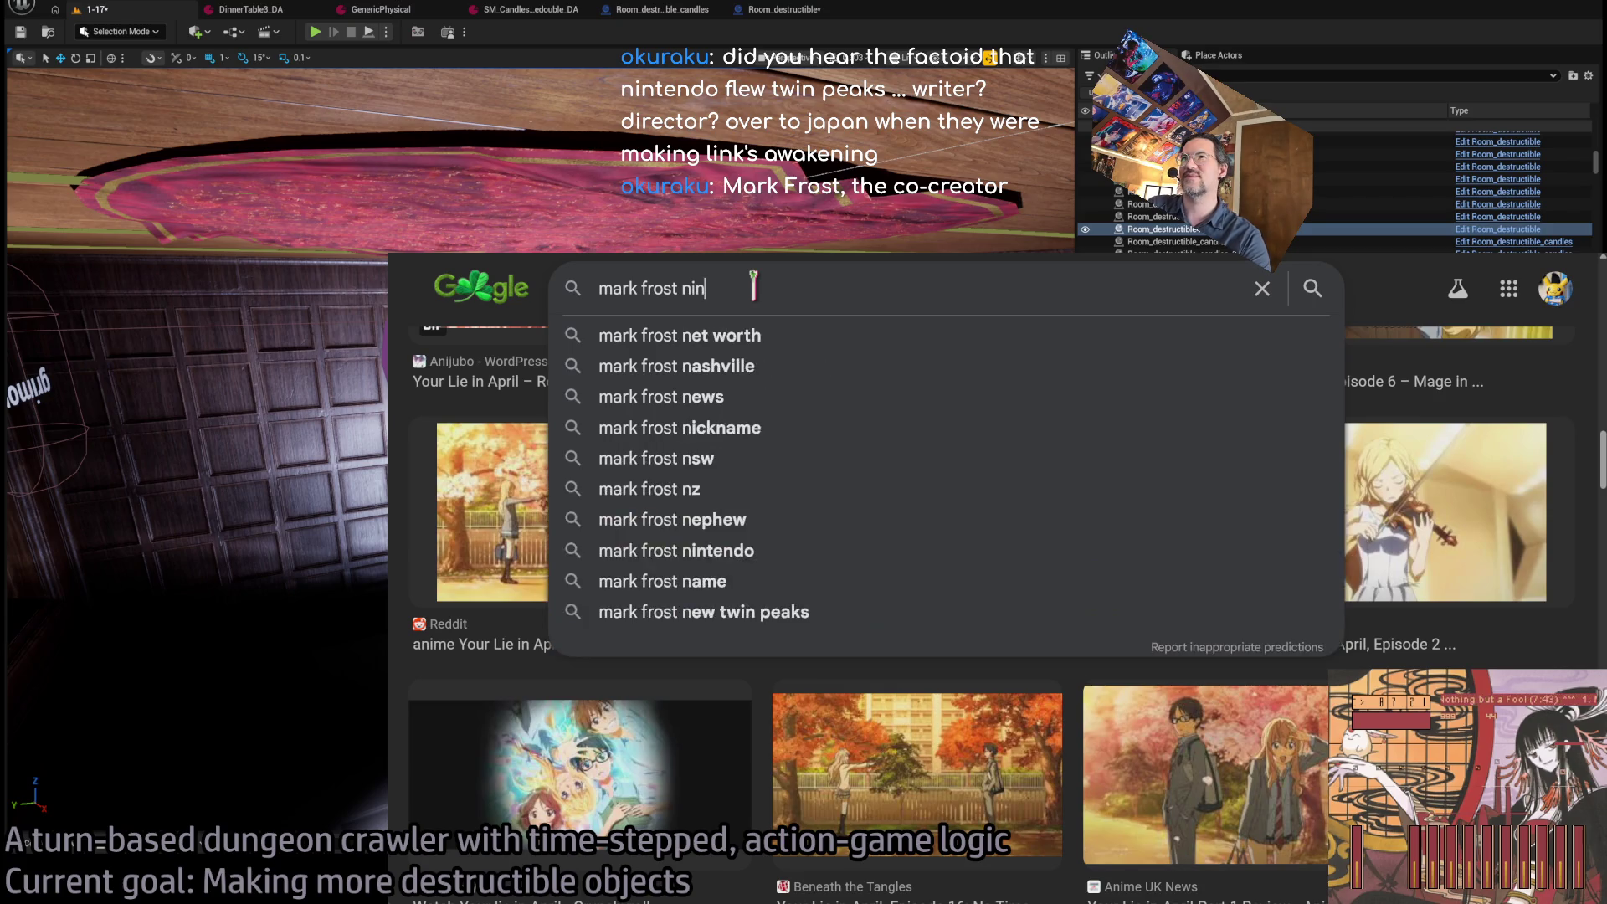
pyautogui.press('Return')
pyautogui.click(527, 371)
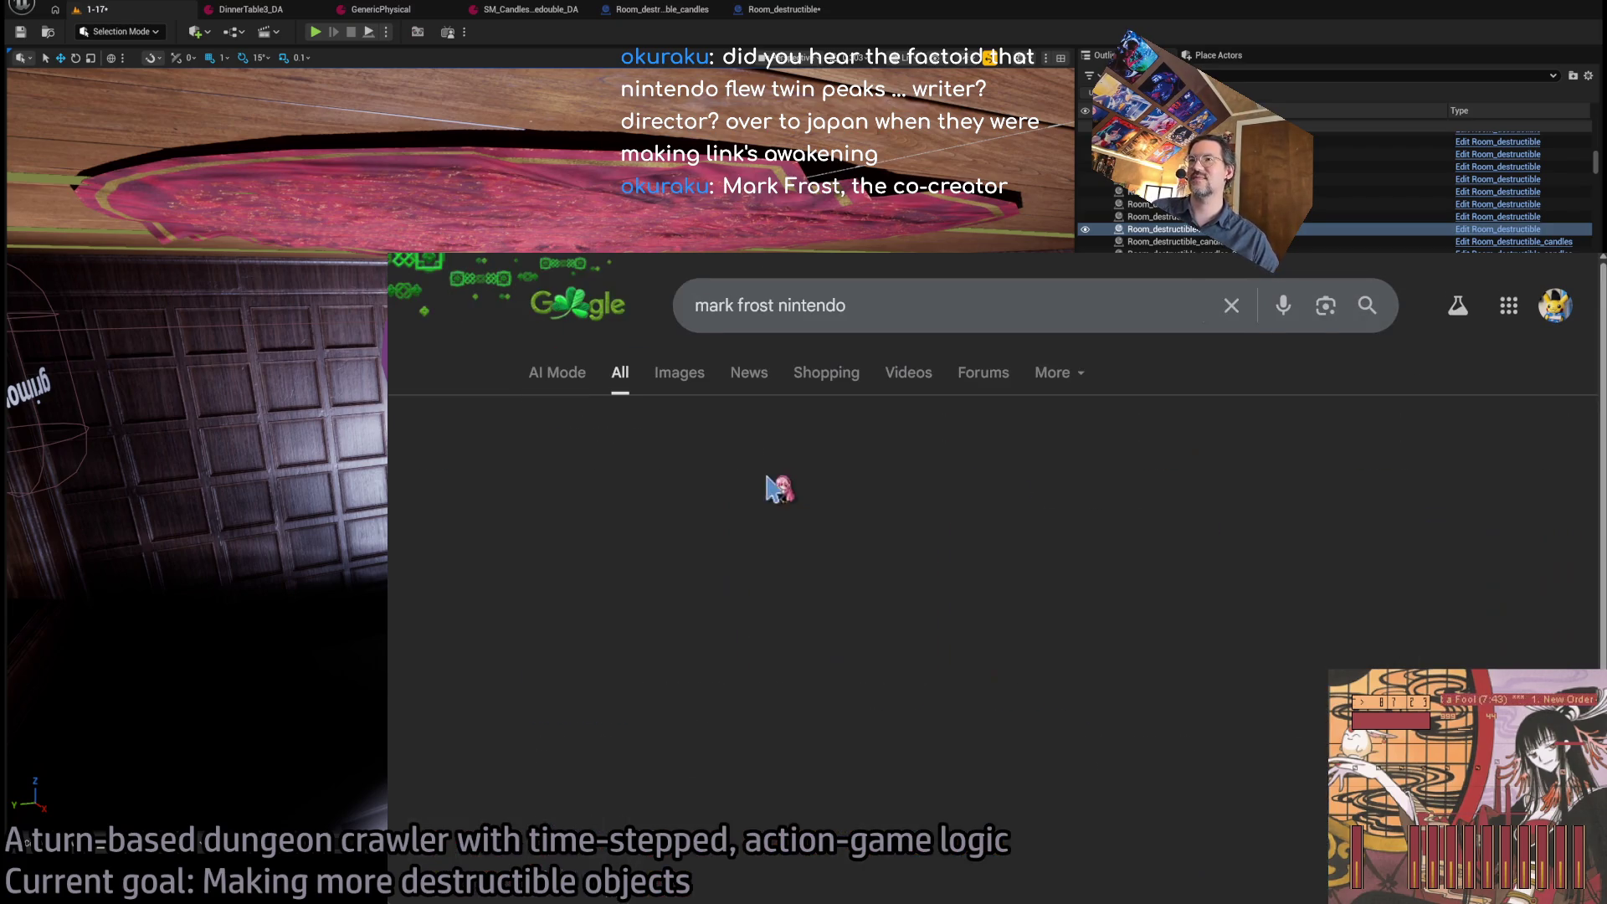
pyautogui.click(531, 589)
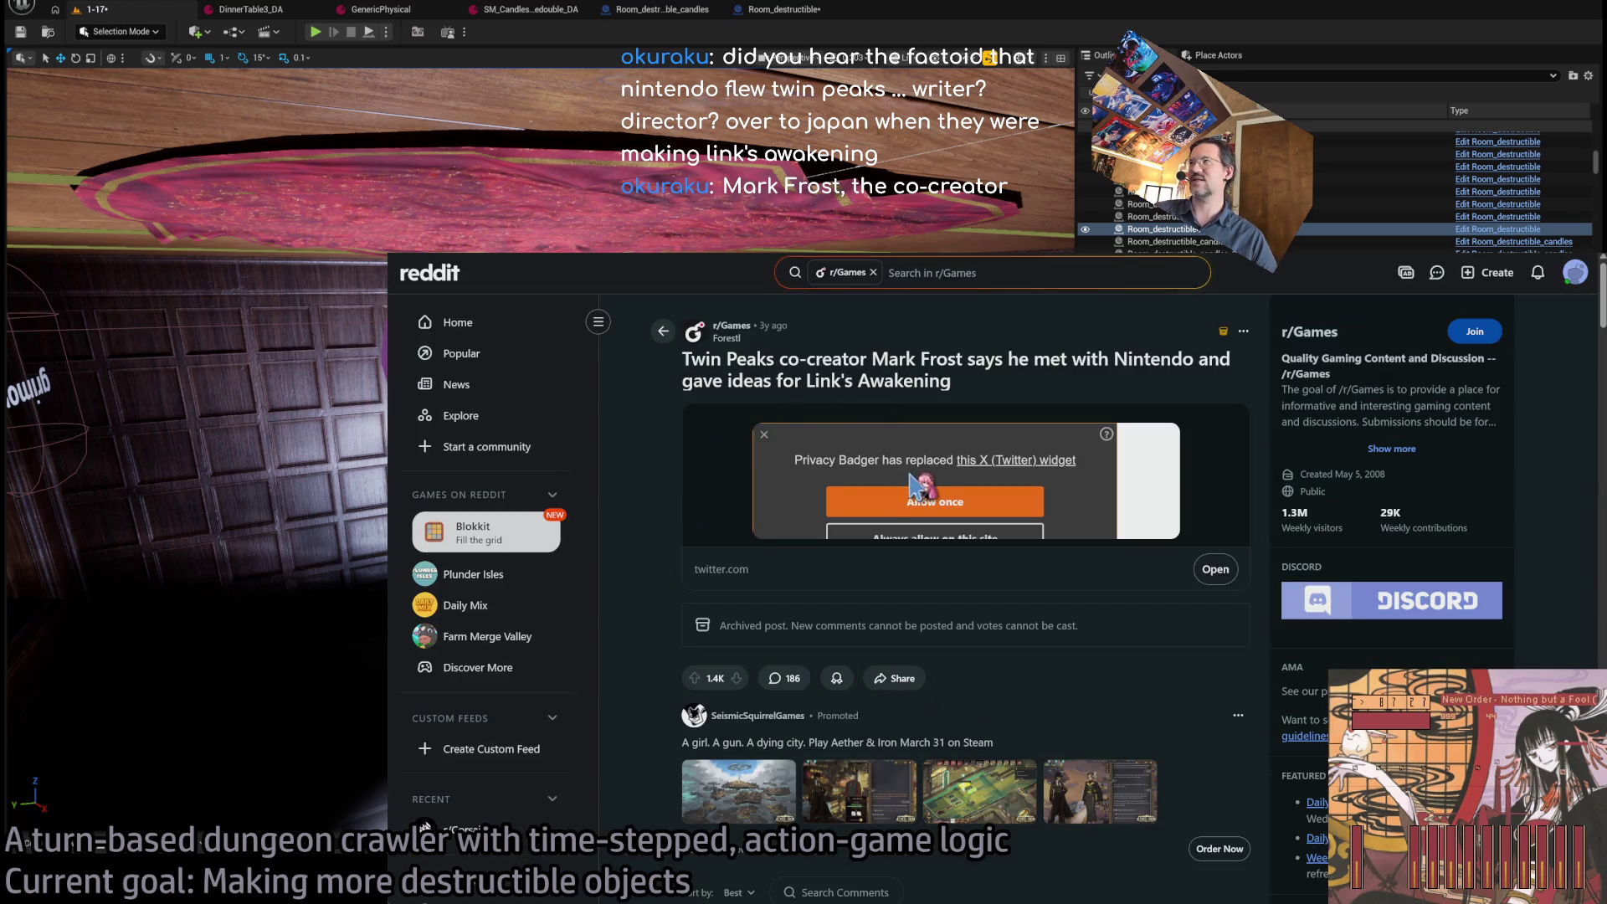
# Load the blocked embedded tweet in the Reddit post and open it on X.
pyautogui.click(921, 500)
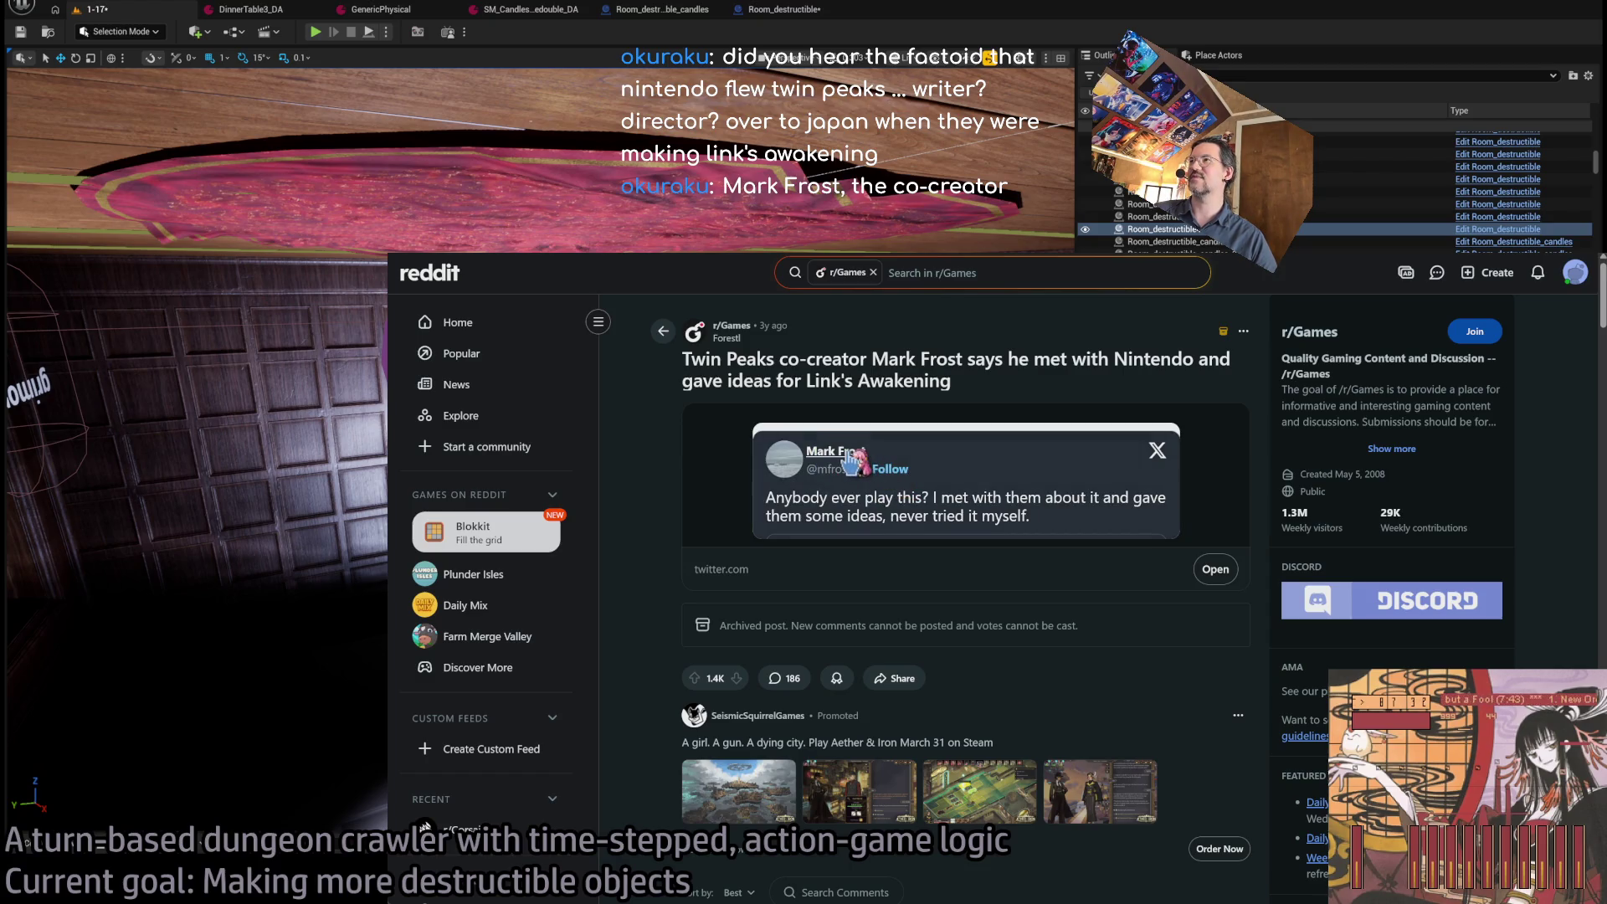
pyautogui.click(852, 463)
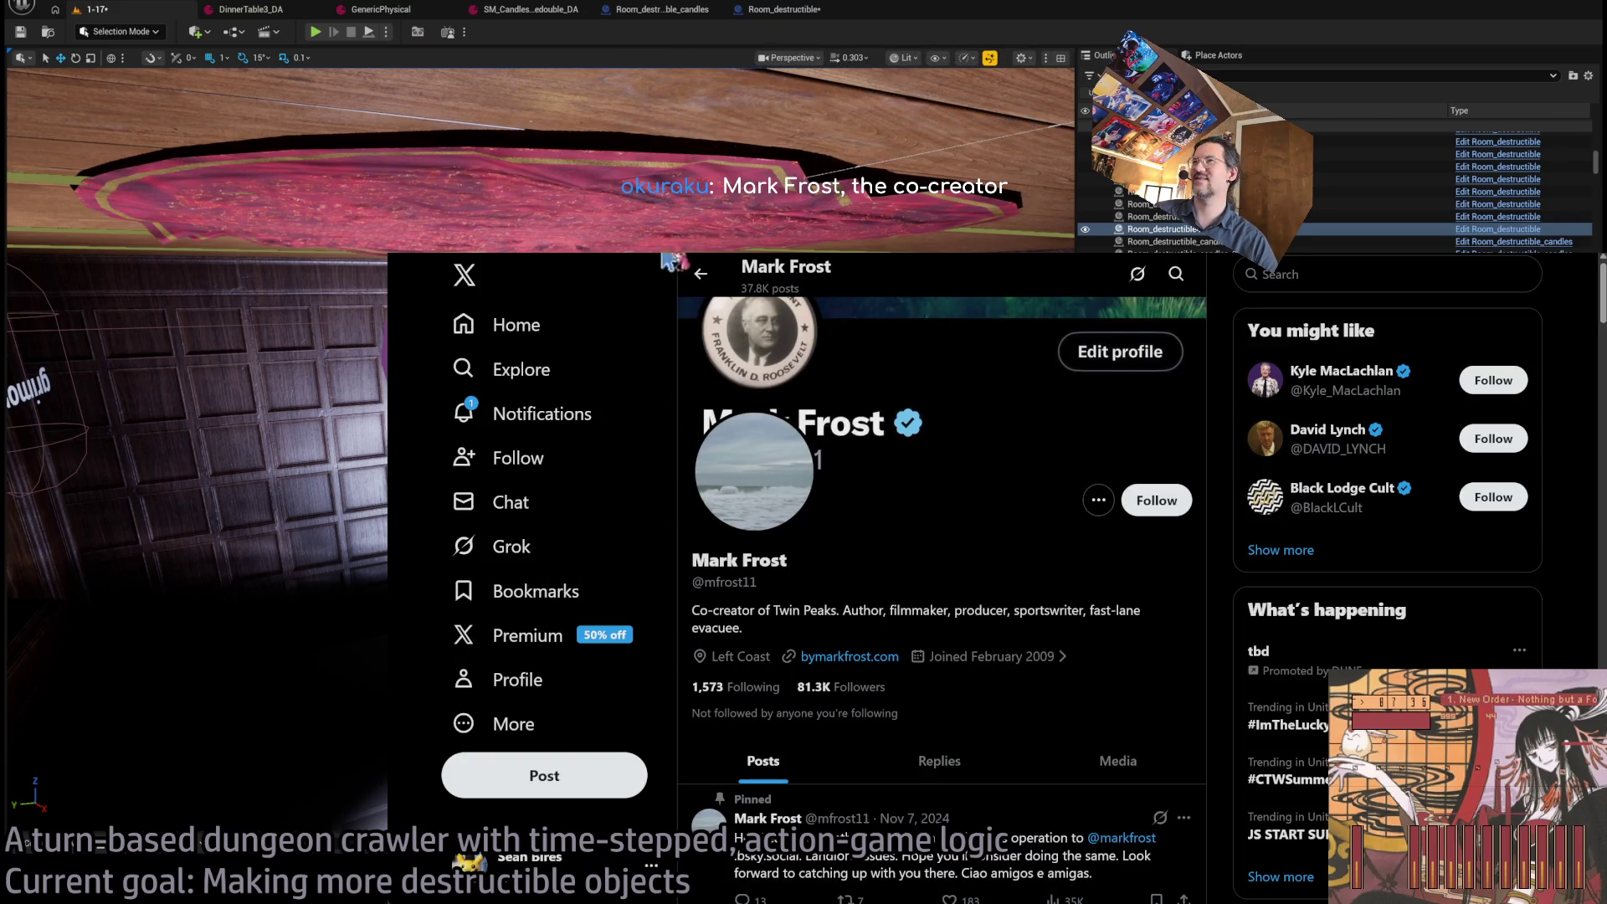
pyautogui.hotkey('alt', 'Left')
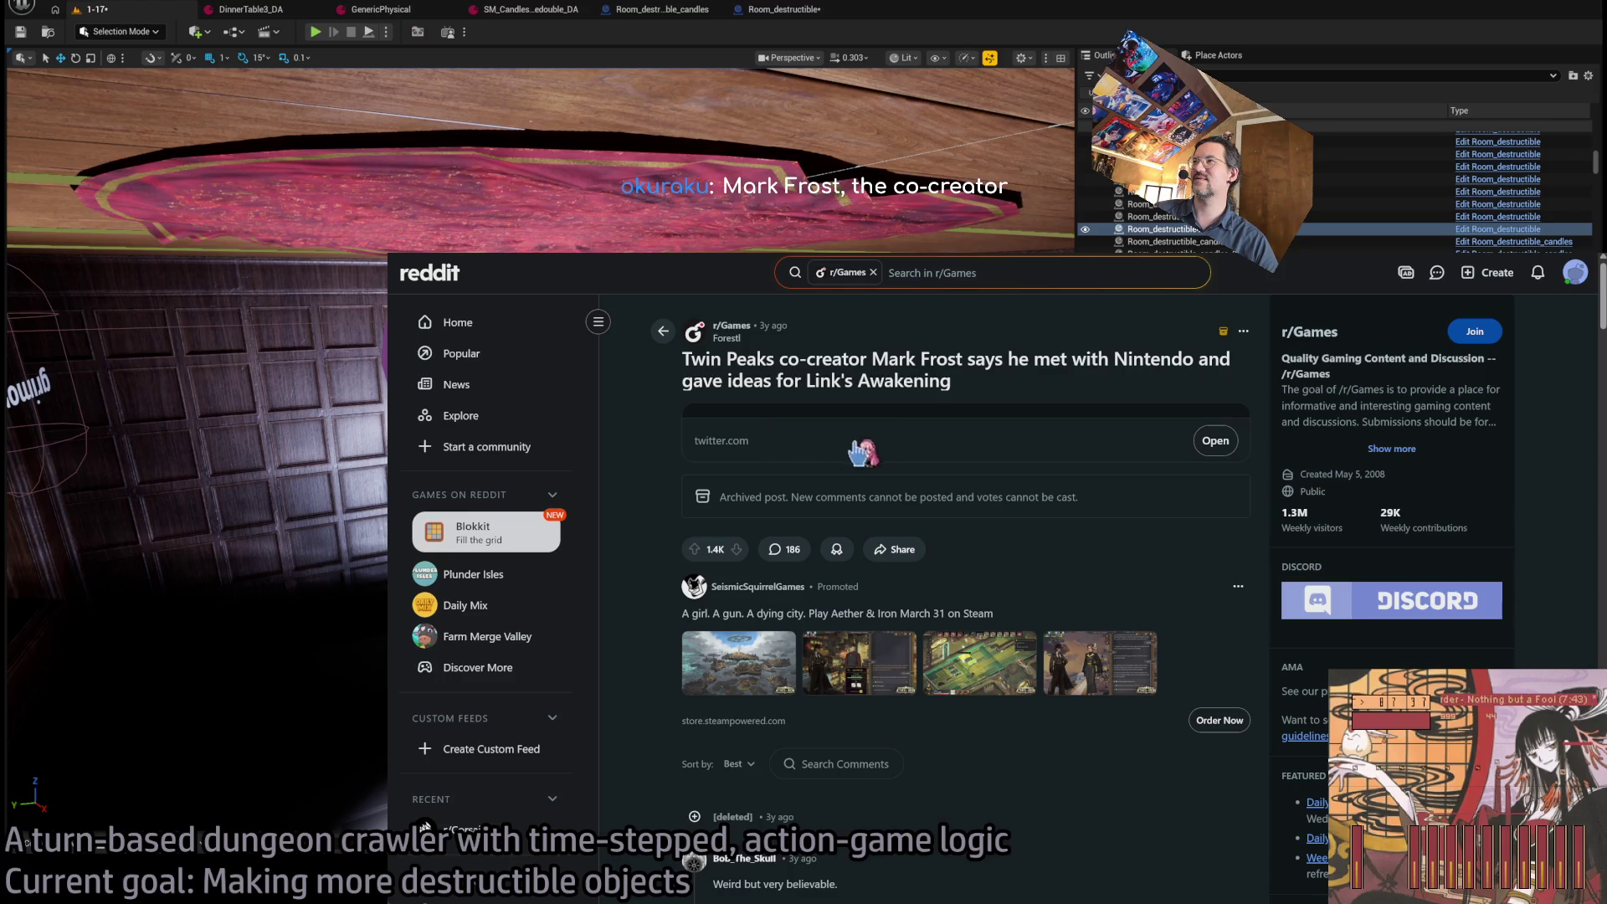
pyautogui.click(1214, 441)
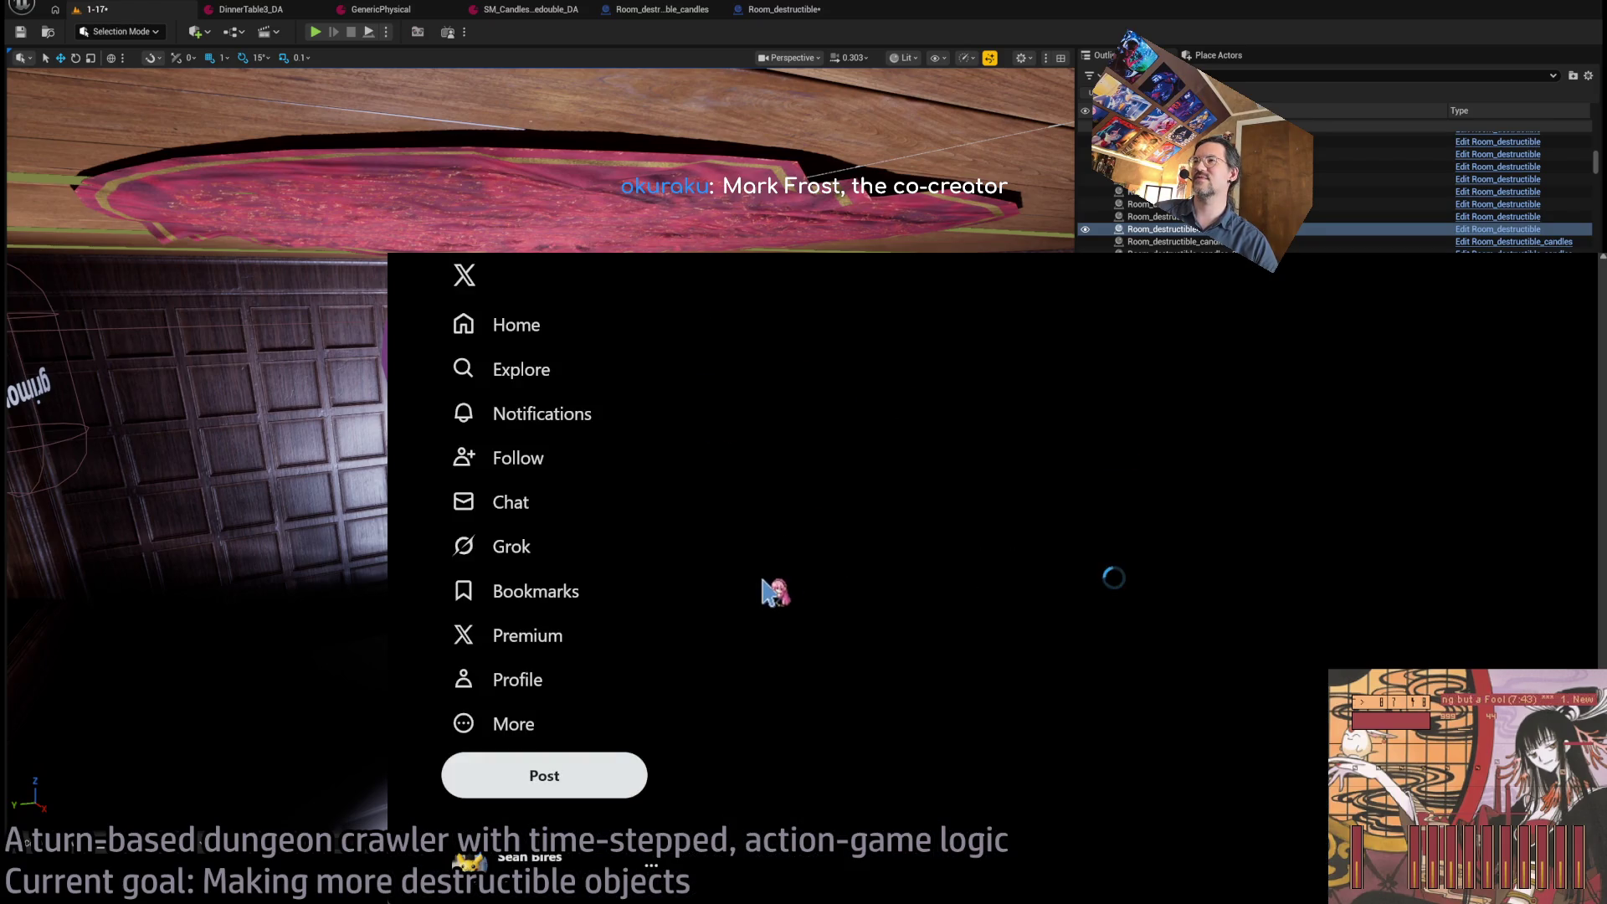
# Highlight the tweet's text and open the quoted Nintendo 'Twin Peaks' post.
pyautogui.doubleClick(708, 368)
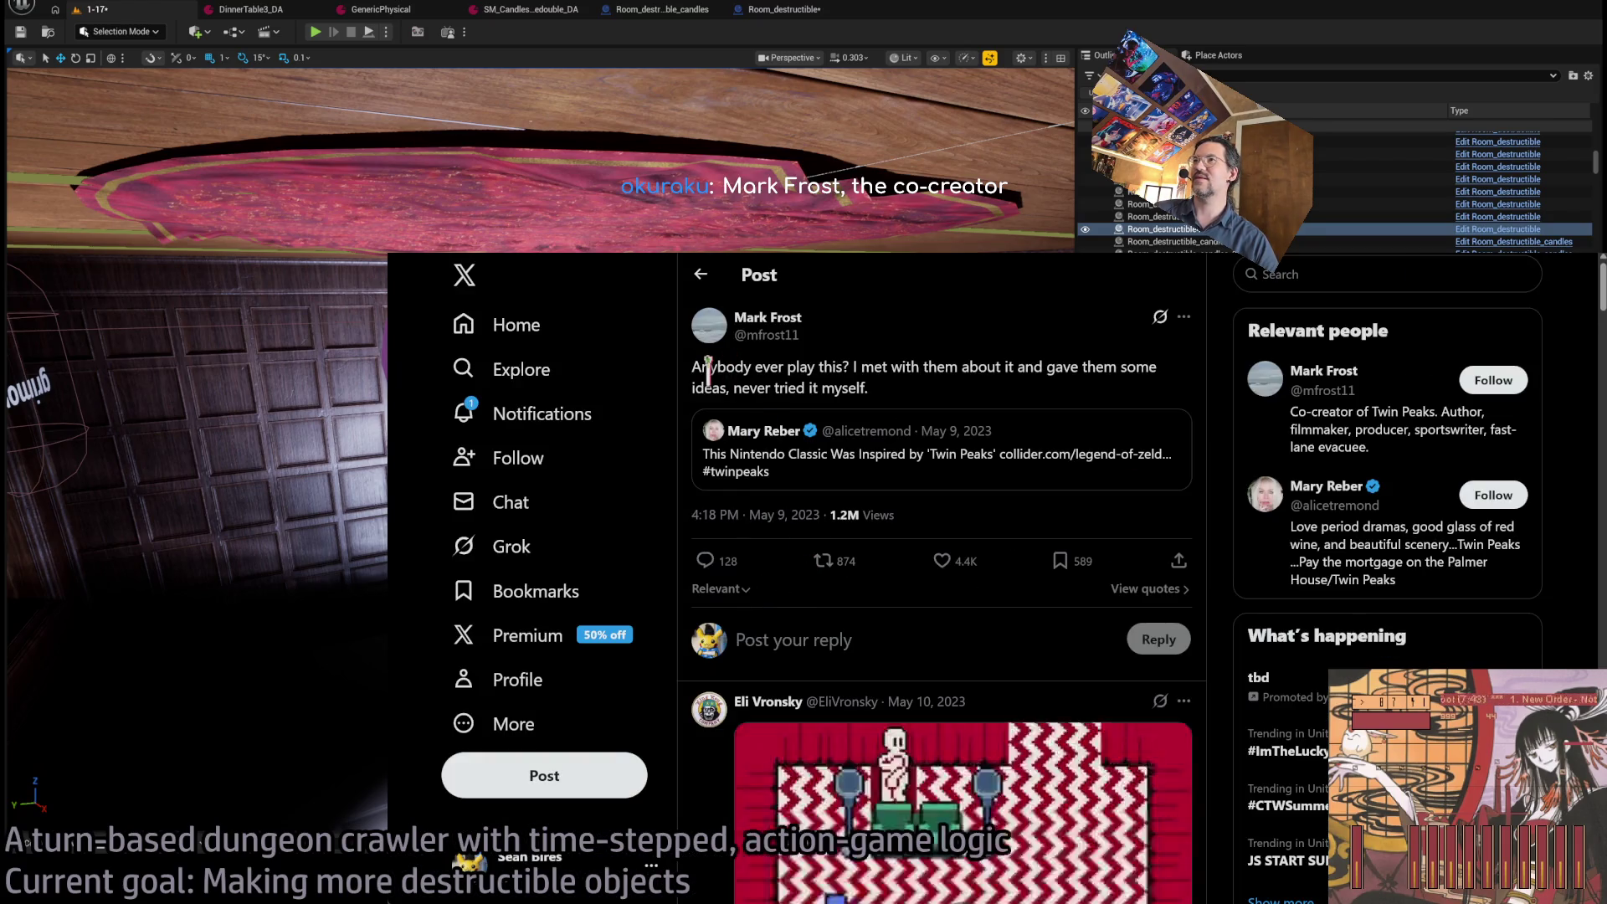
pyautogui.moveTo(708, 369); pyautogui.dragTo(925, 404)
pyautogui.click(921, 402)
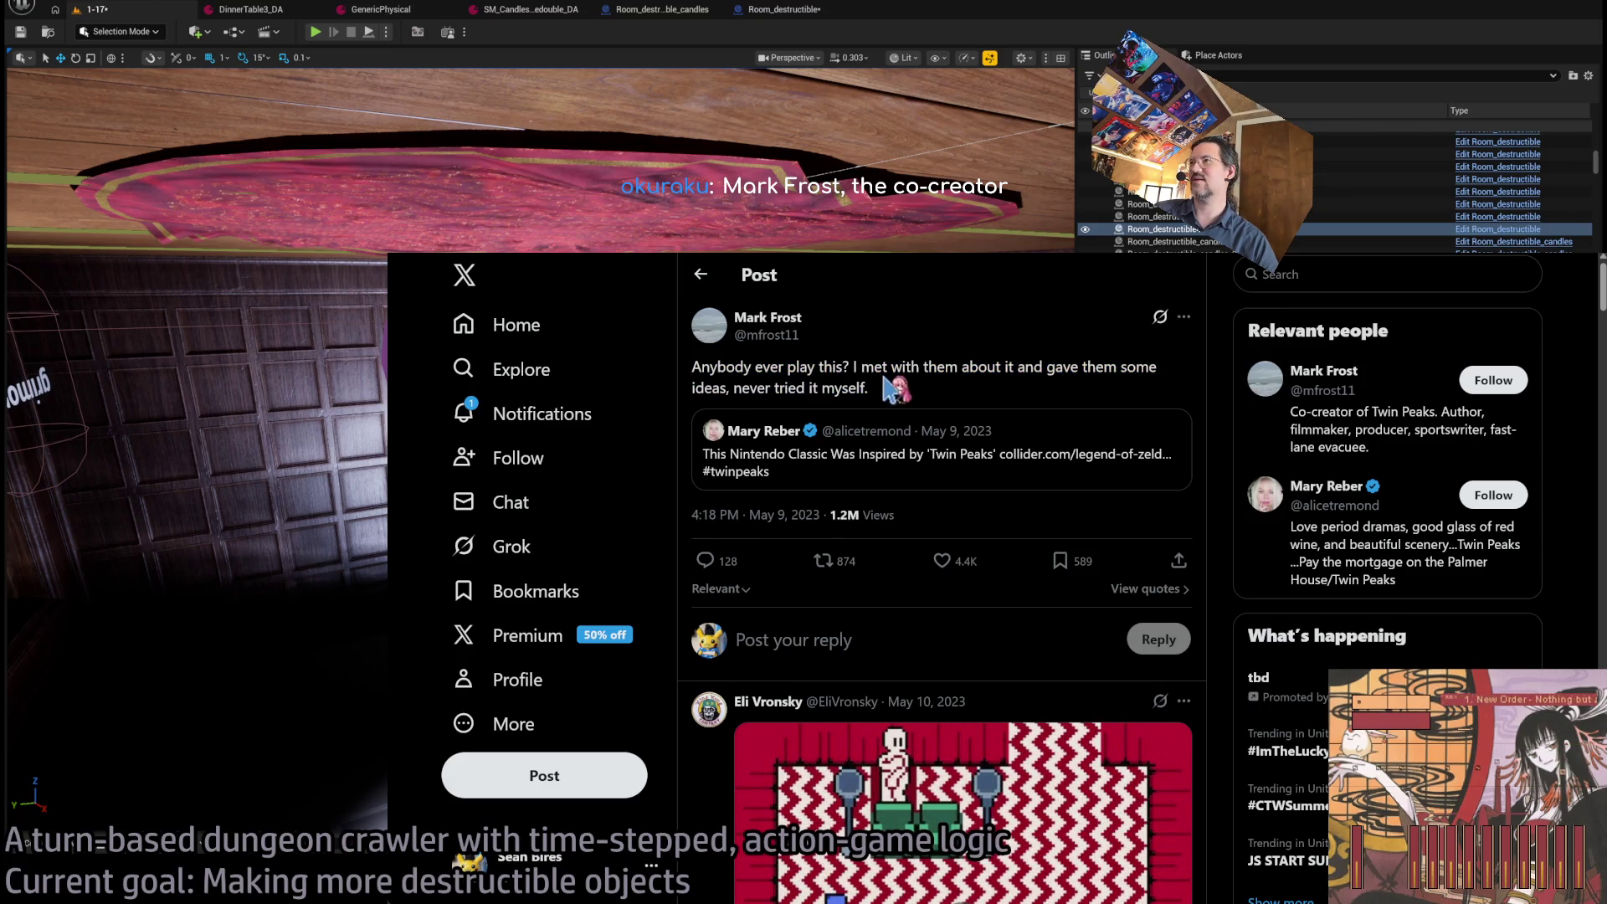
pyautogui.moveTo(853, 367); pyautogui.dragTo(1120, 368)
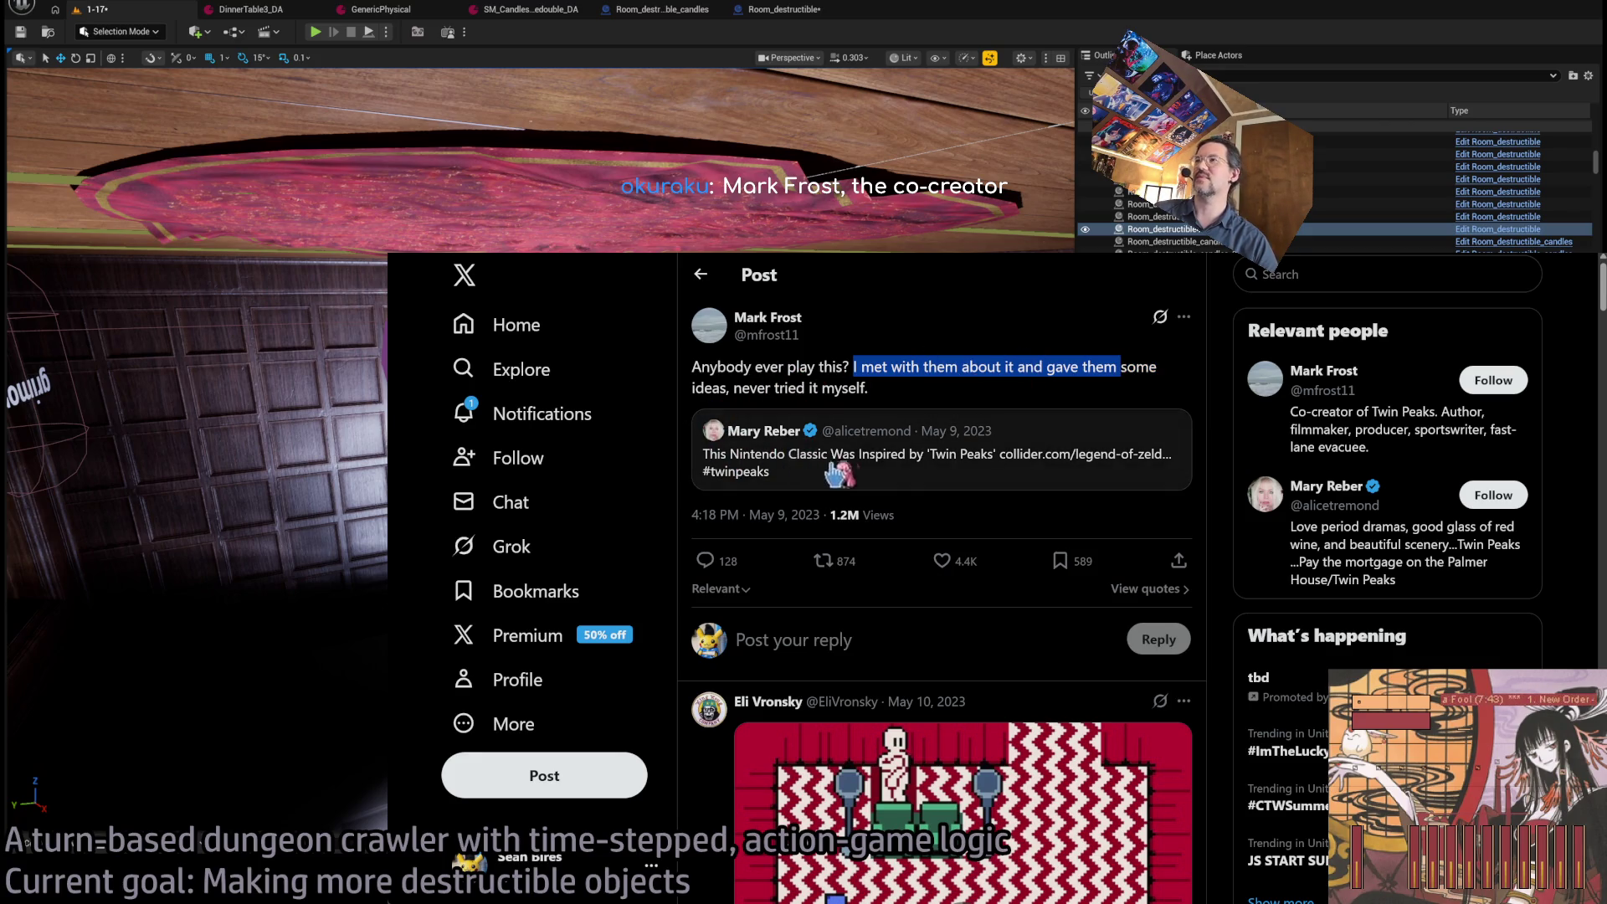
pyautogui.click(903, 468)
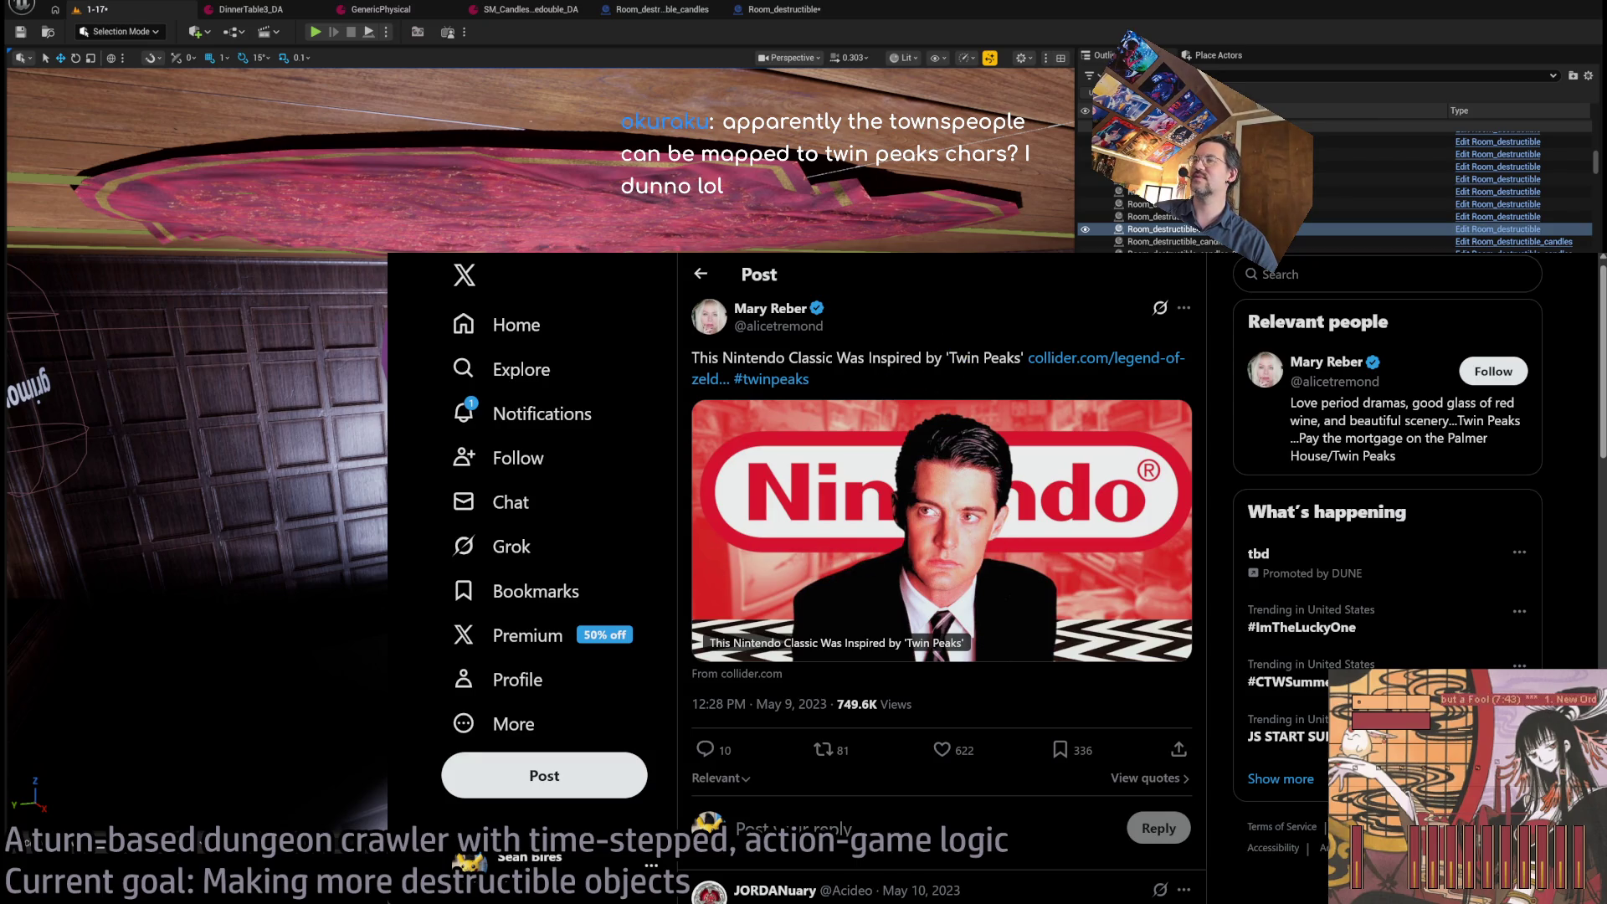
pyautogui.hotkey('ctrl', 'l')
# Search Google for 'link's awakening', return to the Reddit post, then go back to the editor.
pyautogui.write('link')
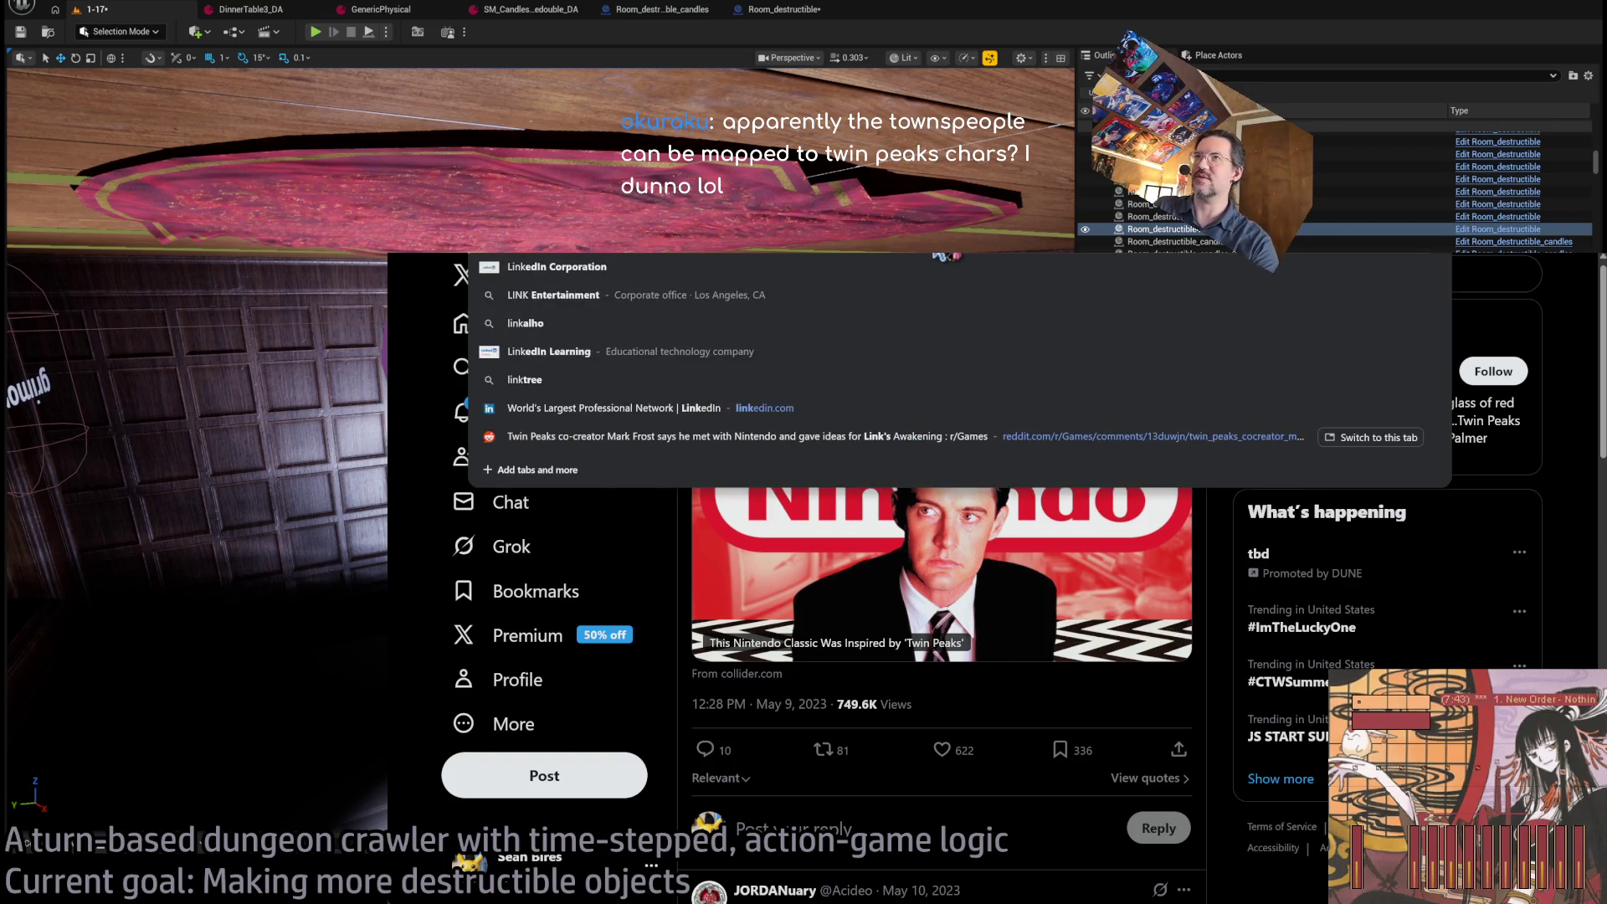
pyautogui.write("'s awakening")
pyautogui.press('Return')
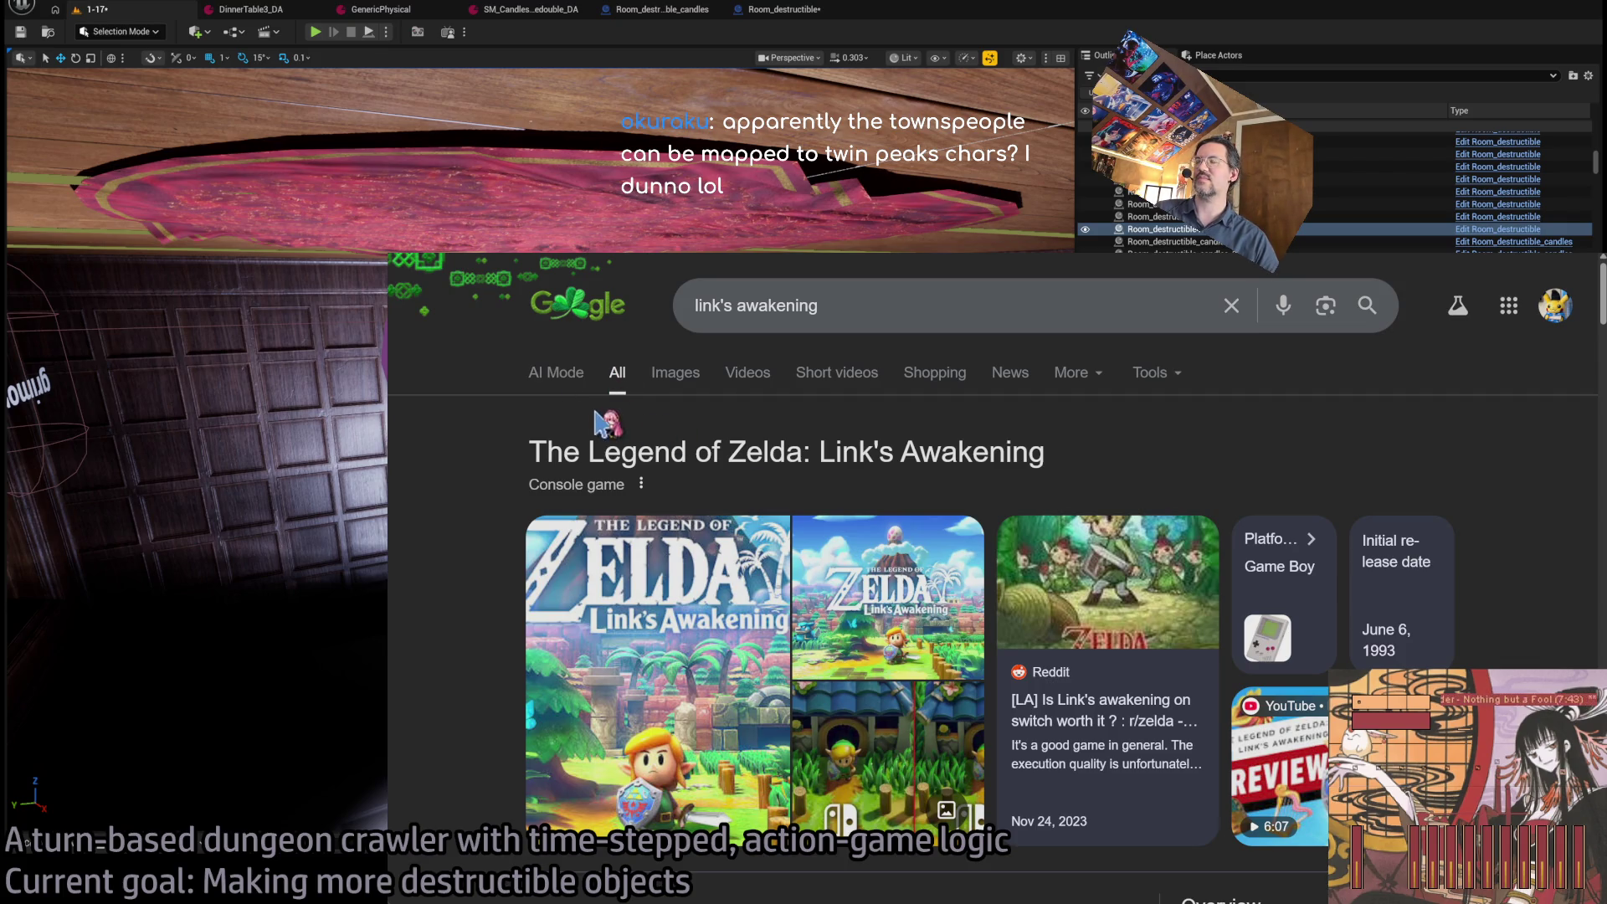
pyautogui.scroll(-4, 611, 395)
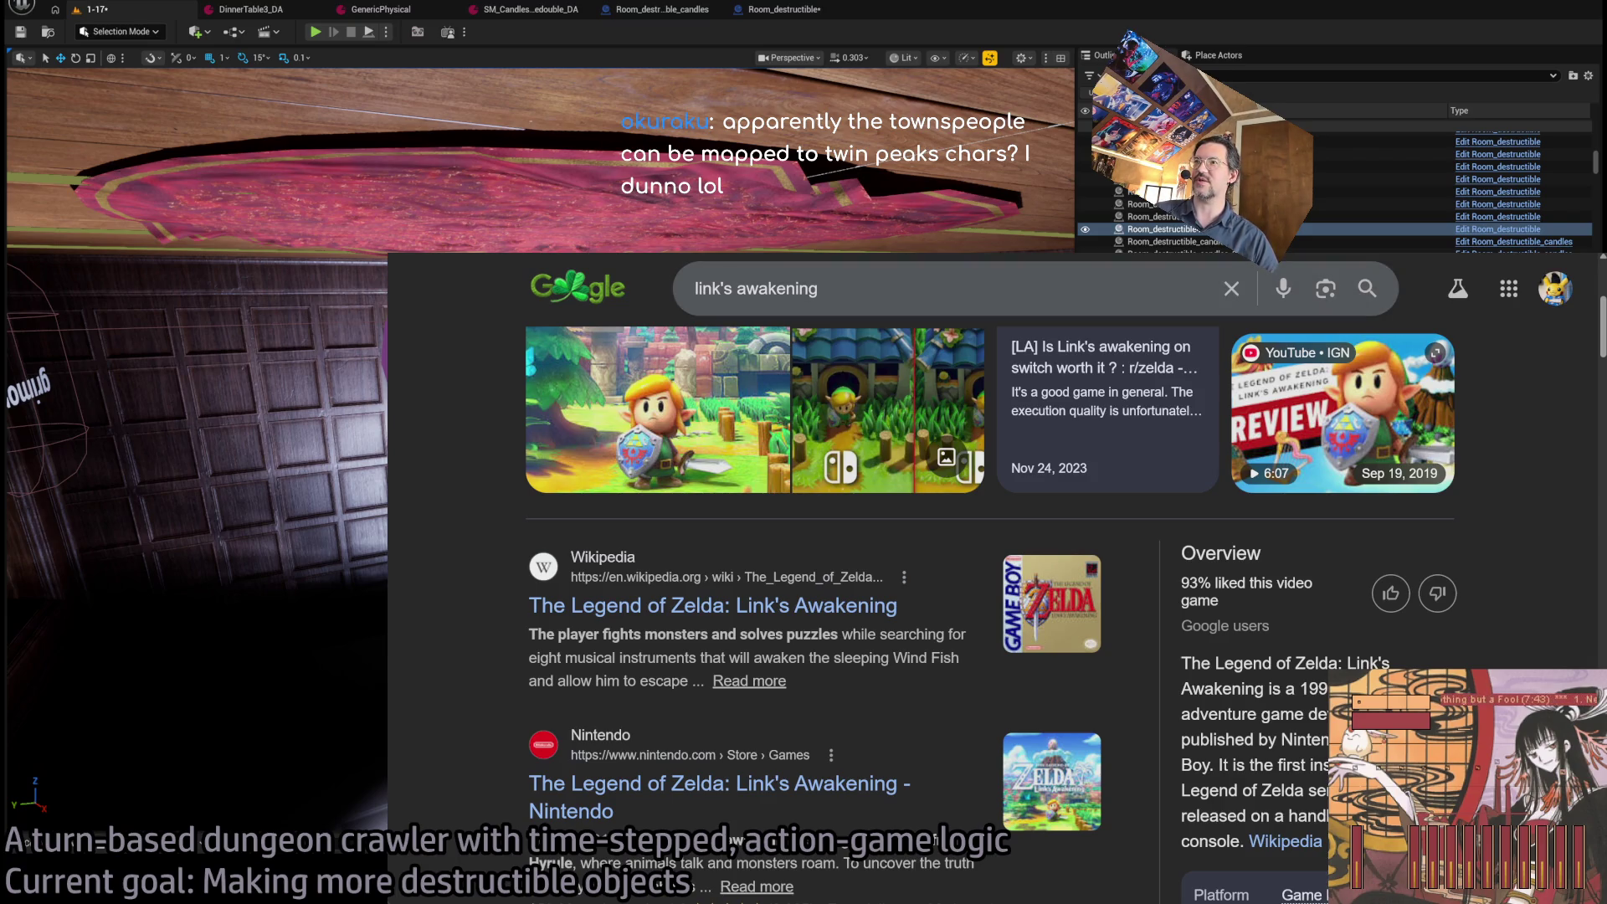
pyautogui.hotkey('alt', 'Right')
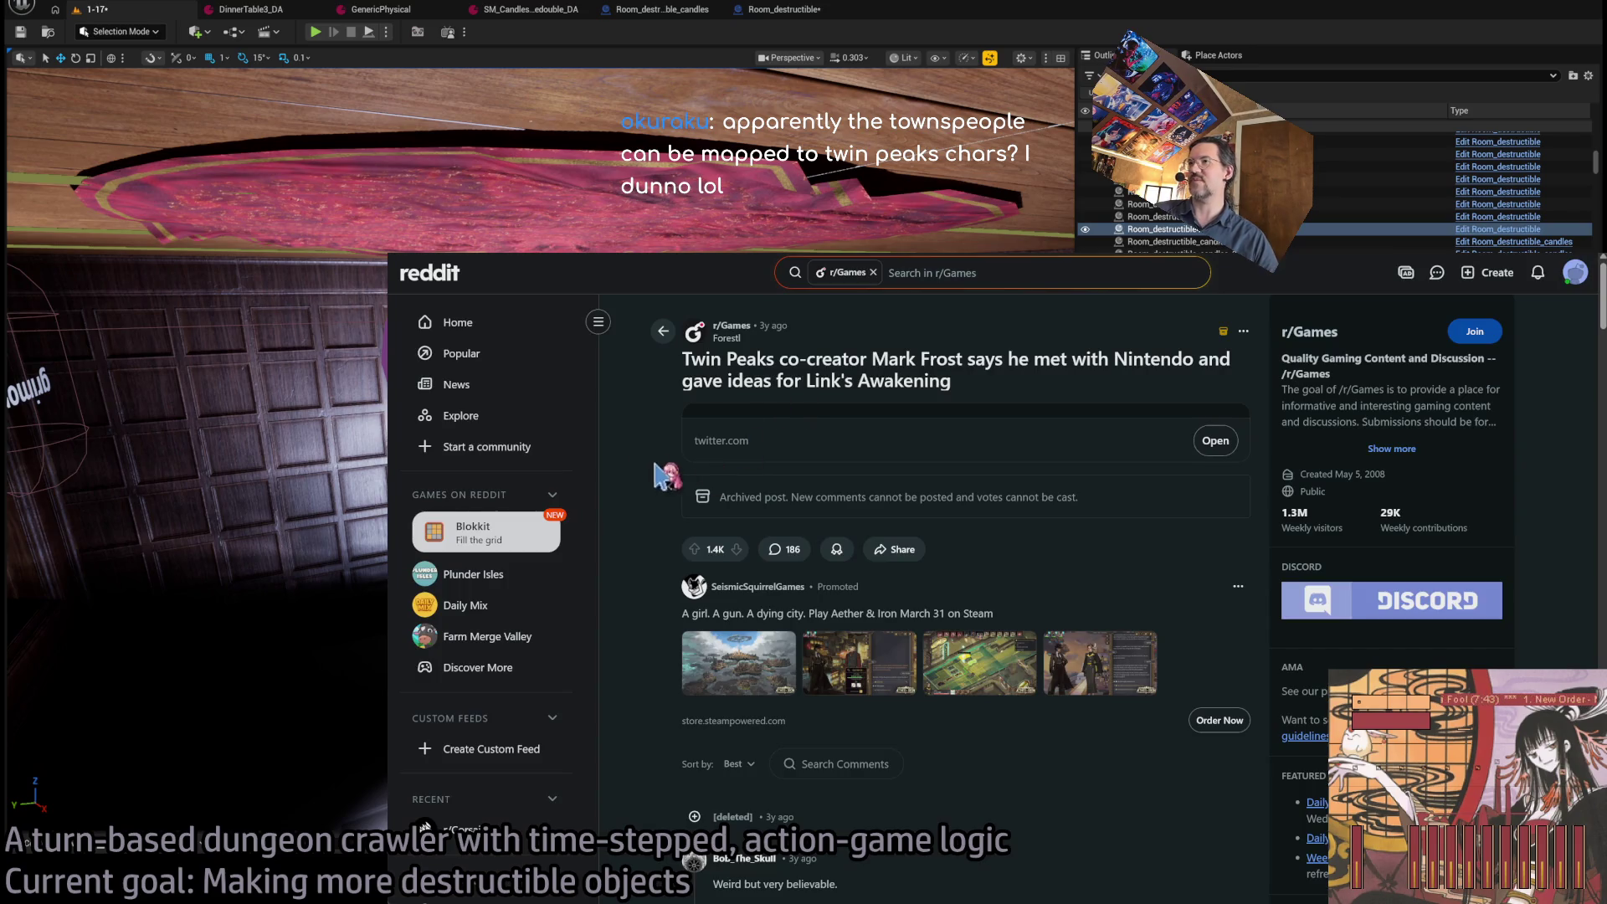
pyautogui.hotkey('alt', 'Tab')
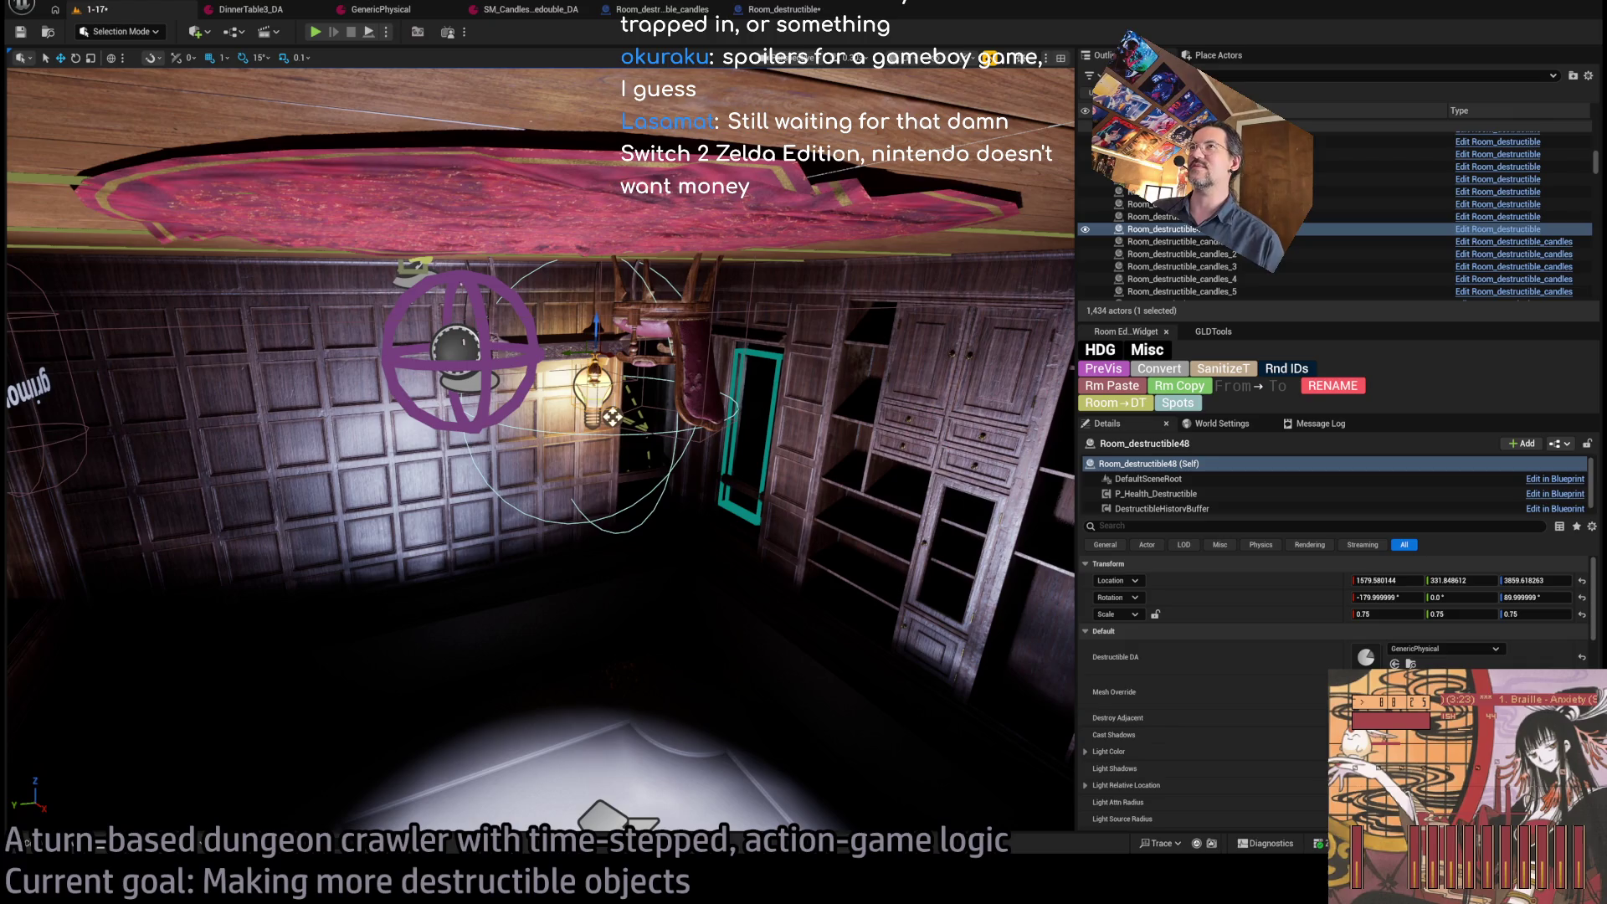
# Select and frame the ceiling carpet SM_CarpetSquare3, then move it up one unit on Z.
pyautogui.click(544, 193)
pyautogui.press('f')
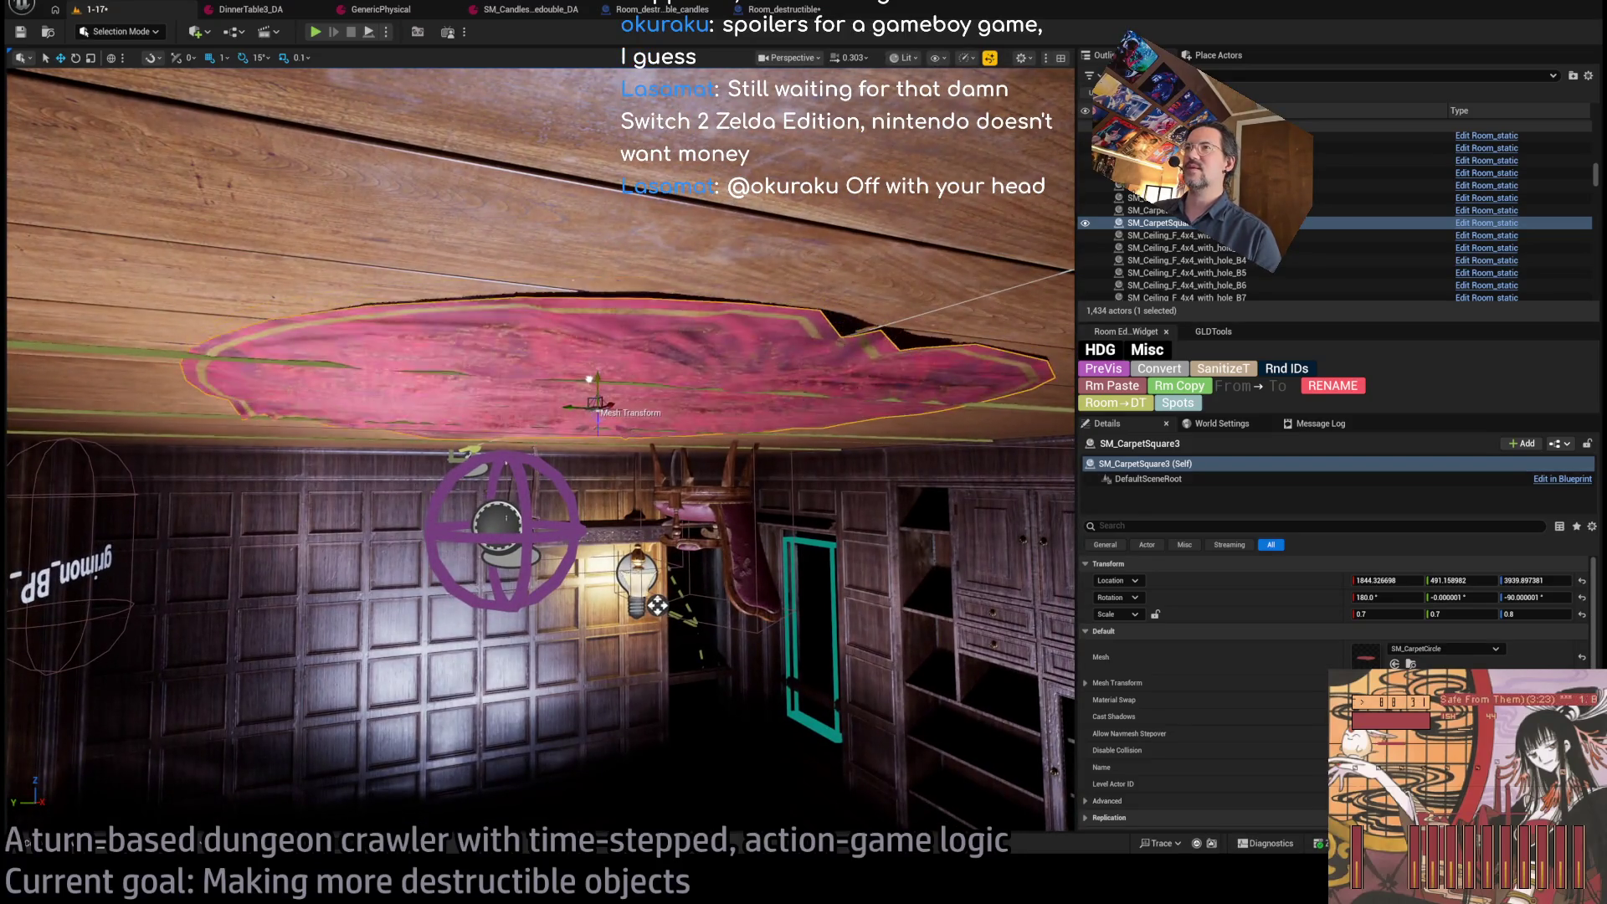
pyautogui.moveTo(591, 383)
pyautogui.mouseDown()
pyautogui.moveTo(584, 293)
pyautogui.moveTo(585, 386)
pyautogui.moveTo(569, 318)
pyautogui.moveTo(536, 360)
pyautogui.mouseUp()
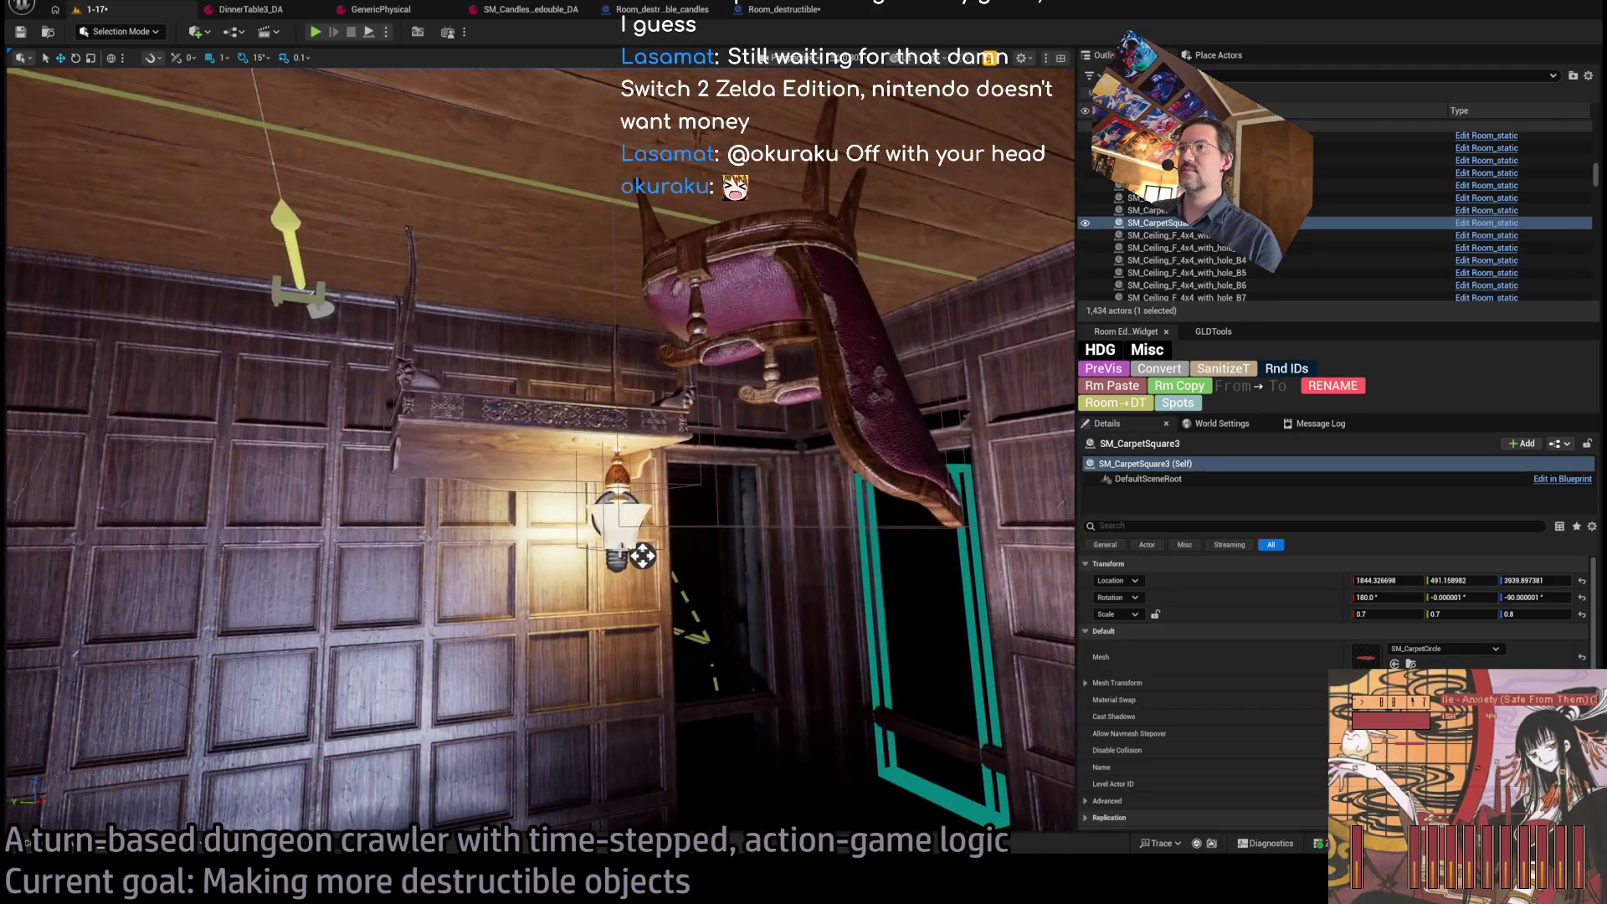
pyautogui.click(643, 556)
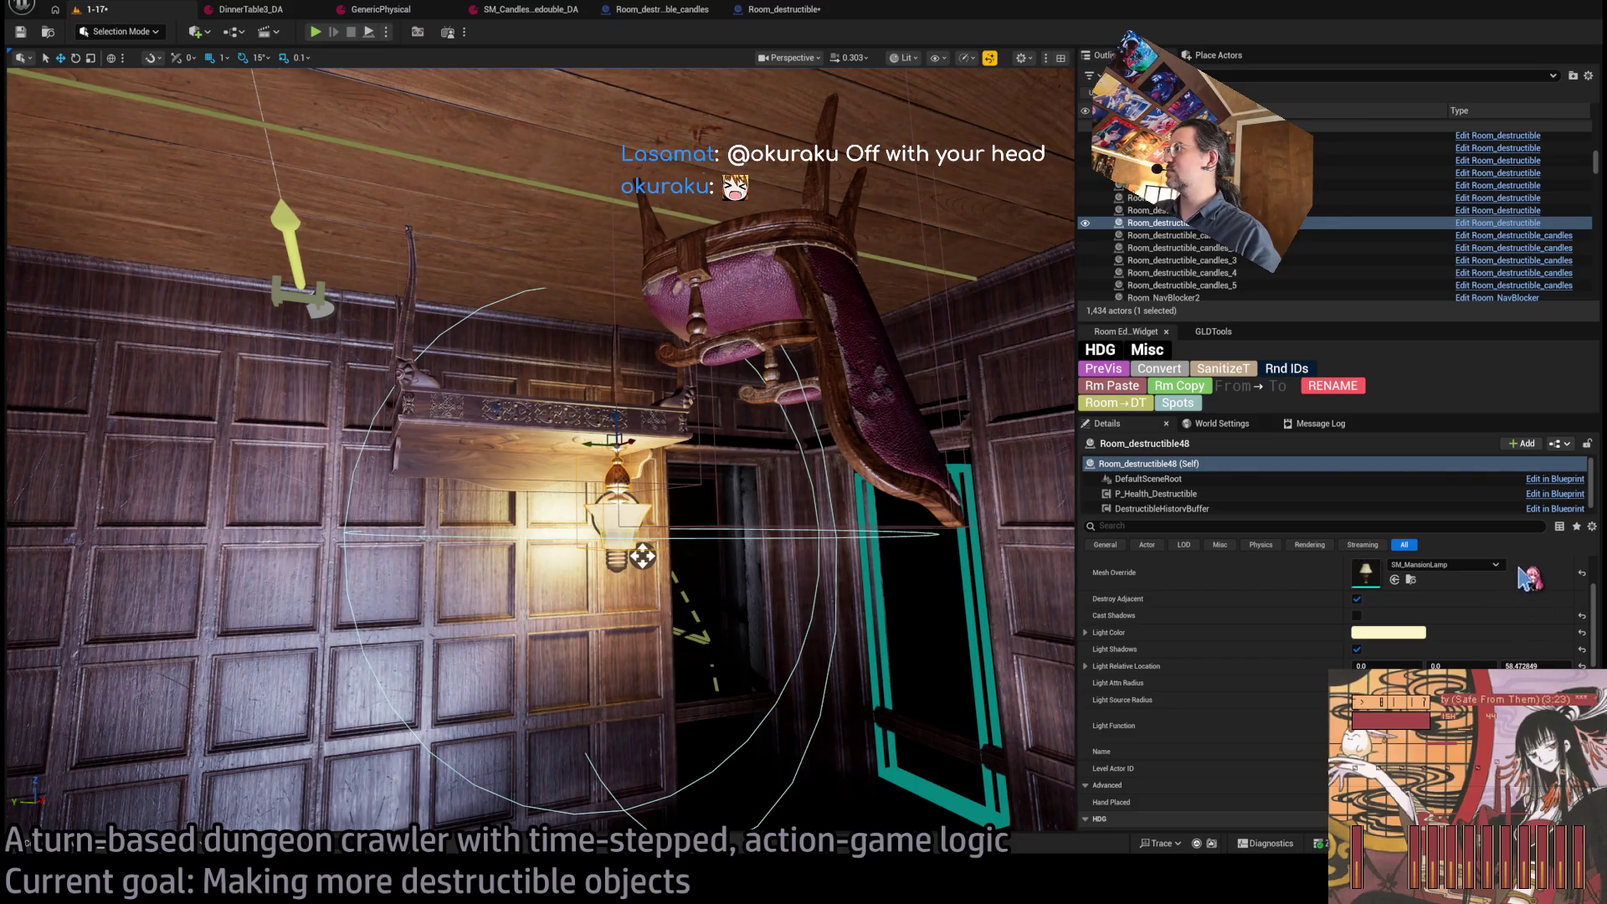
# Rotate the hanging lamp by 45 degrees.
pyautogui.press('f')
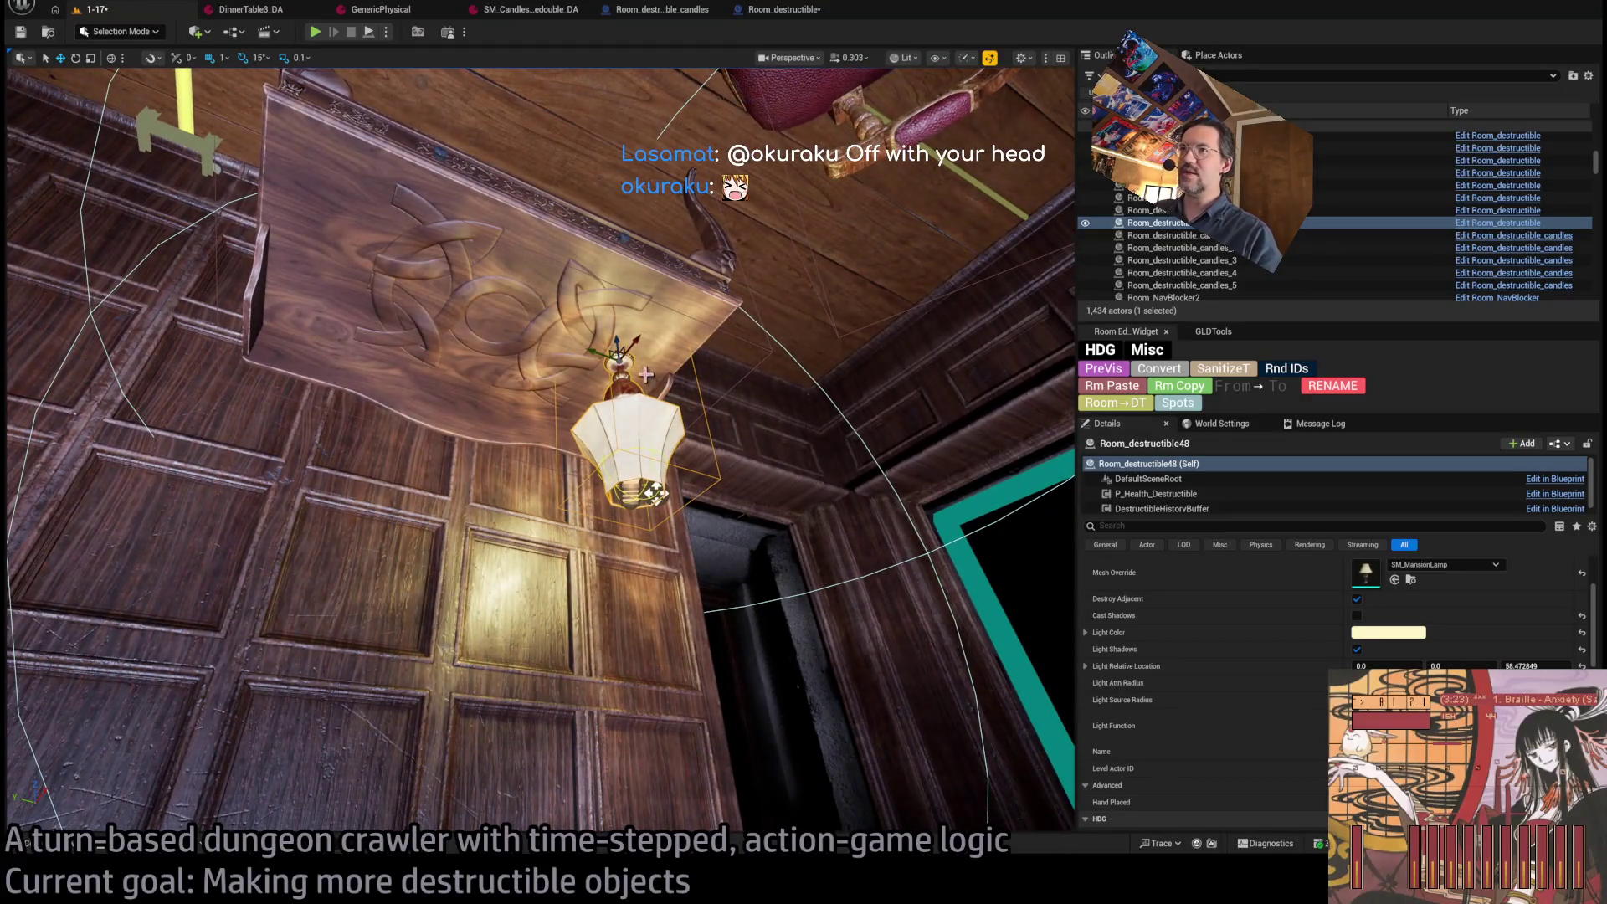
pyautogui.press('e')
pyautogui.moveTo(630, 338)
pyautogui.mouseDown()
pyautogui.moveTo(673, 390)
pyautogui.moveTo(835, 414)
pyautogui.mouseUp()
# Select the downward spotlight, tilt the view up to the ceiling rug, and start play.
pyautogui.moveTo(720, 352)
pyautogui.mouseDown()
pyautogui.moveTo(605, 282)
pyautogui.moveTo(595, 230)
pyautogui.moveTo(478, 318)
pyautogui.moveTo(670, 515)
pyautogui.moveTo(493, 83)
pyautogui.mouseUp()
pyautogui.click(678, 523)
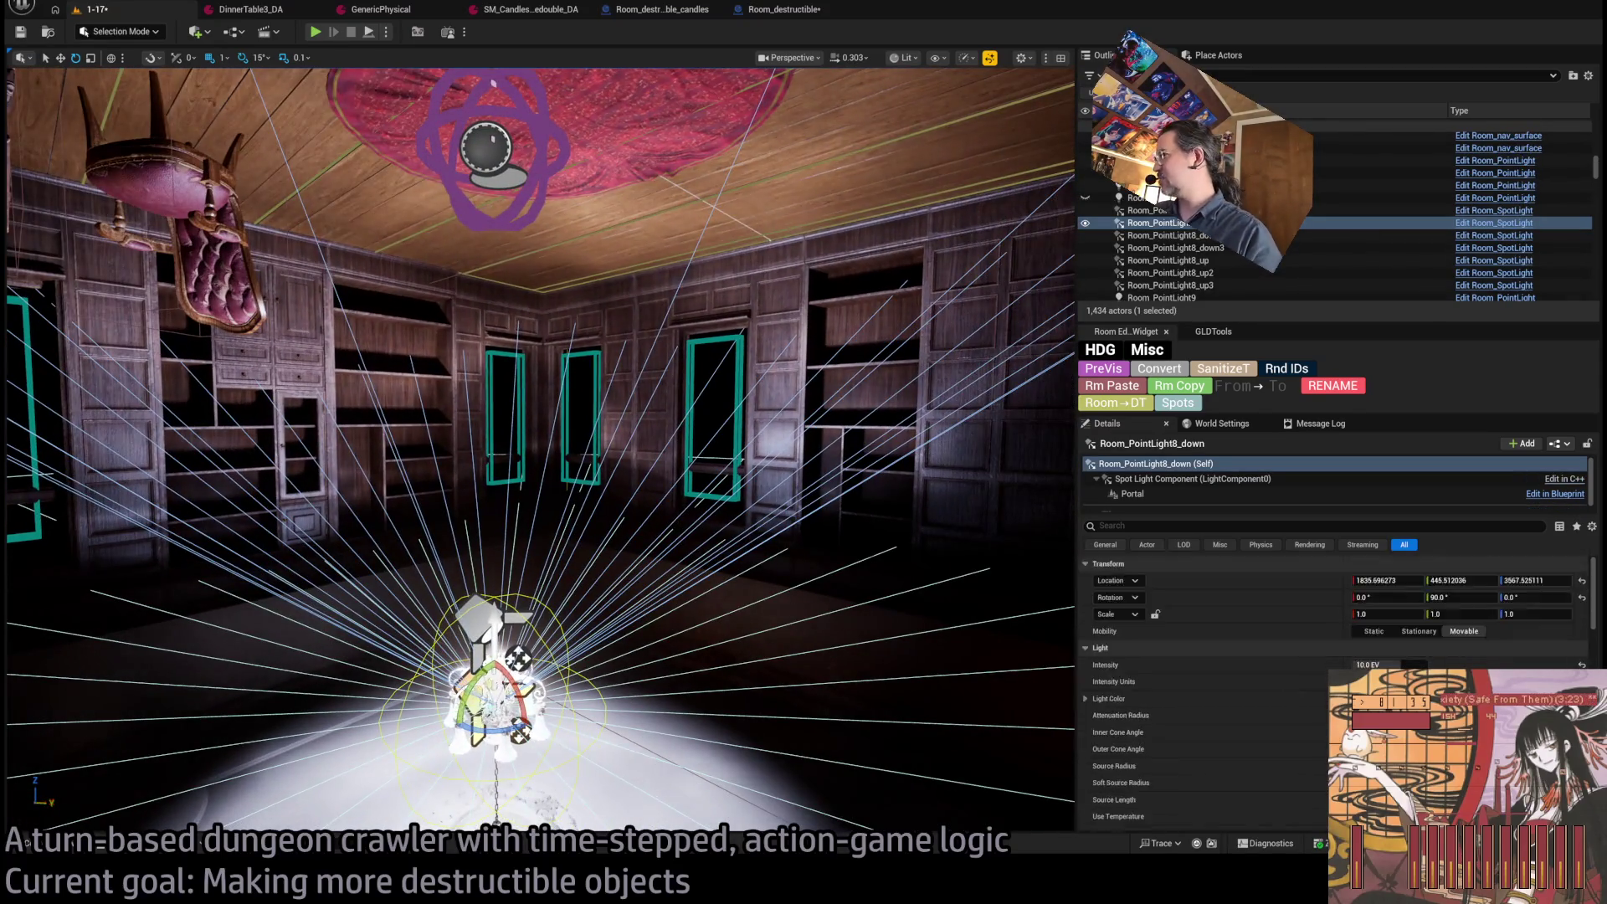
pyautogui.scroll(-10, 1336, 682)
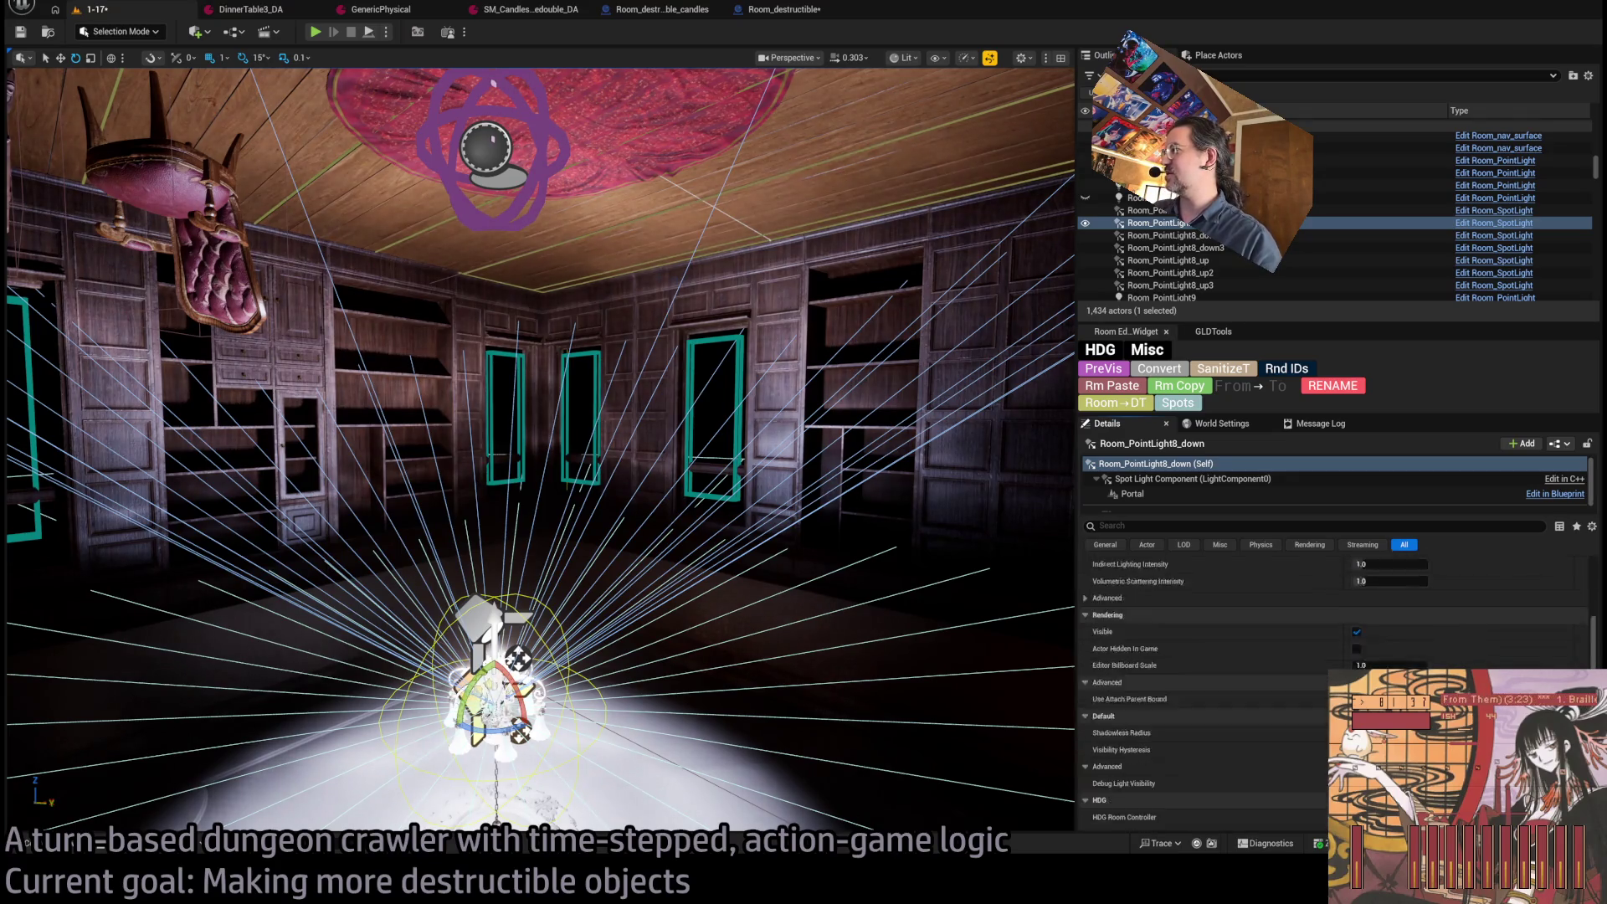
pyautogui.moveTo(770, 587); pyautogui.dragTo(770, 502)
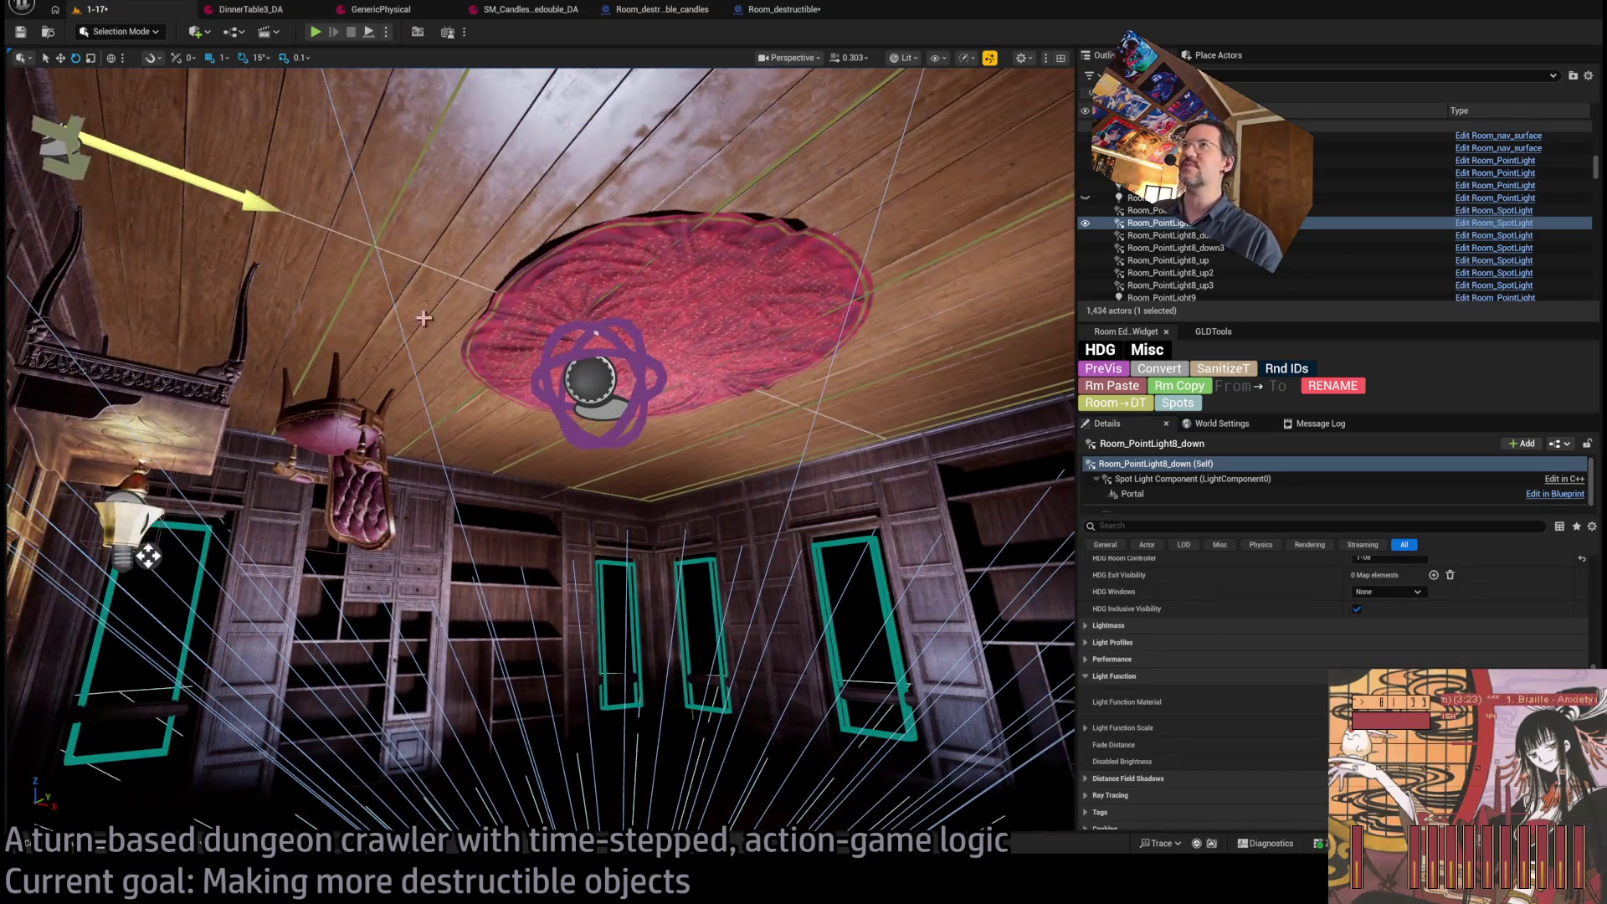
pyautogui.click(315, 32)
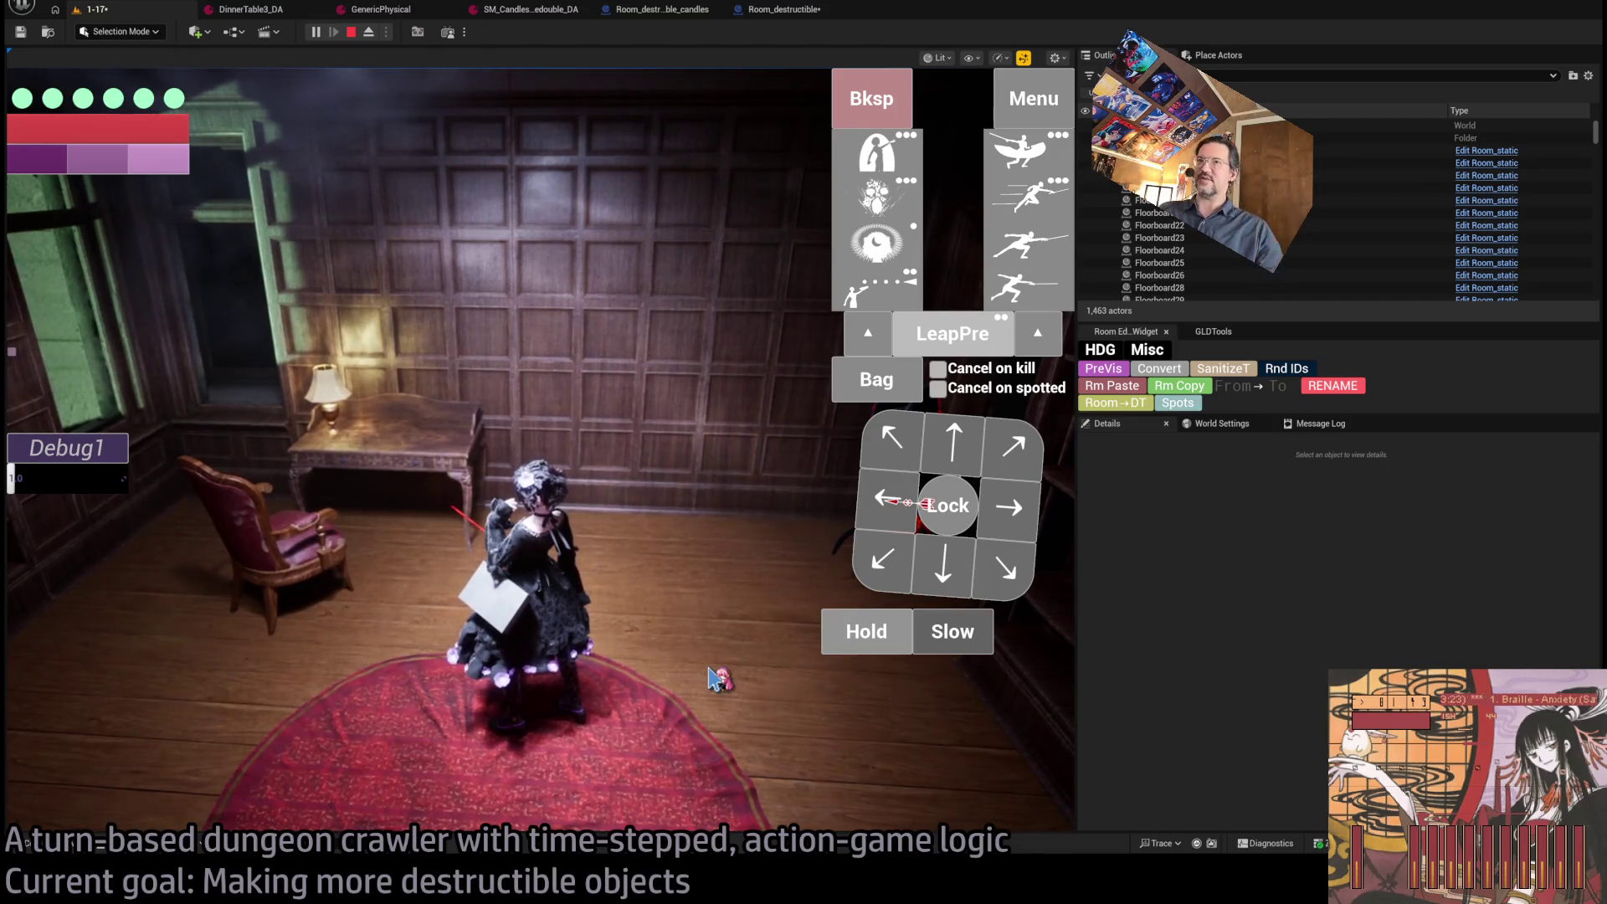
# Play the room, tilt the camera down, and run the attack combo to shatter the writing desk; then stop play.
pyautogui.click(606, 523)
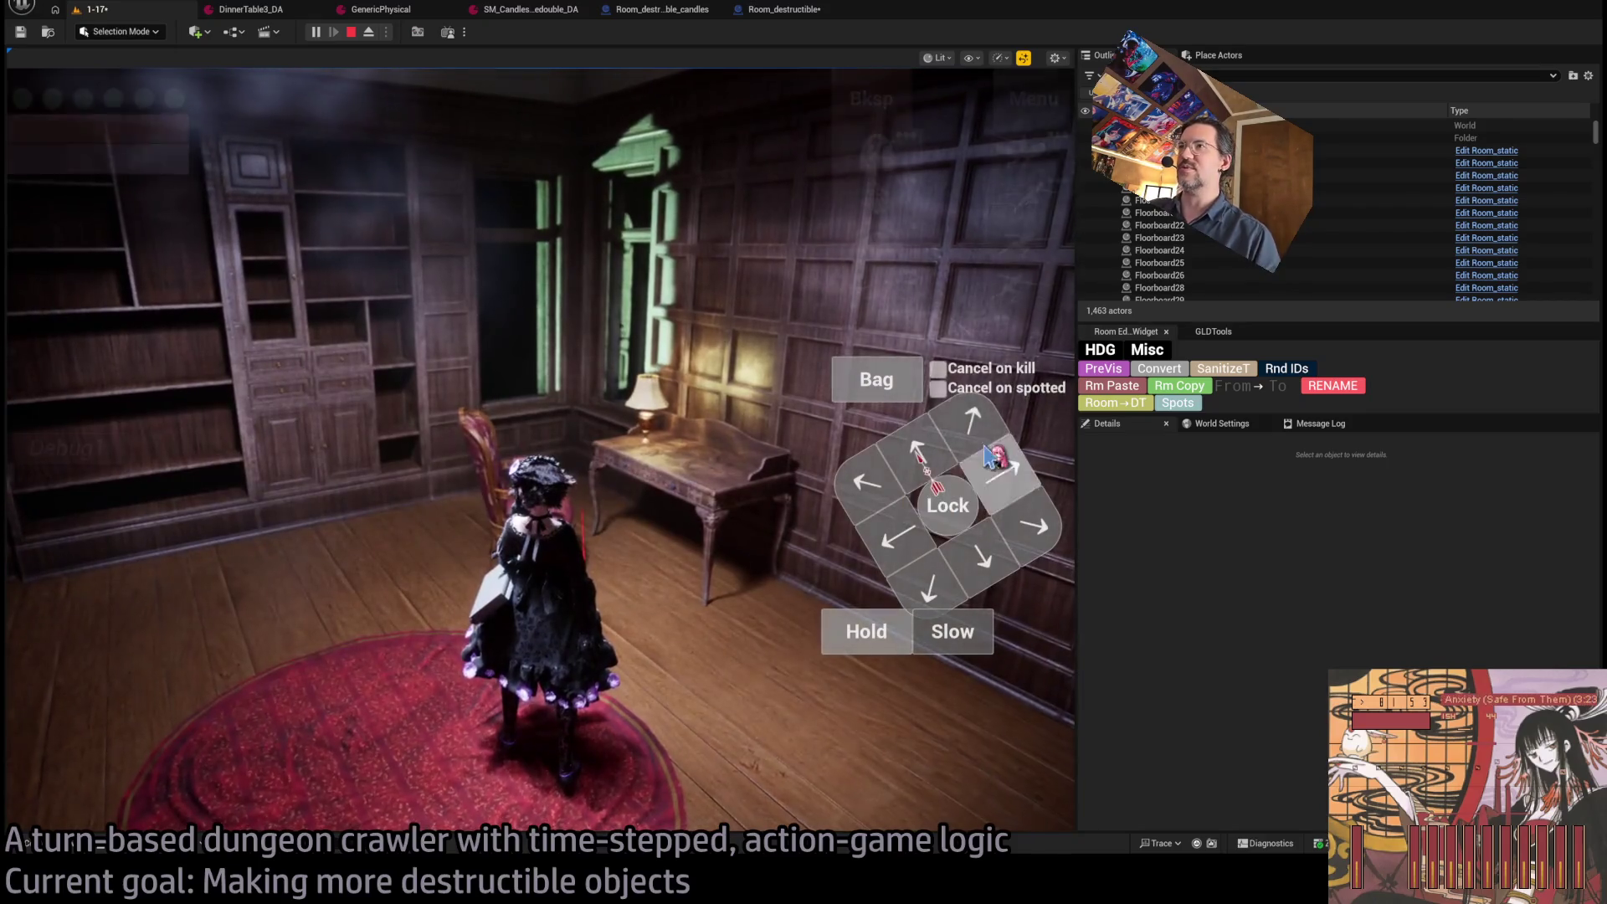
pyautogui.moveTo(994, 456); pyautogui.dragTo(714, 592)
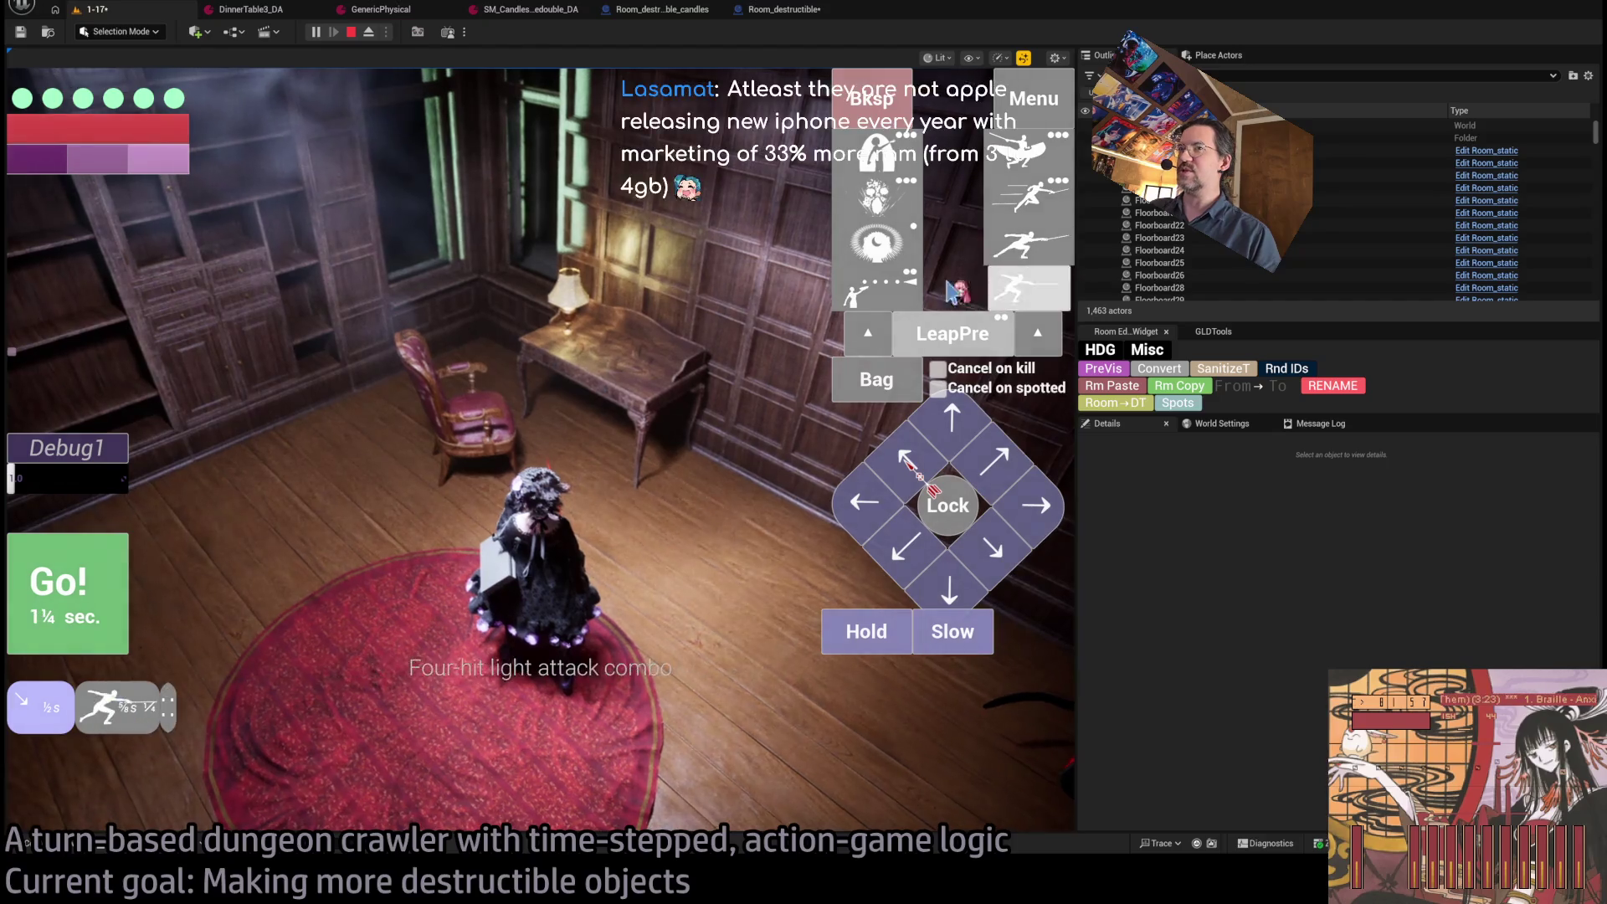
pyautogui.click(106, 609)
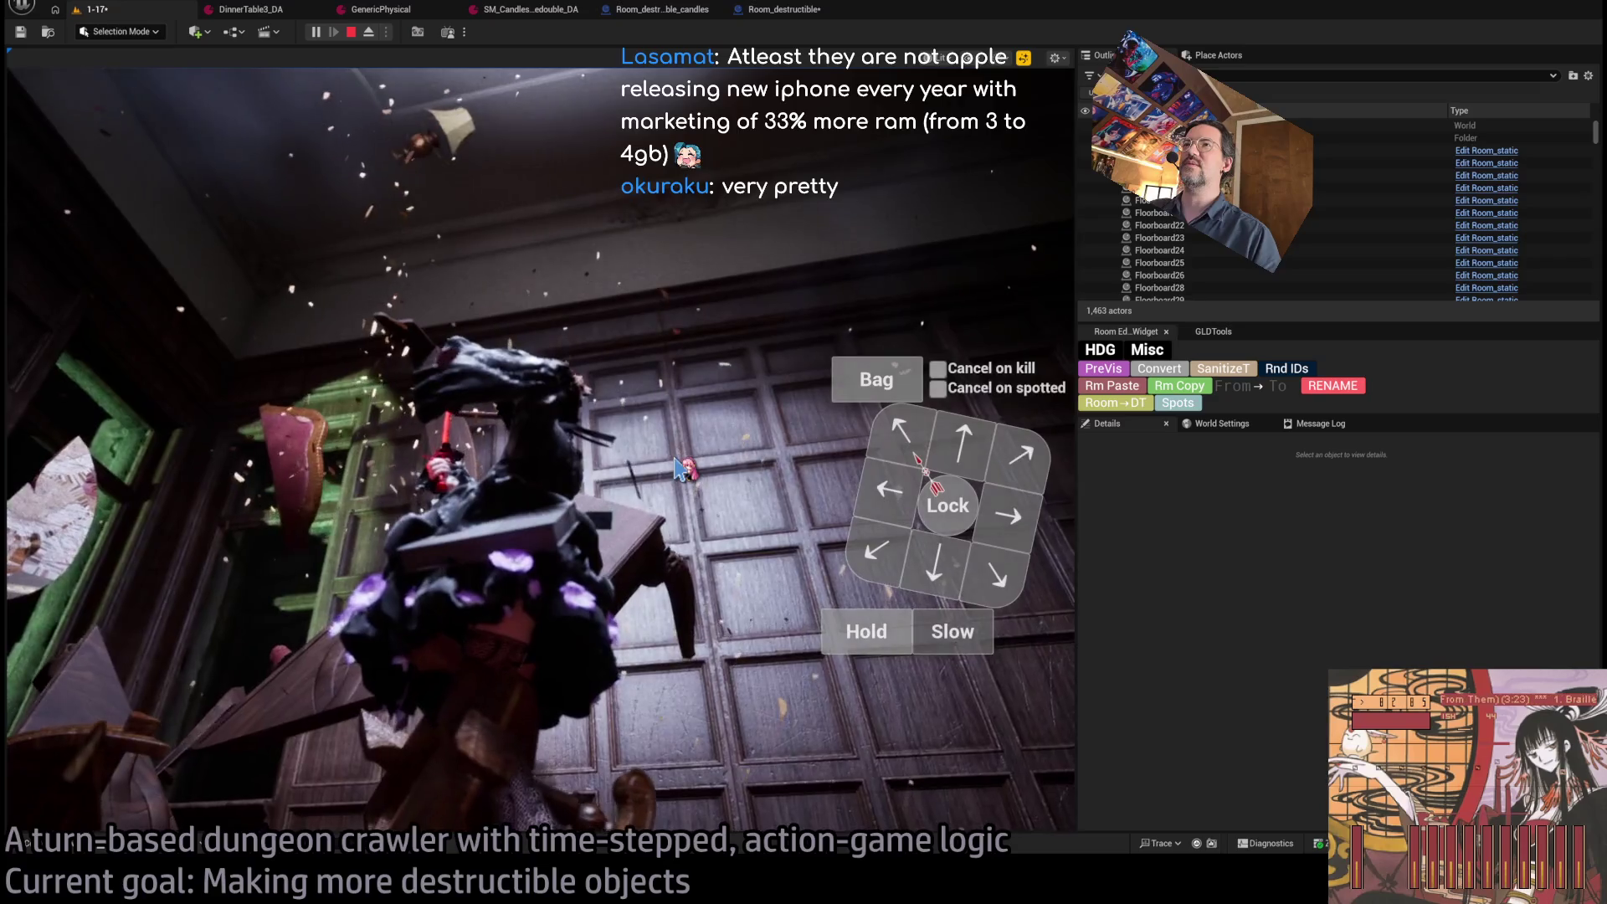
pyautogui.press('Escape')
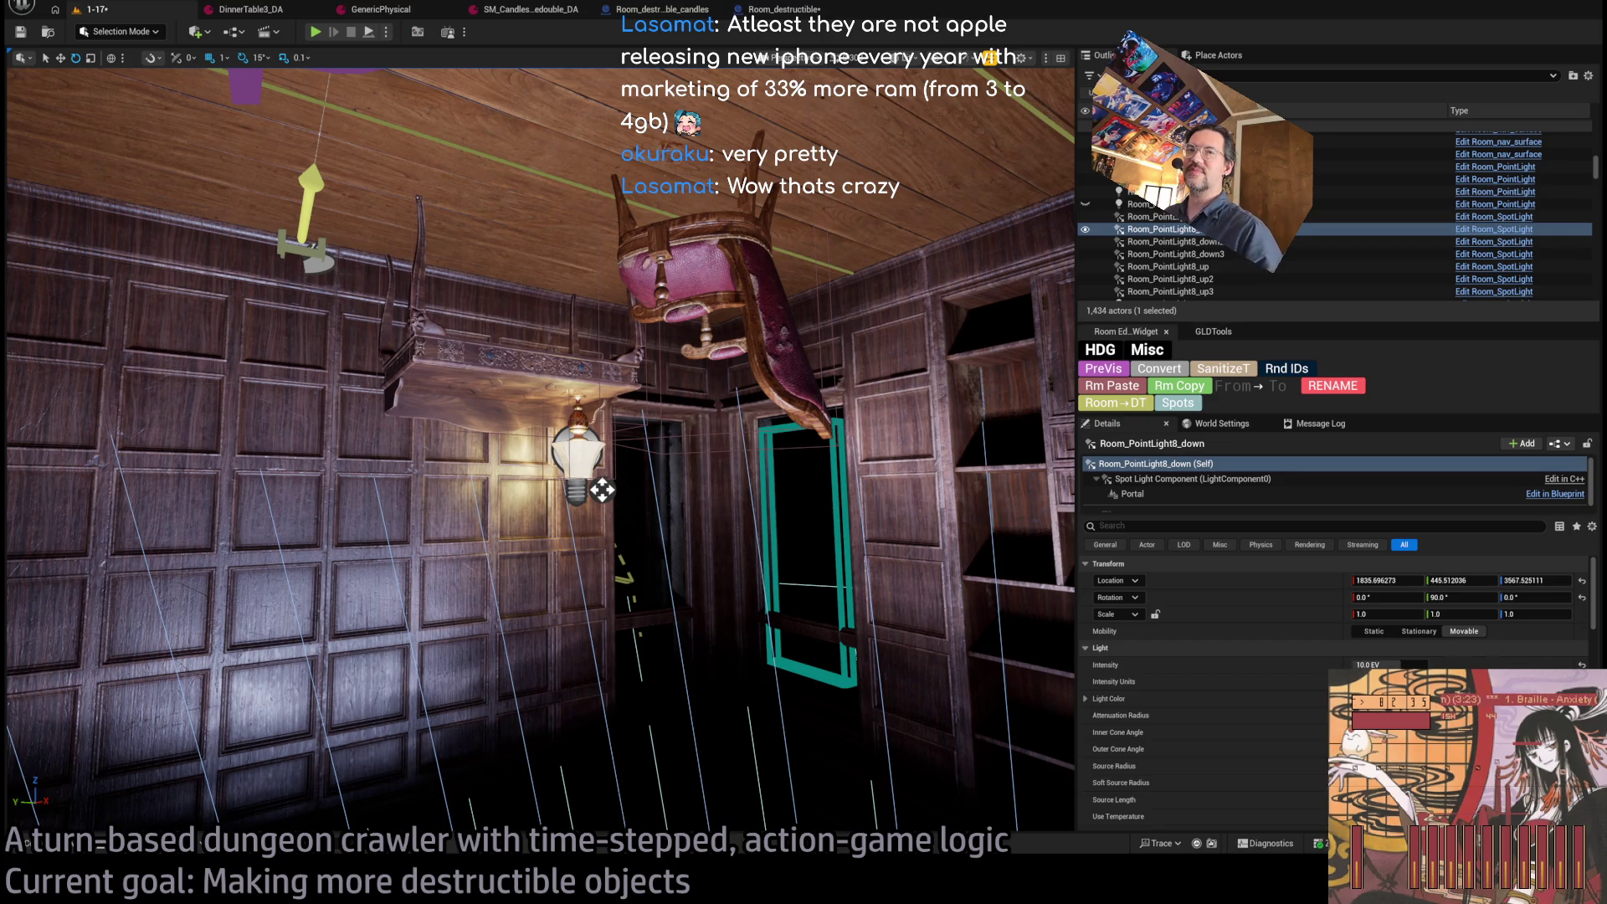
pyautogui.moveTo(602, 489); pyautogui.dragTo(527, 494)
# Open the IES Light Profiles documentation page in a maximized browser window.
pyautogui.hotkey('alt', 'Tab')
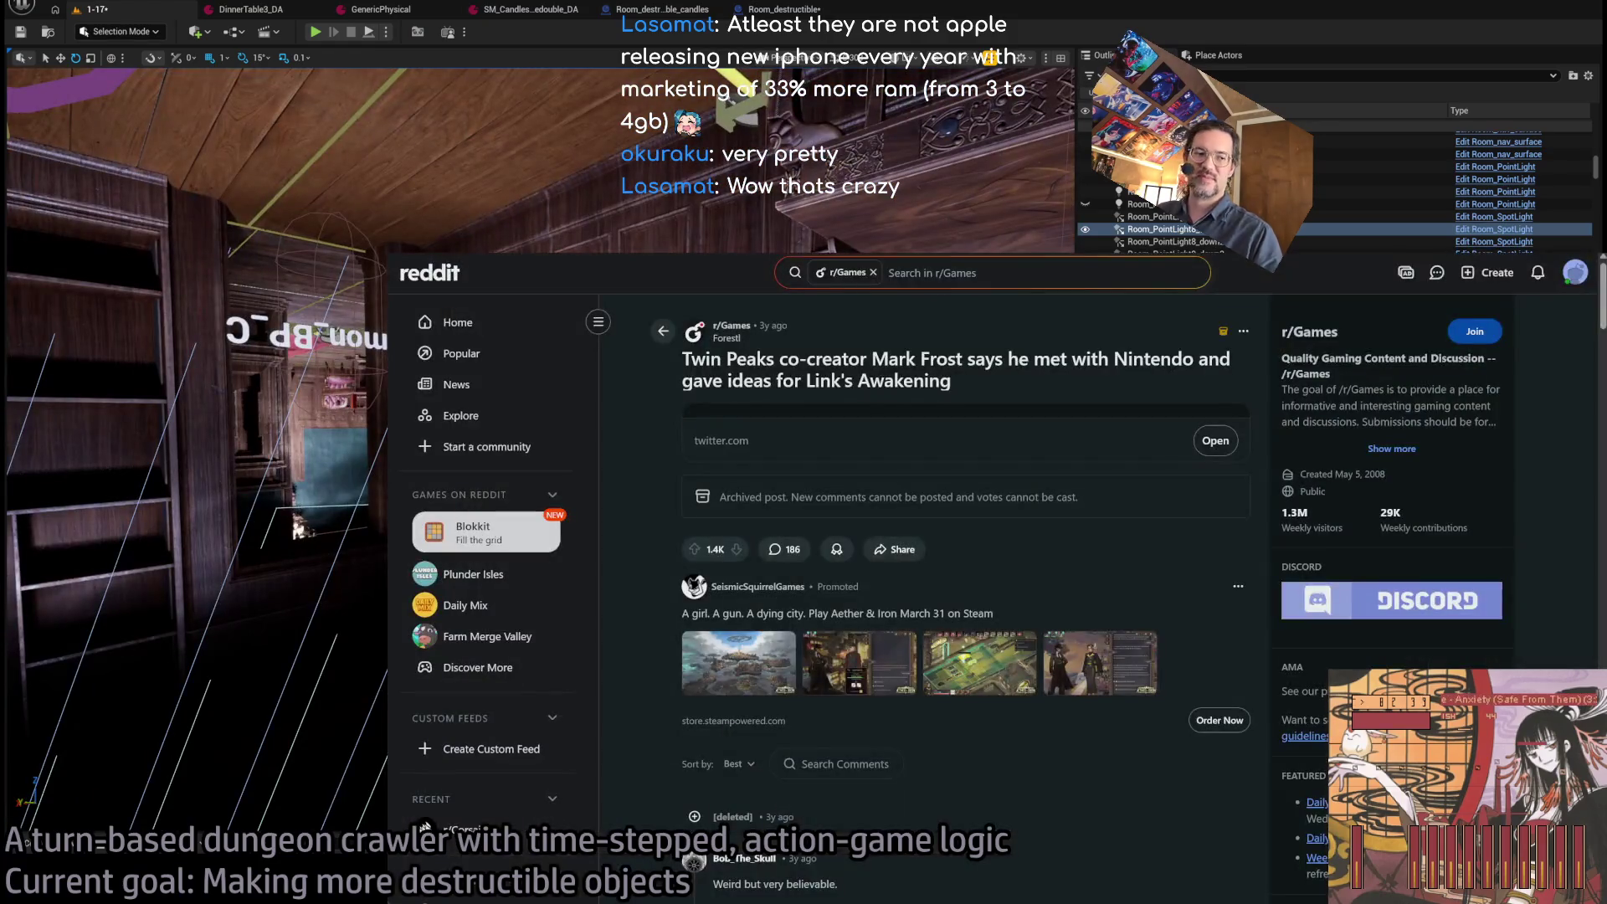
pyautogui.hotkey('ctrl', 'l')
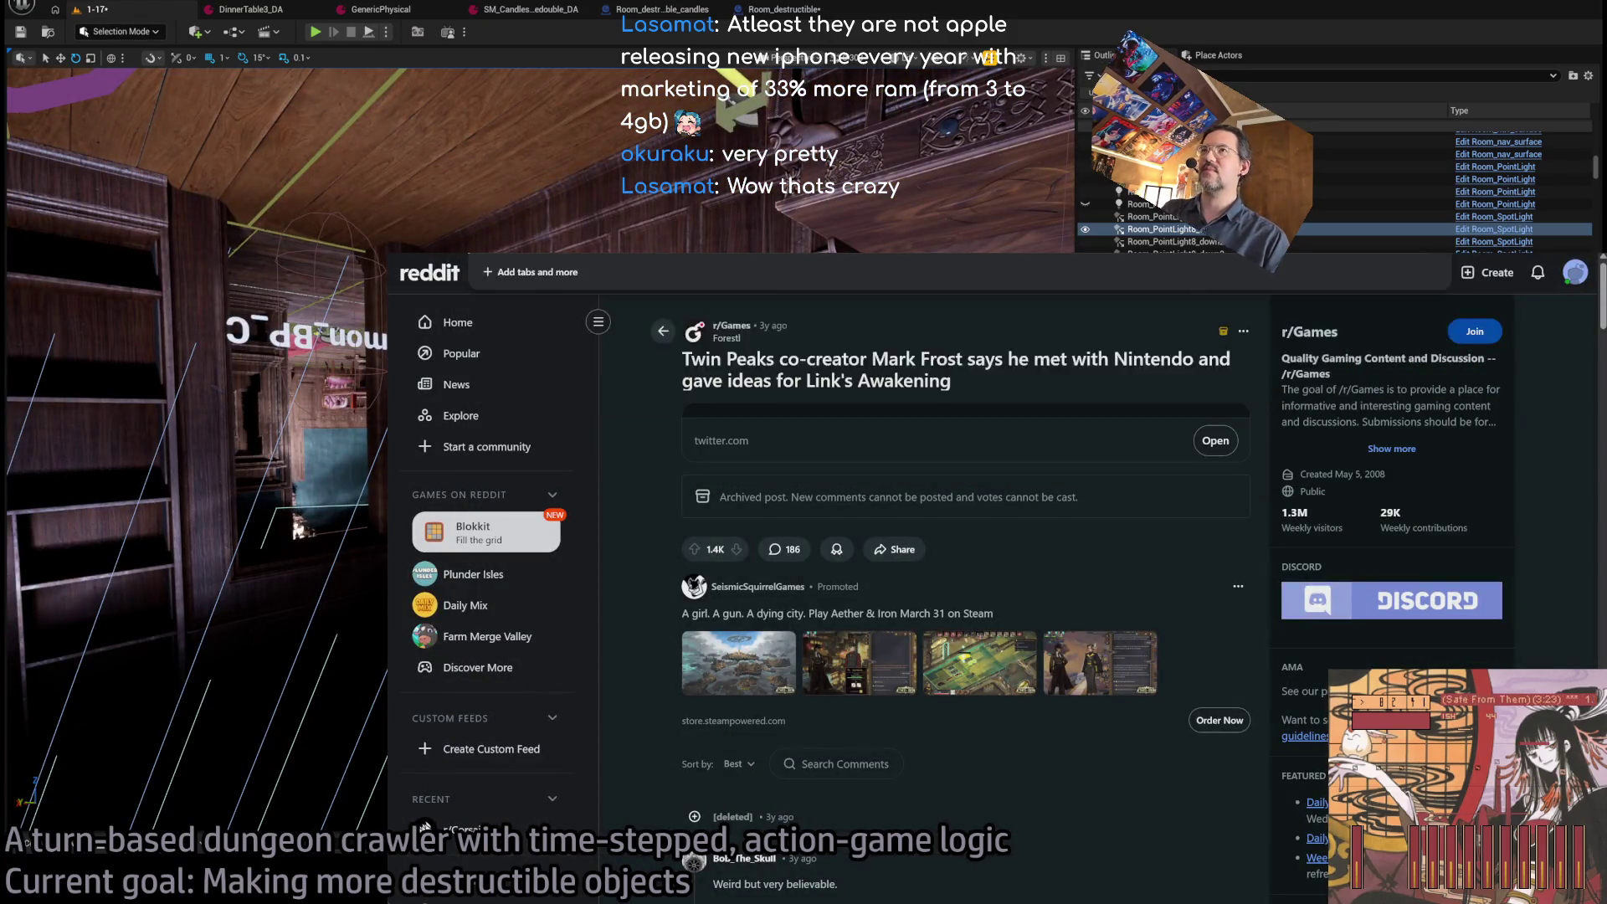
pyautogui.write('r')
pyautogui.press('Escape')
pyautogui.hotkey('ctrl', 'Tab')
pyautogui.click(708, 481)
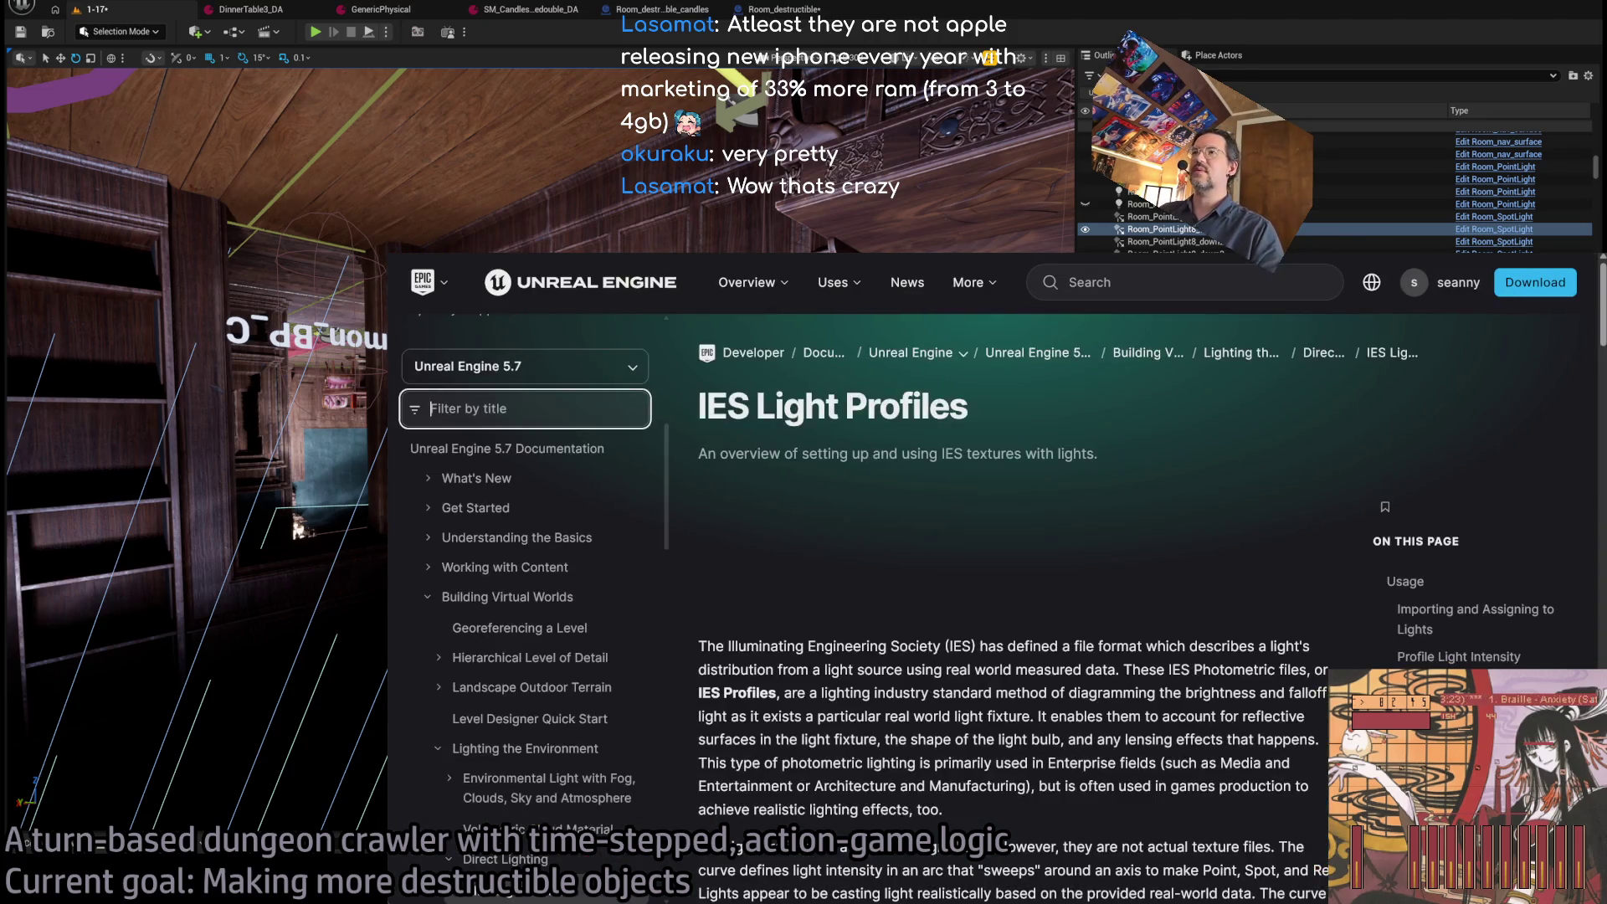
pyautogui.press('super+Up')
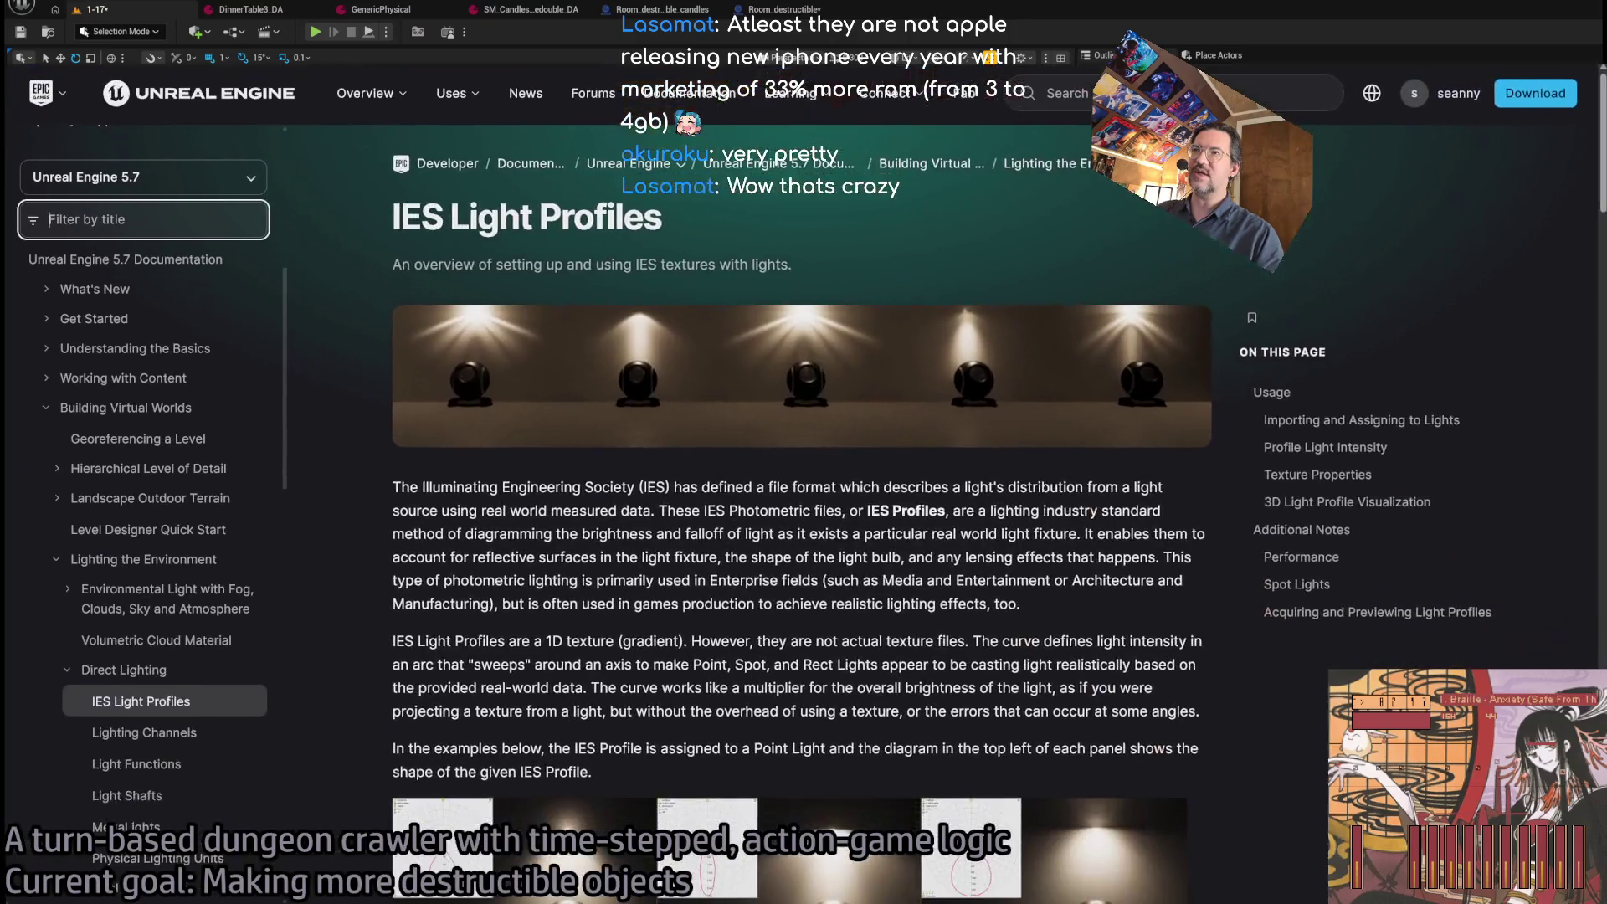
pyautogui.scroll(-5, 710, 475)
pyautogui.scroll(5, 886, 400)
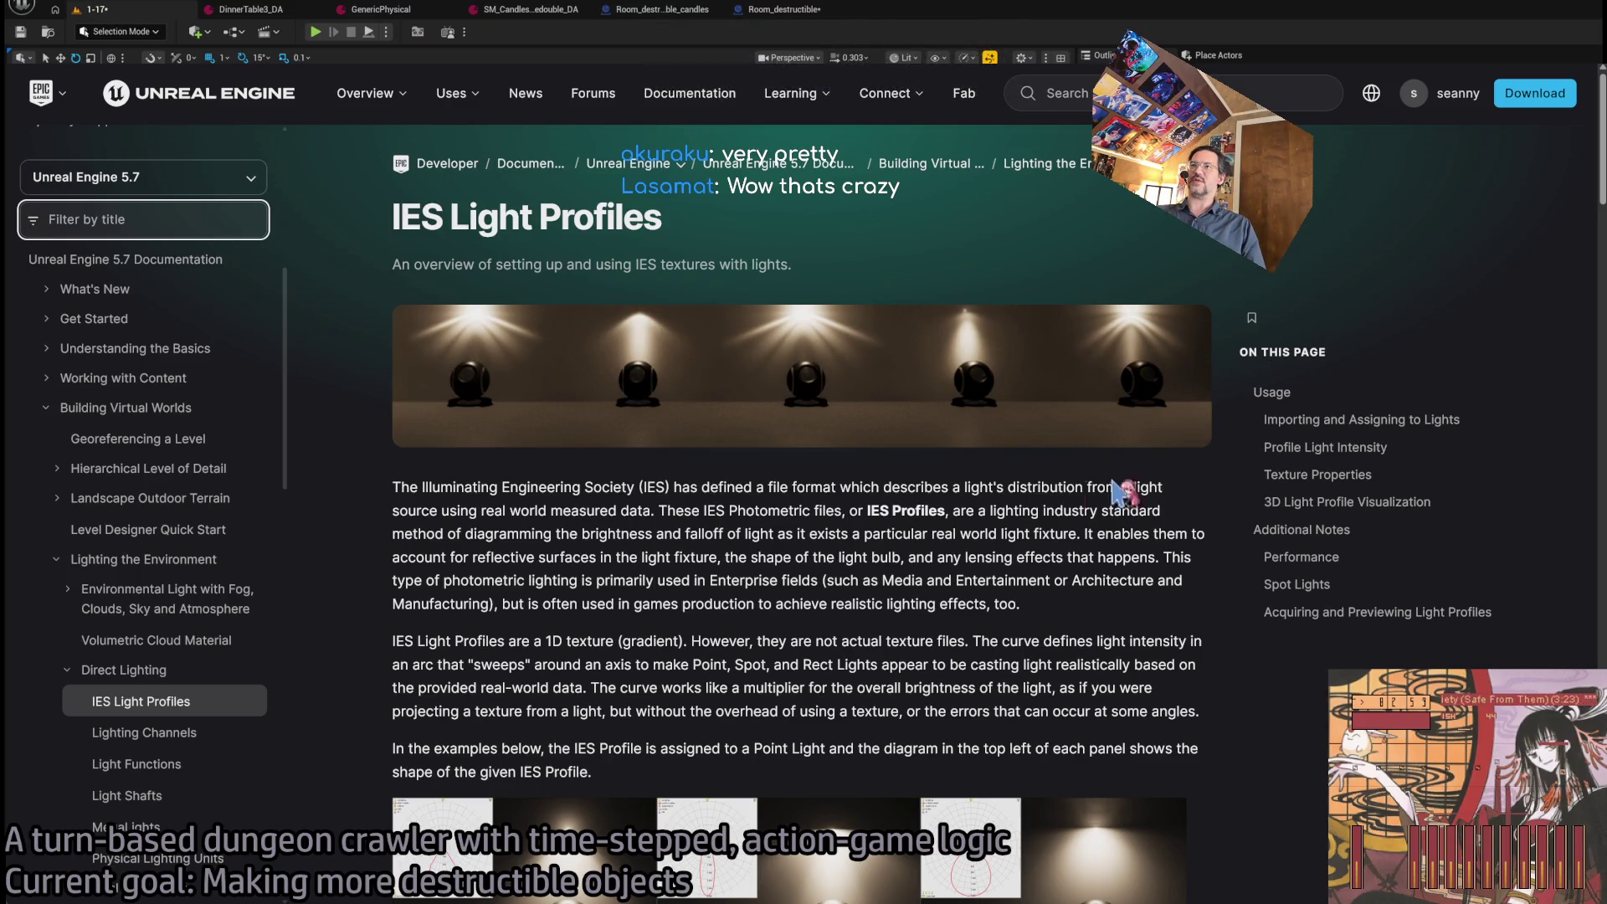
# Read down the IES page, dragging the comparison sliders for selected and unselected lights.
pyautogui.click(366, 425)
pyautogui.scroll(-5, 368, 452)
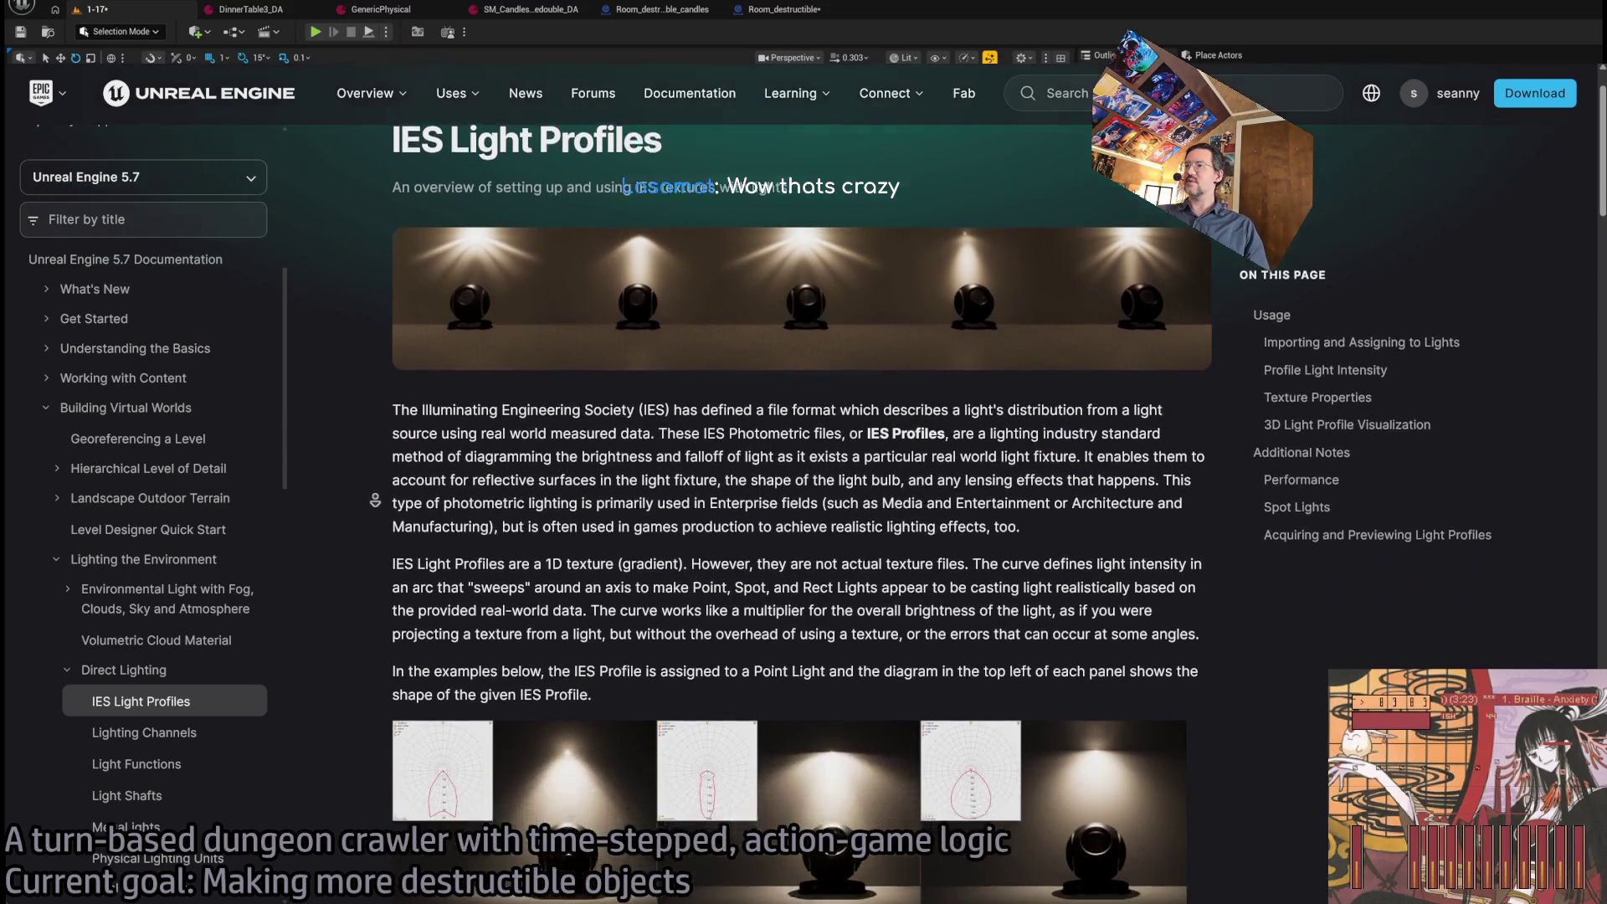
pyautogui.scroll(-1, 381, 511)
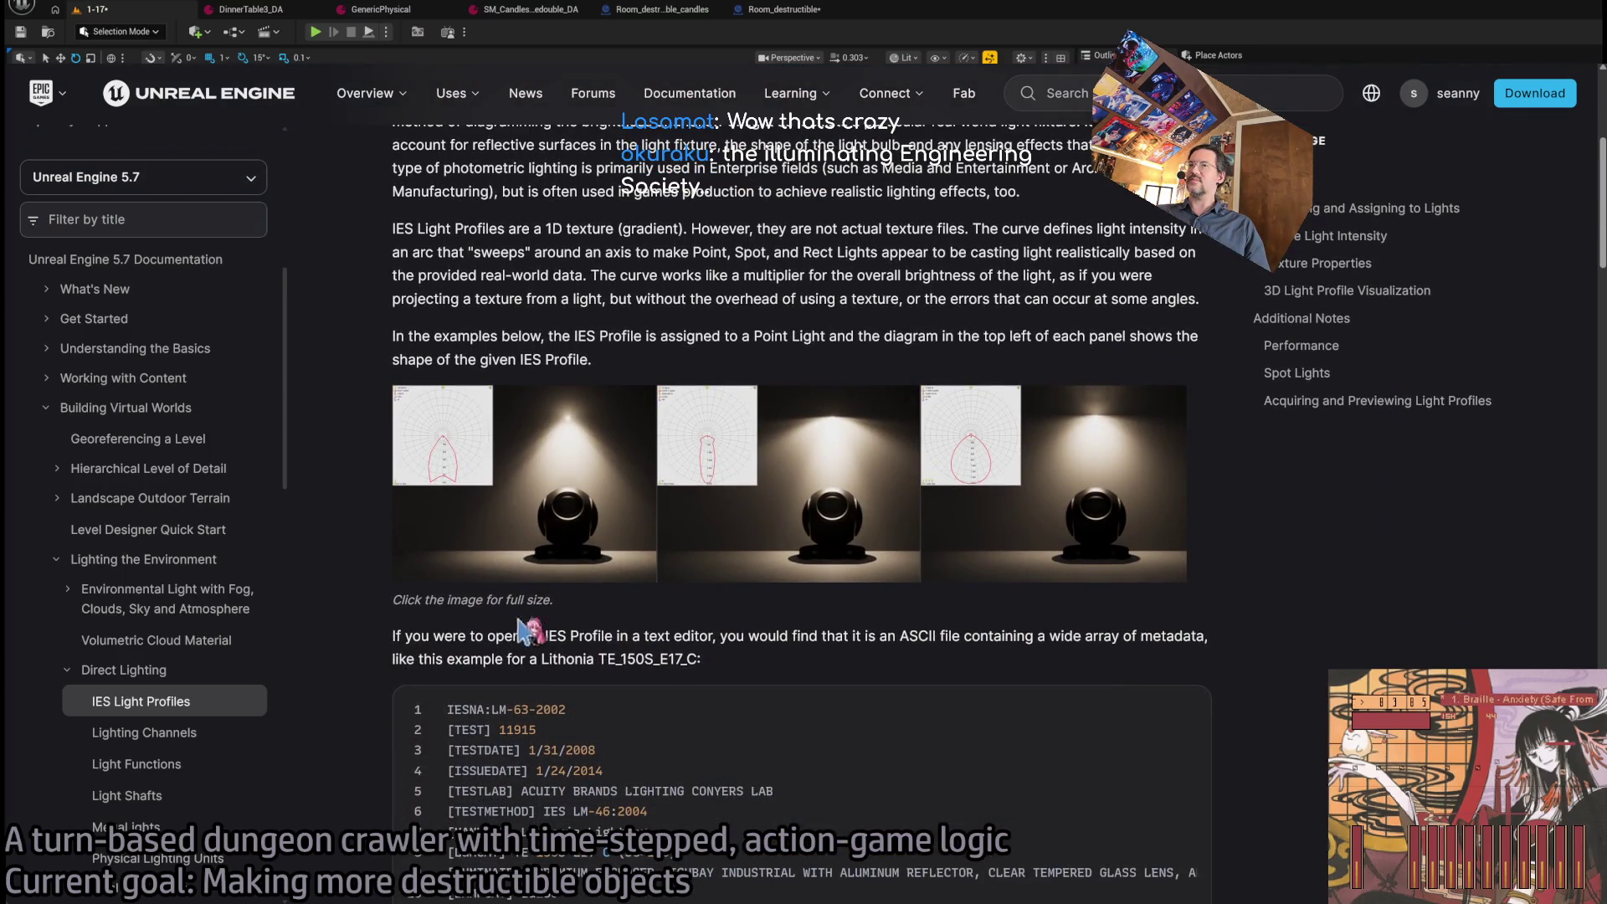
pyautogui.scroll(-11, 409, 261)
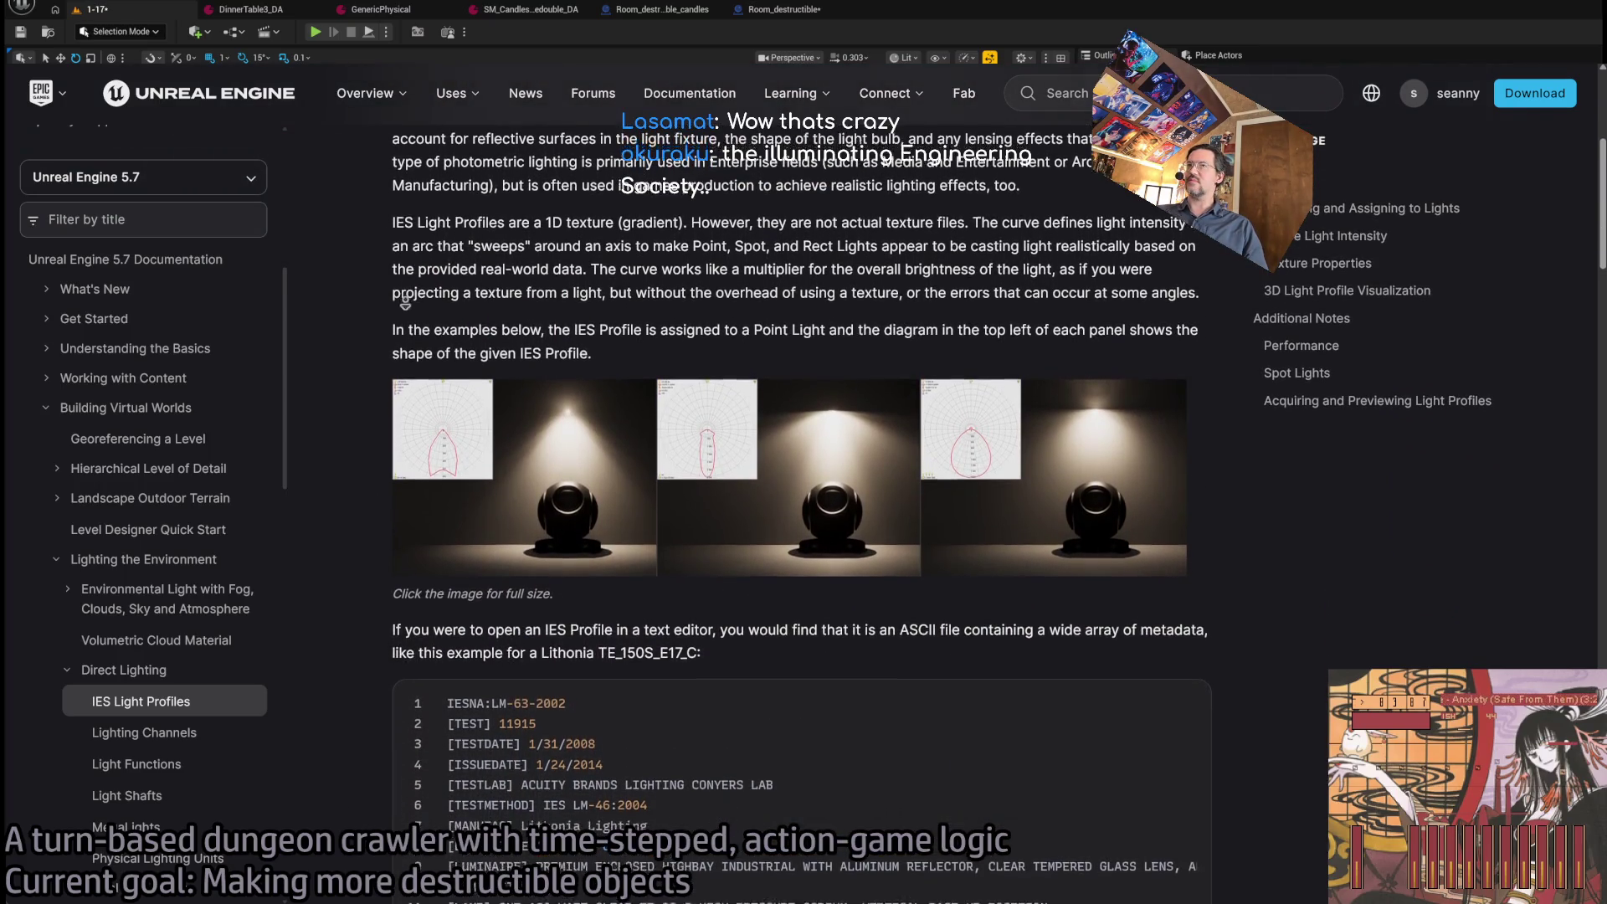
pyautogui.scroll(-8, 323, 453)
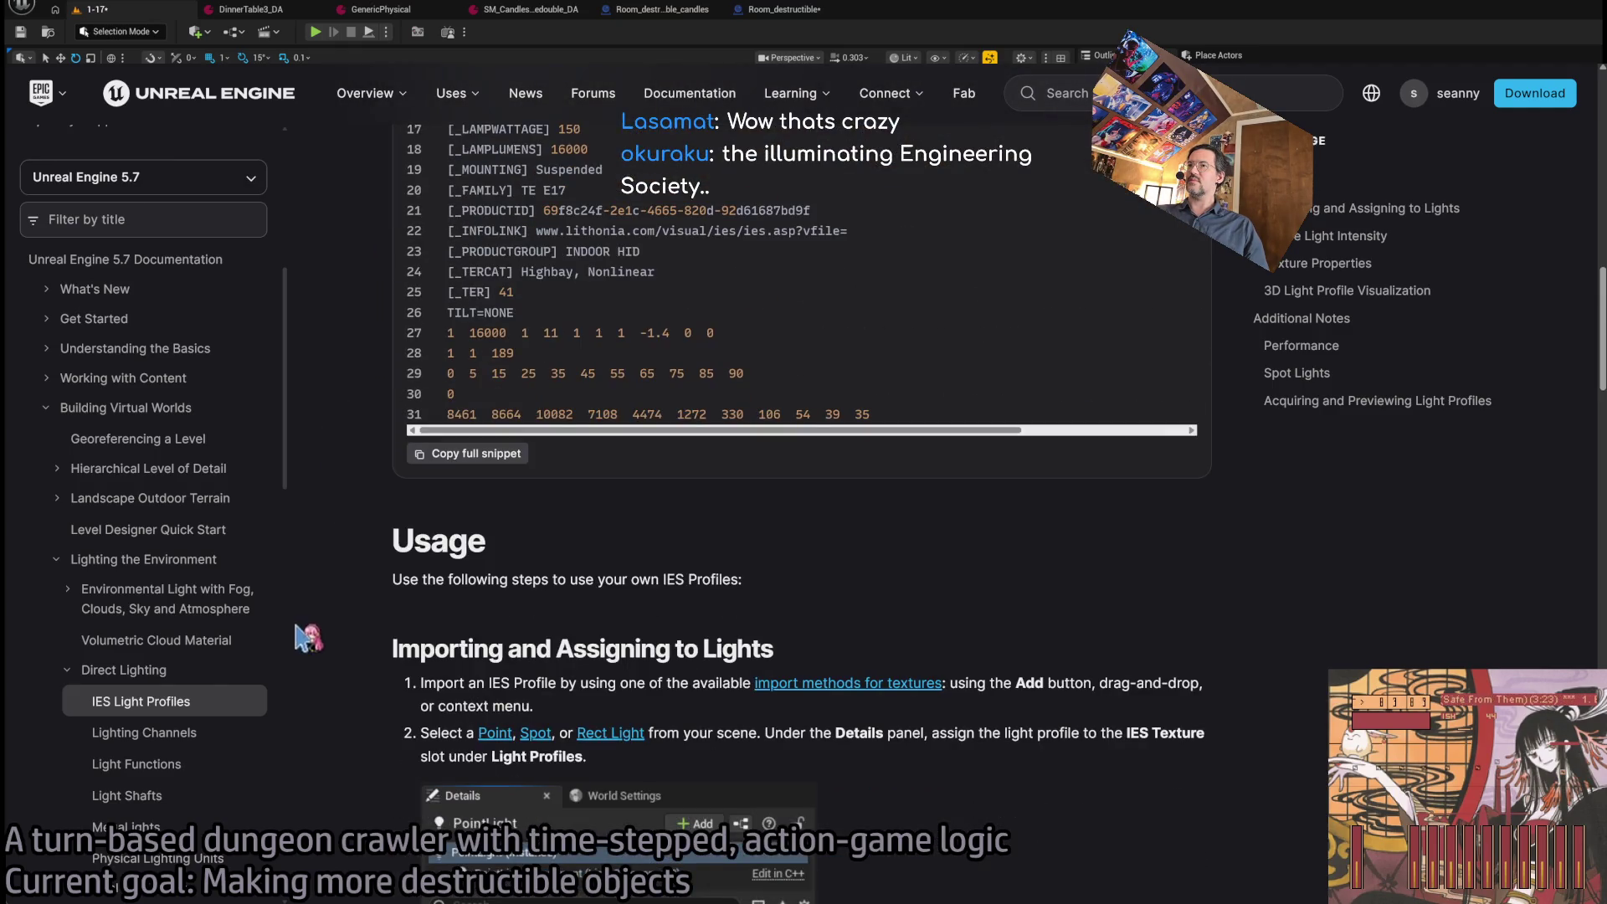
pyautogui.scroll(-20, 375, 623)
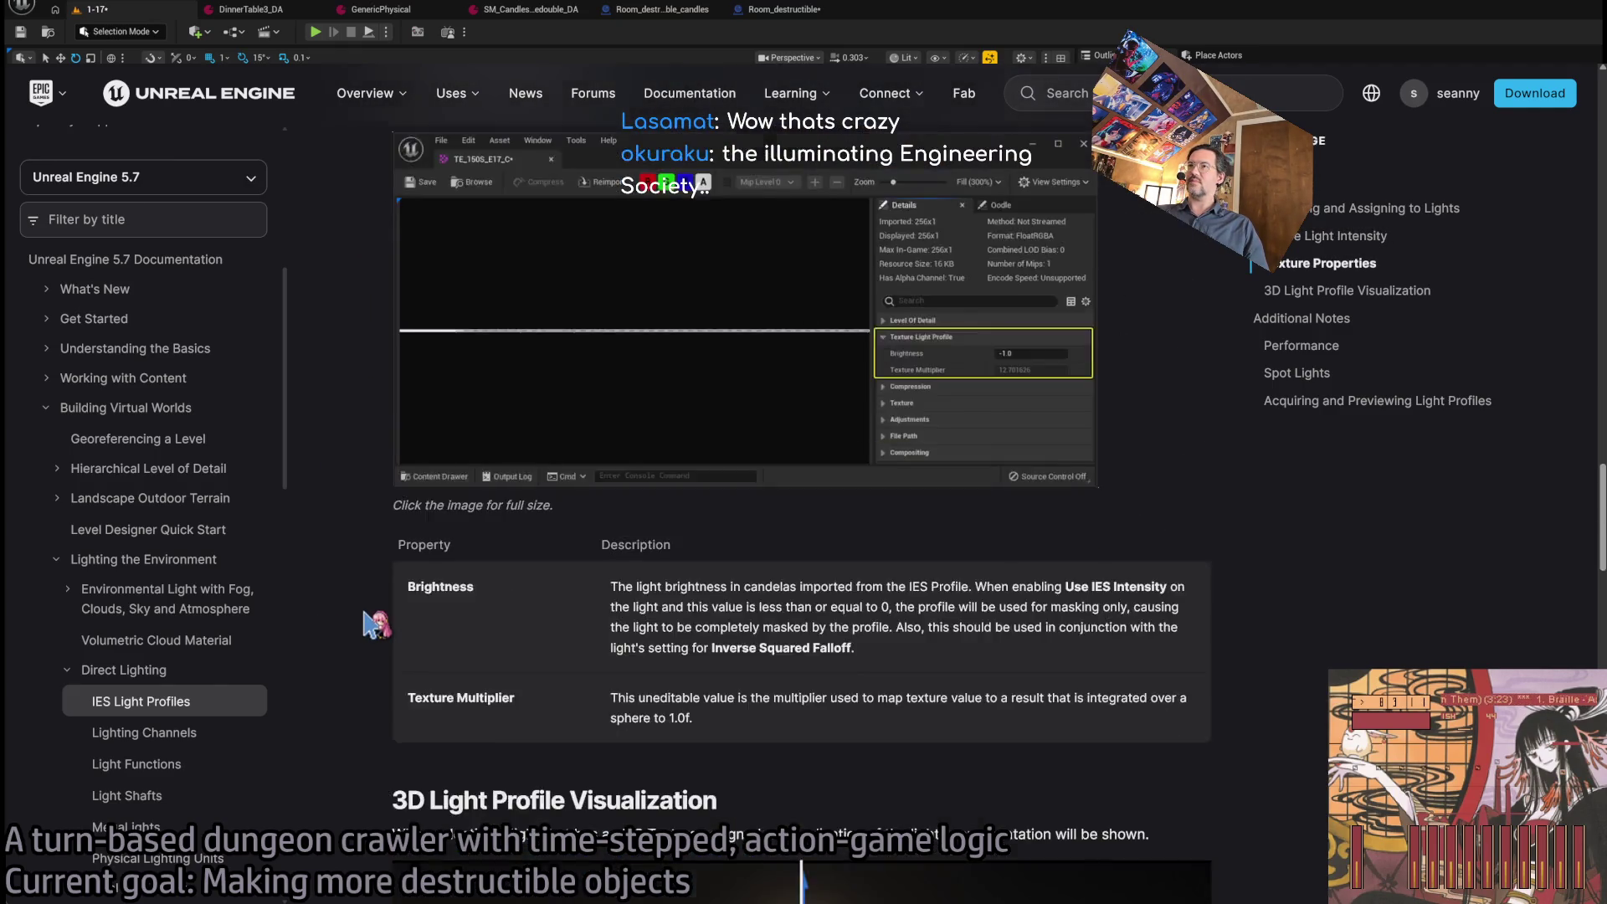
pyautogui.moveTo(802, 540)
pyautogui.mouseDown()
pyautogui.moveTo(434, 535)
pyautogui.moveTo(1096, 540)
pyautogui.moveTo(500, 572)
pyautogui.moveTo(1130, 586)
pyautogui.moveTo(921, 552)
pyautogui.moveTo(737, 553)
pyautogui.moveTo(1183, 623)
pyautogui.moveTo(406, 653)
pyautogui.moveTo(1168, 673)
pyautogui.moveTo(502, 704)
pyautogui.moveTo(1281, 766)
pyautogui.moveTo(359, 746)
pyautogui.moveTo(1279, 768)
pyautogui.mouseUp()
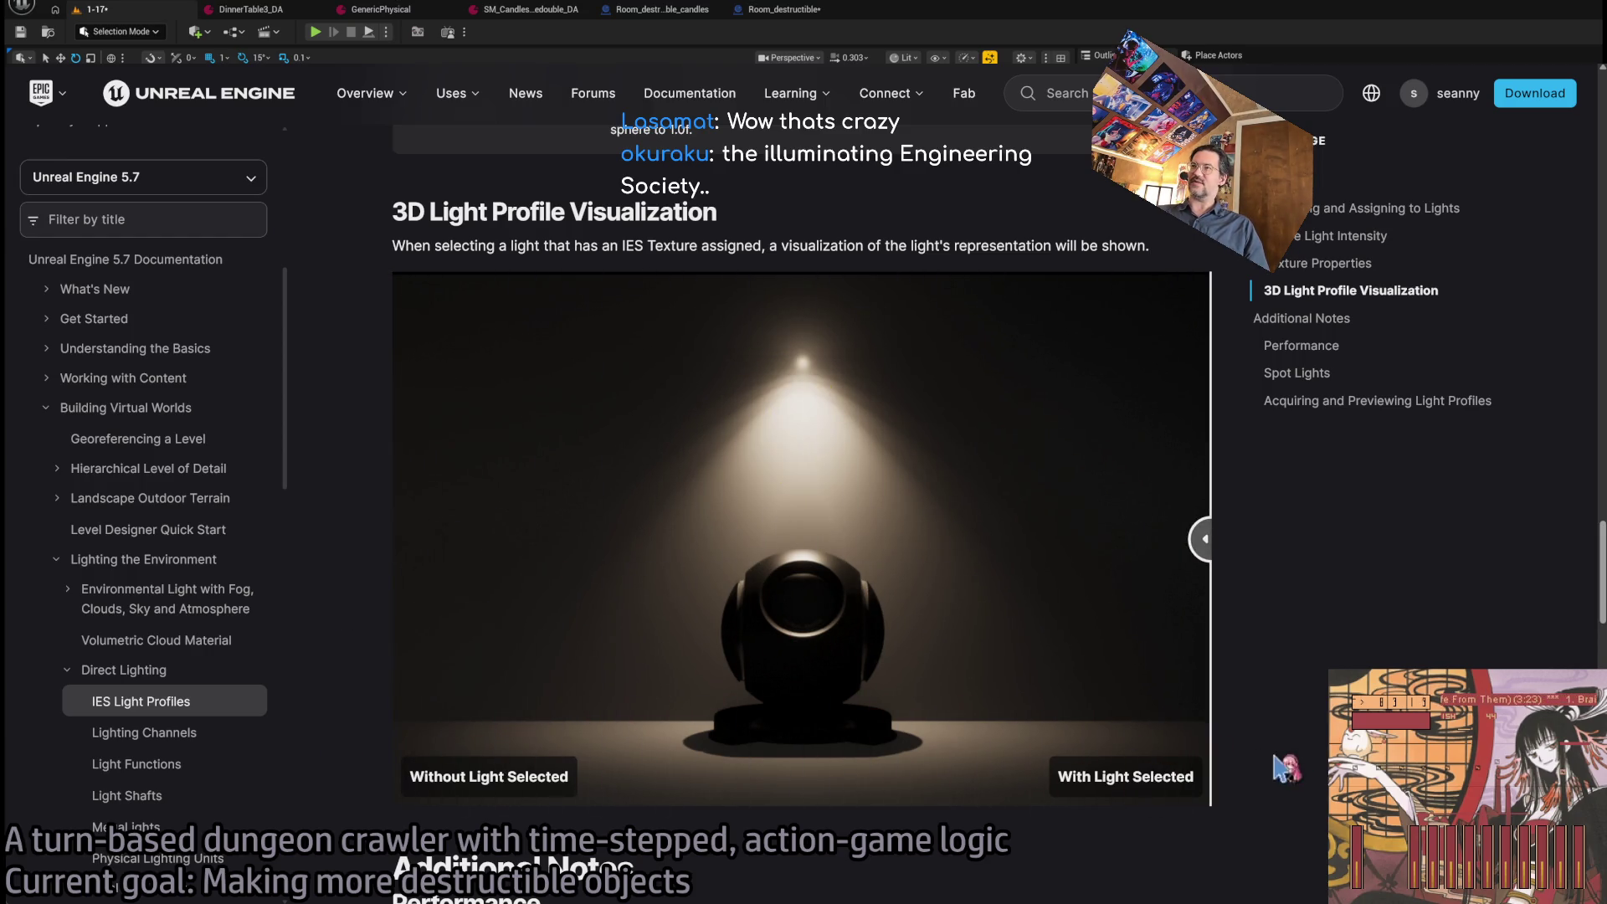
pyautogui.scroll(-7, 1248, 647)
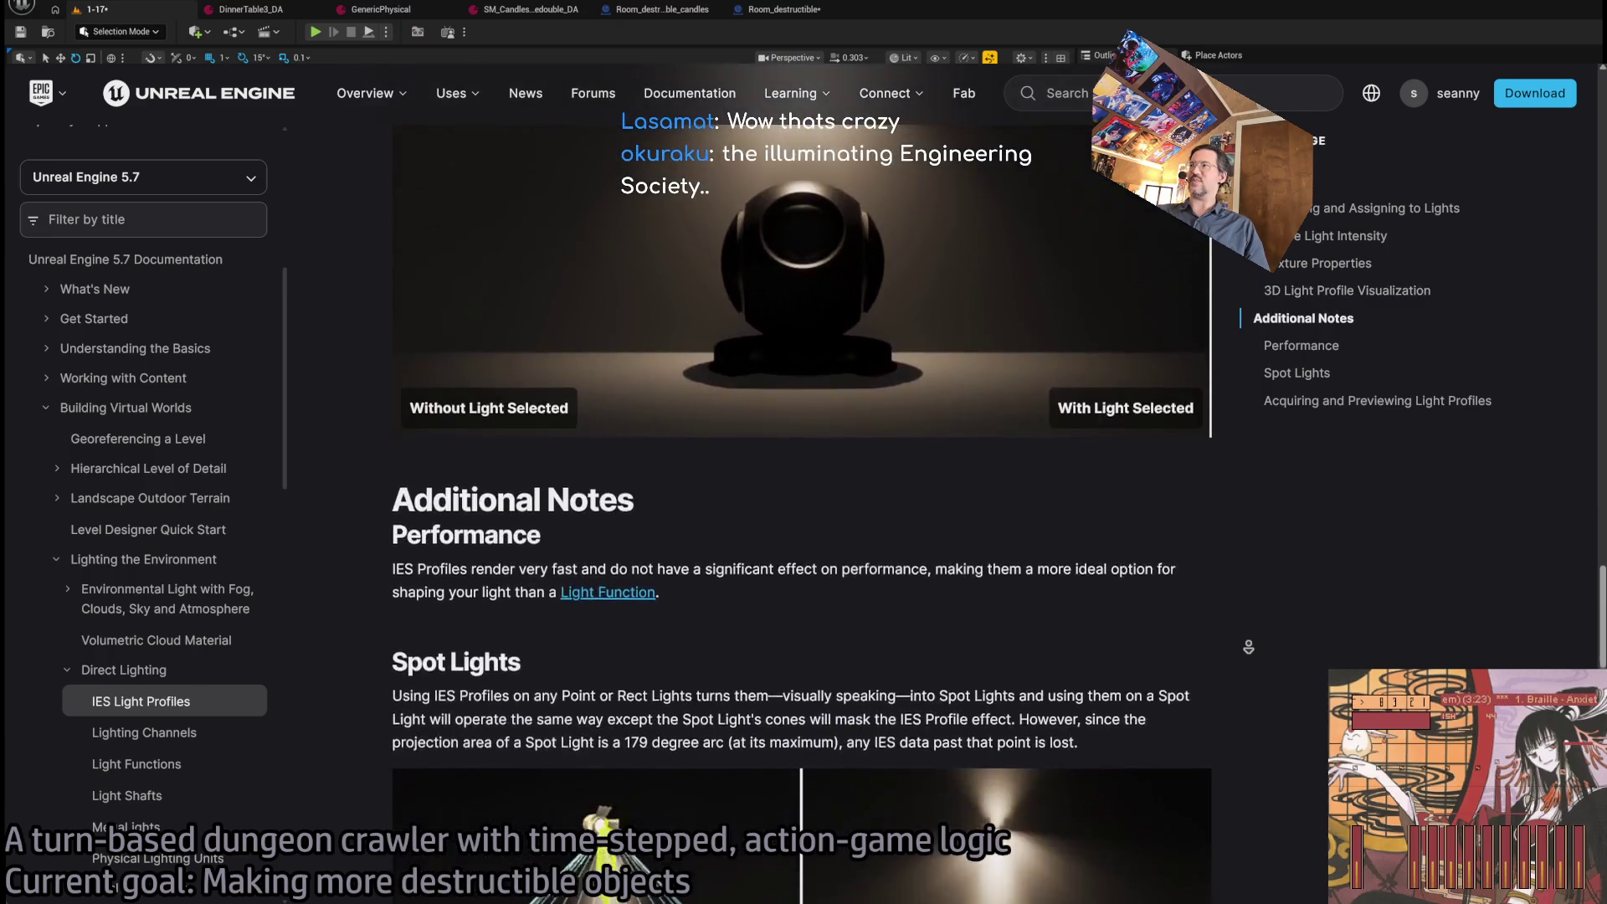
pyautogui.scroll(-2, 1248, 648)
pyautogui.moveTo(778, 625)
pyautogui.mouseDown()
pyautogui.moveTo(373, 624)
pyautogui.moveTo(1038, 625)
pyautogui.moveTo(392, 624)
pyautogui.mouseUp()
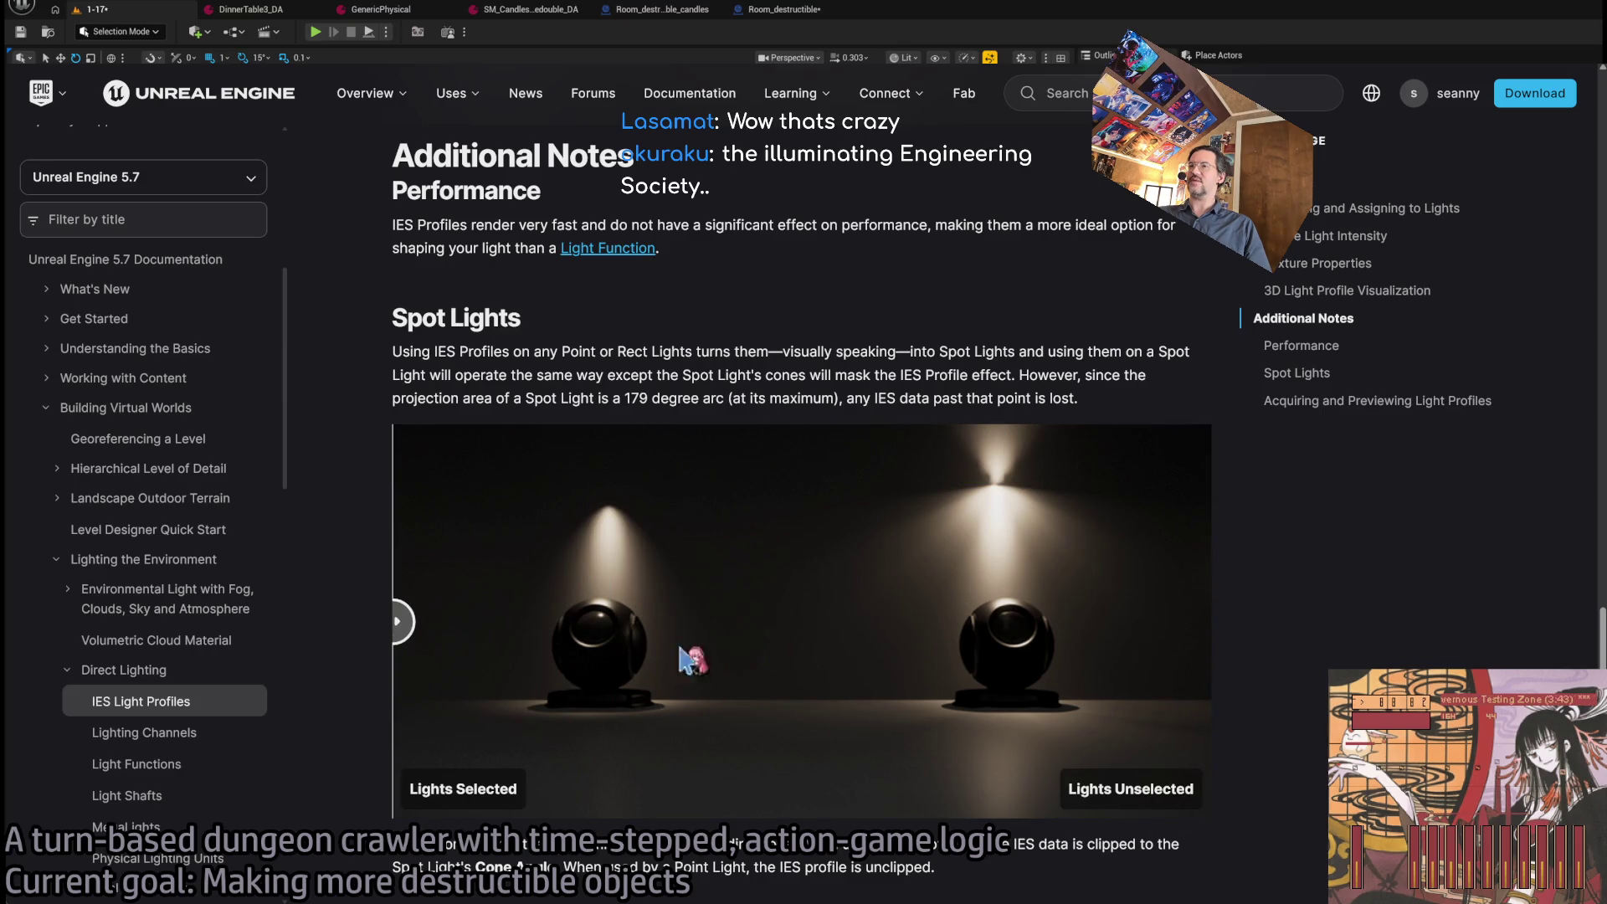
# Read on to the Additional Notes section, then switch back to the Unreal Editor.
pyautogui.scroll(-6, 1238, 540)
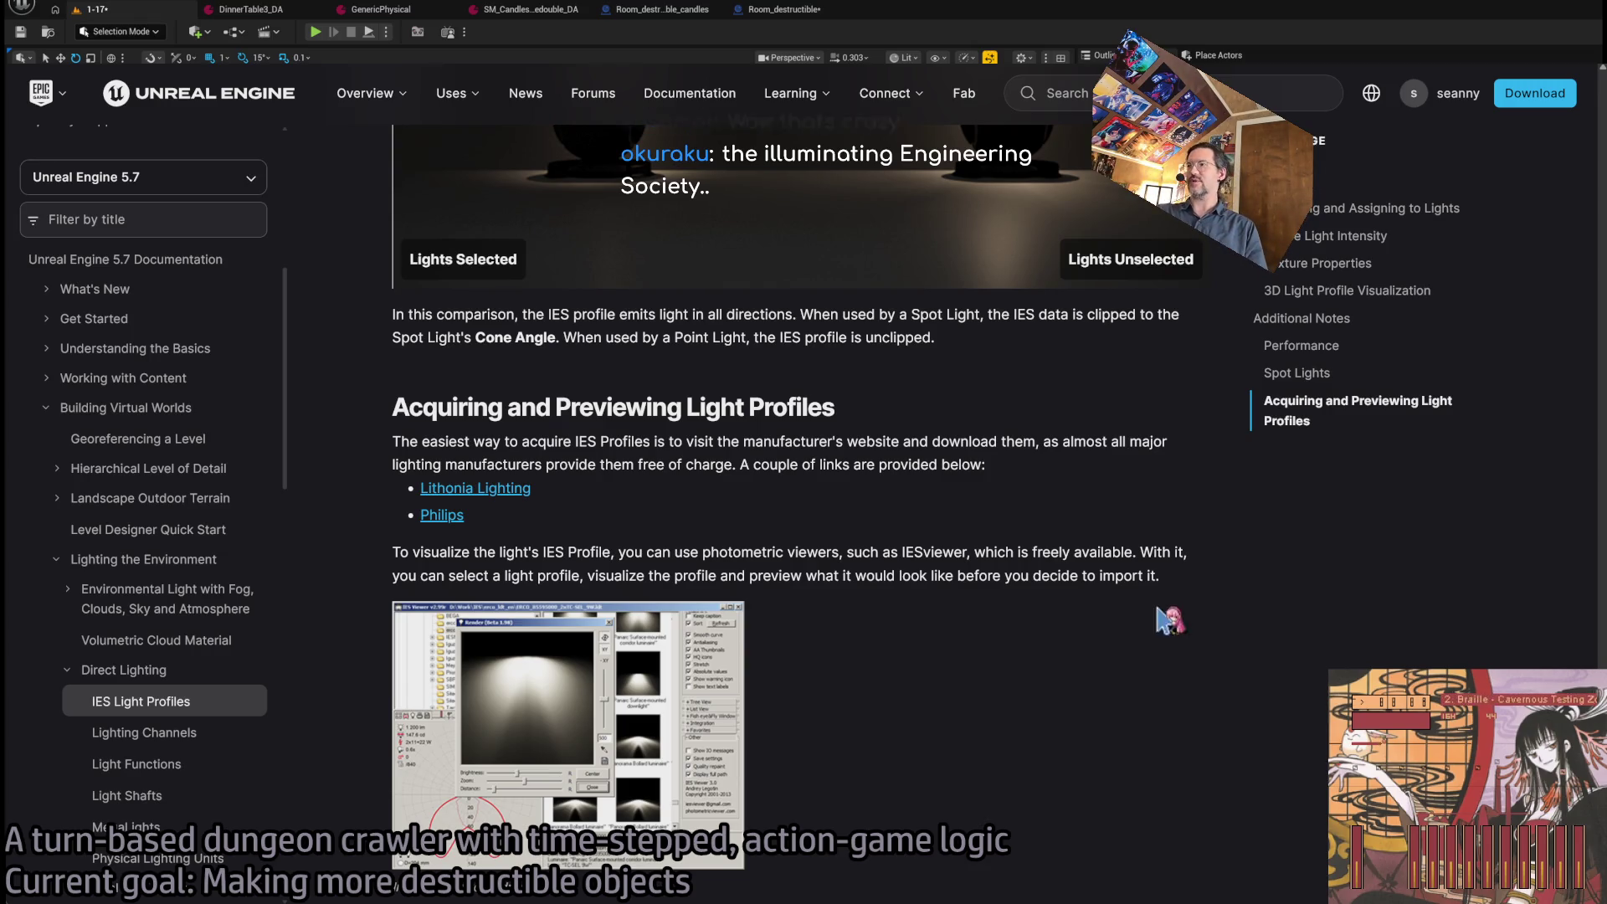
pyautogui.scroll(-6, 1120, 578)
pyautogui.scroll(3, 1125, 742)
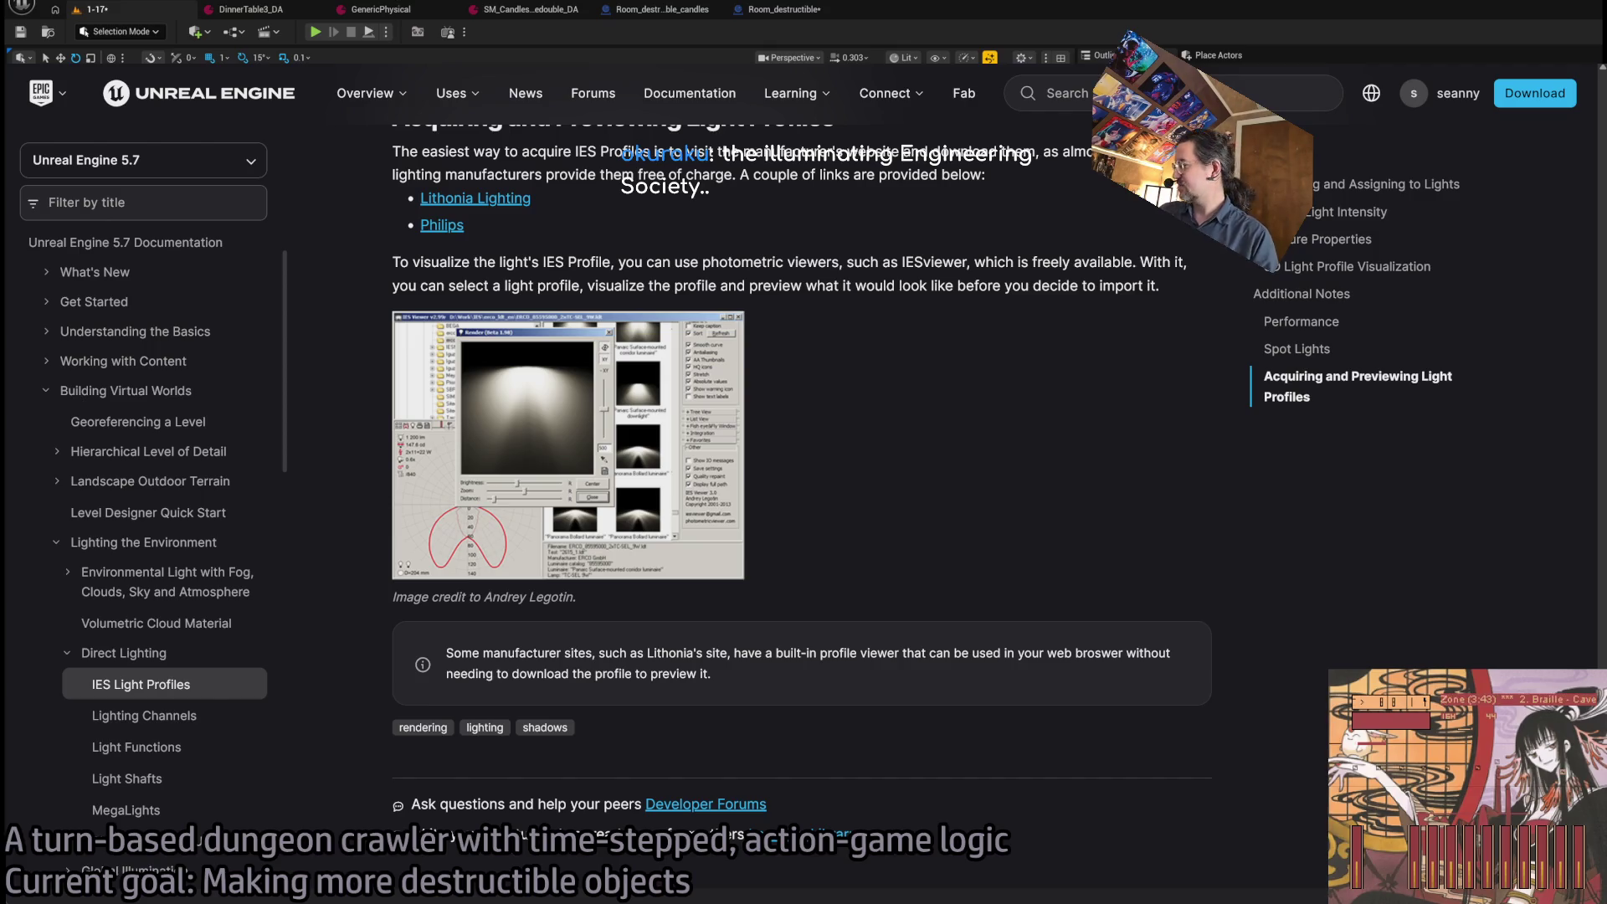
pyautogui.scroll(10, 920, 96)
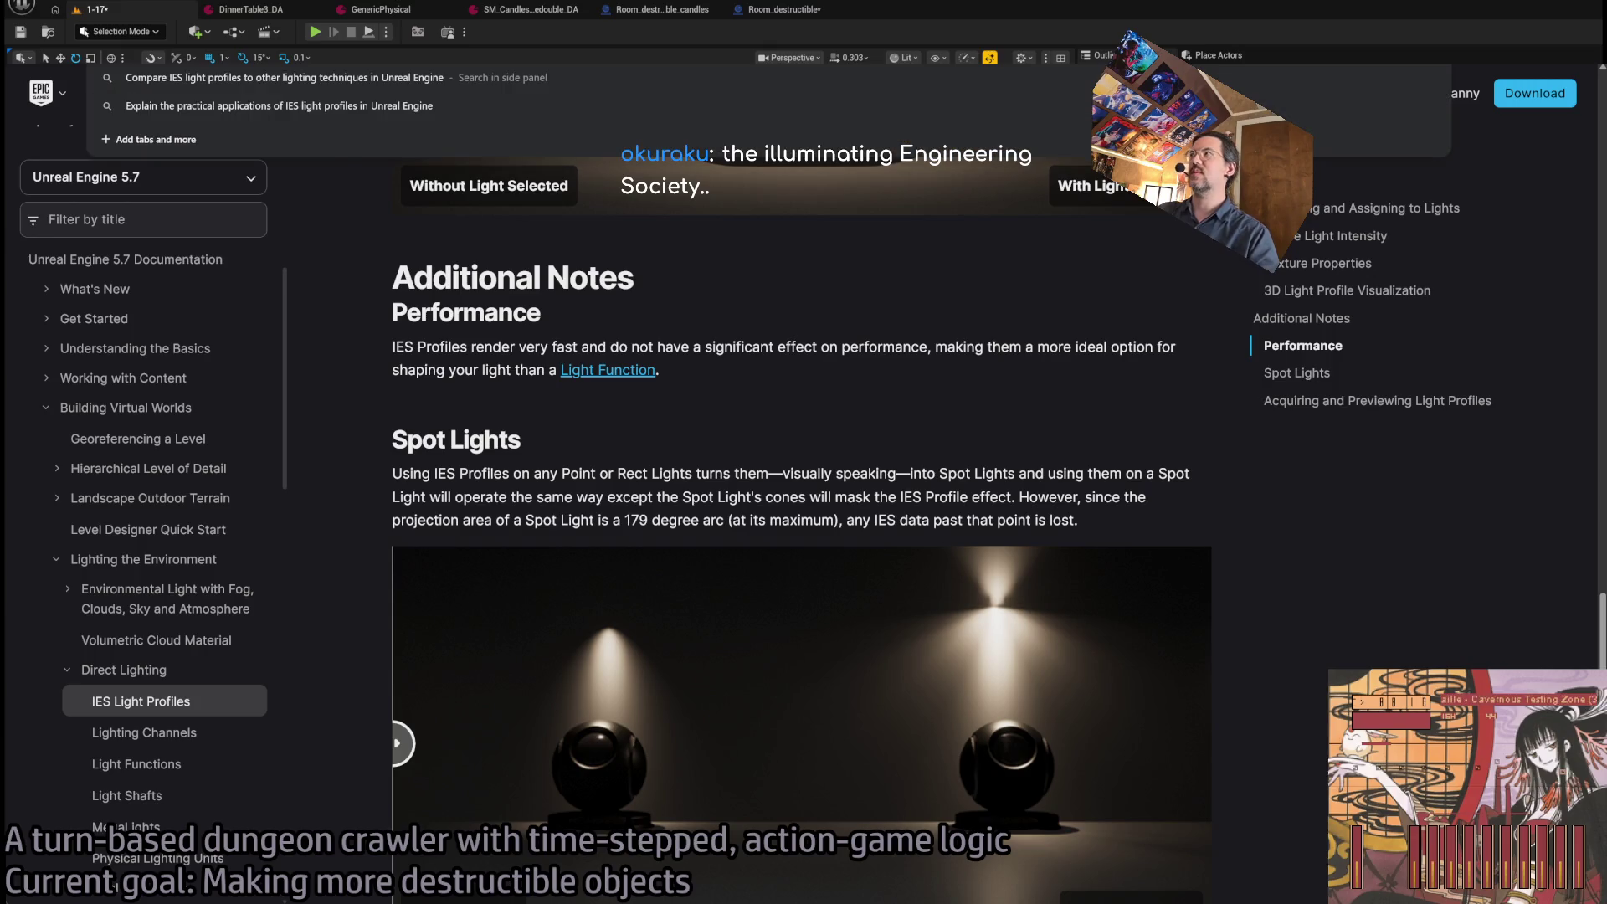
pyautogui.hotkey('alt', 'Tab')
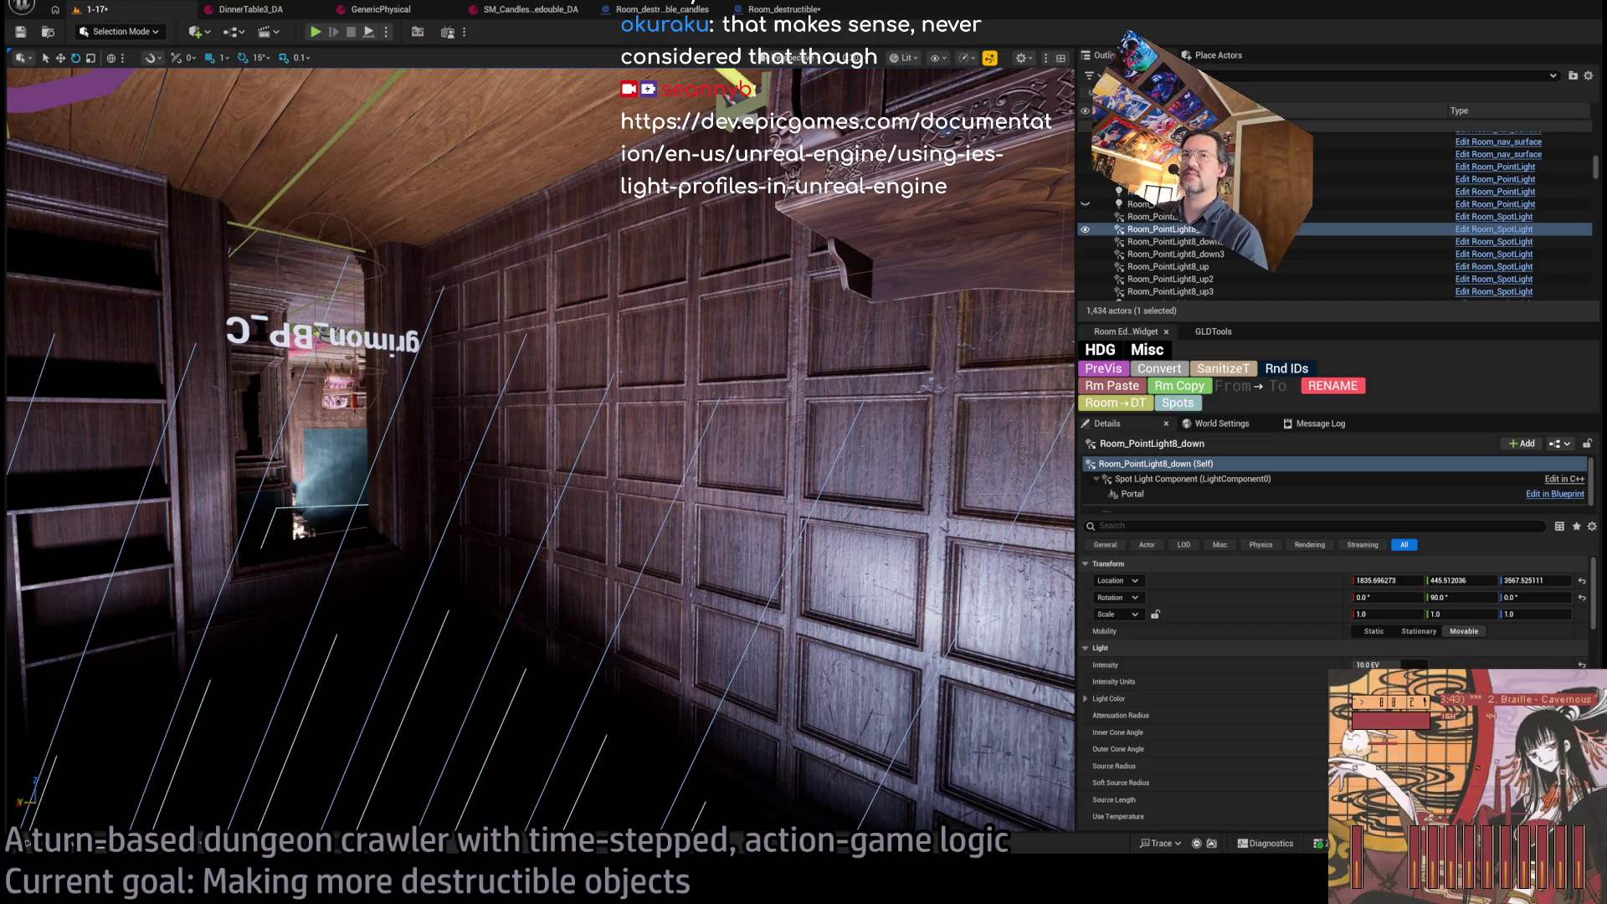
# Frame the hanging lamp, try duplicating it, and remove the copy.
pyautogui.moveTo(812, 237)
pyautogui.mouseDown()
pyautogui.moveTo(682, 477)
pyautogui.moveTo(661, 460)
pyautogui.moveTo(704, 470)
pyautogui.moveTo(519, 465)
pyautogui.moveTo(778, 503)
pyautogui.moveTo(538, 484)
pyautogui.moveTo(585, 454)
pyautogui.moveTo(428, 383)
pyautogui.mouseUp()
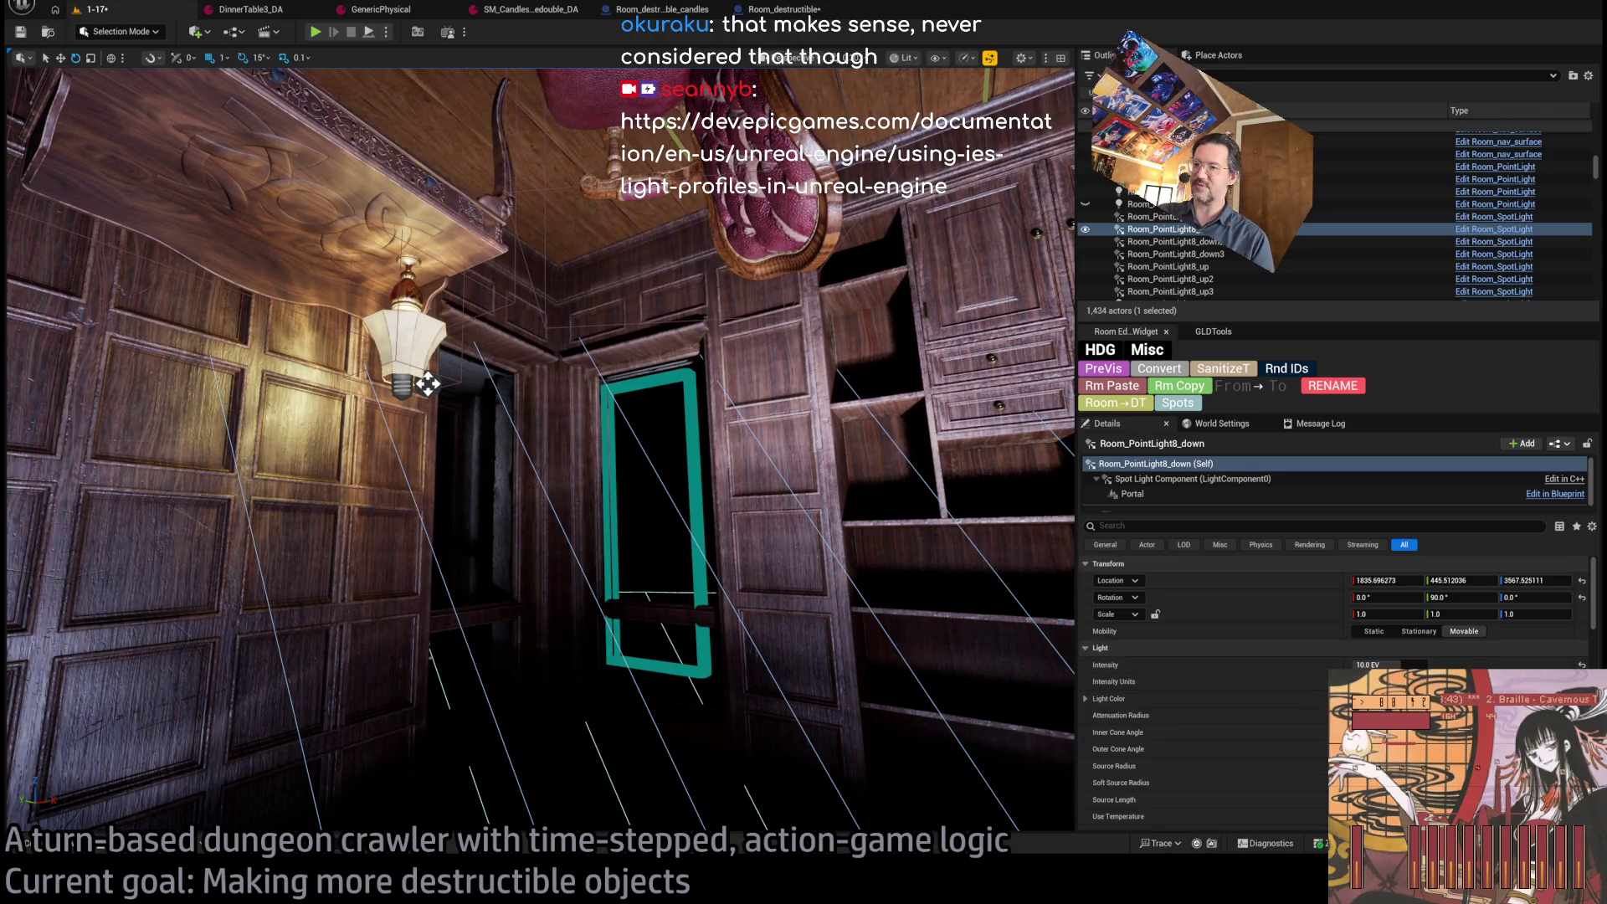
pyautogui.click(427, 384)
pyautogui.press('f')
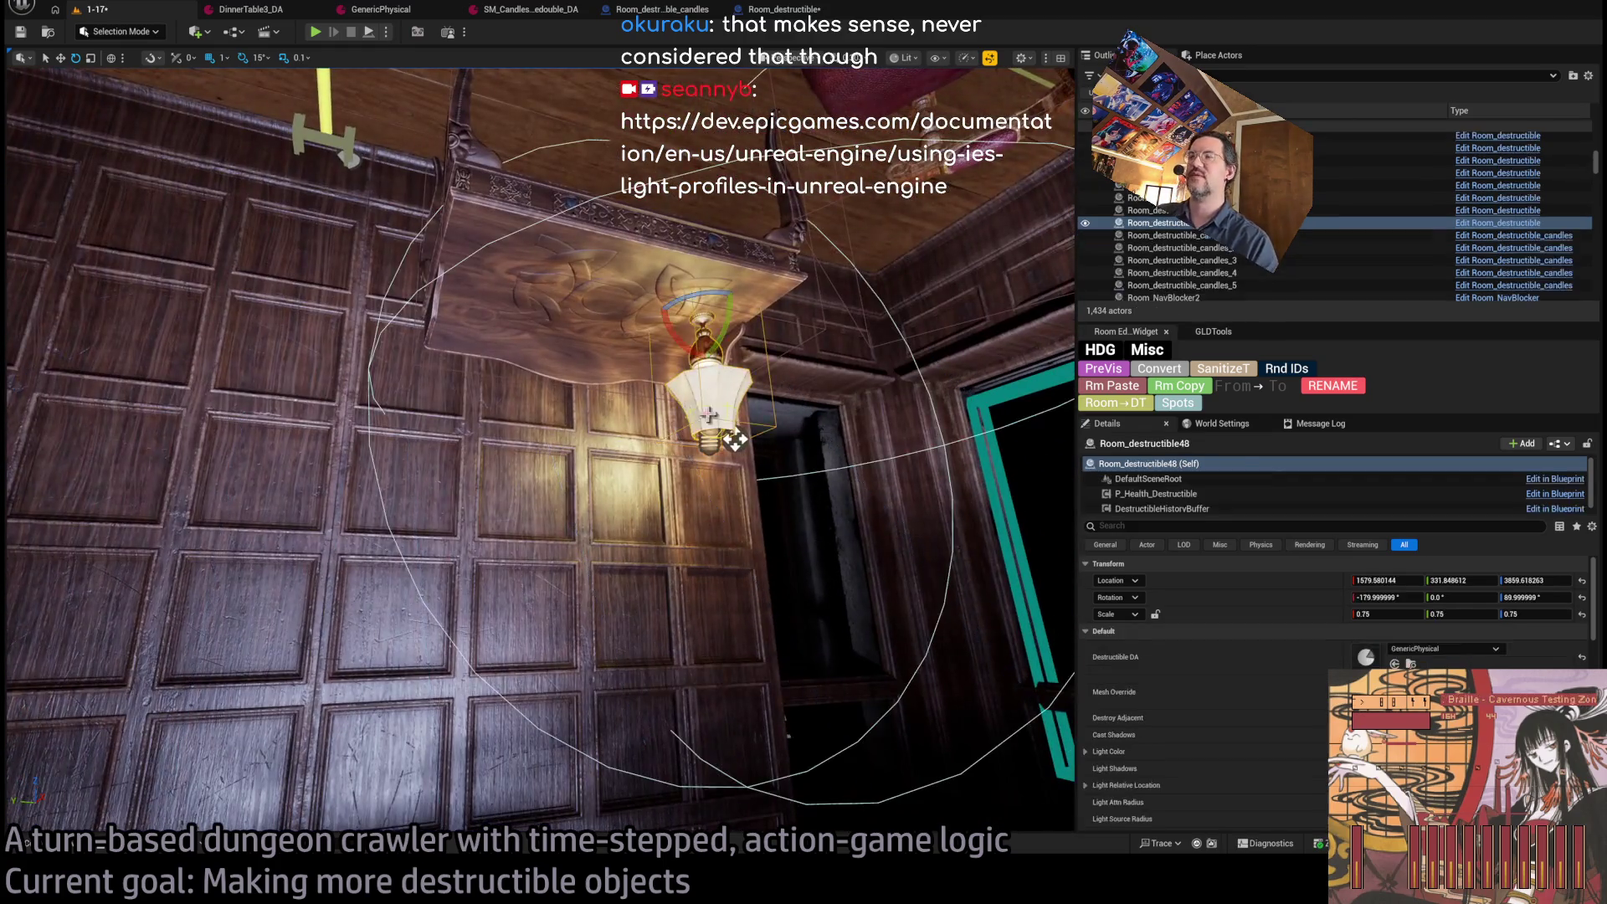
pyautogui.moveTo(735, 439); pyautogui.dragTo(712, 427)
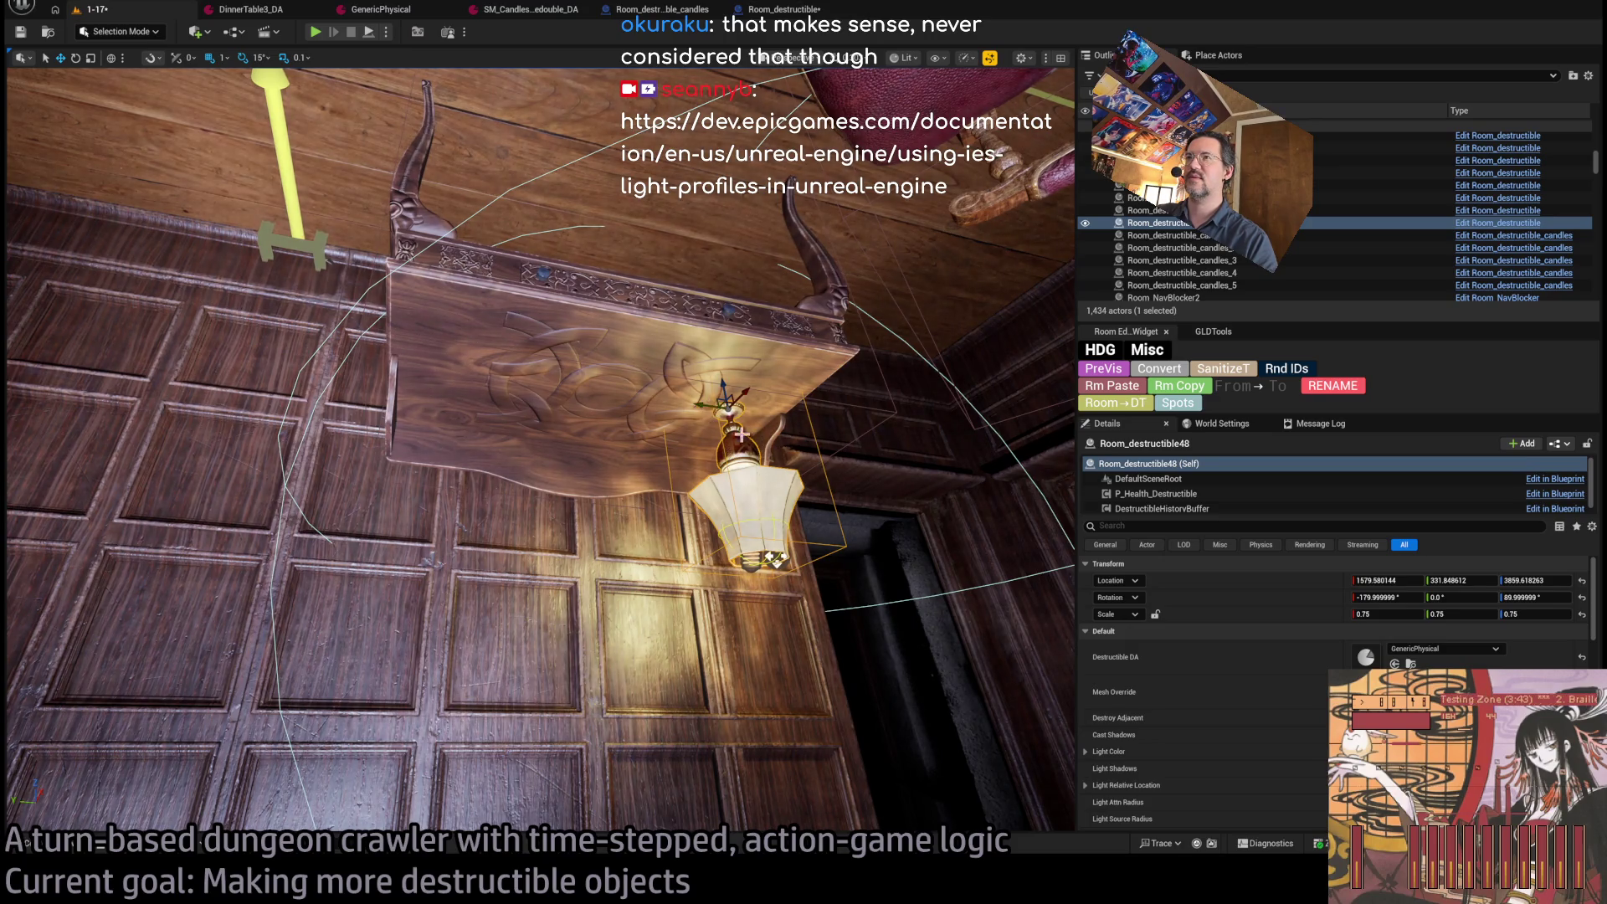
pyautogui.keyDown('alt'); pyautogui.moveTo(709, 405); pyautogui.dragTo(550, 424); pyautogui.keyUp('alt')
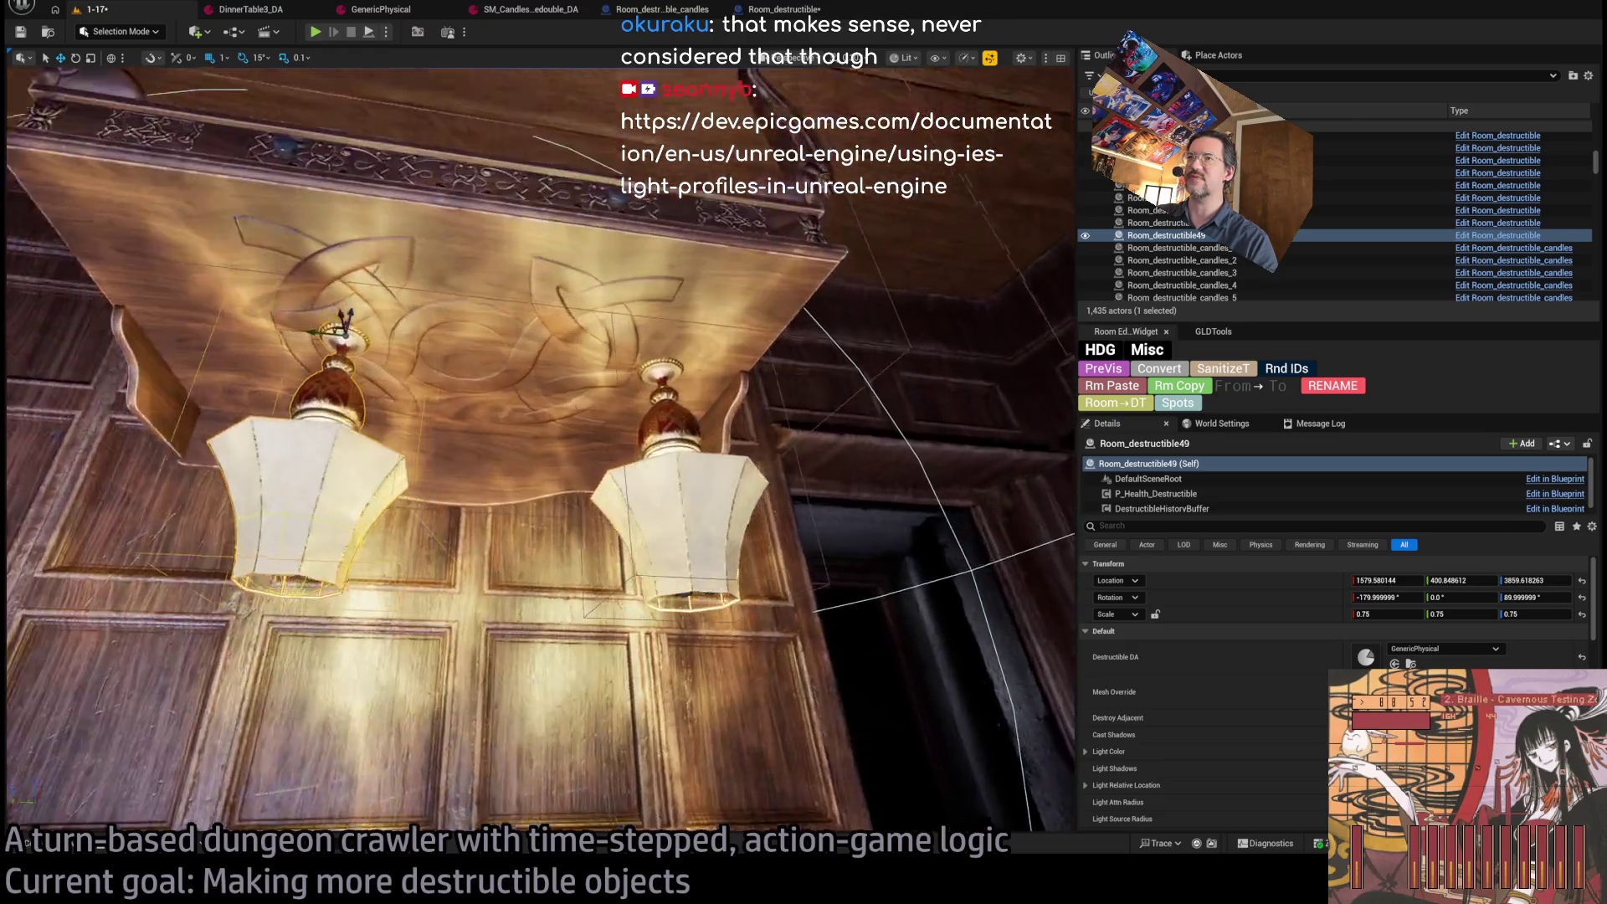
pyautogui.press('Delete')
# Place a lowered copy of the carved shelf and set its Destructible DA to GenericPhysical.
pyautogui.click(654, 396)
pyautogui.press('f')
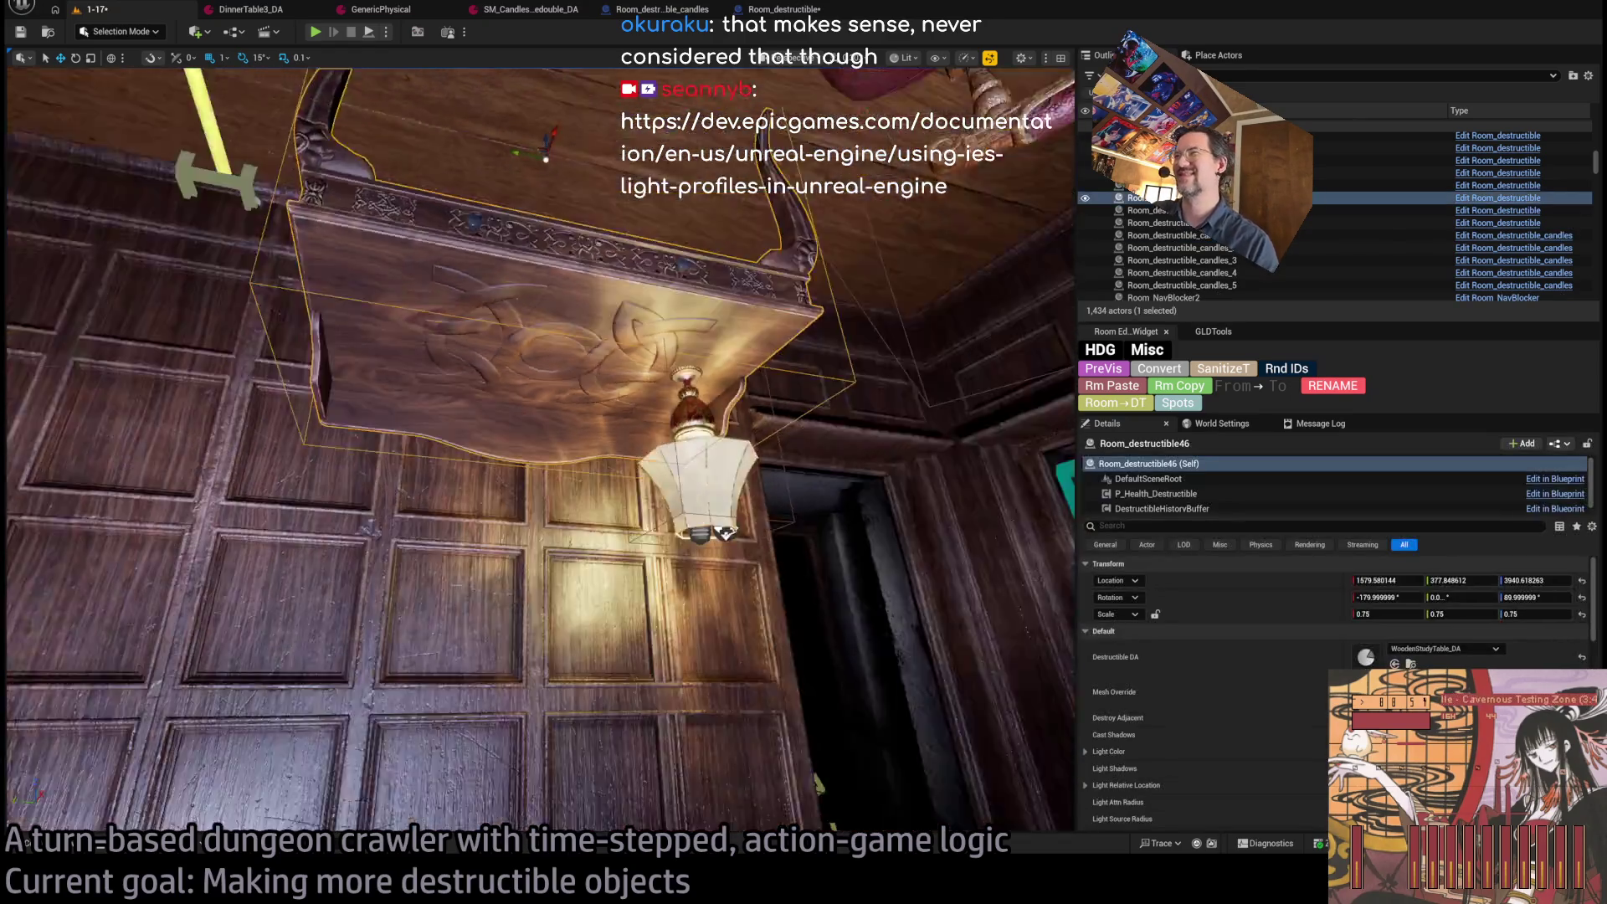
pyautogui.keyDown('alt'); pyautogui.moveTo(506, 157); pyautogui.dragTo(500, 351); pyautogui.keyUp('alt')
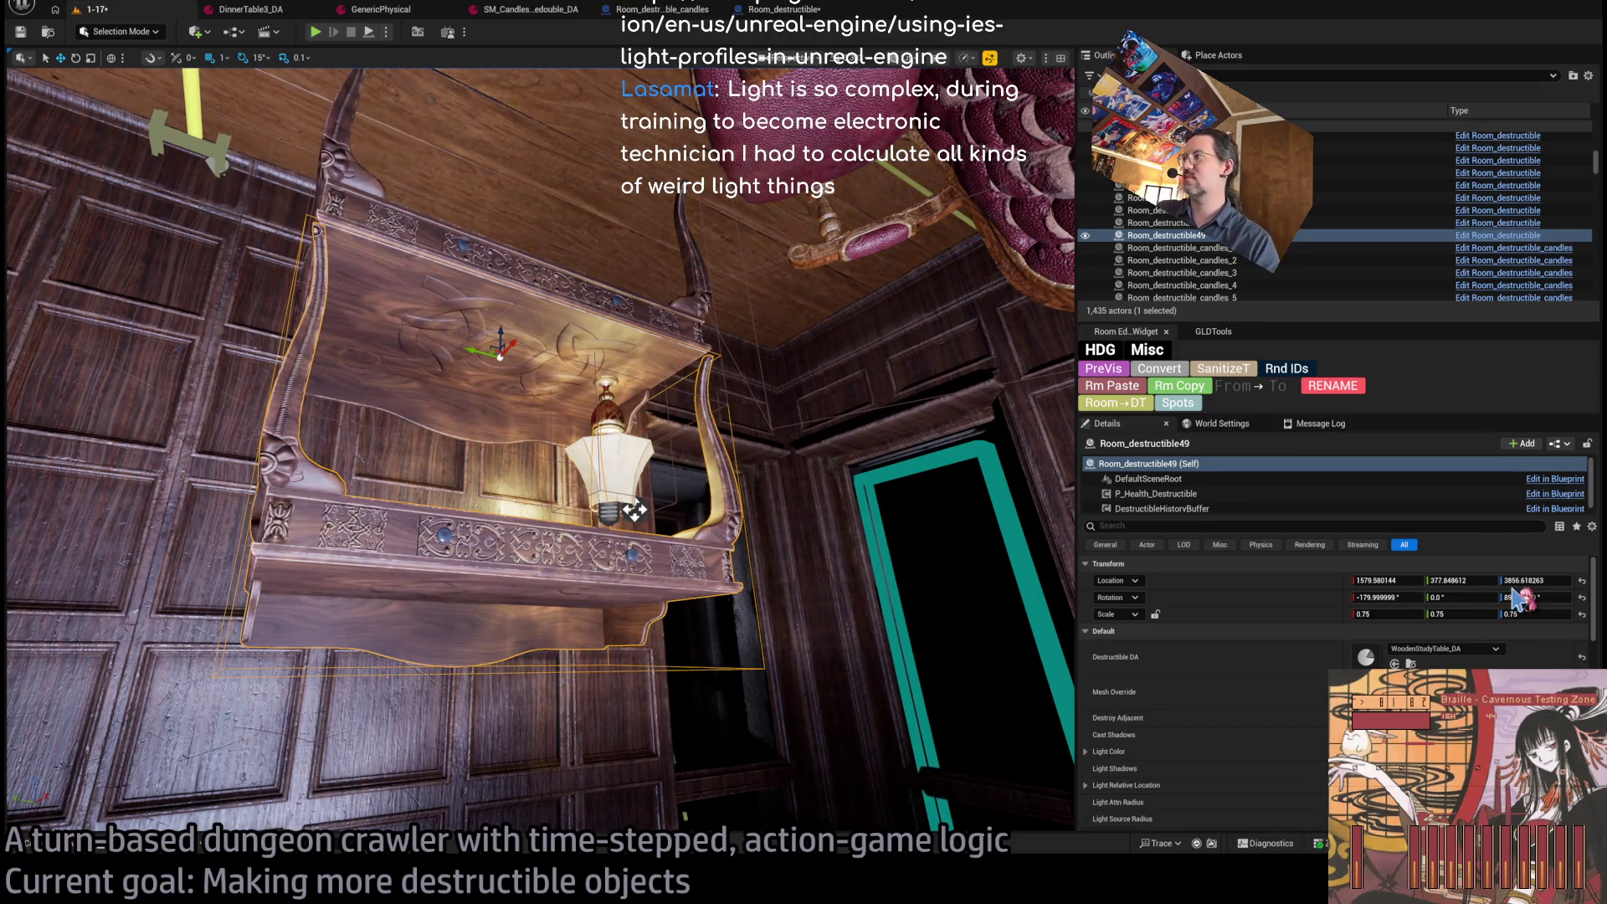
pyautogui.hotkey('ctrl', 'z')
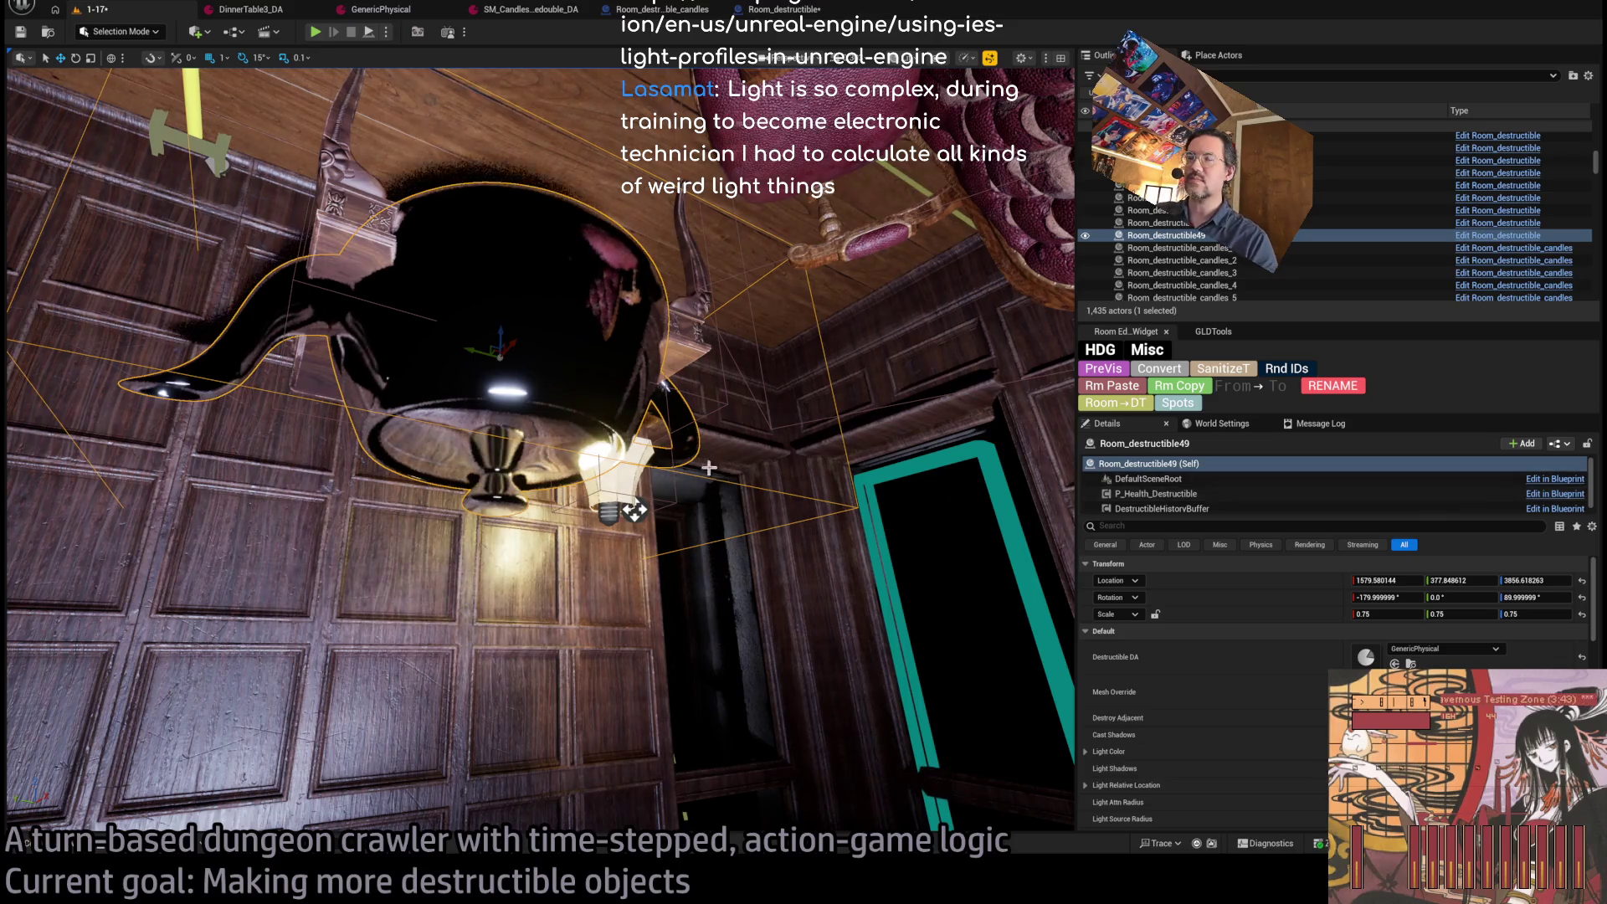
pyautogui.hotkey('ctrl', 'space')
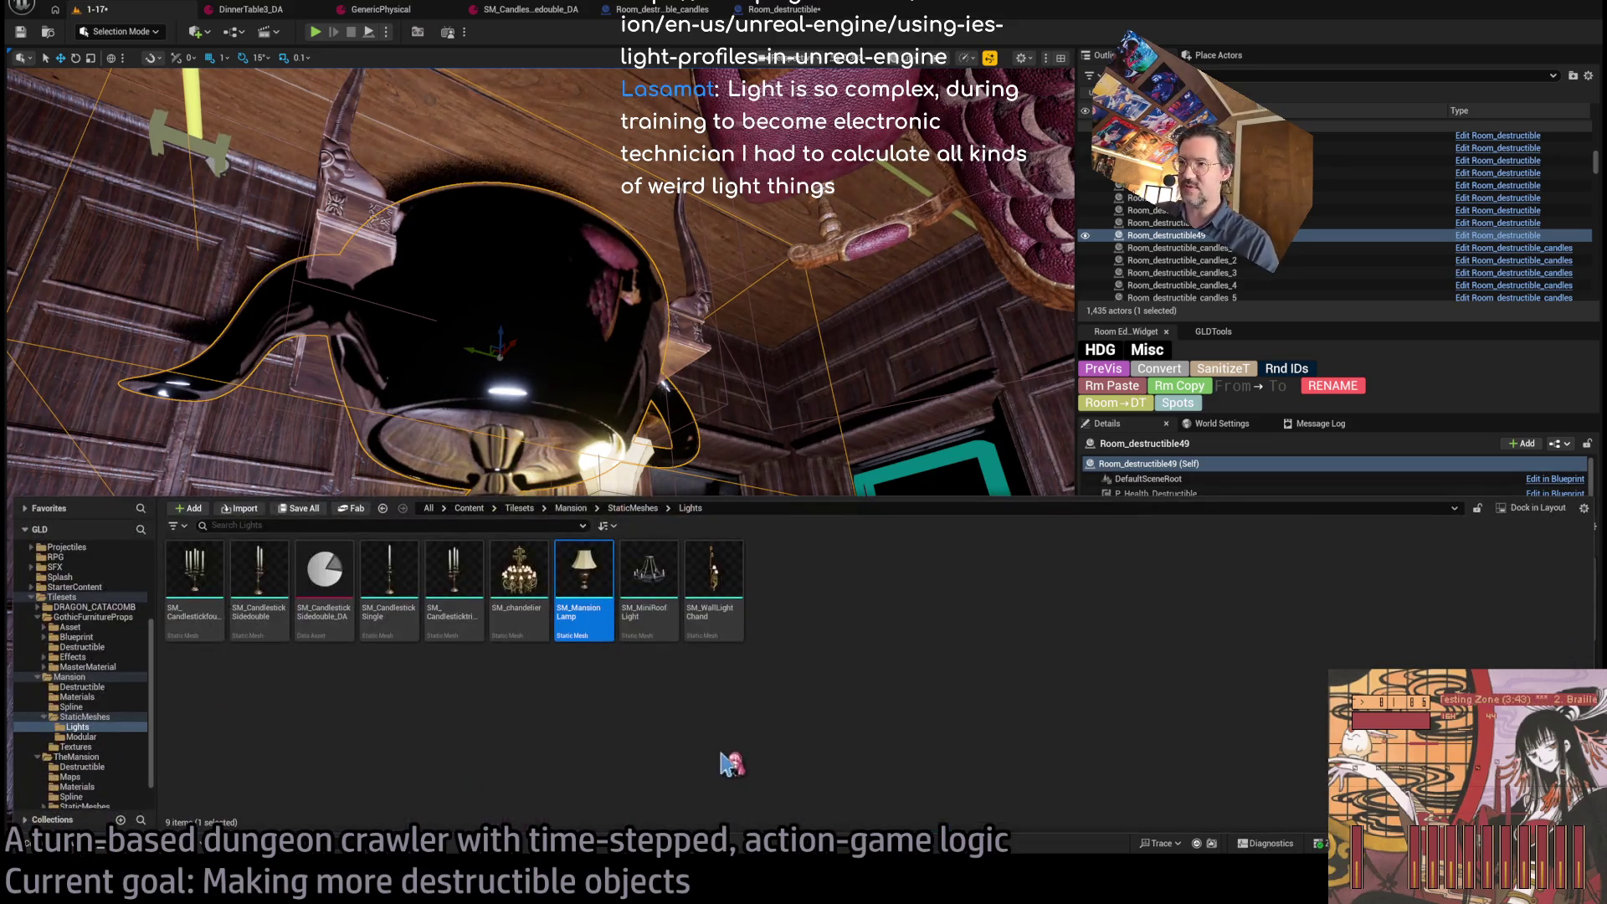
# Browse the Mansion folders in the Content Drawer to list all Mansion static meshes.
pyautogui.scroll(-2, 123, 727)
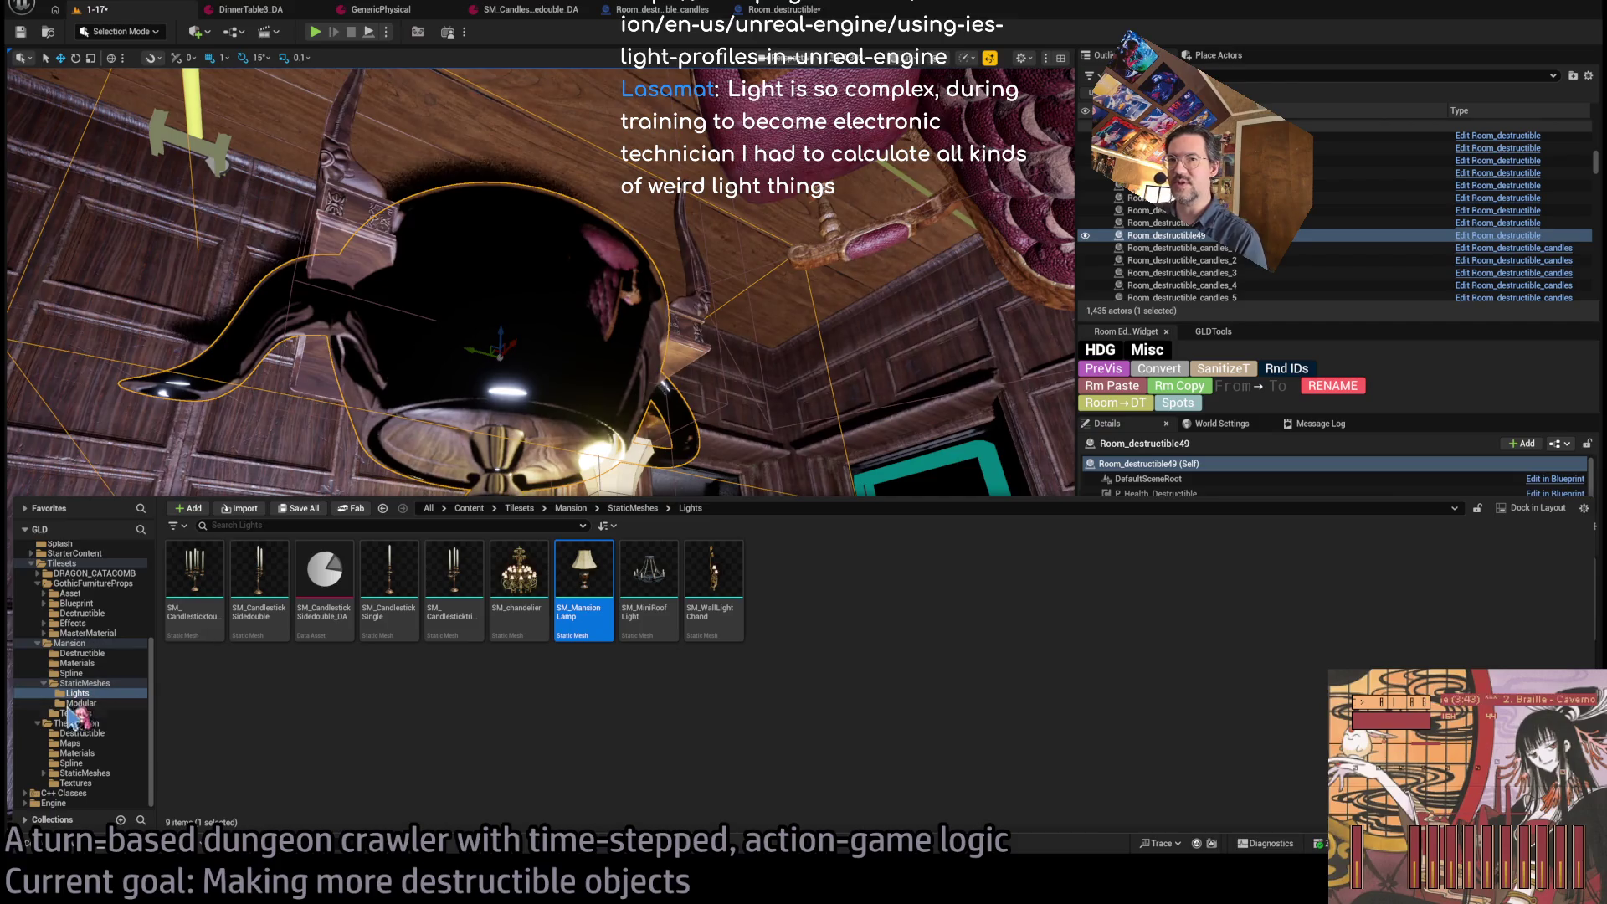
pyautogui.click(83, 663)
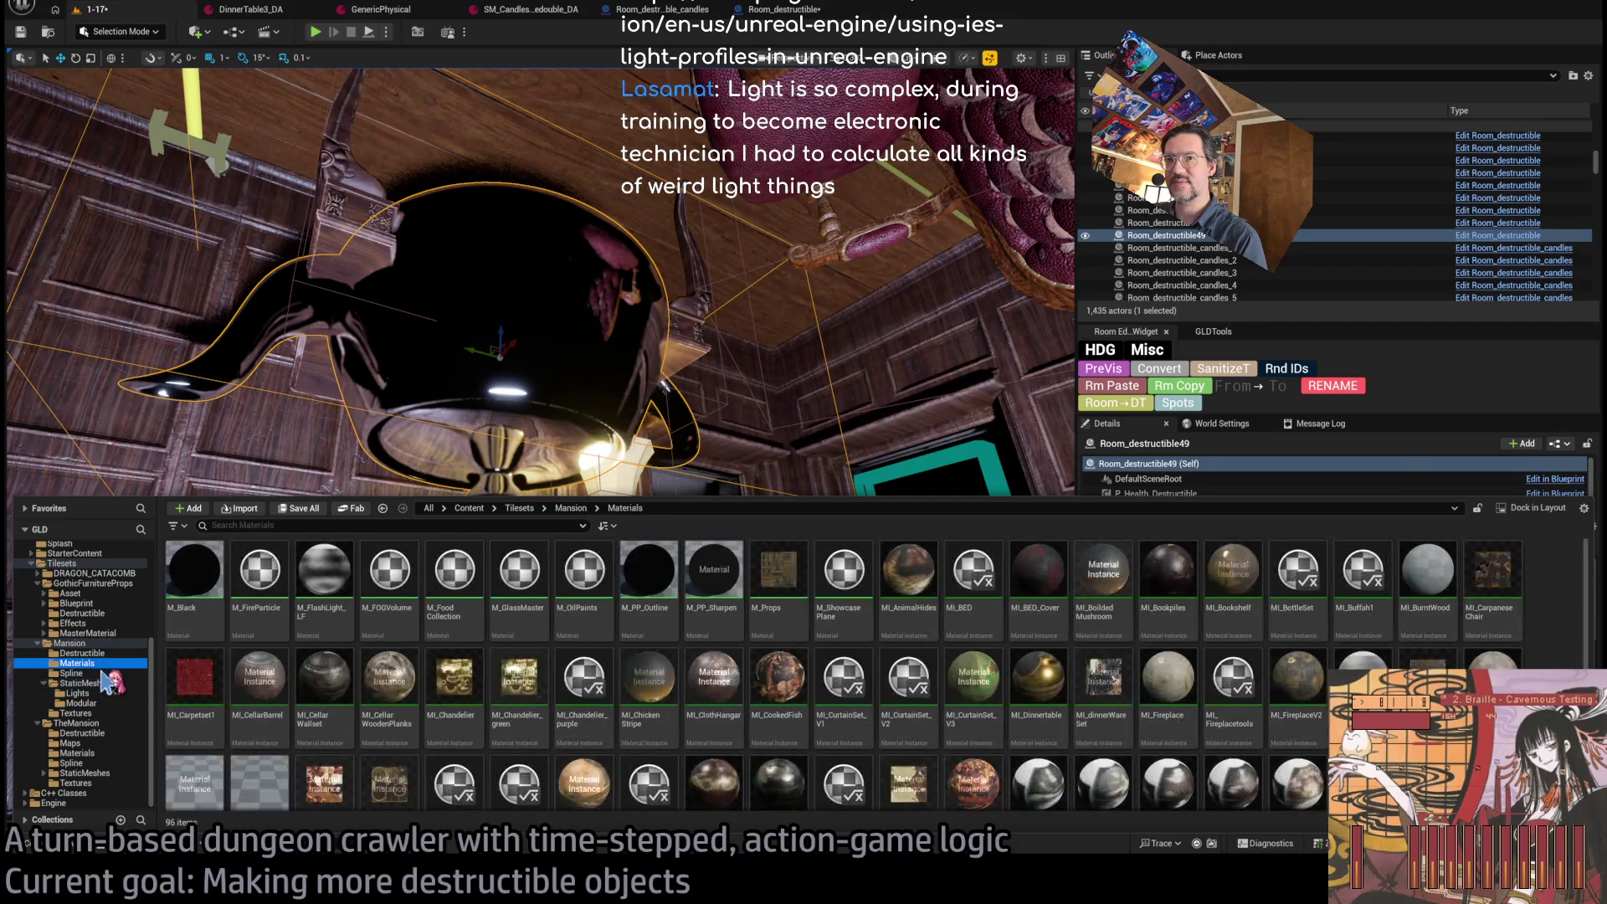
pyautogui.click(84, 674)
pyautogui.click(90, 683)
pyautogui.click(97, 693)
pyautogui.click(102, 703)
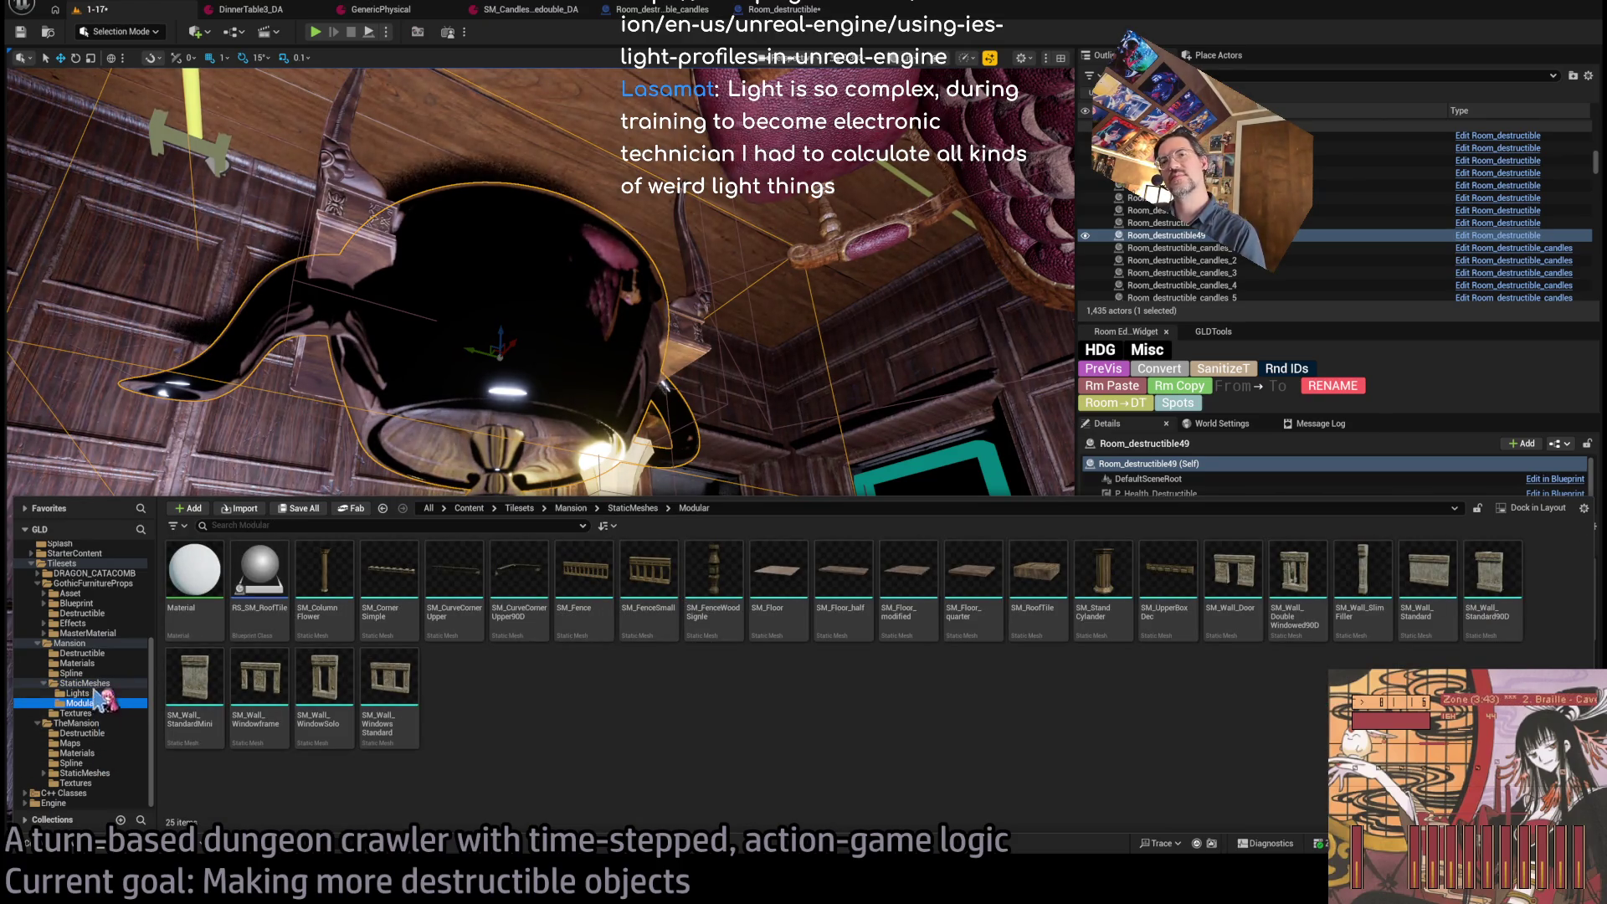
pyautogui.click(84, 683)
# Apply a yellow mesh as the copy's Mesh Override and bring the view to it.
pyautogui.scroll(-1, 1005, 670)
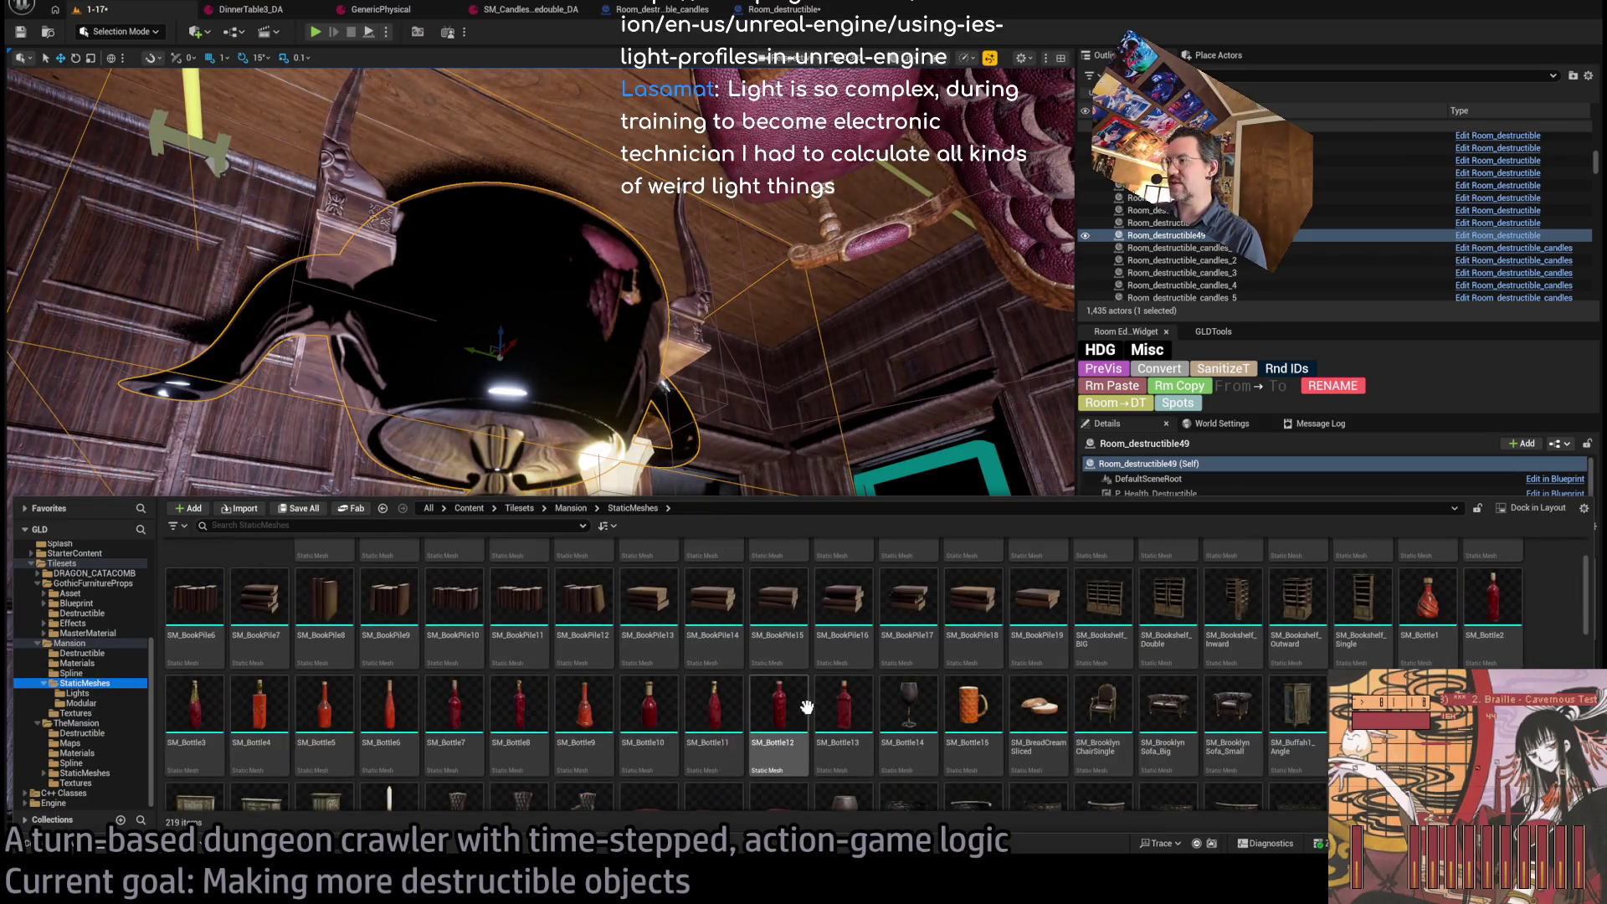
pyautogui.scroll(1, 844, 619)
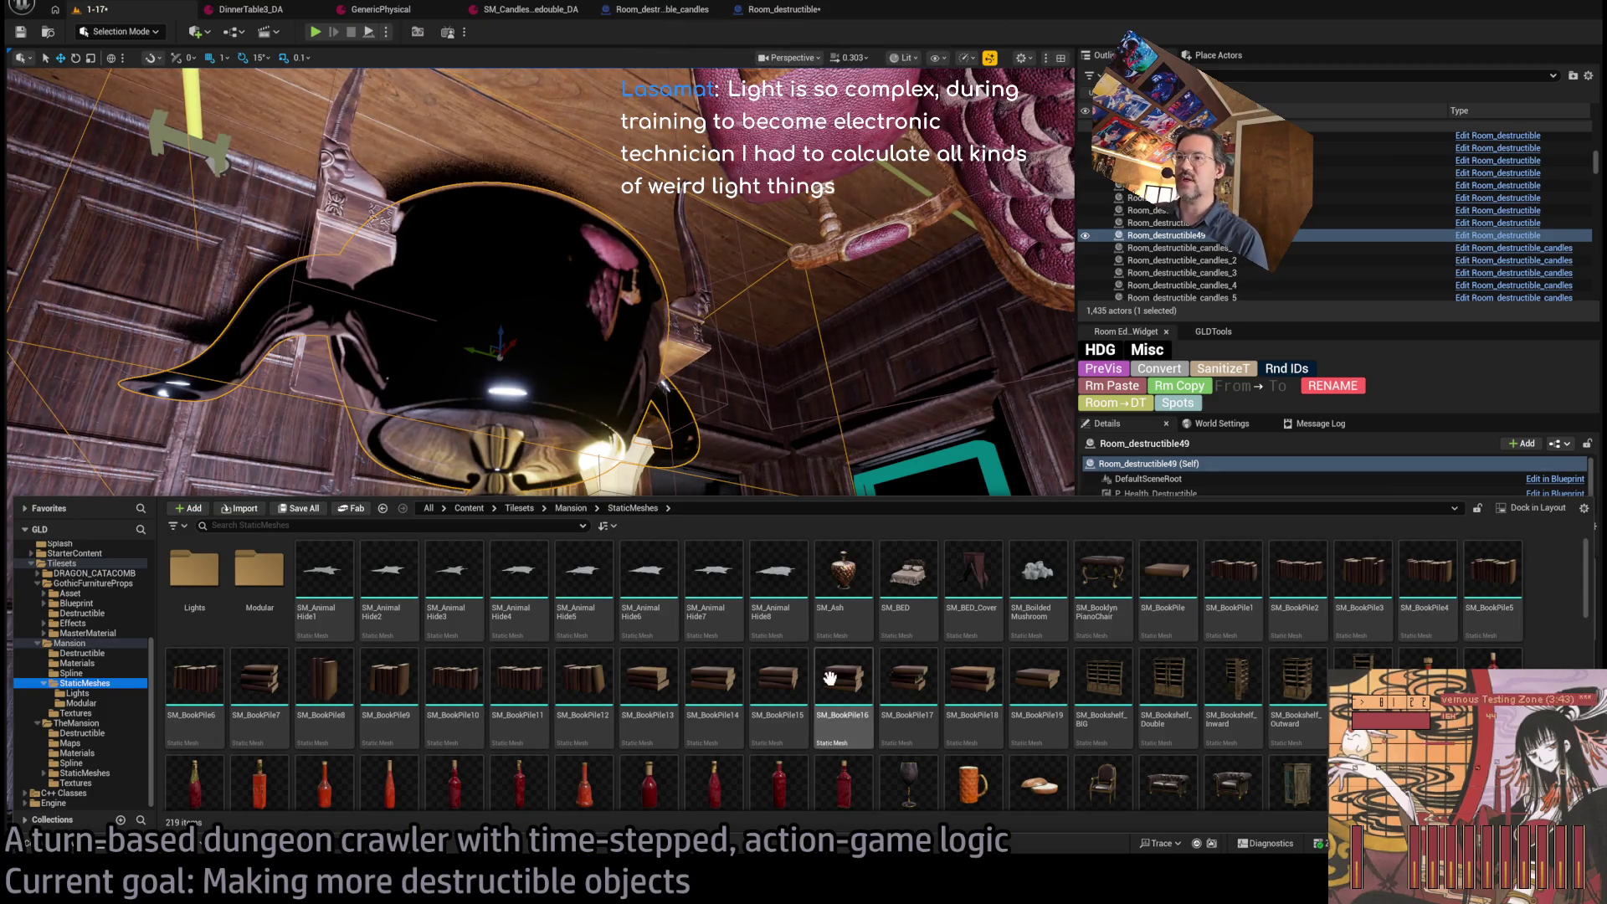
pyautogui.scroll(-1, 832, 671)
pyautogui.scroll(-3, 775, 764)
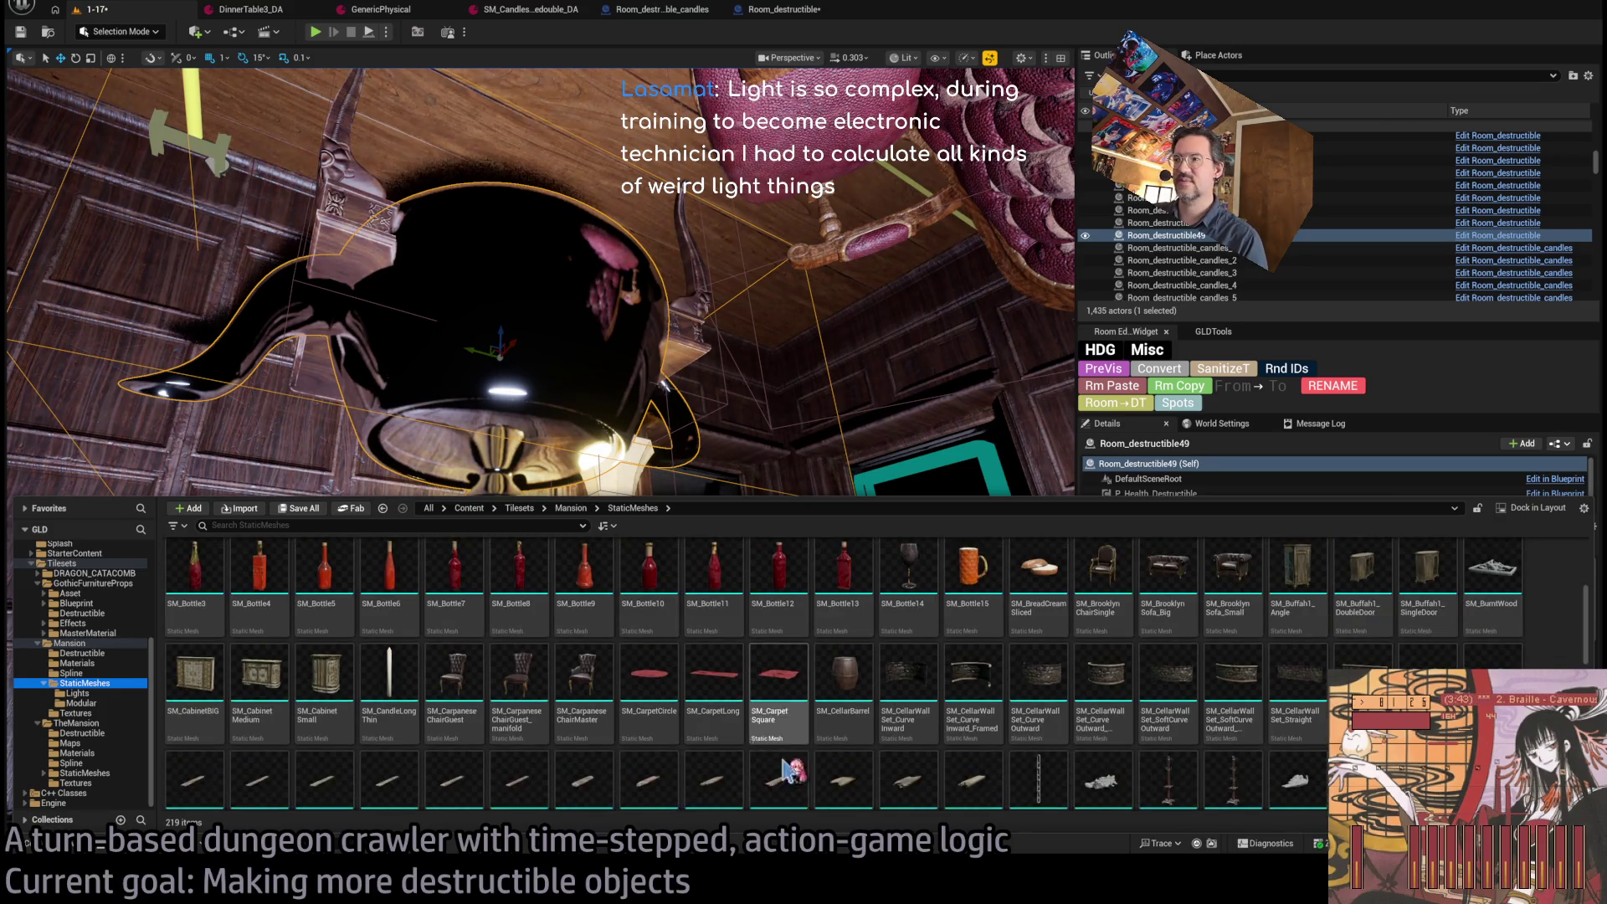
pyautogui.scroll(-2, 837, 669)
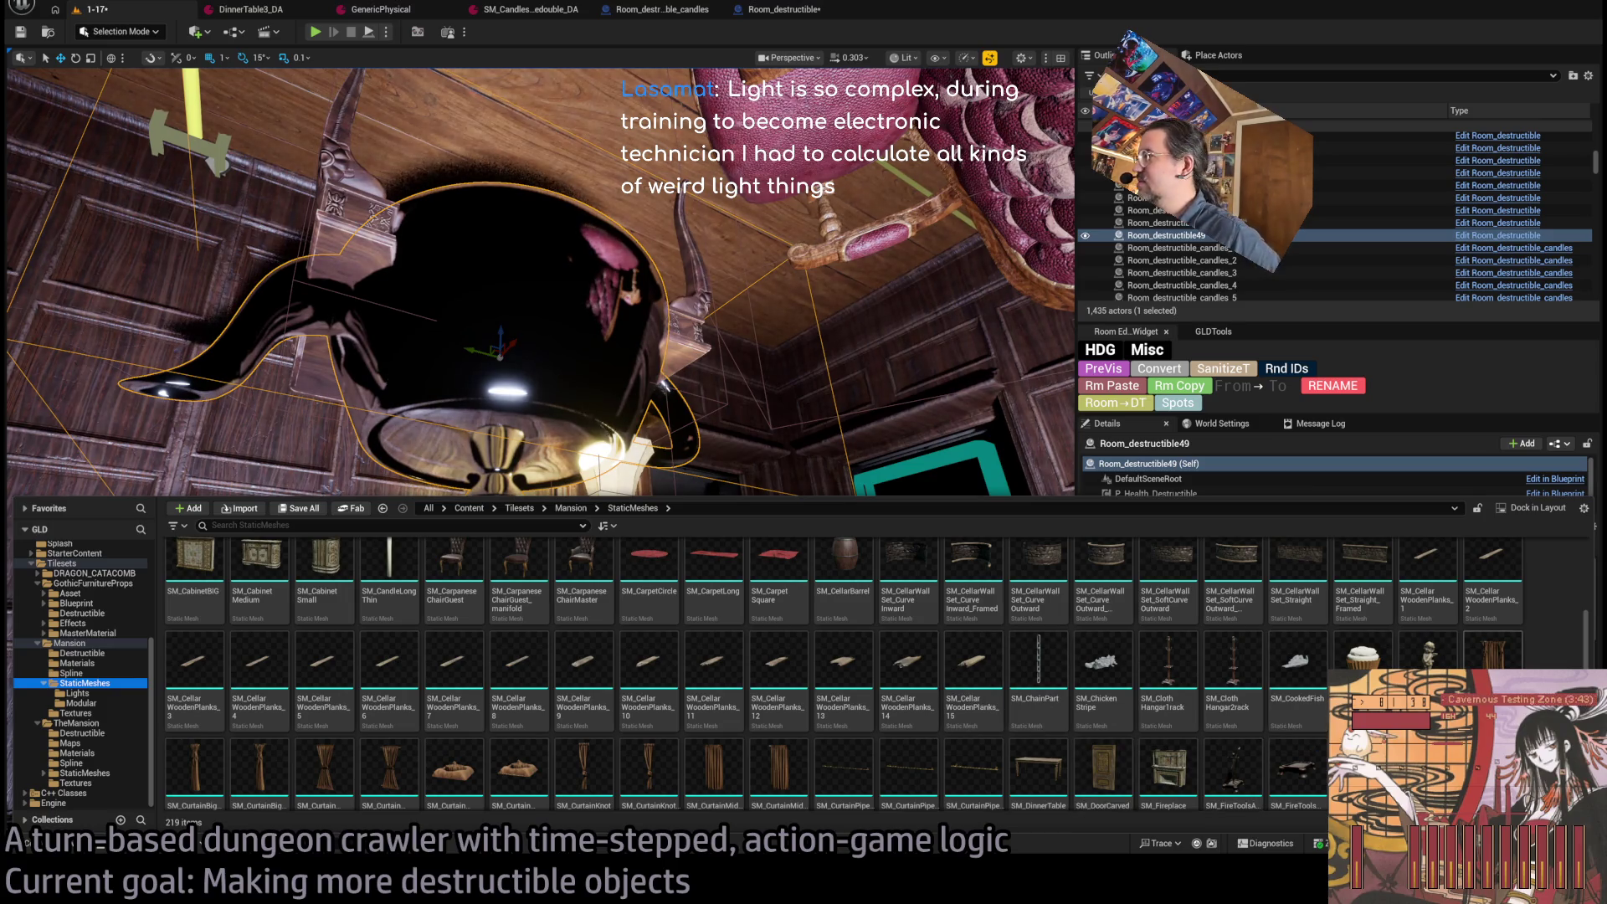
pyautogui.moveTo(782, 444)
pyautogui.mouseDown()
pyautogui.moveTo(815, 453)
pyautogui.moveTo(552, 502)
pyautogui.moveTo(553, 452)
pyautogui.mouseUp()
pyautogui.moveTo(670, 533); pyautogui.dragTo(521, 468)
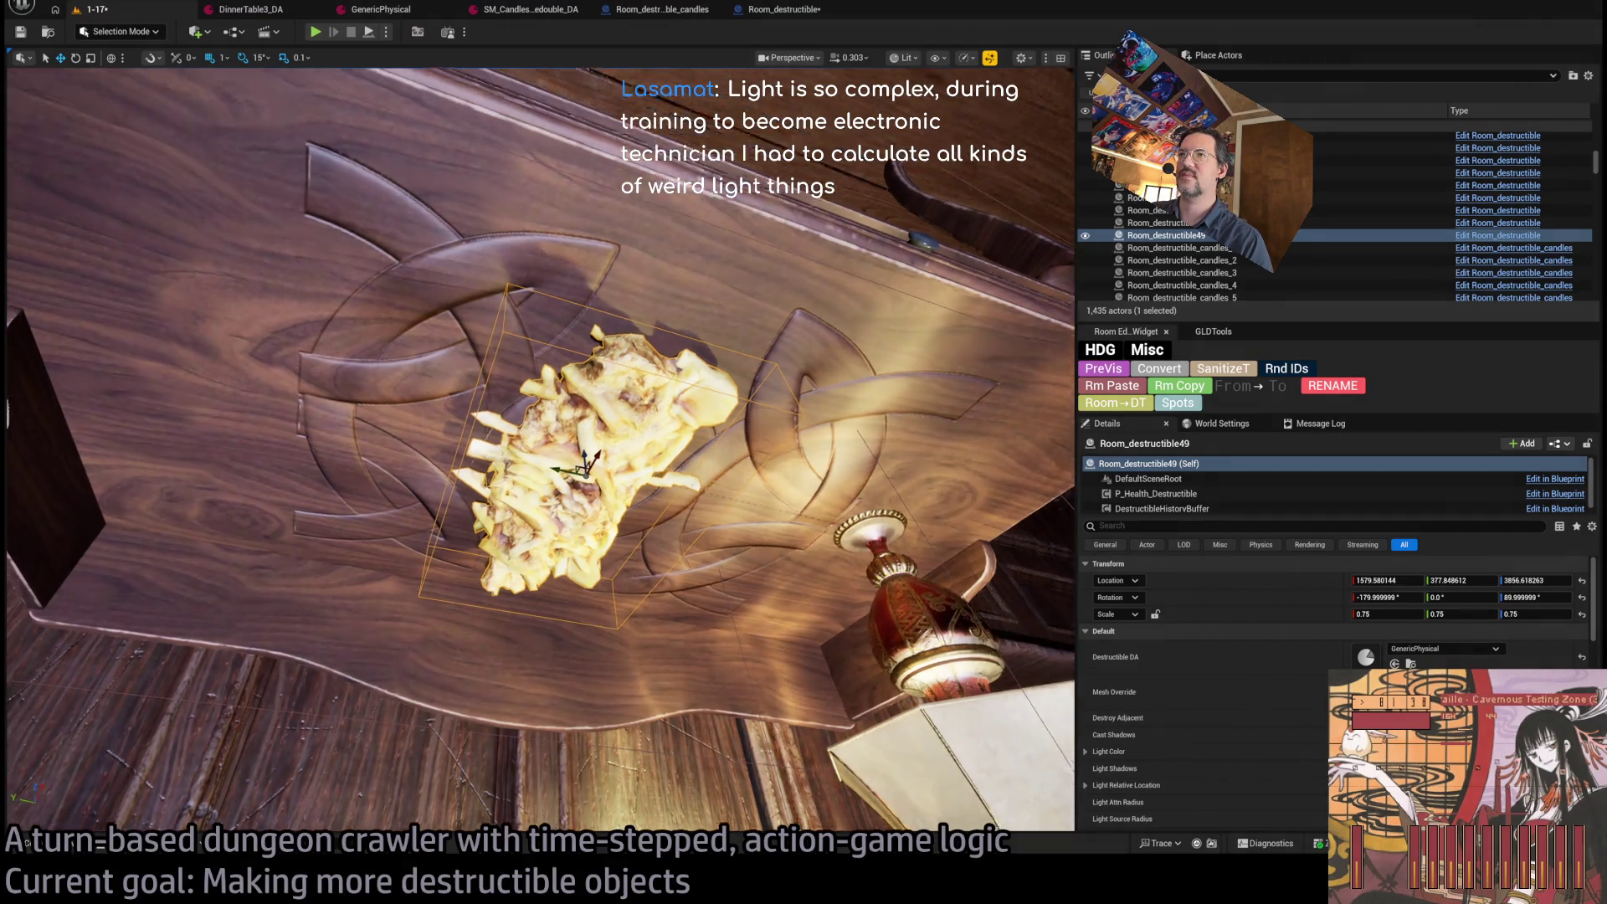
# Fly in and orbit to inspect the yellow mesh on the shelf copy.
pyautogui.moveTo(398, 625); pyautogui.dragTo(453, 586)
pyautogui.moveTo(289, 736); pyautogui.dragTo(289, 722)
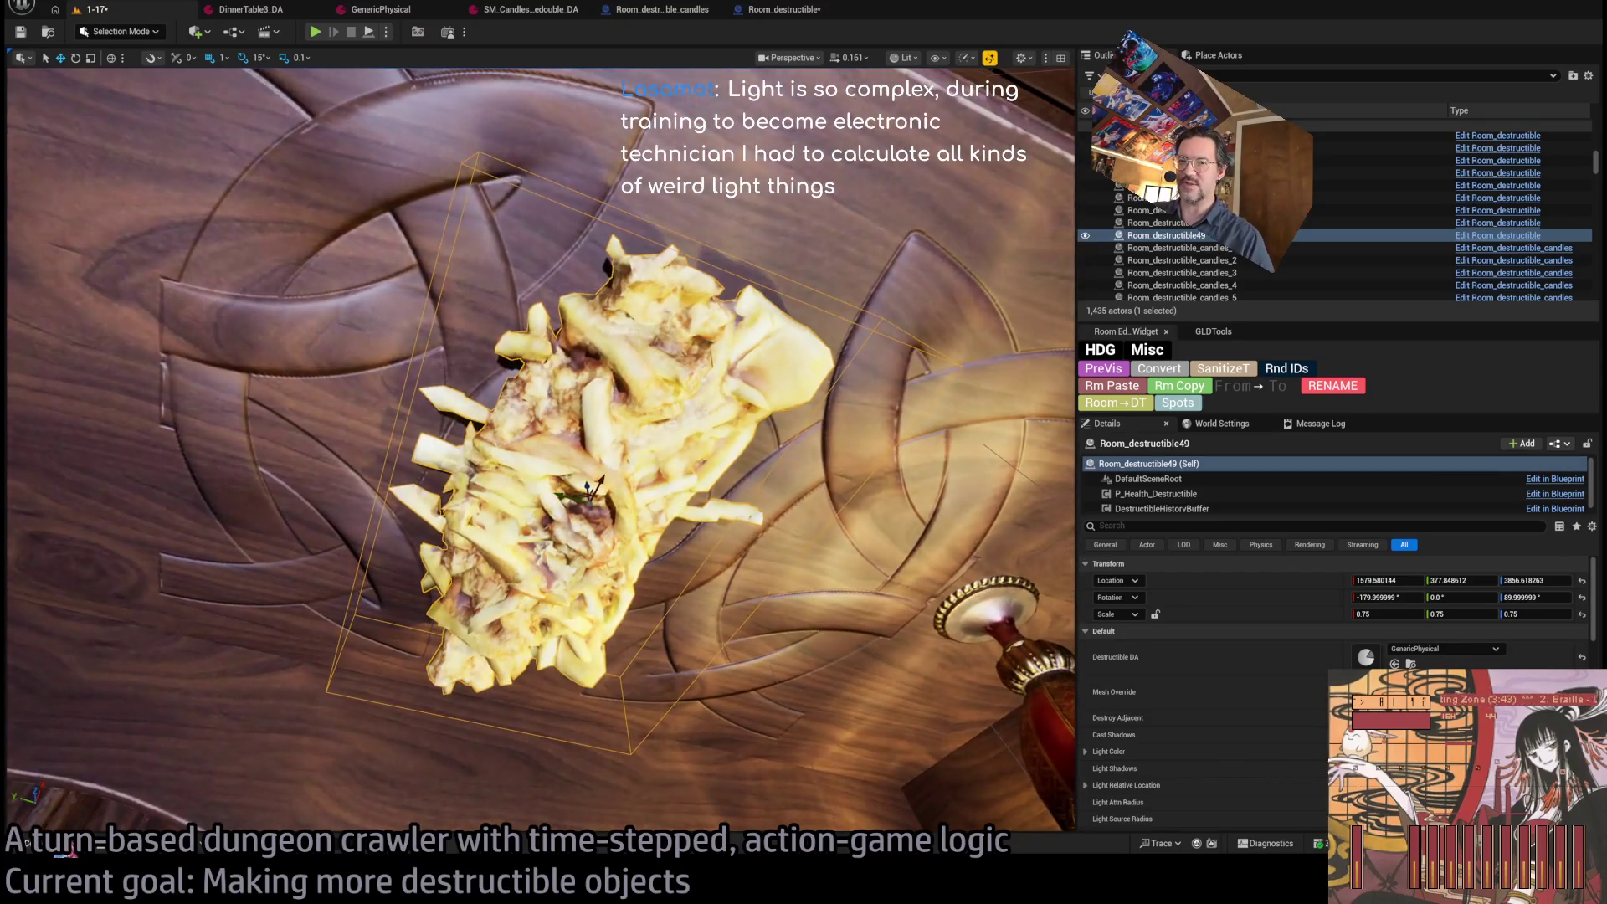
pyautogui.hotkey('ctrl', 'space')
pyautogui.hotkey('ctrl', 'space')
pyautogui.moveTo(536, 334); pyautogui.dragTo(536, 255)
# Reopen the Content Drawer and scroll through the Mansion static meshes.
pyautogui.click(27, 844)
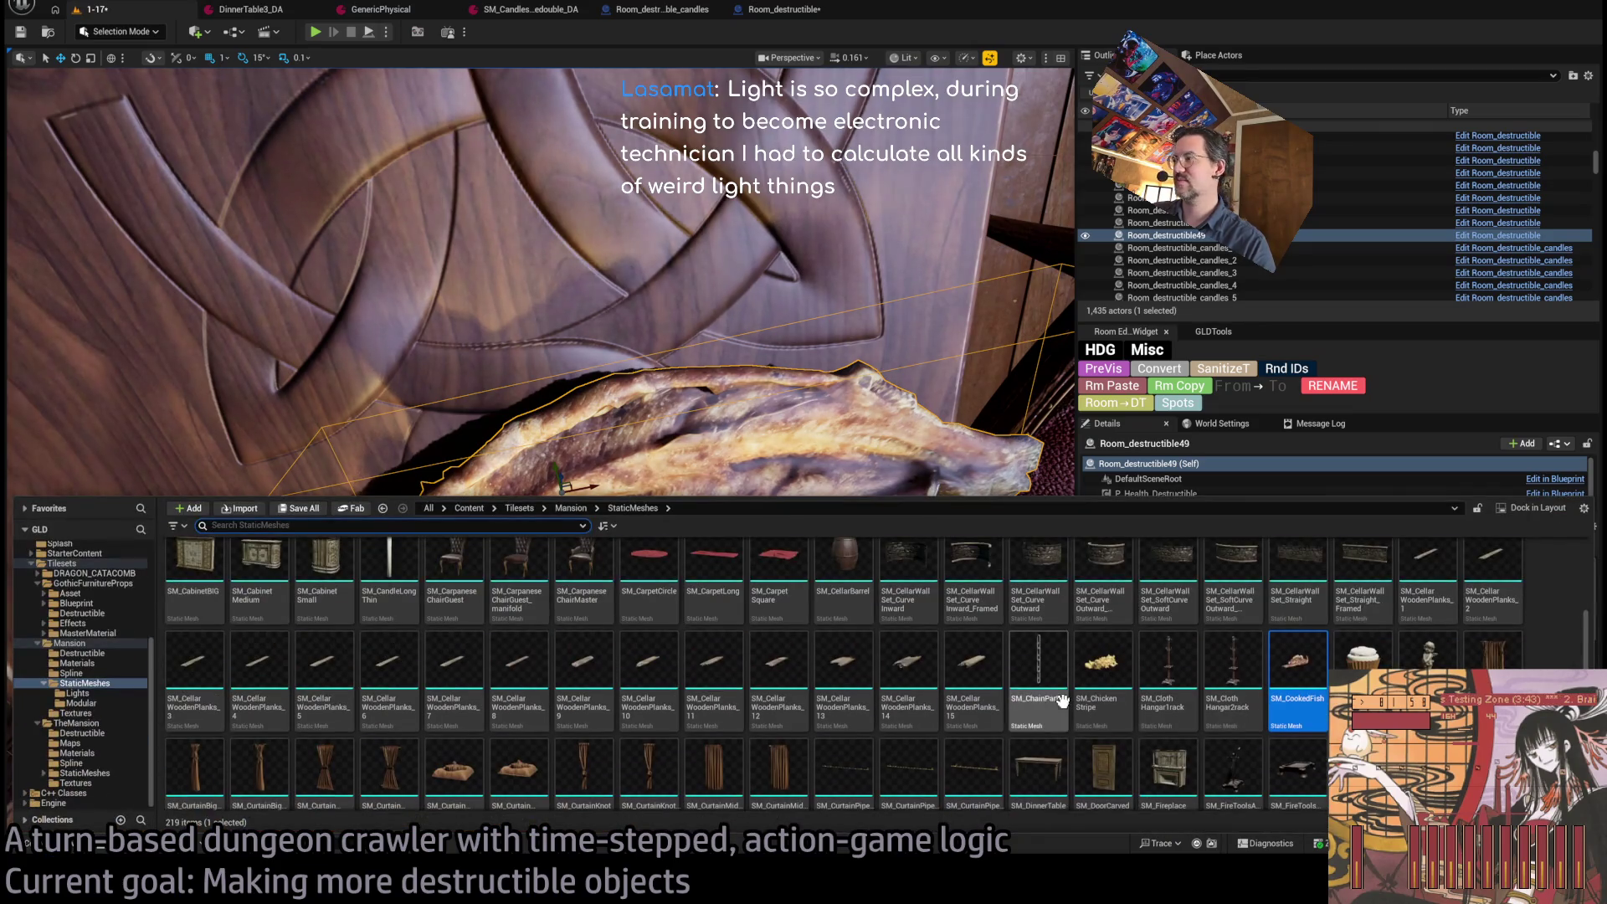
pyautogui.scroll(-3, 436, 733)
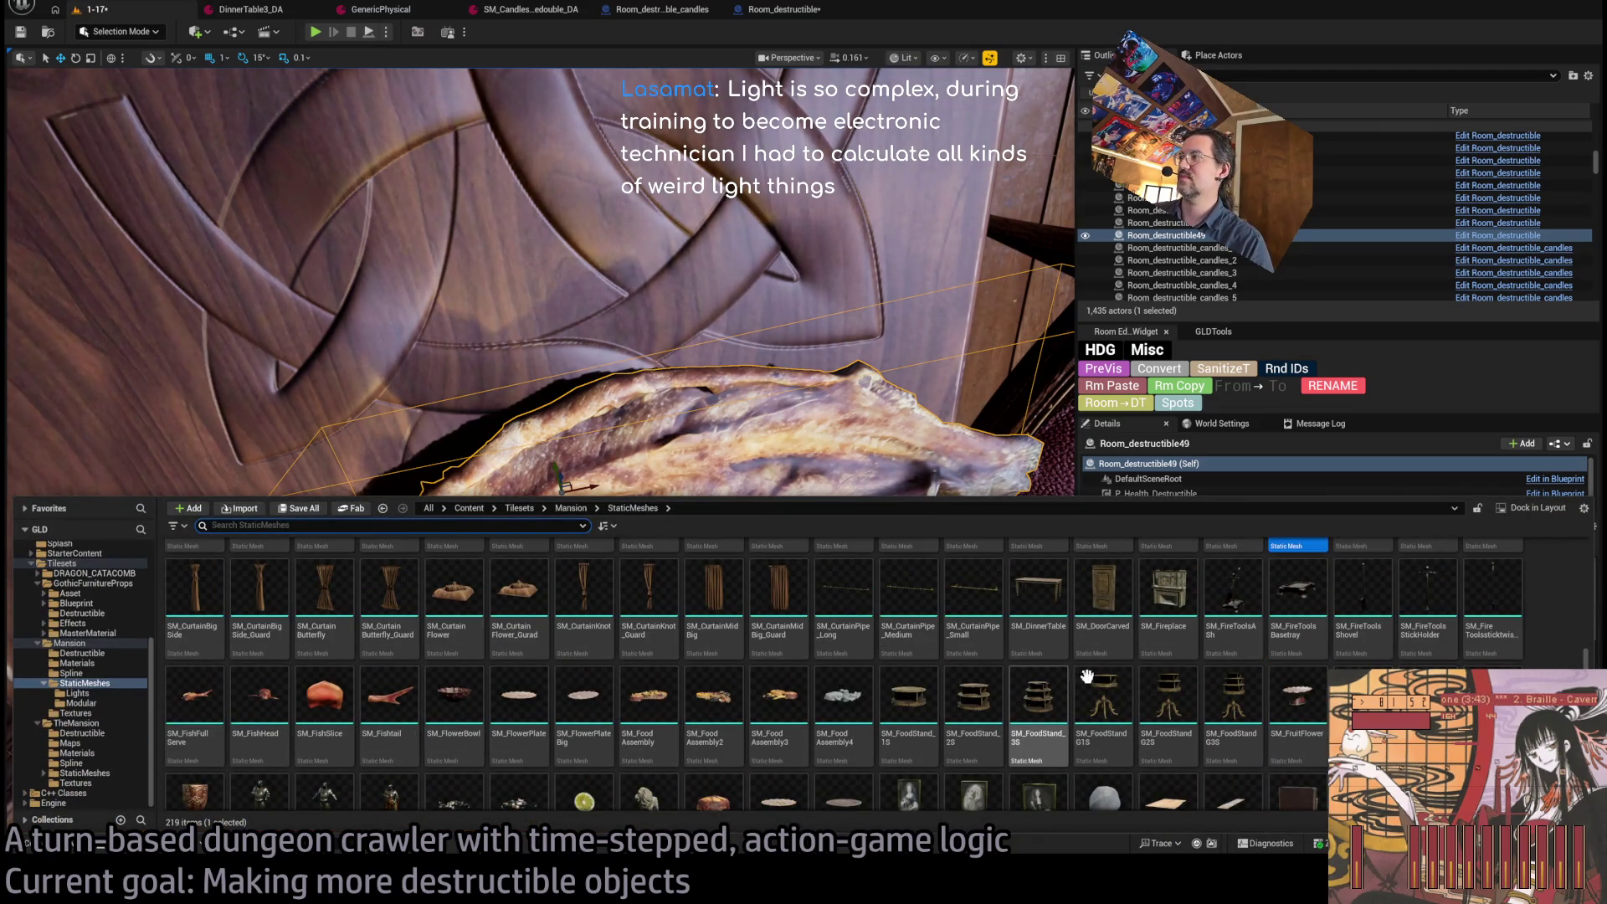
pyautogui.scroll(-1, 1298, 729)
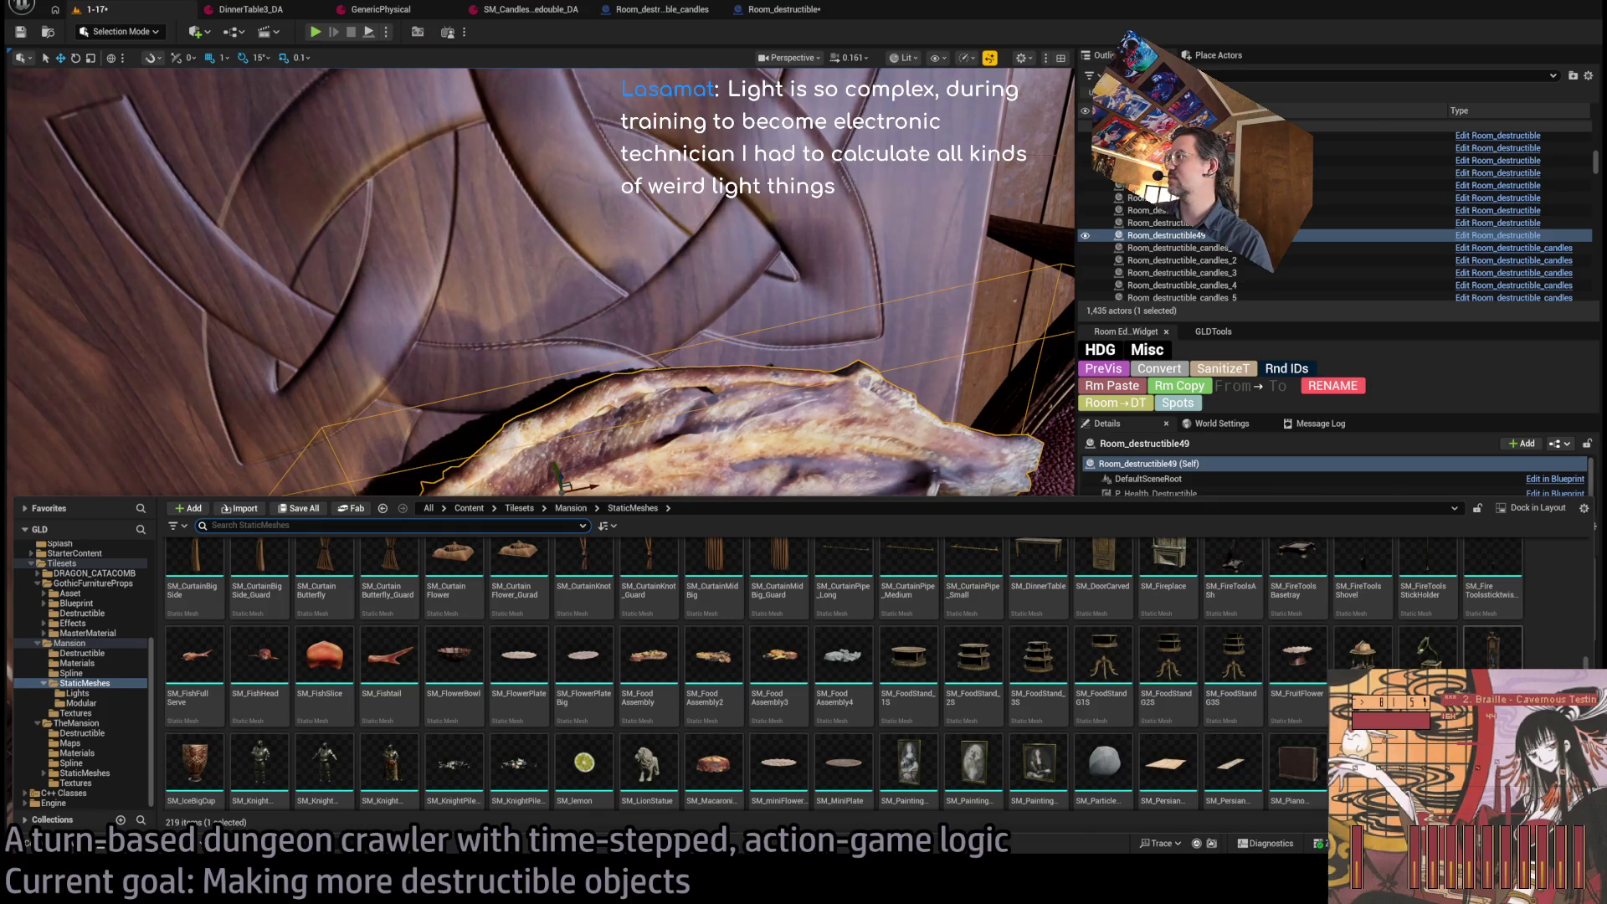
pyautogui.scroll(-2, 909, 670)
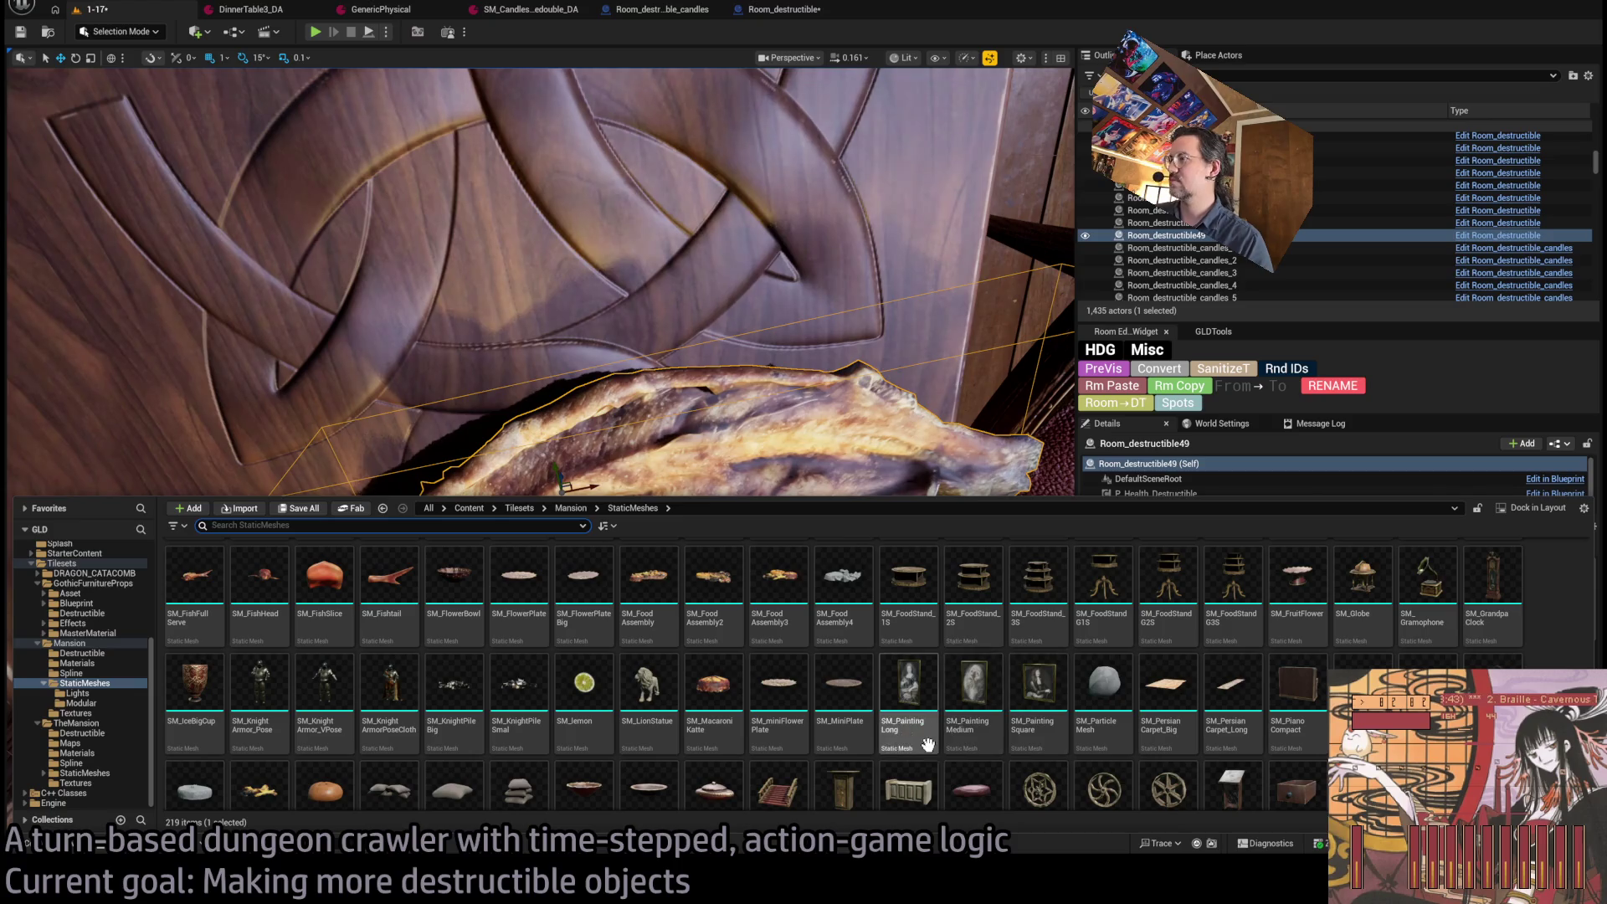
pyautogui.scroll(-2, 1083, 695)
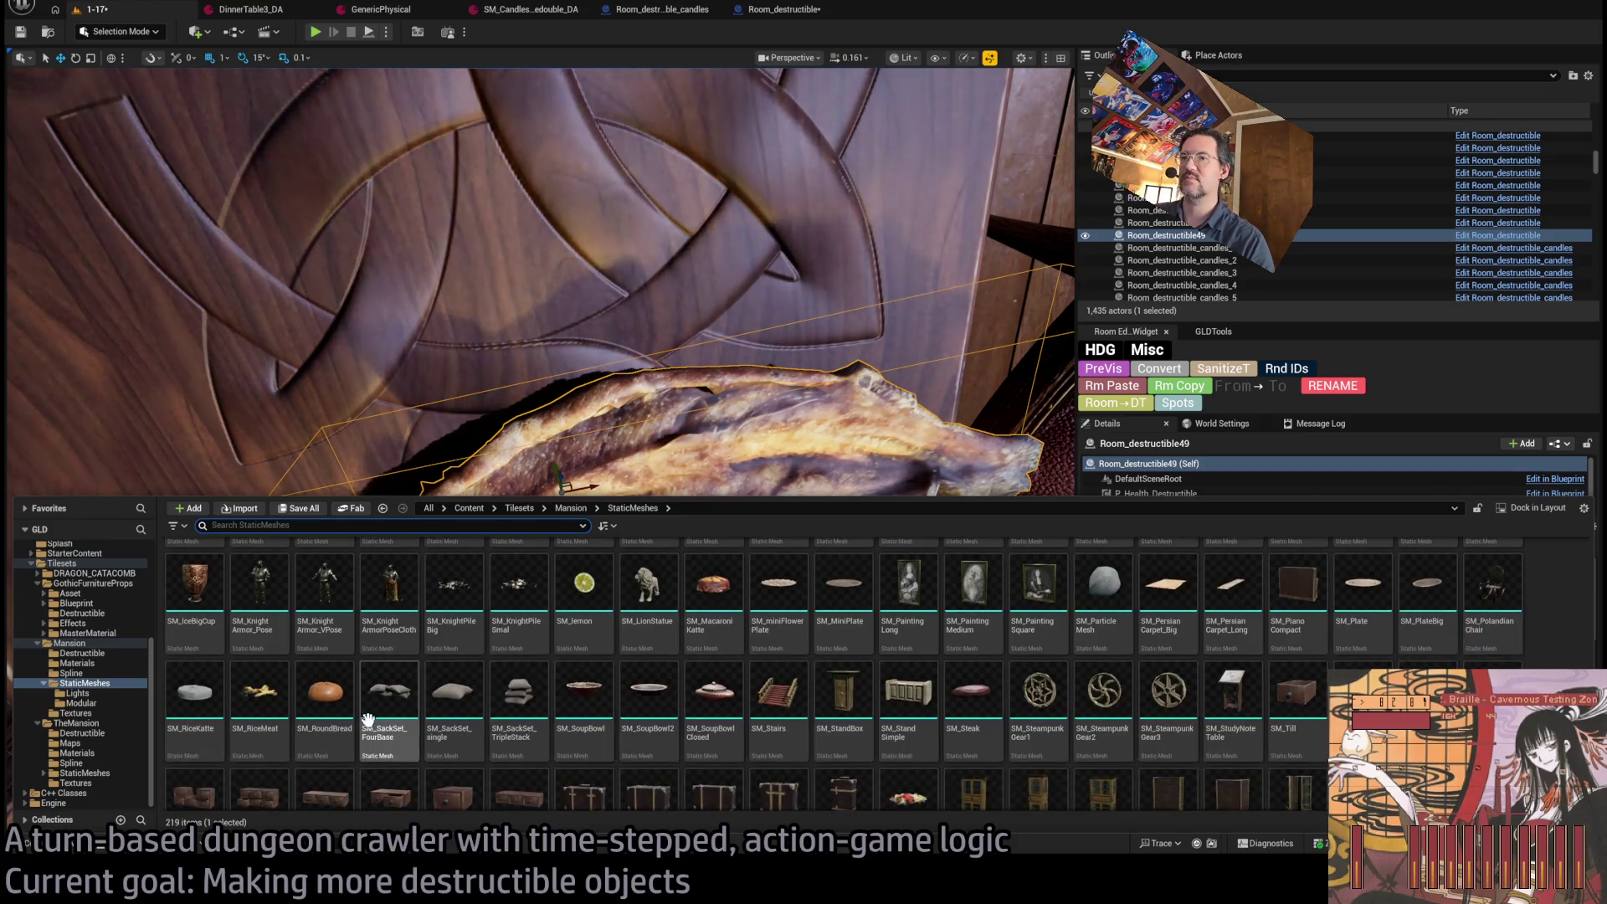
pyautogui.scroll(-2, 729, 694)
pyautogui.scroll(-3, 728, 693)
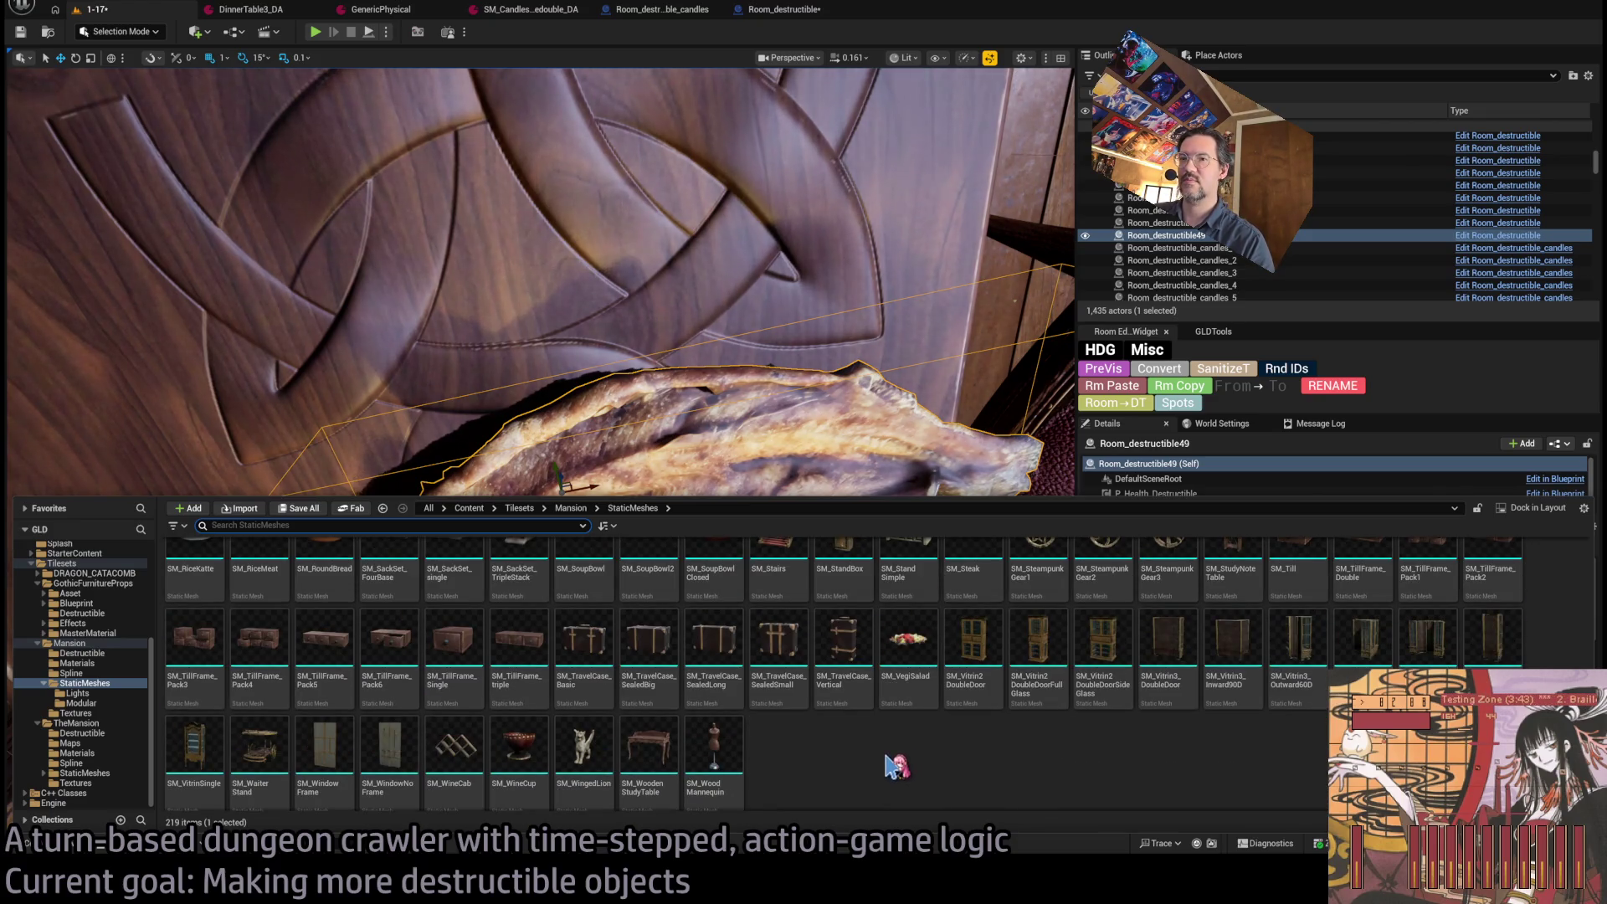
# Choose SM_BookPile for the prop, close the drawer, and frame it on the shelf.
pyautogui.hotkey('ctrl', 'f')
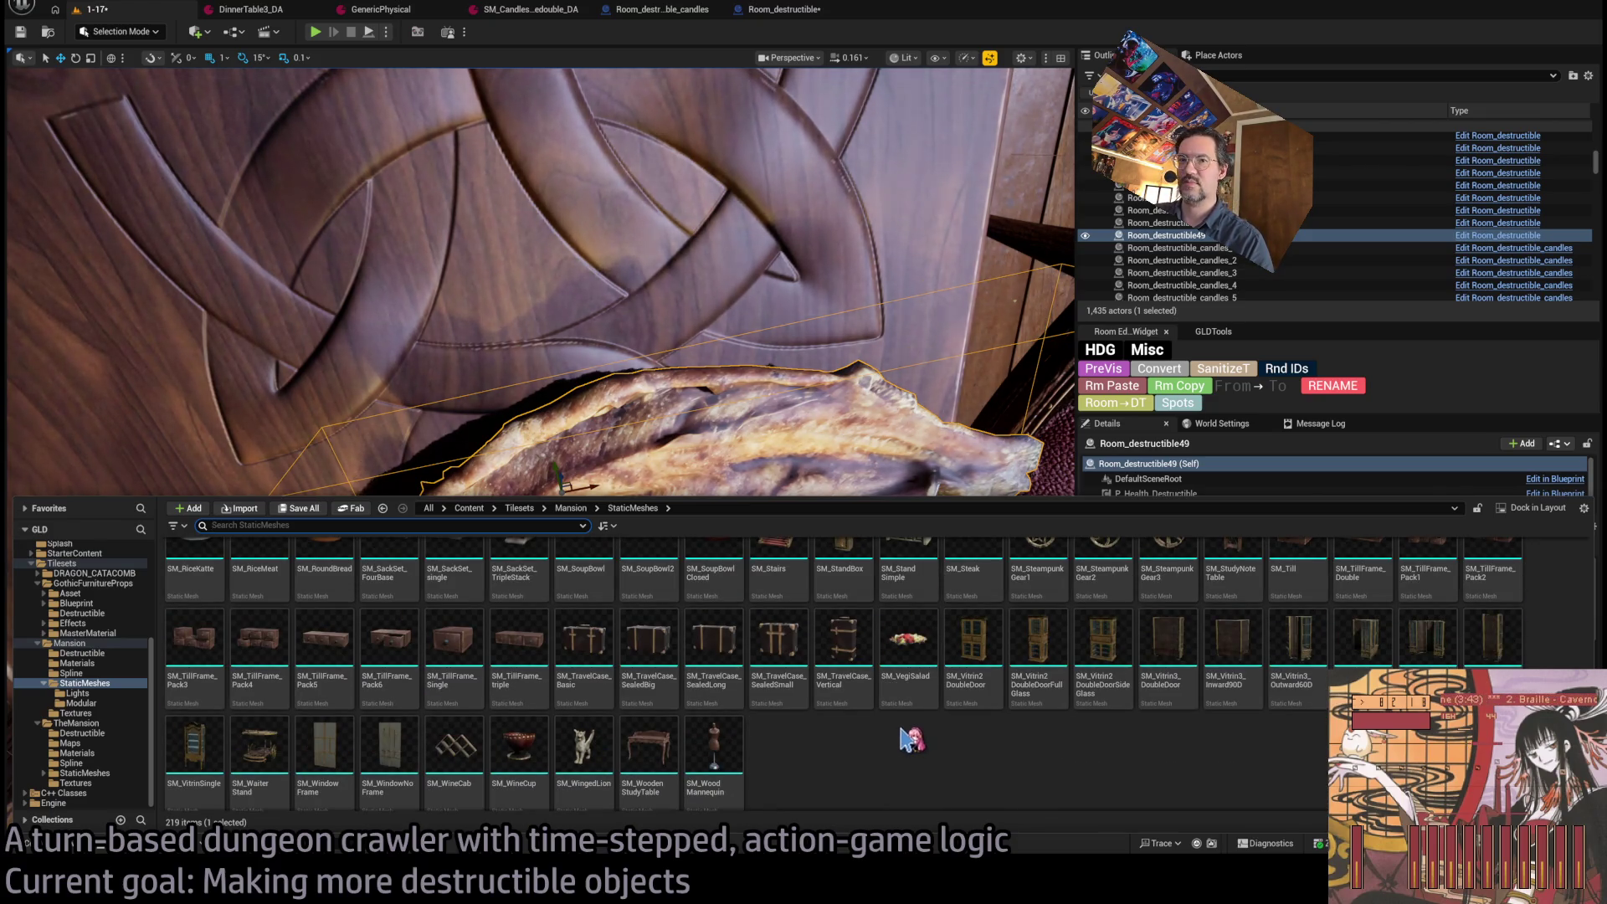
pyautogui.scroll(-1, 912, 748)
pyautogui.scroll(20, 977, 748)
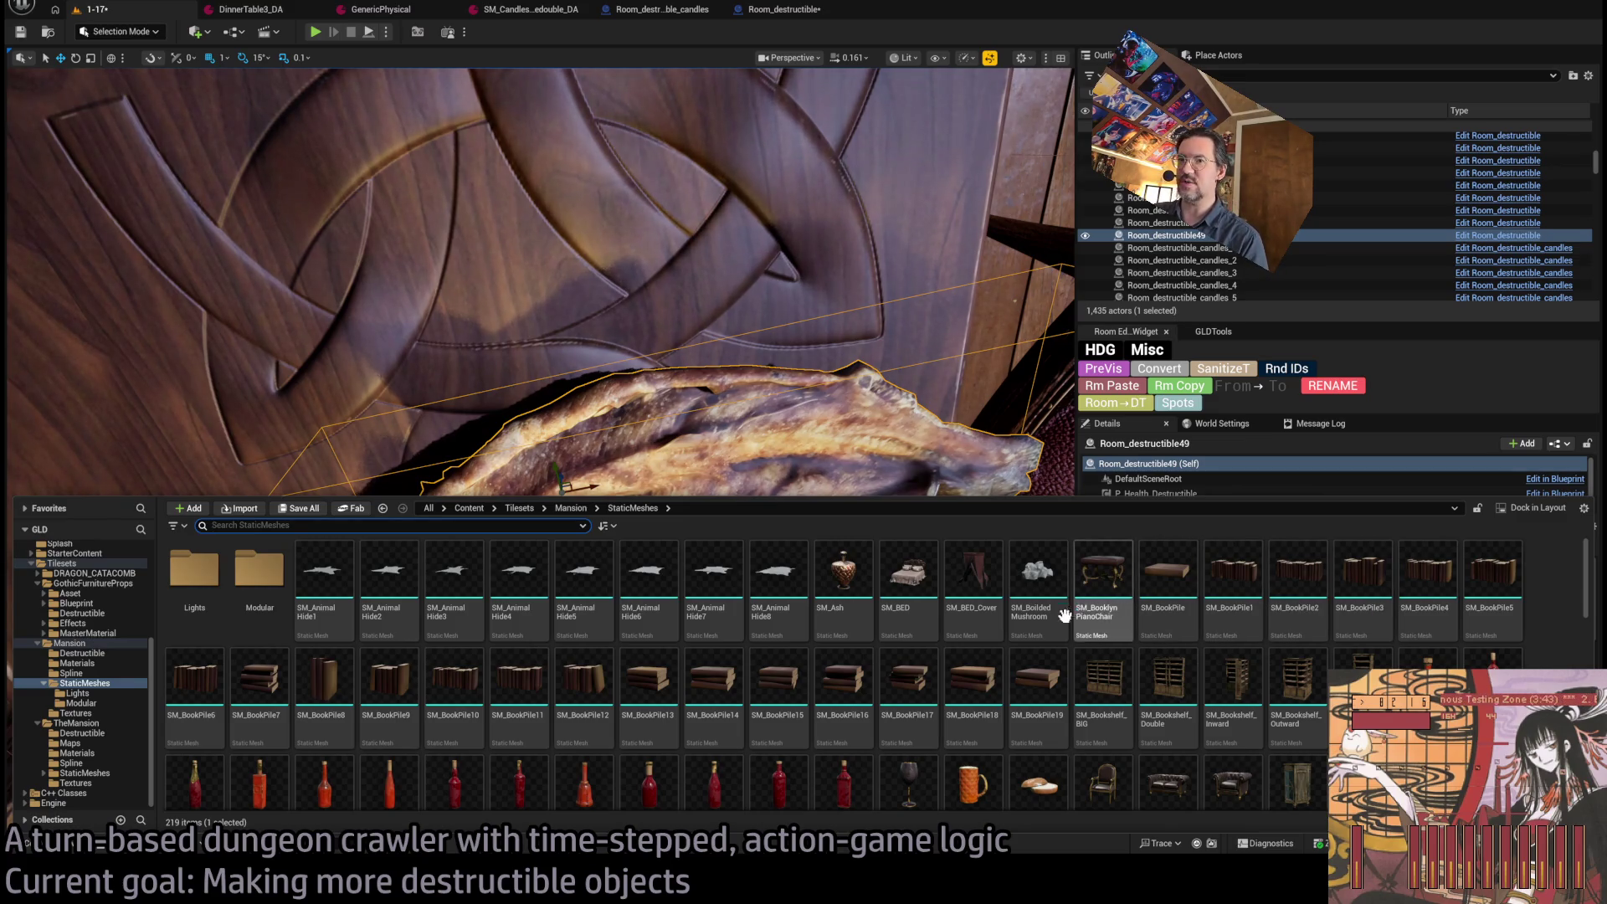
pyautogui.click(1174, 580)
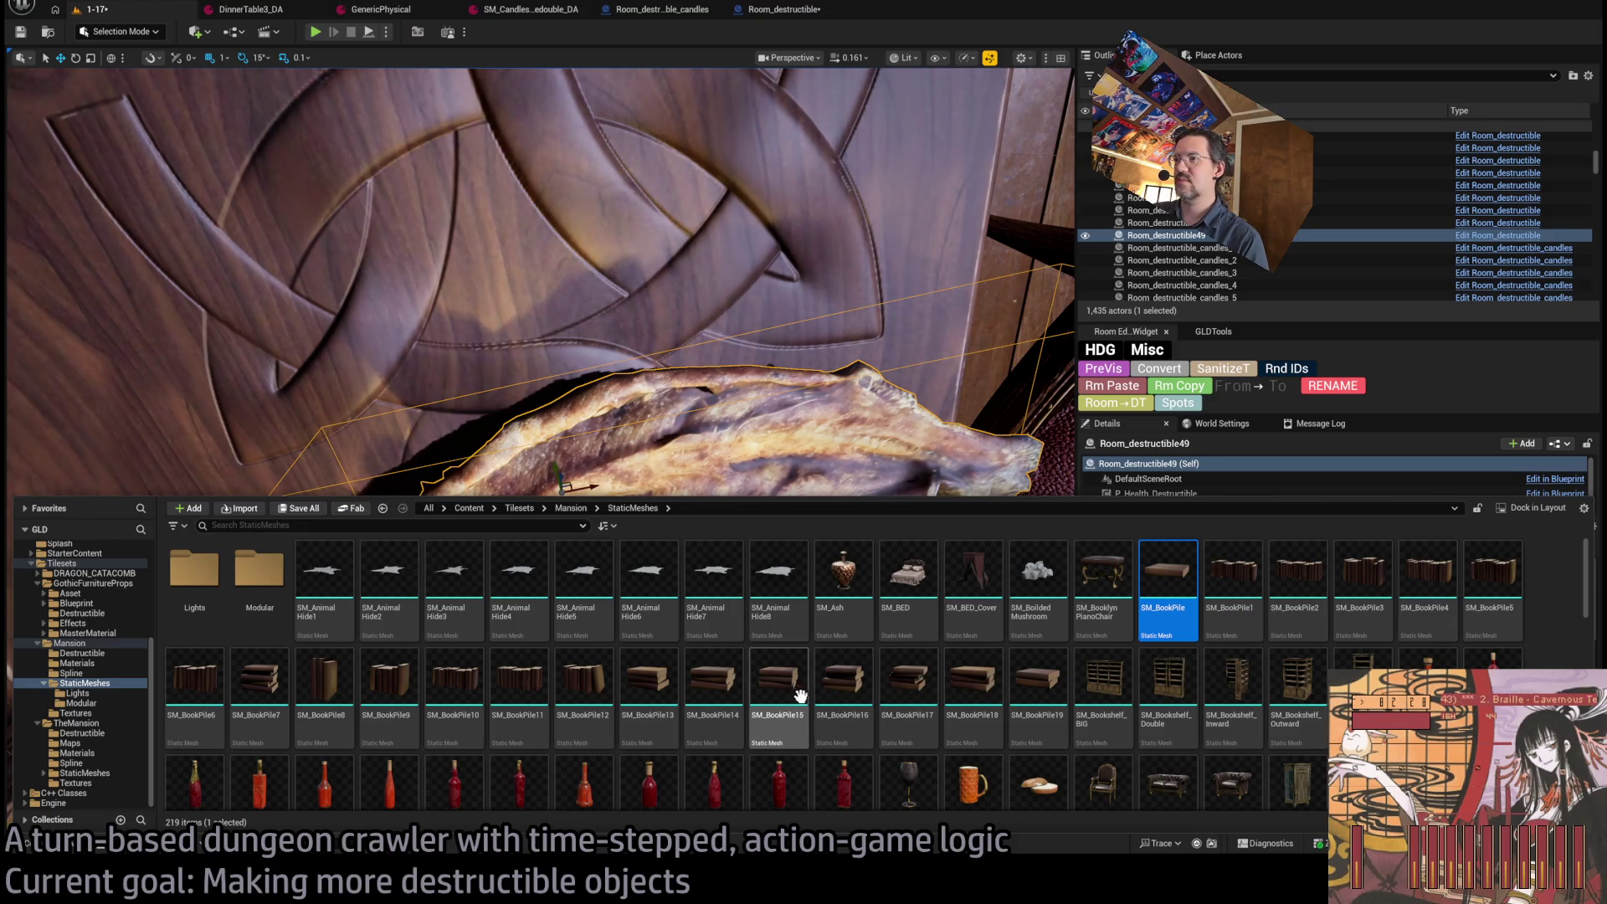
pyautogui.hotkey('ctrl', 'space')
pyautogui.press('f')
pyautogui.moveTo(541, 427)
pyautogui.mouseDown()
pyautogui.moveTo(469, 377)
pyautogui.moveTo(502, 360)
pyautogui.moveTo(536, 377)
pyautogui.moveTo(486, 423)
pyautogui.mouseUp()
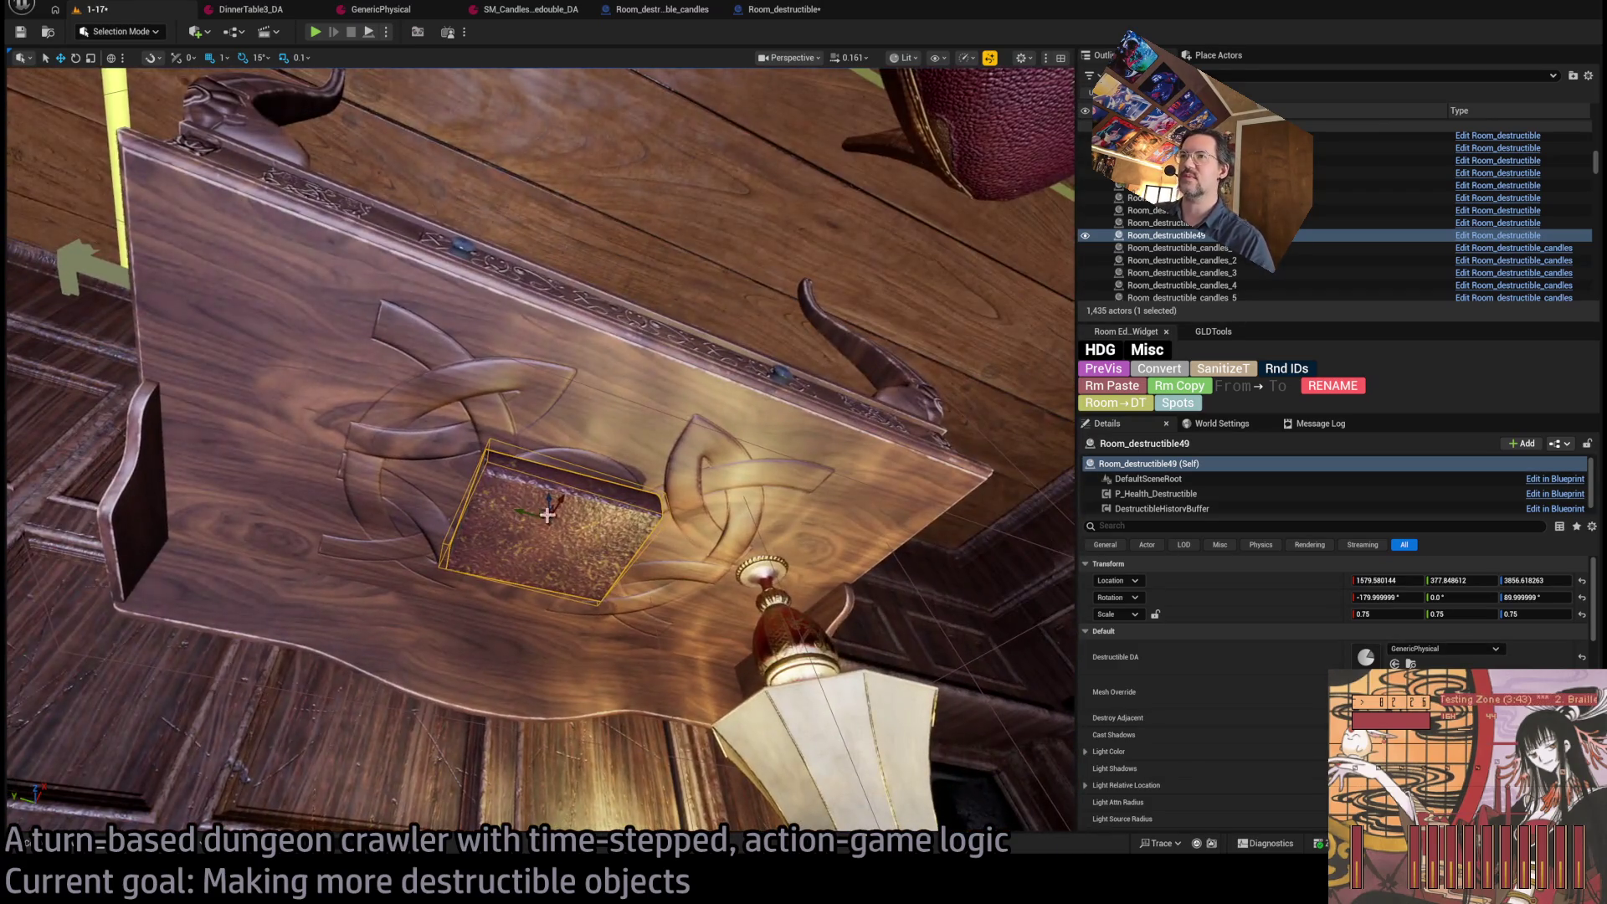
# Move the destructible book up and left on the shelf and raise it slightly.
pyautogui.moveTo(545, 514)
pyautogui.mouseDown()
pyautogui.moveTo(455, 384)
pyautogui.moveTo(382, 435)
pyautogui.moveTo(431, 410)
pyautogui.moveTo(444, 429)
pyautogui.moveTo(406, 376)
pyautogui.moveTo(372, 373)
pyautogui.moveTo(360, 394)
pyautogui.mouseUp()
pyautogui.press('e')
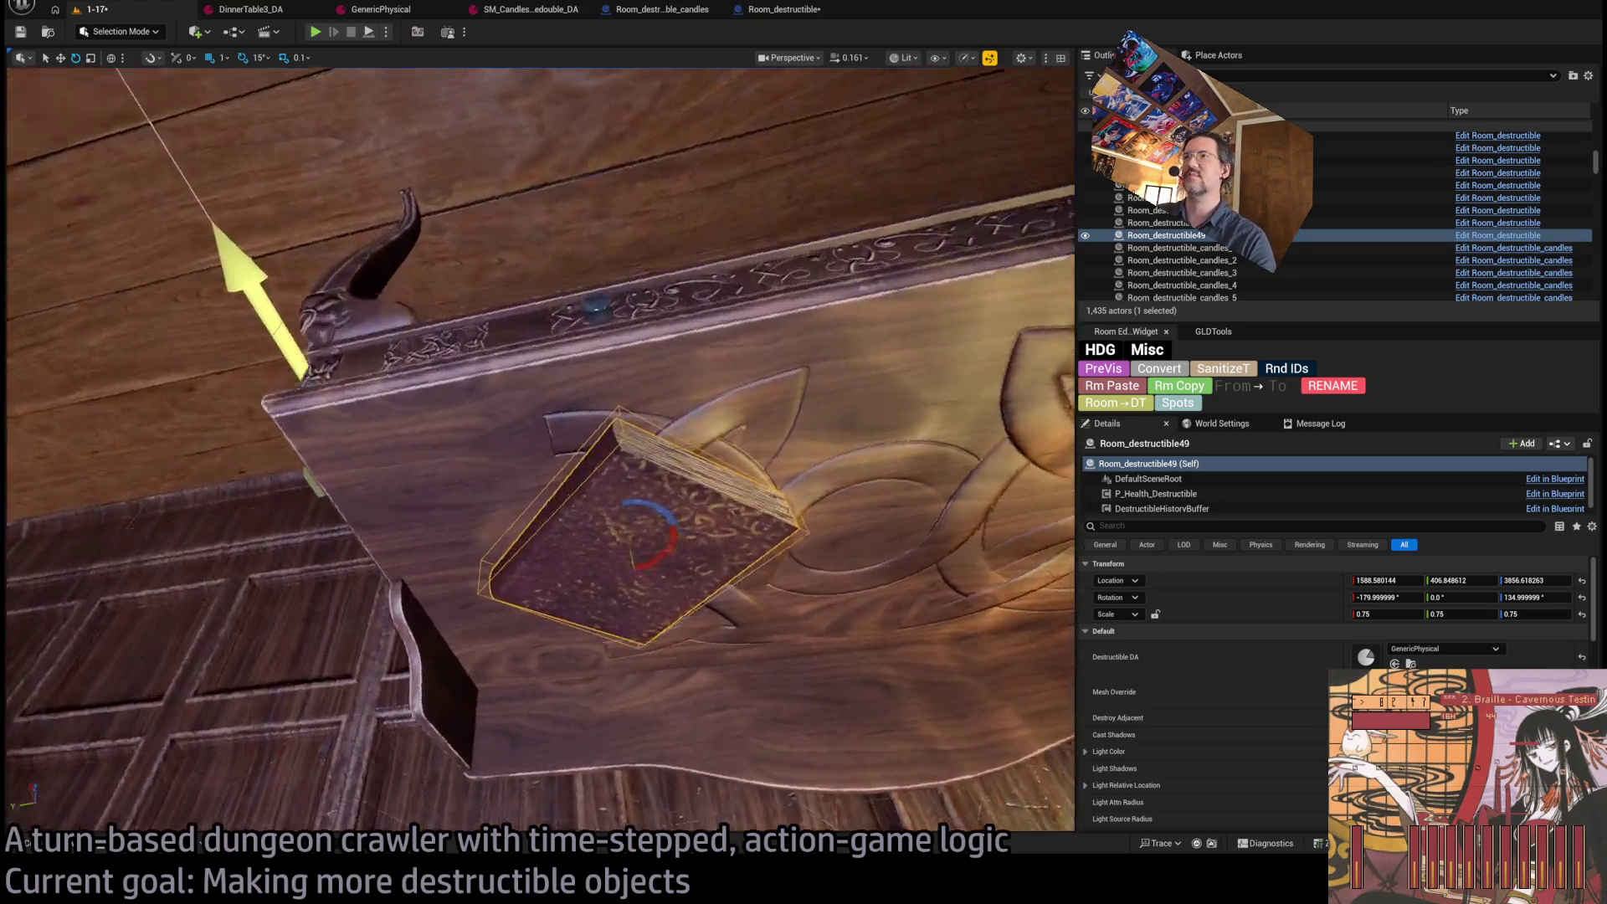
pyautogui.moveTo(535, 452); pyautogui.dragTo(536, 394)
pyautogui.moveTo(608, 557); pyautogui.dragTo(608, 540)
pyautogui.moveTo(536, 452); pyautogui.dragTo(536, 352)
pyautogui.moveTo(825, 620)
pyautogui.mouseDown()
pyautogui.moveTo(826, 581)
pyautogui.moveTo(904, 455)
pyautogui.moveTo(856, 553)
pyautogui.mouseUp()
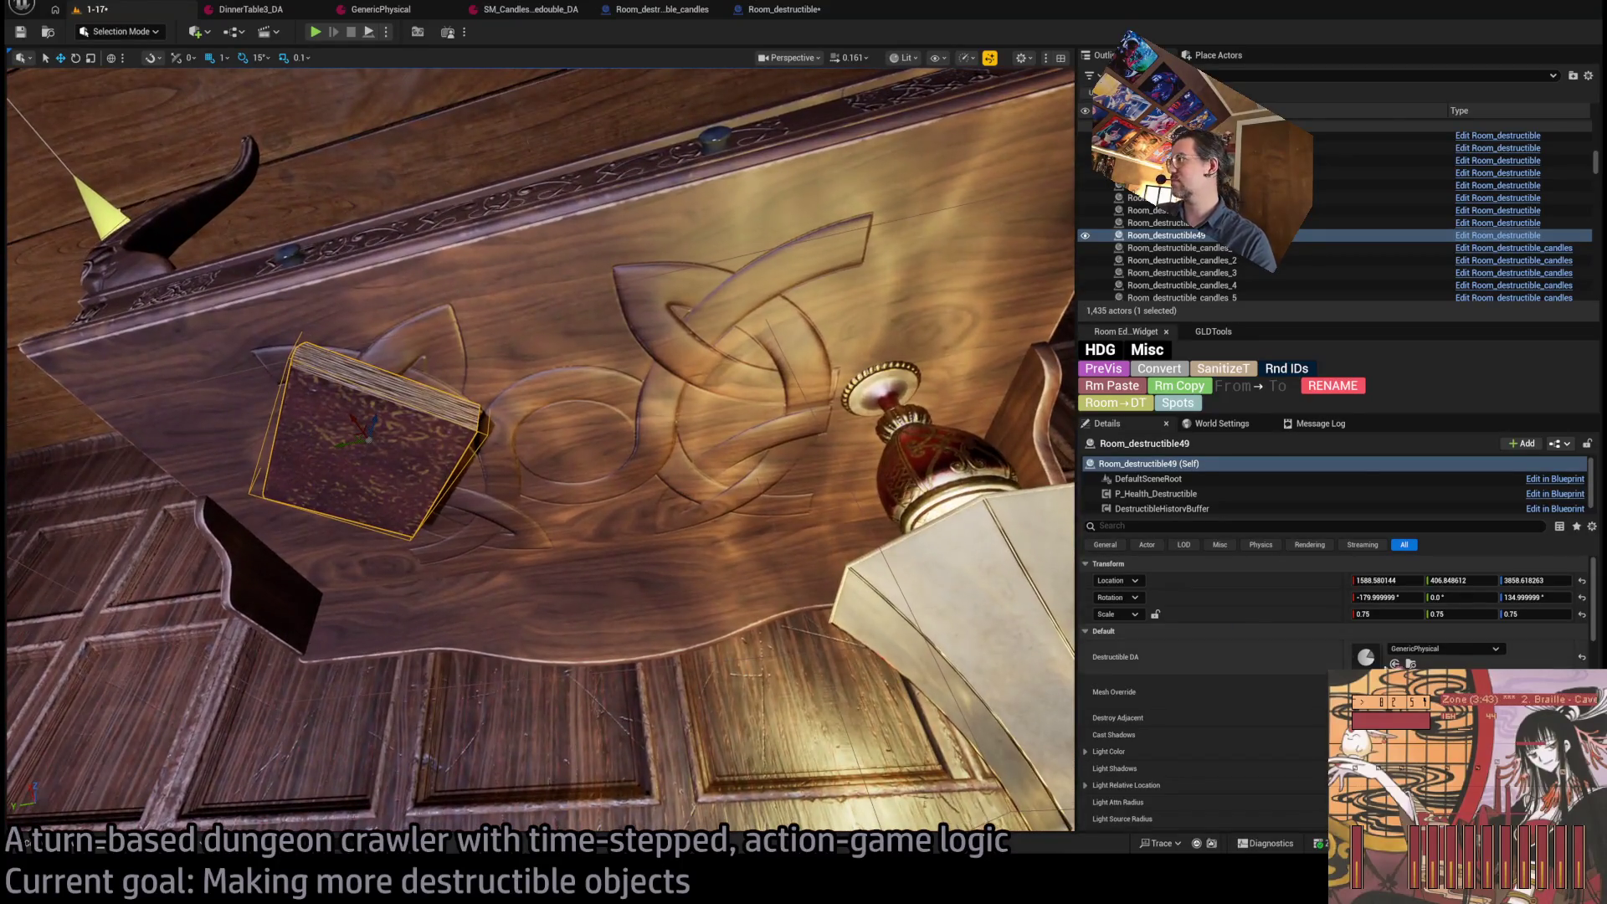
# Alt-drag a second copy of the book to the shelf's centre, then browse the assets.
pyautogui.keyDown('alt'); pyautogui.moveTo(348, 447); pyautogui.dragTo(656, 405); pyautogui.keyUp('alt')
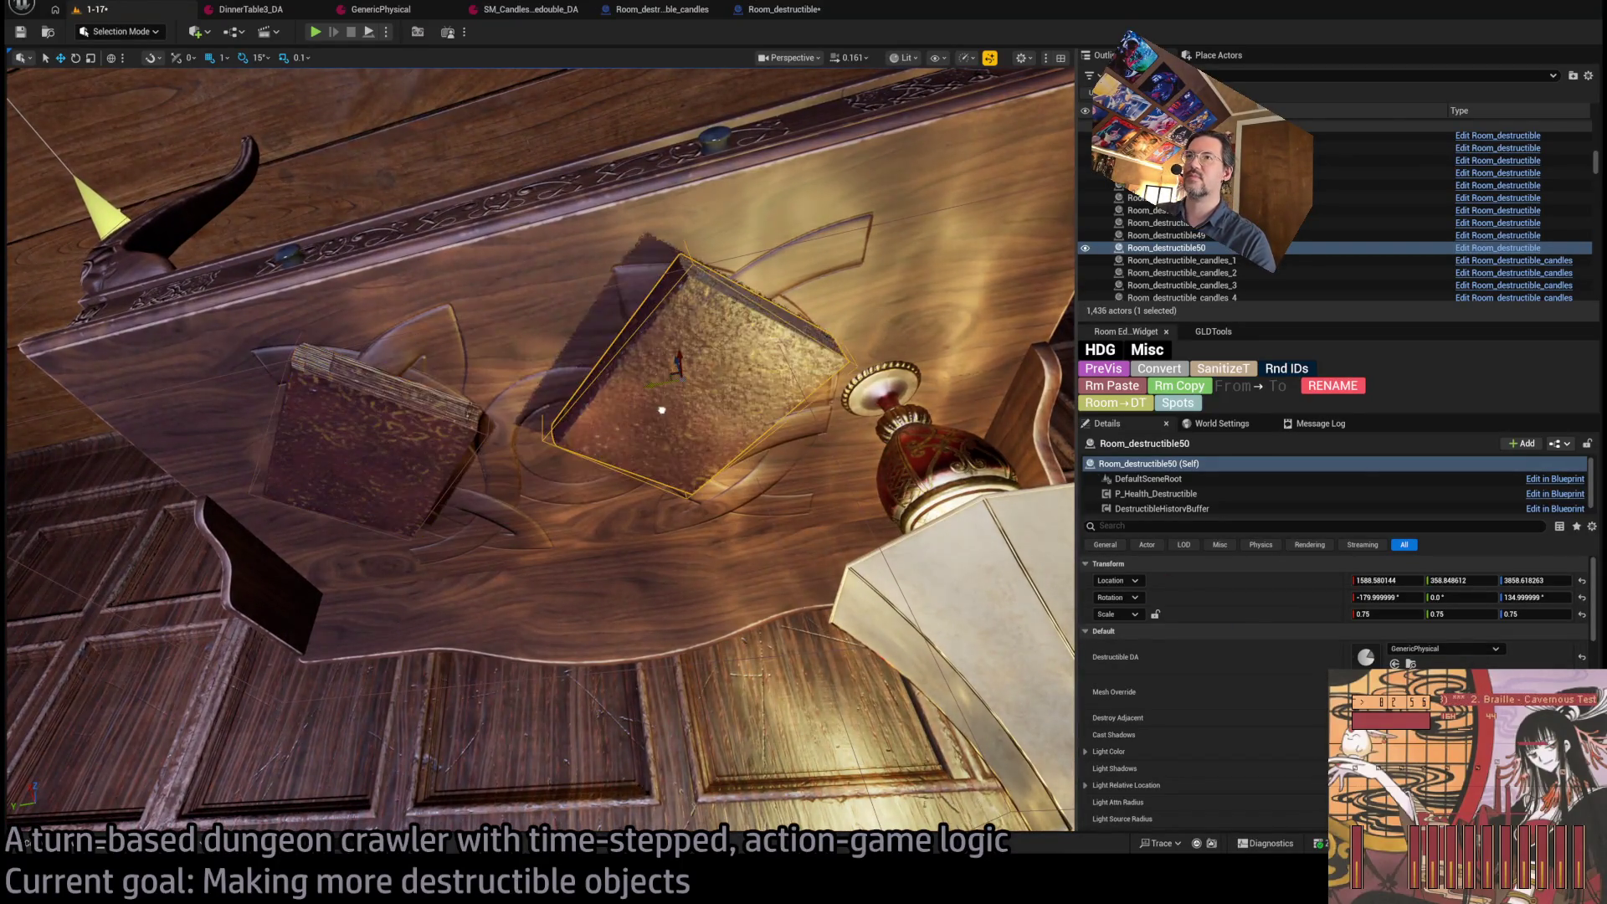
pyautogui.hotkey('ctrl', 'space')
pyautogui.scroll(-1, 879, 671)
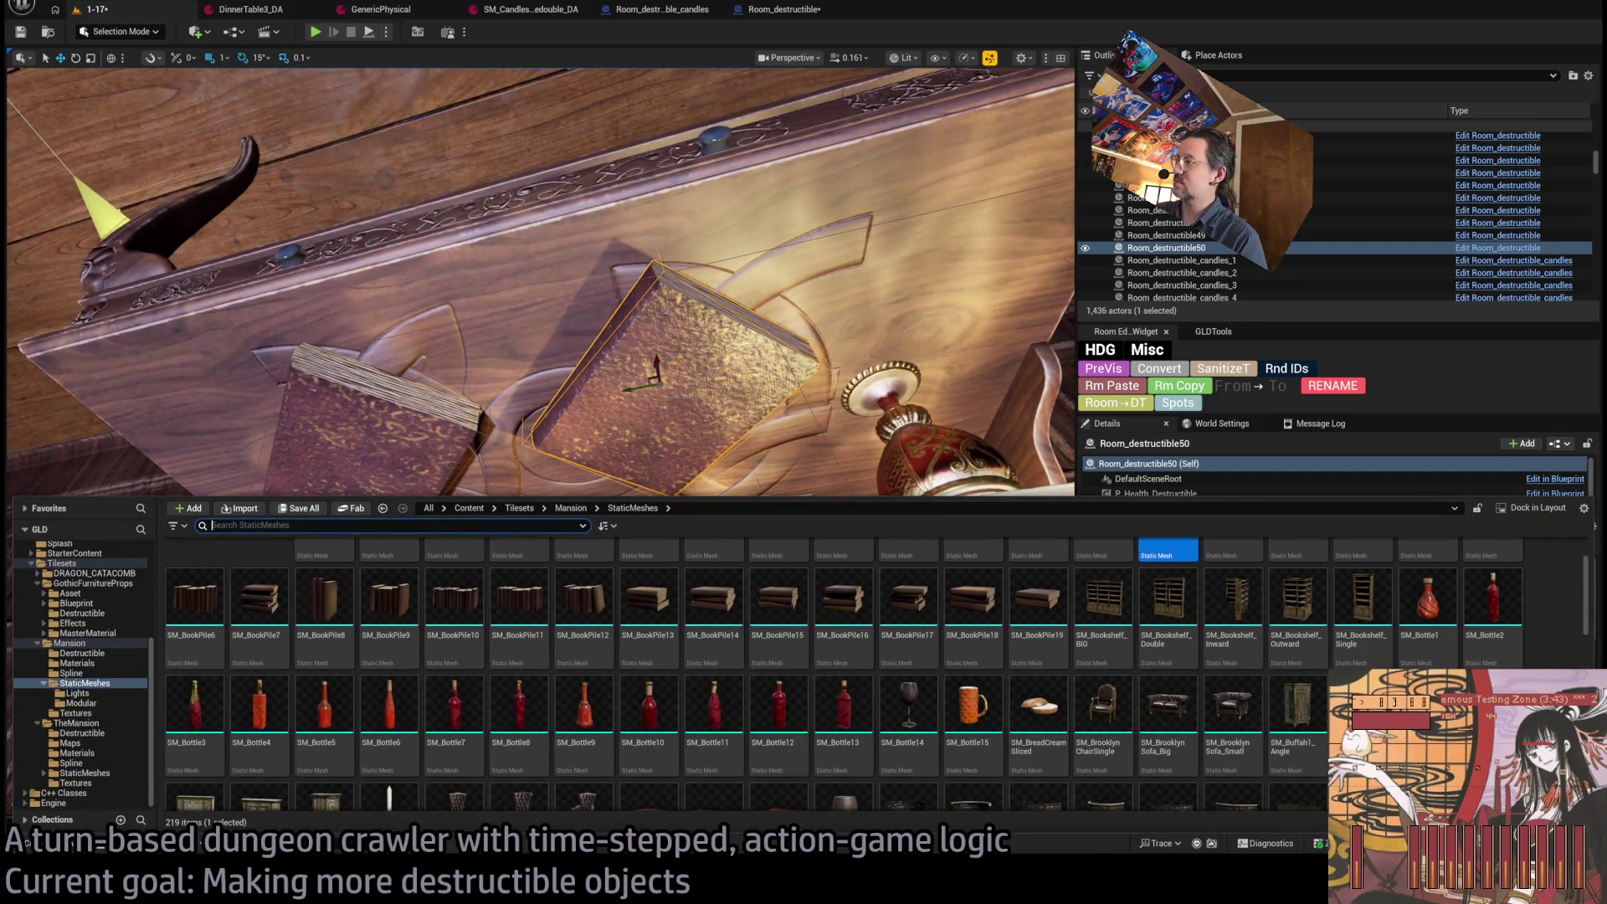
pyautogui.scroll(-3, 1366, 666)
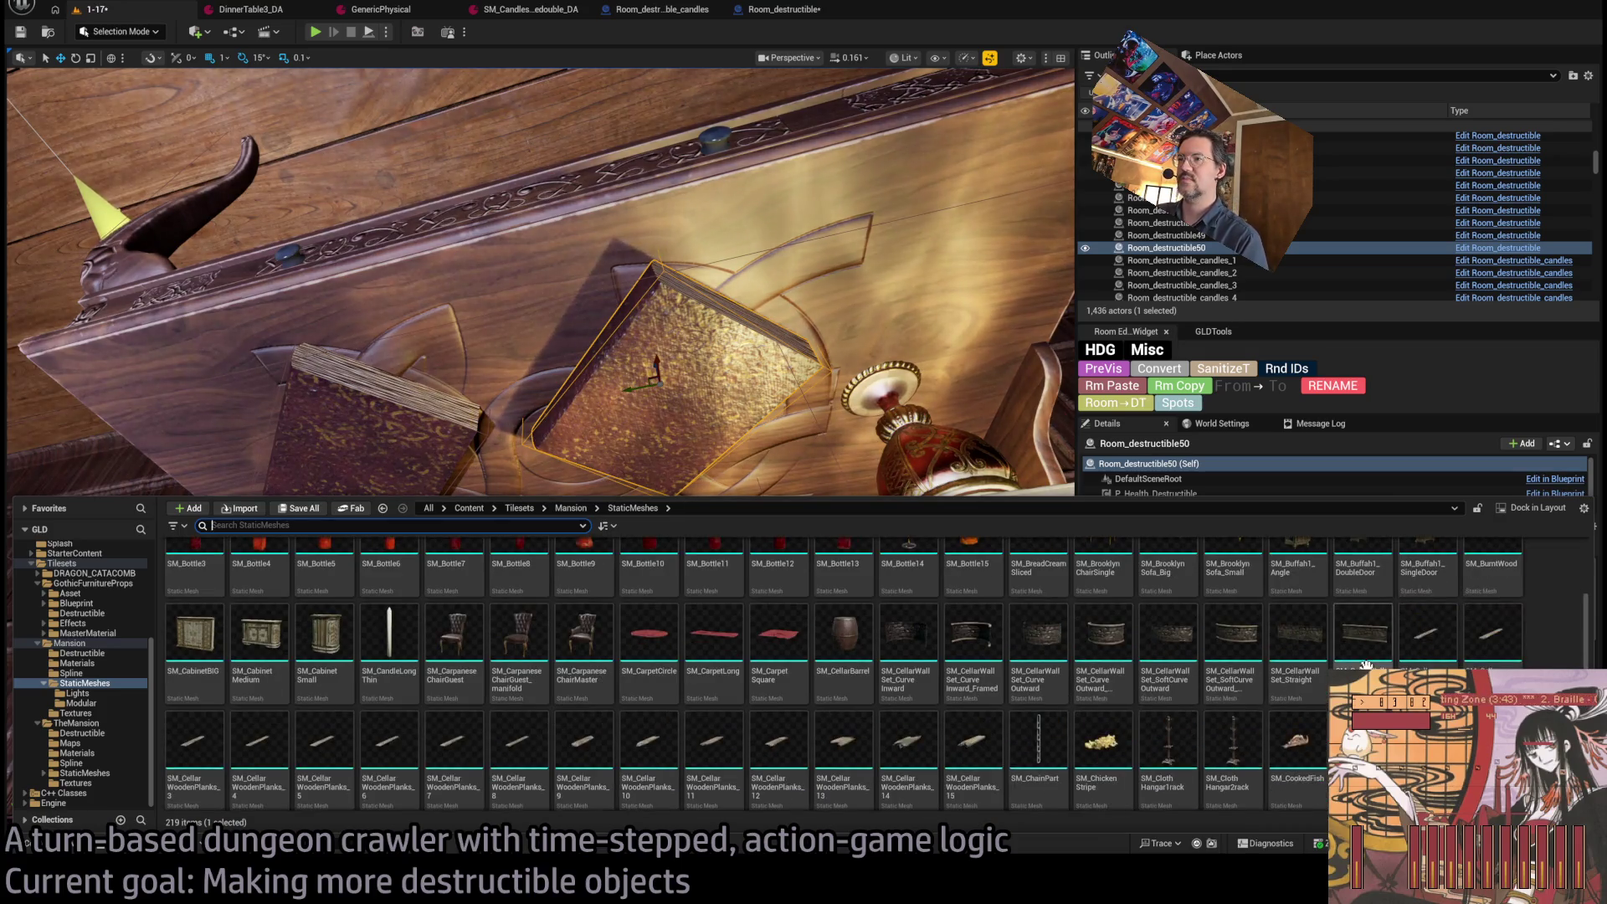
pyautogui.scroll(-2, 1366, 666)
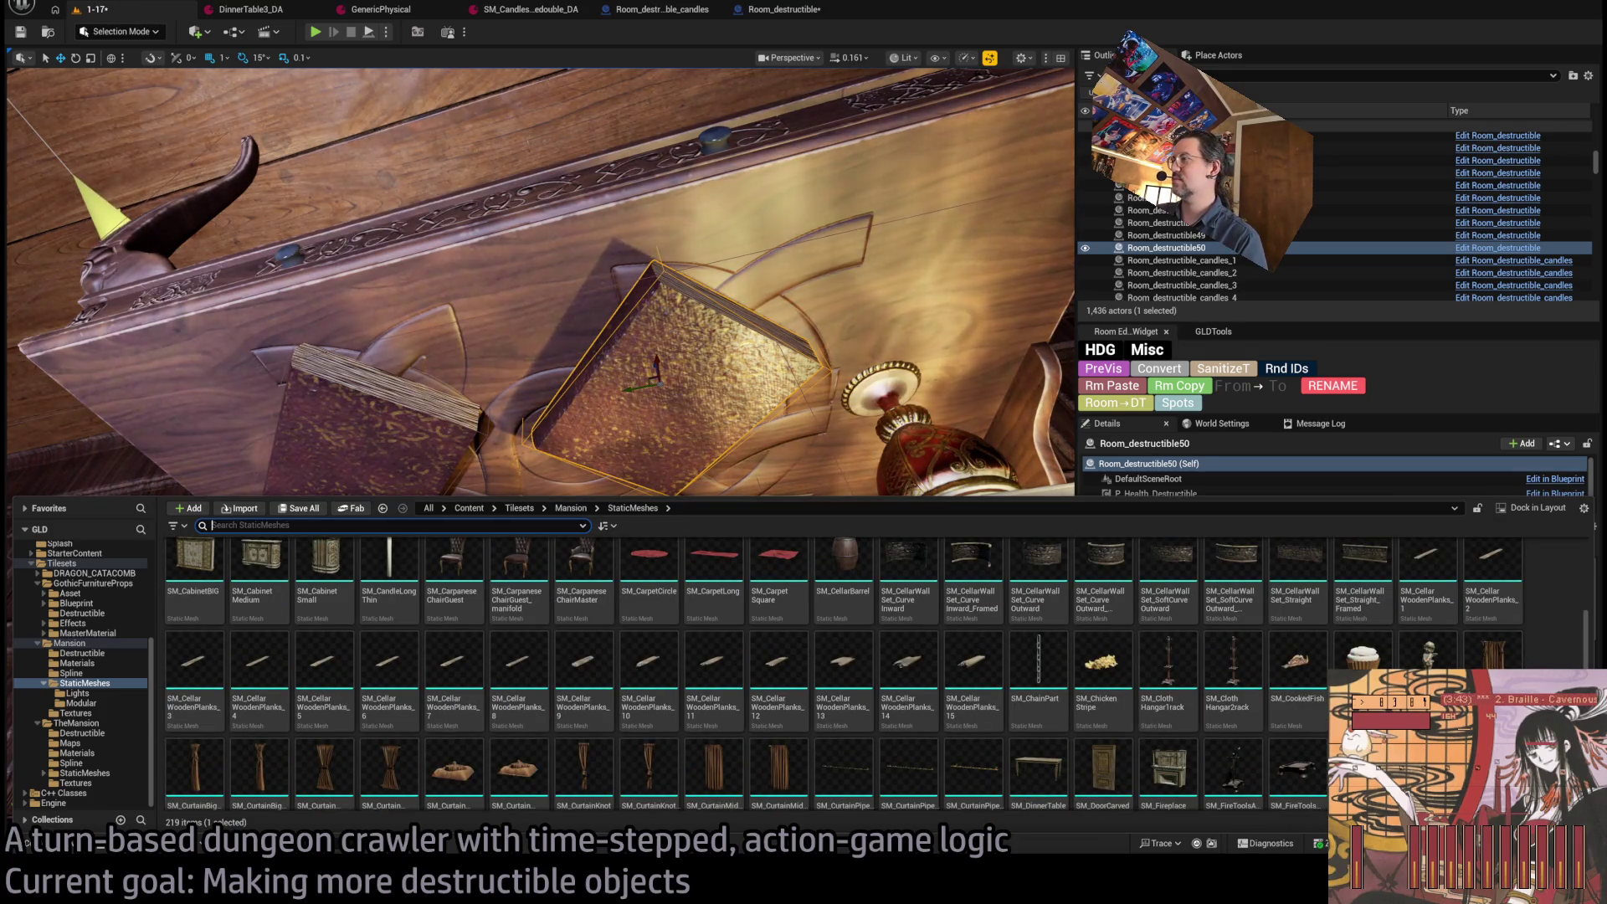
pyautogui.scroll(-2, 1367, 666)
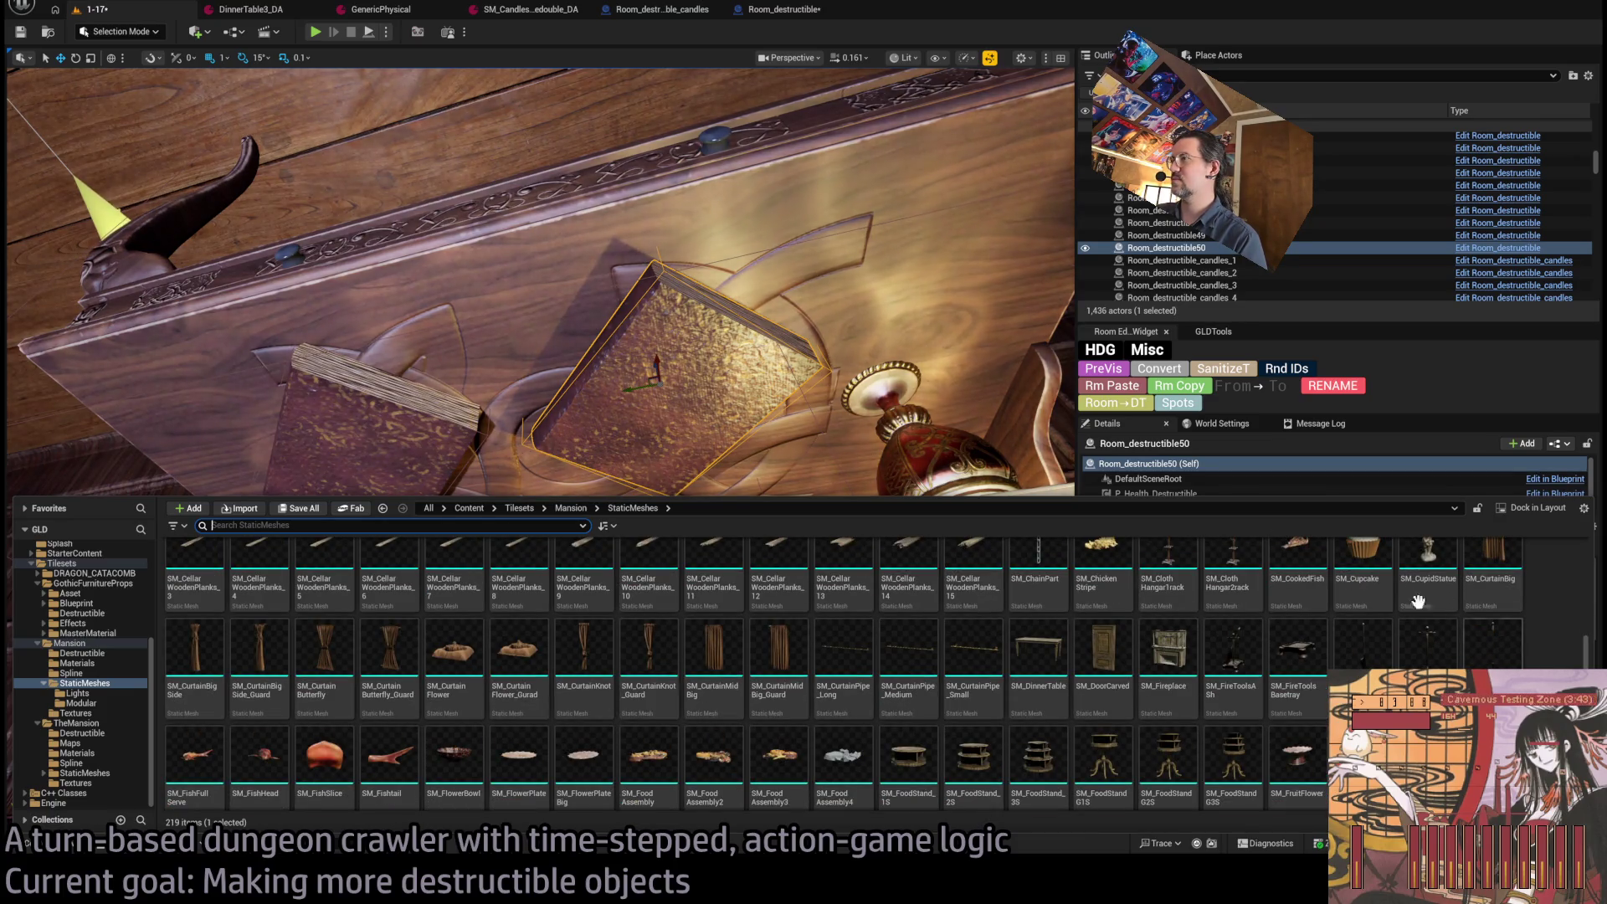
# Open the GothicFurnitureProps Asset > Mesh folder in the Content Browser.
pyautogui.hotkey('ctrl', 'space')
pyautogui.hotkey('ctrl', 'space')
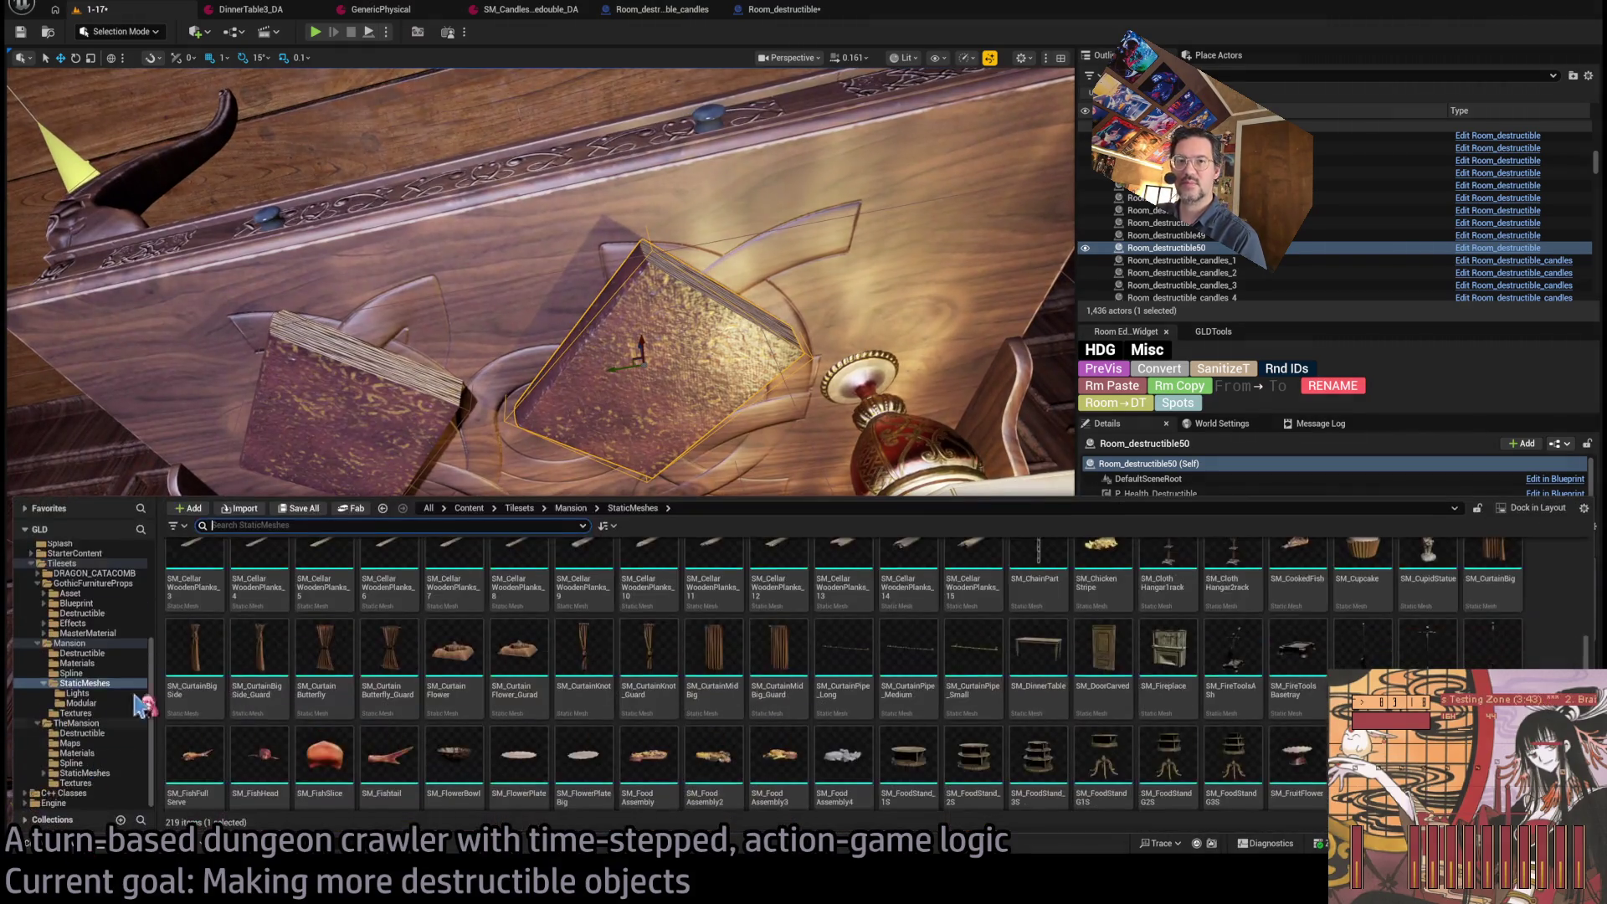
pyautogui.click(74, 624)
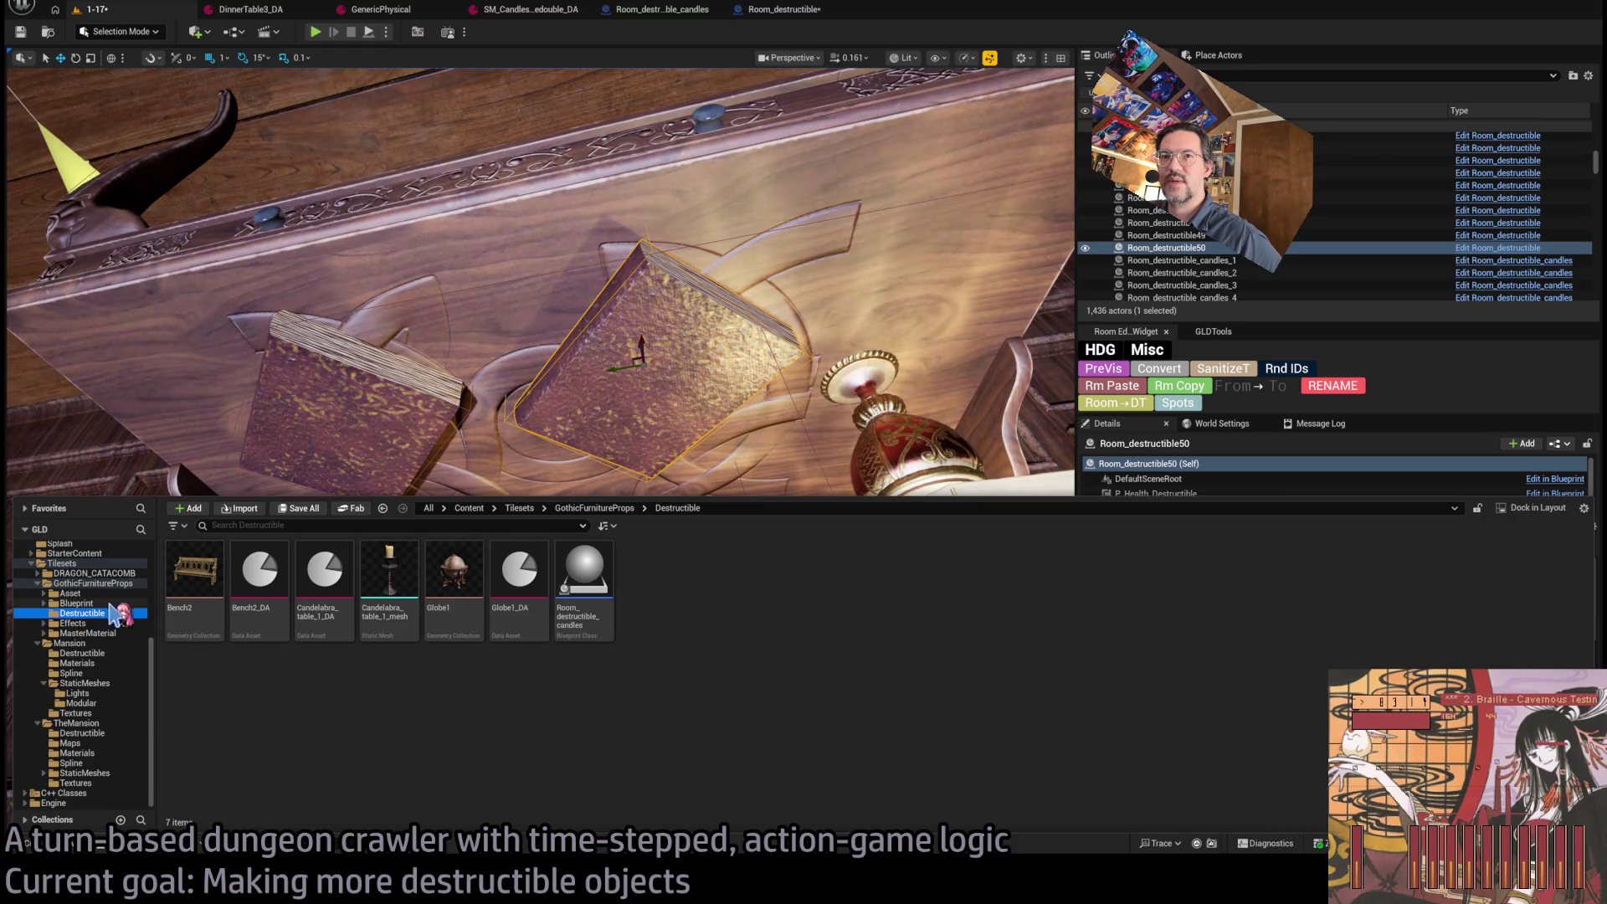
pyautogui.click(101, 604)
pyautogui.click(98, 594)
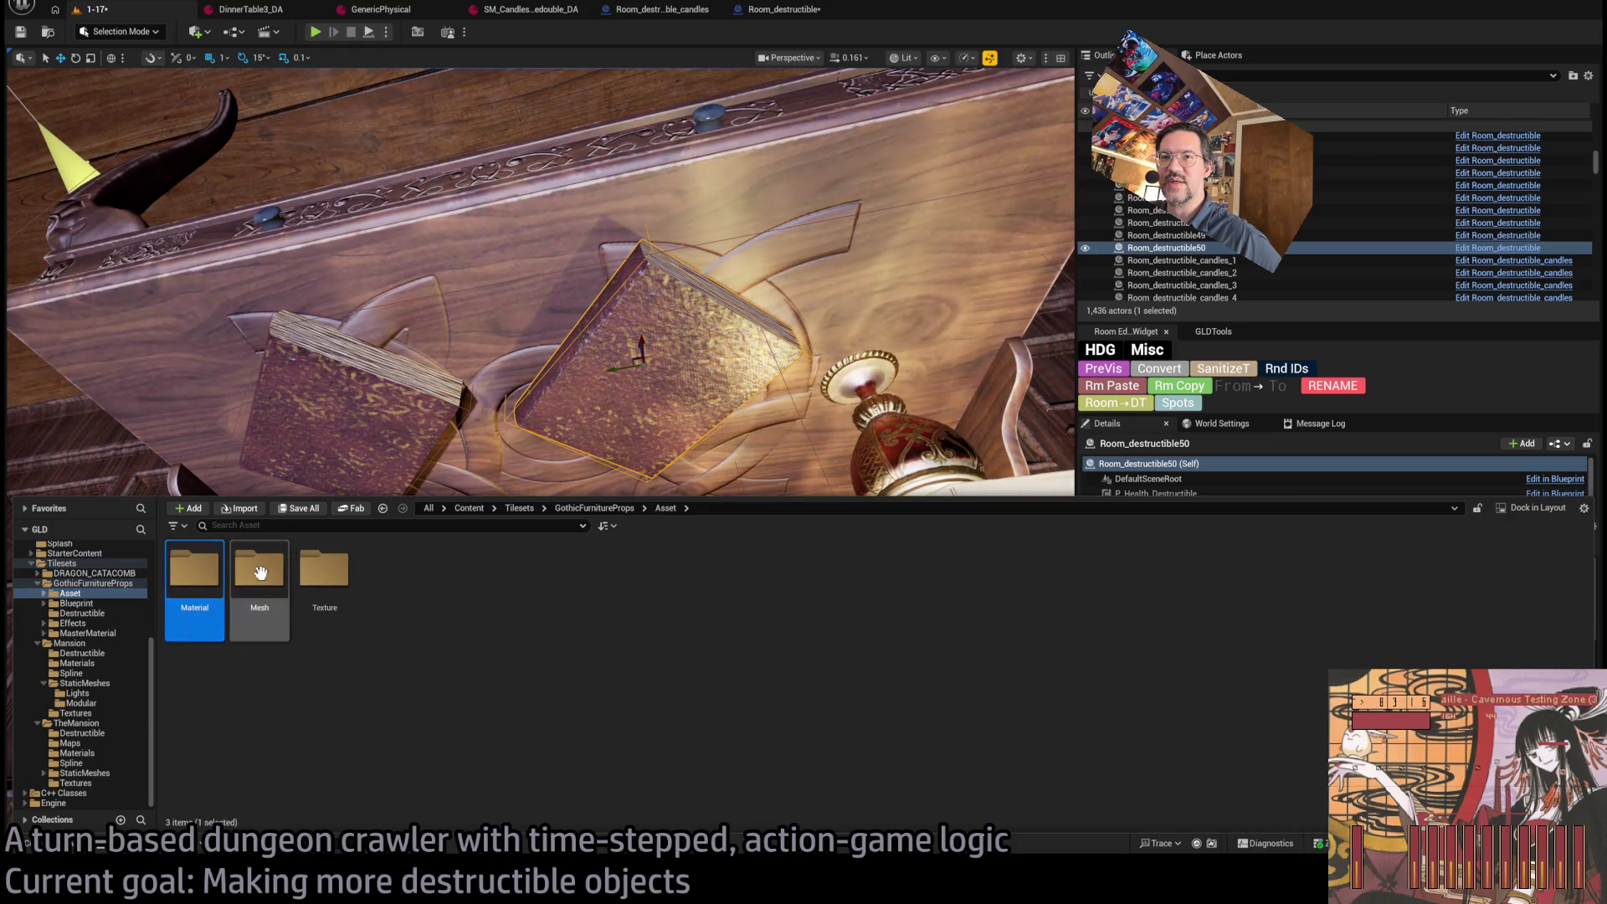
pyautogui.doubleClick(260, 576)
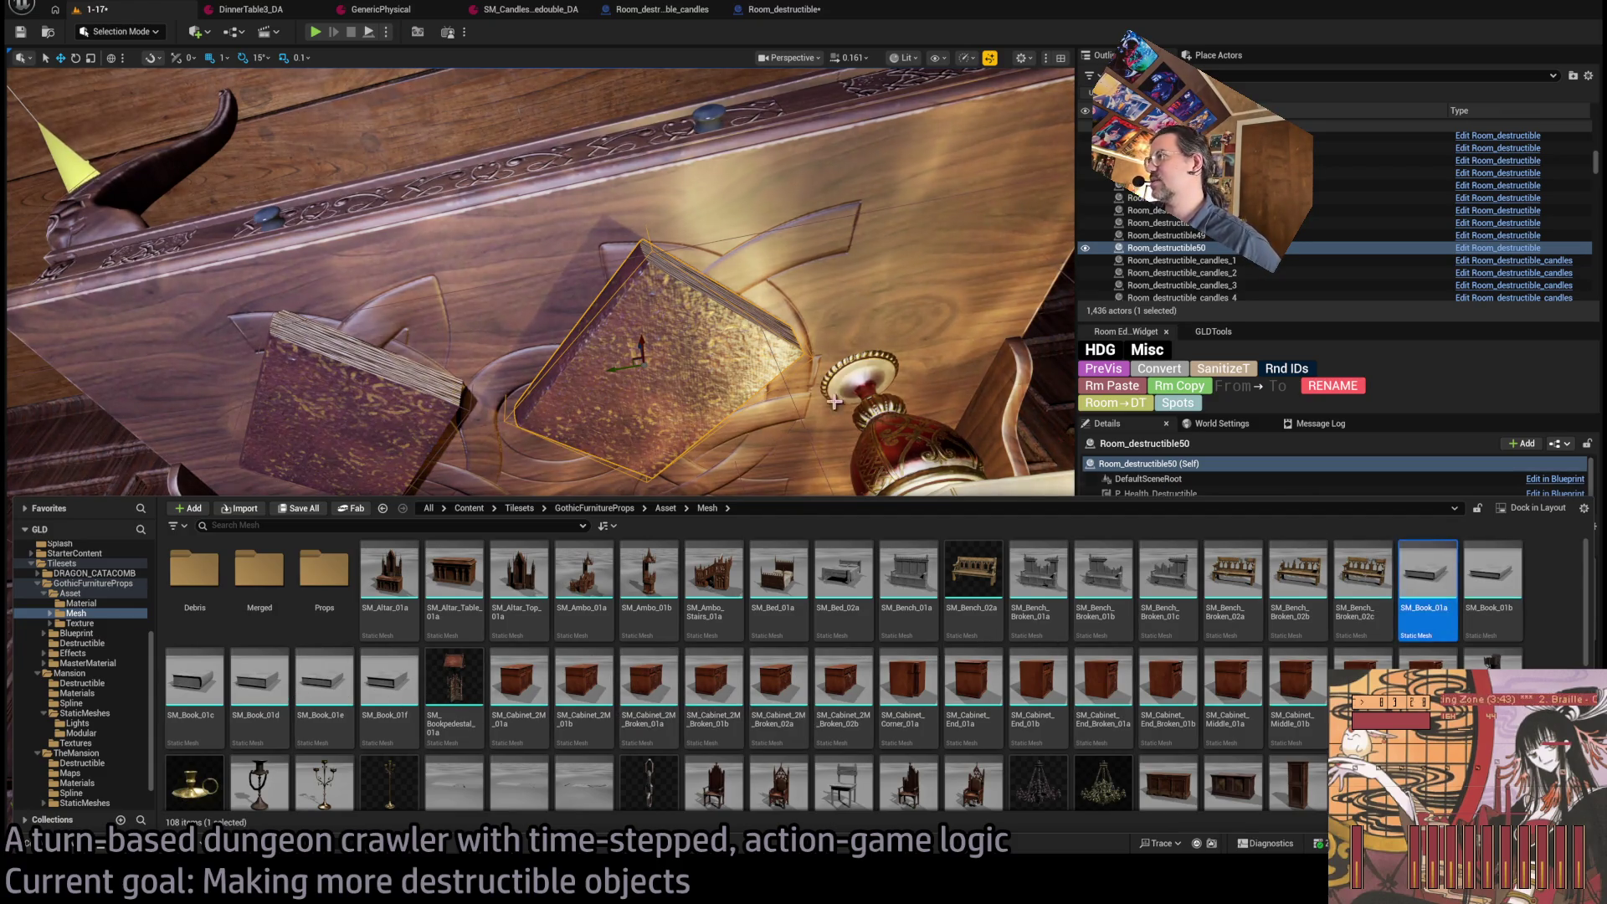
# Apply SM_Book_01b to the second book, slide it along the shelf, and frame it.
pyautogui.moveTo(835, 402); pyautogui.dragTo(763, 496)
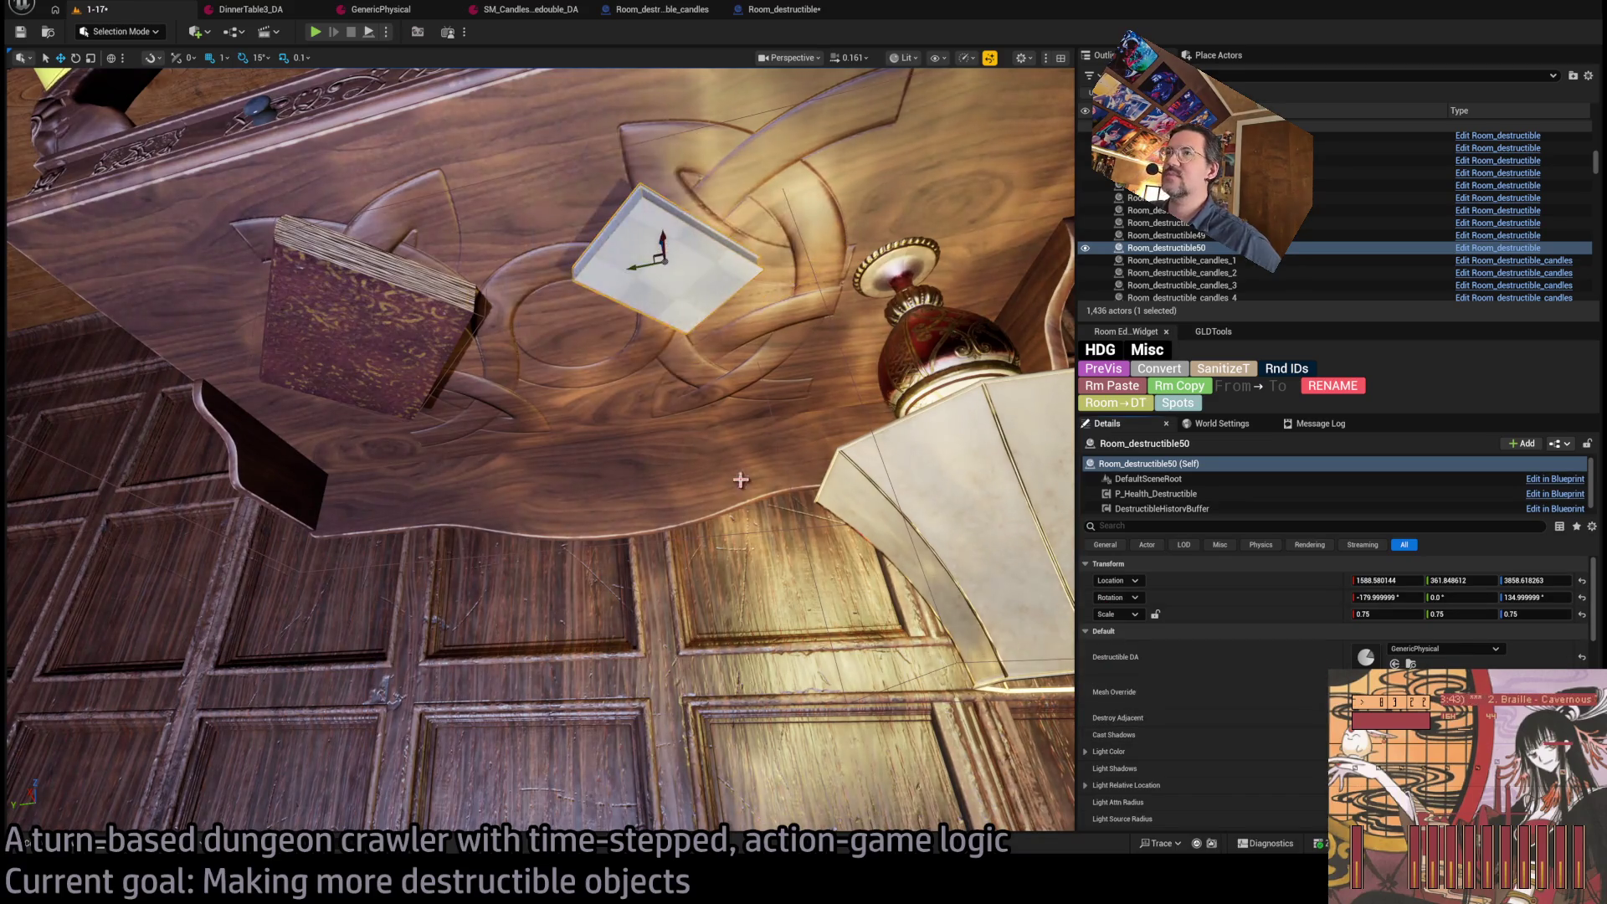
pyautogui.moveTo(651, 263)
pyautogui.mouseDown()
pyautogui.moveTo(646, 246)
pyautogui.moveTo(538, 261)
pyautogui.moveTo(639, 418)
pyautogui.mouseUp()
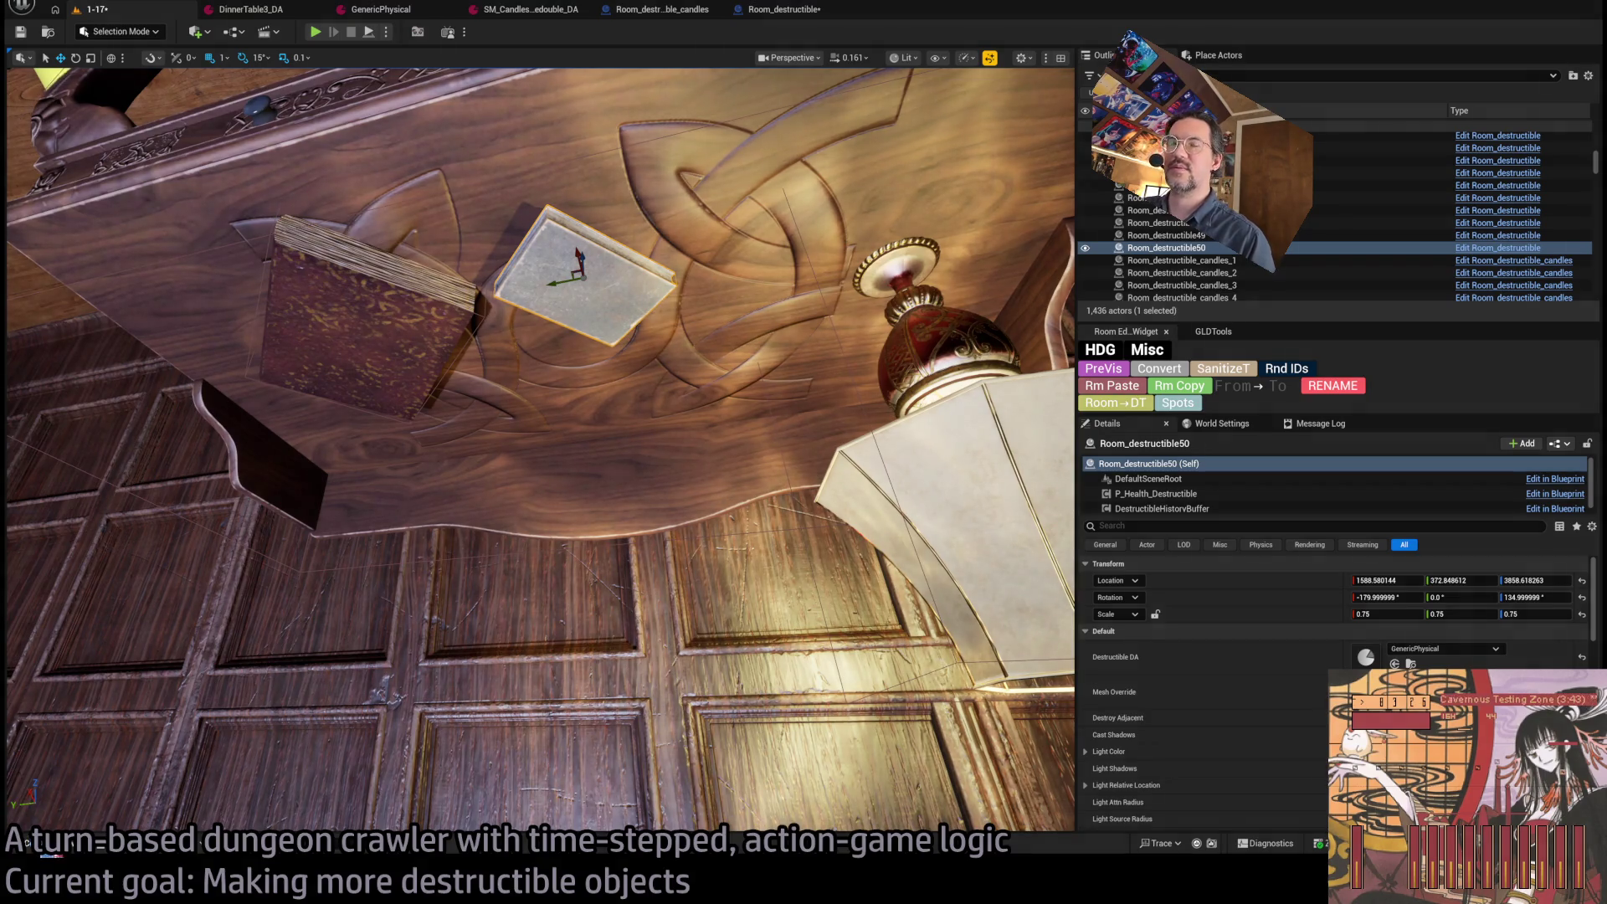
pyautogui.hotkey('ctrl', 'space')
pyautogui.scroll(-3, 176, 735)
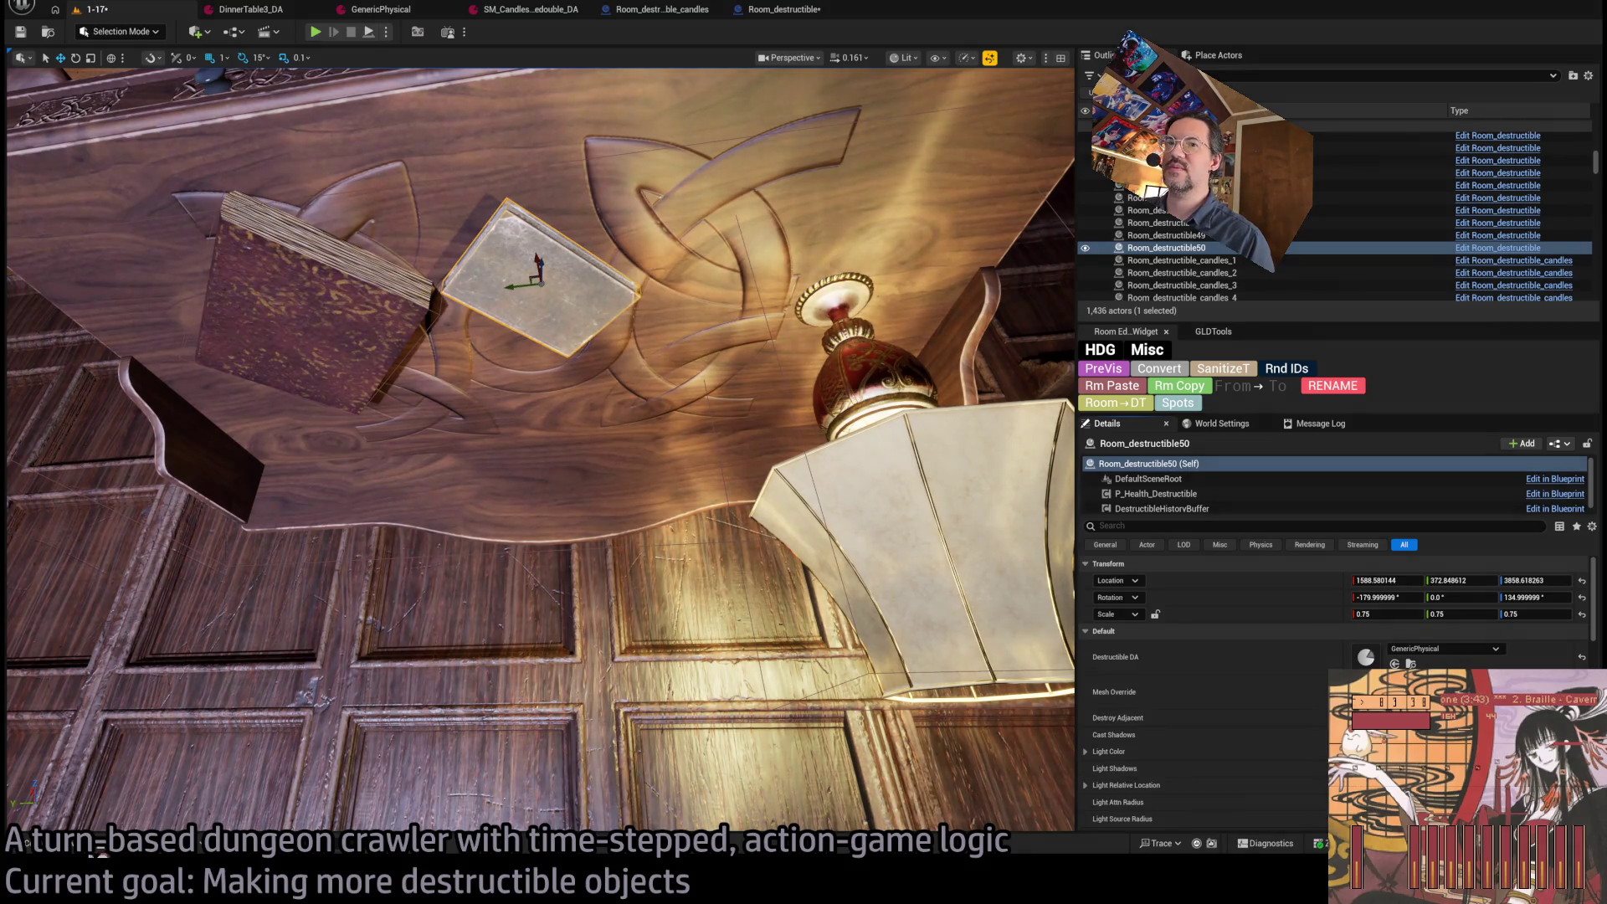
pyautogui.hotkey('ctrl', 'space')
pyautogui.scroll(-3, 536, 418)
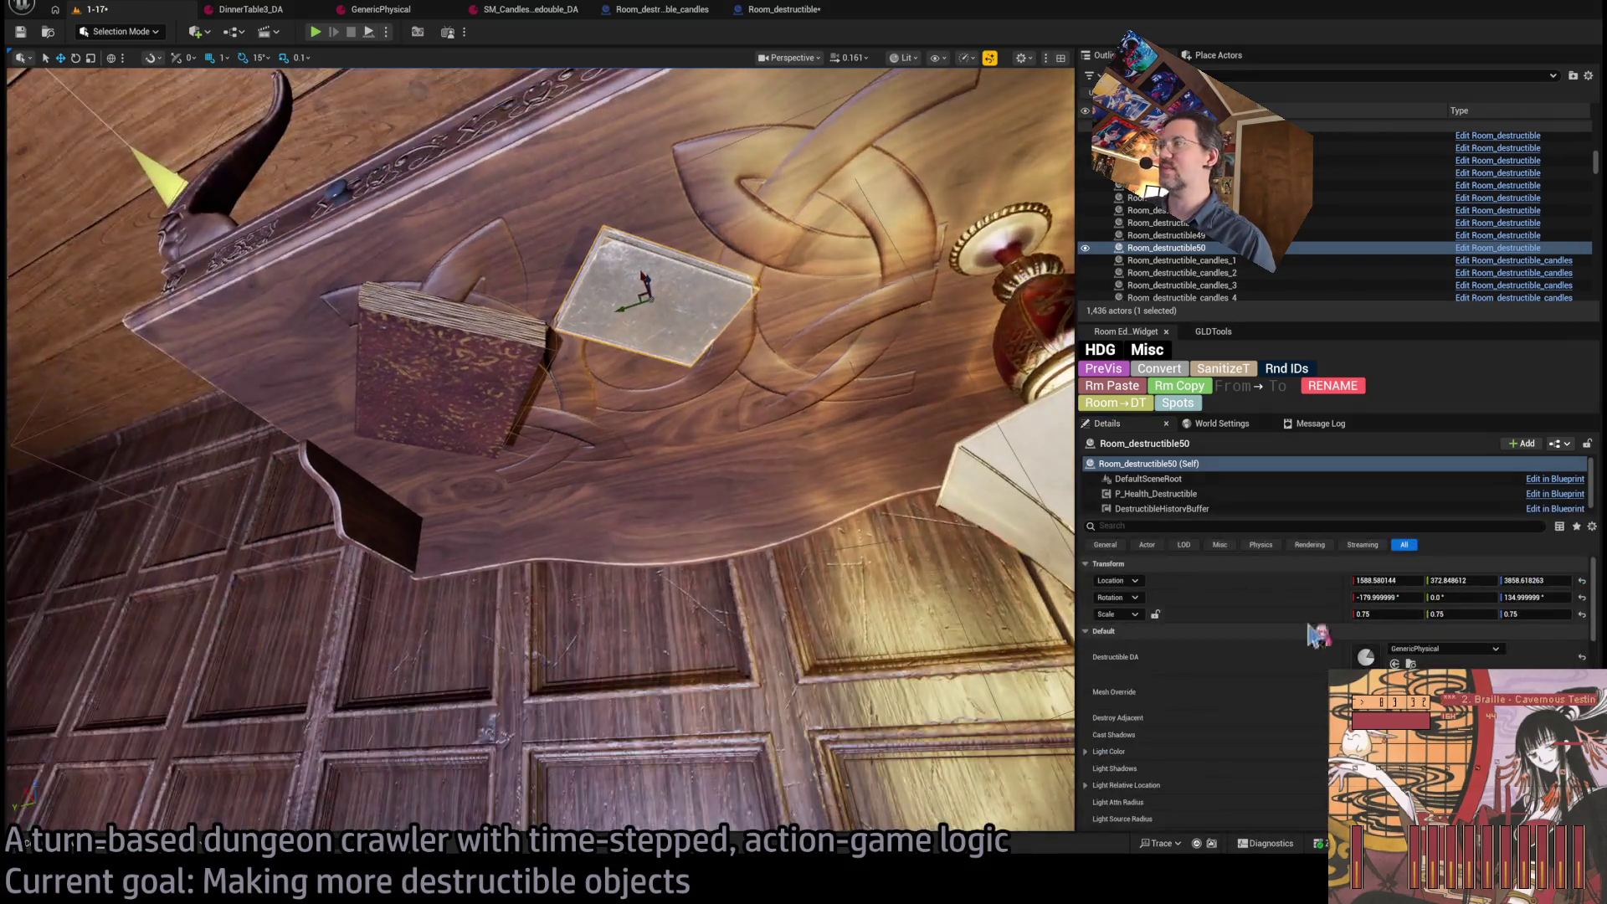
pyautogui.press('f')
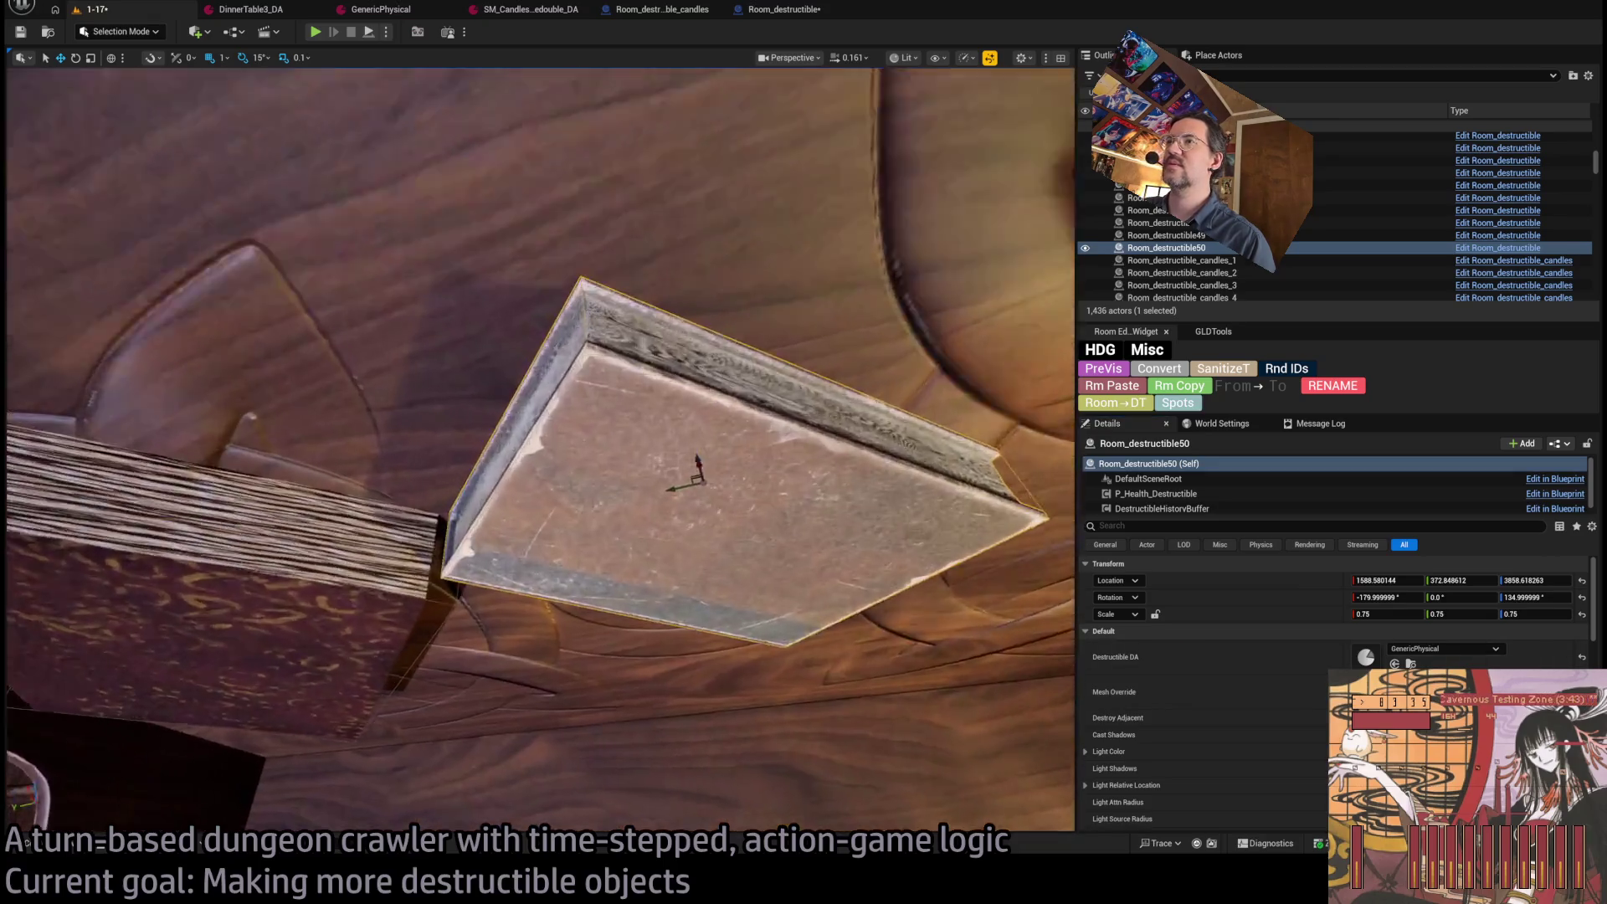
pyautogui.moveTo(695, 477)
pyautogui.mouseDown()
pyautogui.moveTo(561, 385)
pyautogui.moveTo(653, 418)
pyautogui.mouseUp()
pyautogui.hotkey('ctrl', 'space')
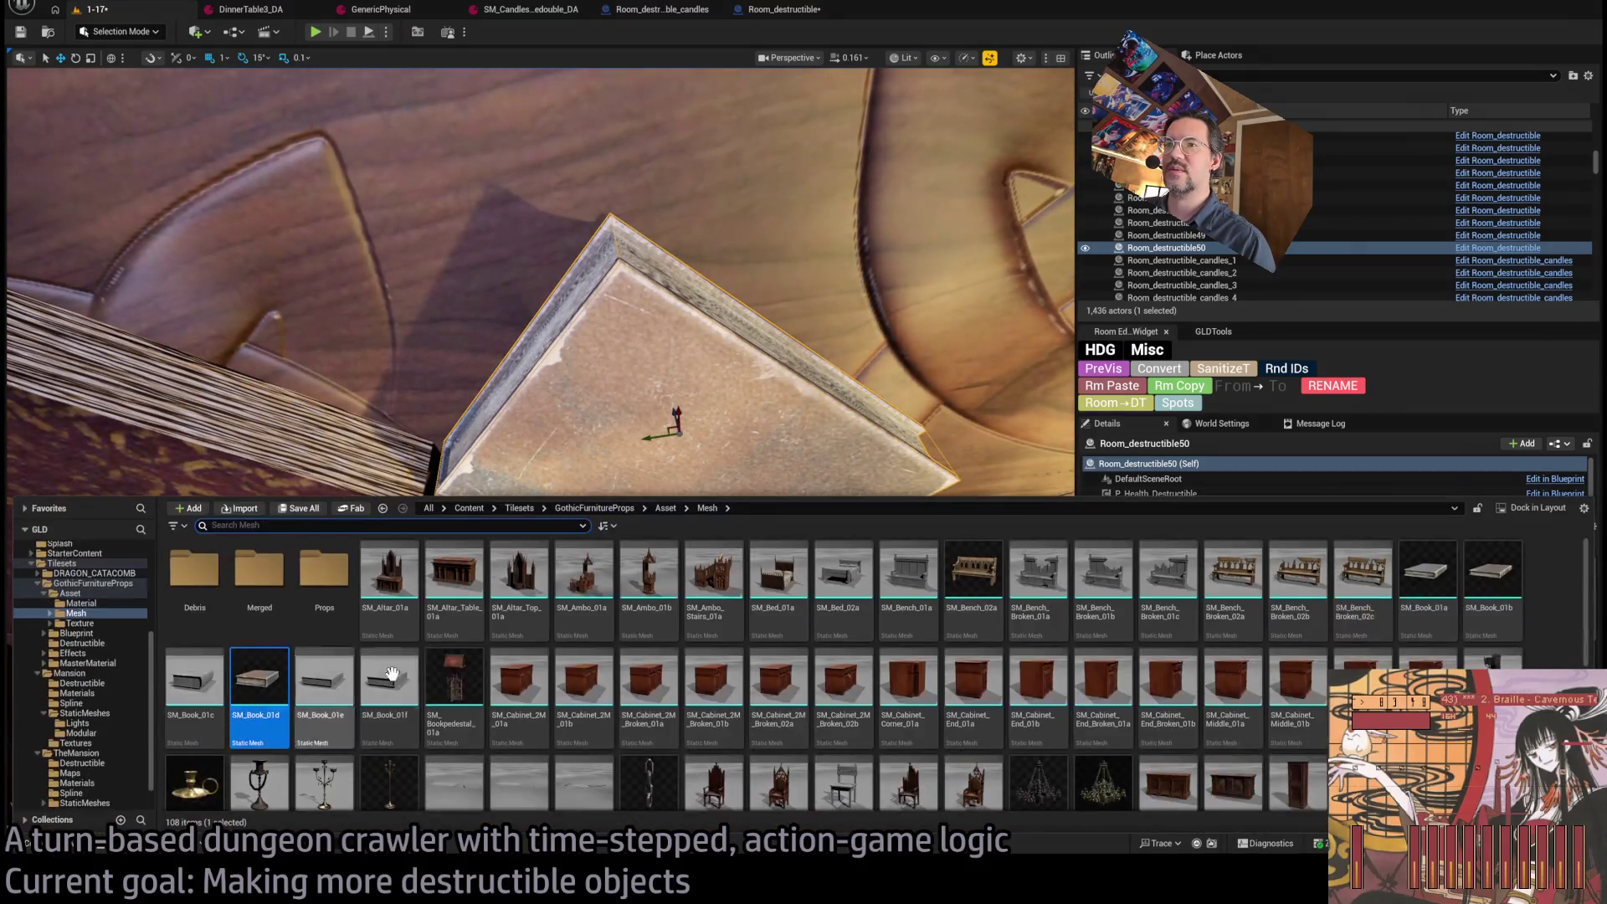
# Rotate the pale book about 75 degrees and swap its mesh for SM_Candleabra_02a.
pyautogui.hotkey('ctrl', 'space')
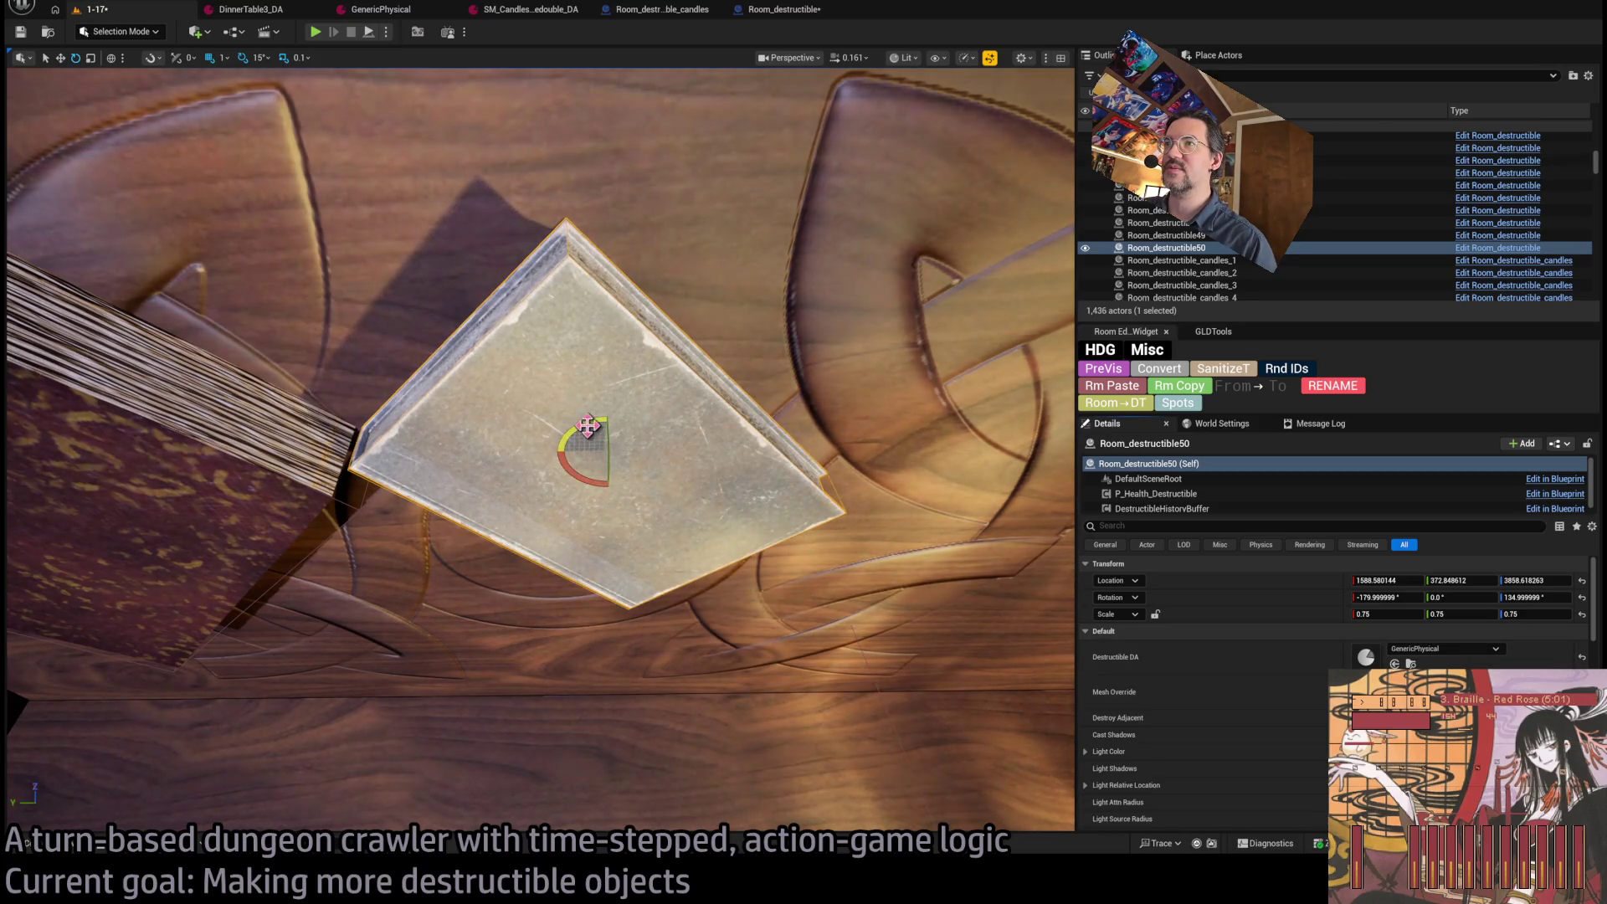
pyautogui.moveTo(610, 450)
pyautogui.mouseDown()
pyautogui.moveTo(536, 454)
pyautogui.moveTo(617, 447)
pyautogui.moveTo(557, 457)
pyautogui.moveTo(585, 459)
pyautogui.moveTo(460, 675)
pyautogui.mouseUp()
pyautogui.click(83, 850)
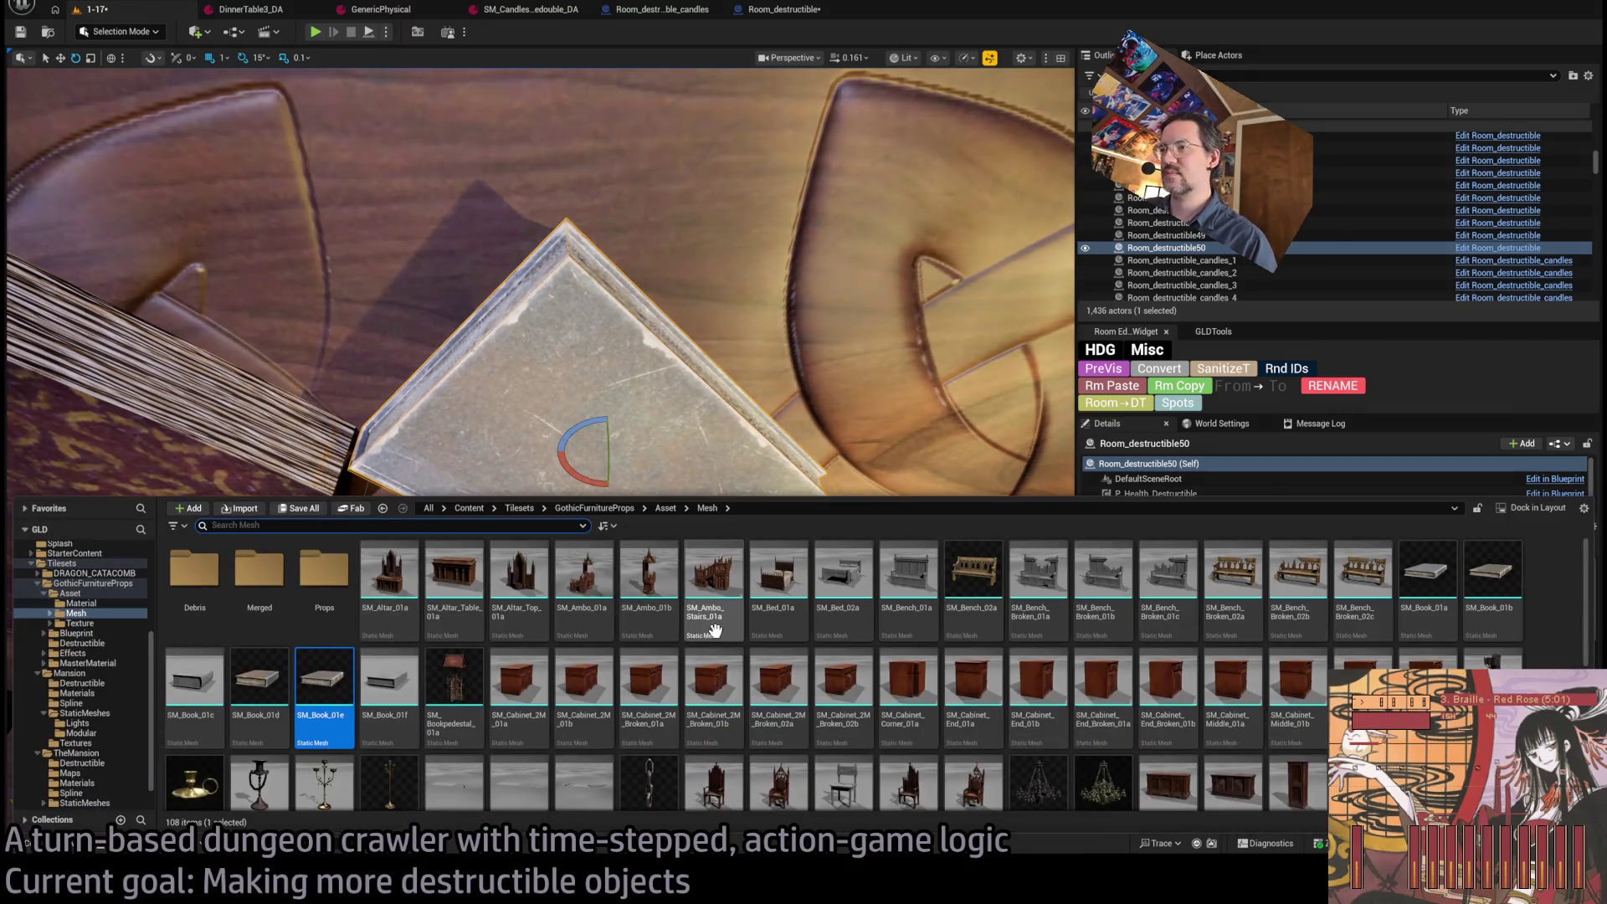
pyautogui.scroll(-1, 394, 720)
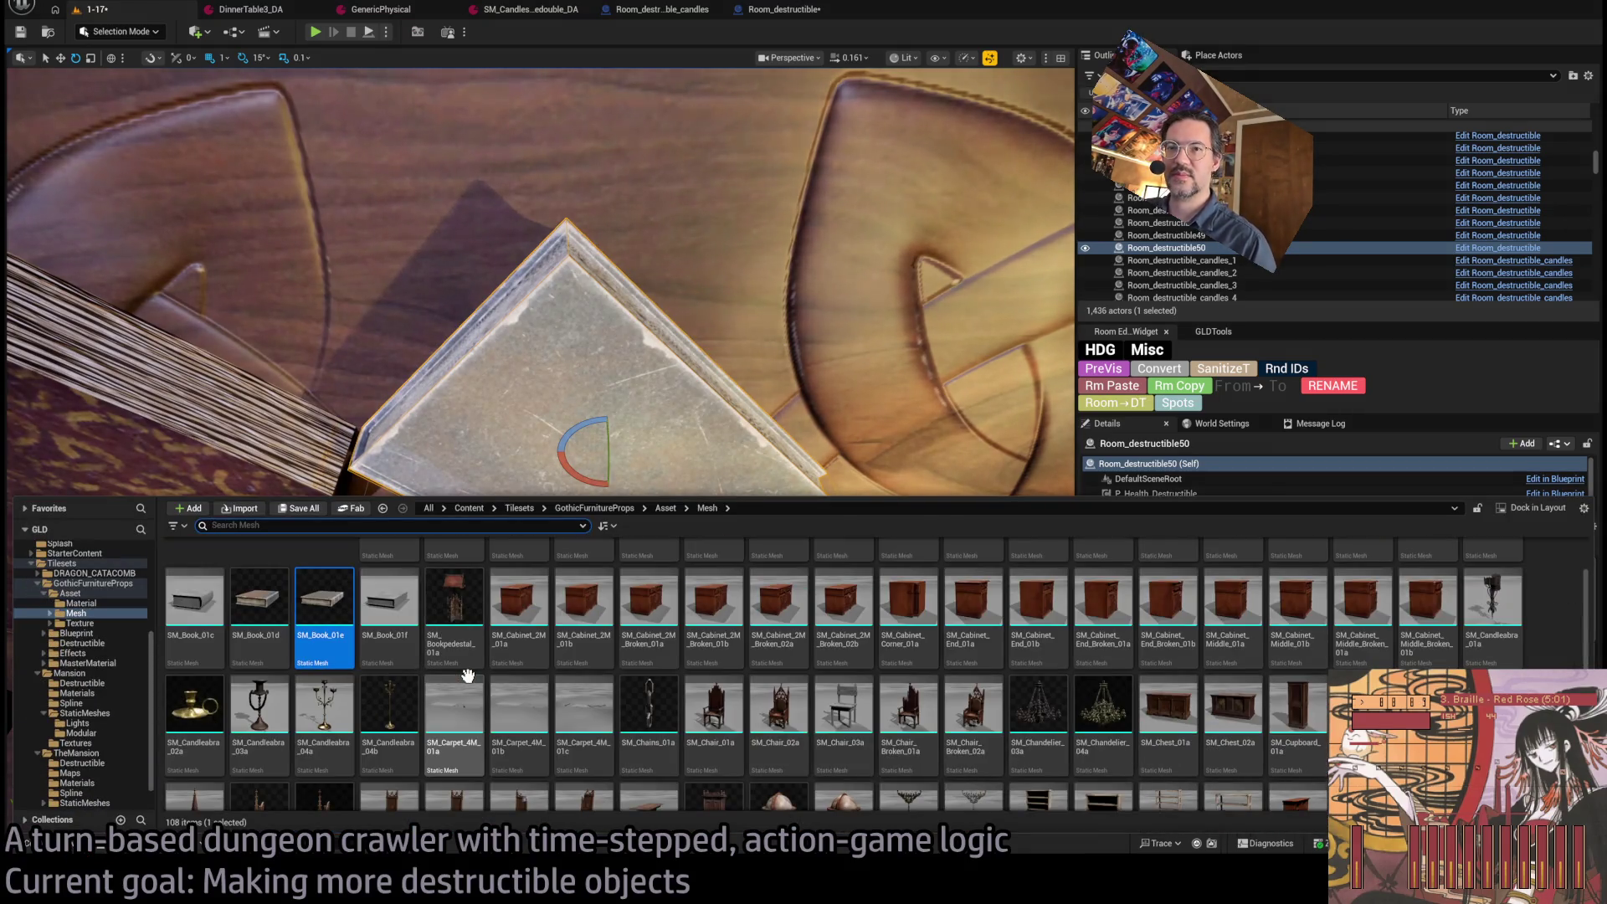
pyautogui.click(202, 707)
pyautogui.moveTo(1053, 465)
pyautogui.mouseDown()
pyautogui.moveTo(1065, 556)
pyautogui.moveTo(1214, 661)
pyautogui.moveTo(1373, 694)
pyautogui.mouseUp()
# Alt-drag a copy of the candleholder to the shelf's right end.
pyautogui.scroll(-5, 540, 450)
pyautogui.press('w')
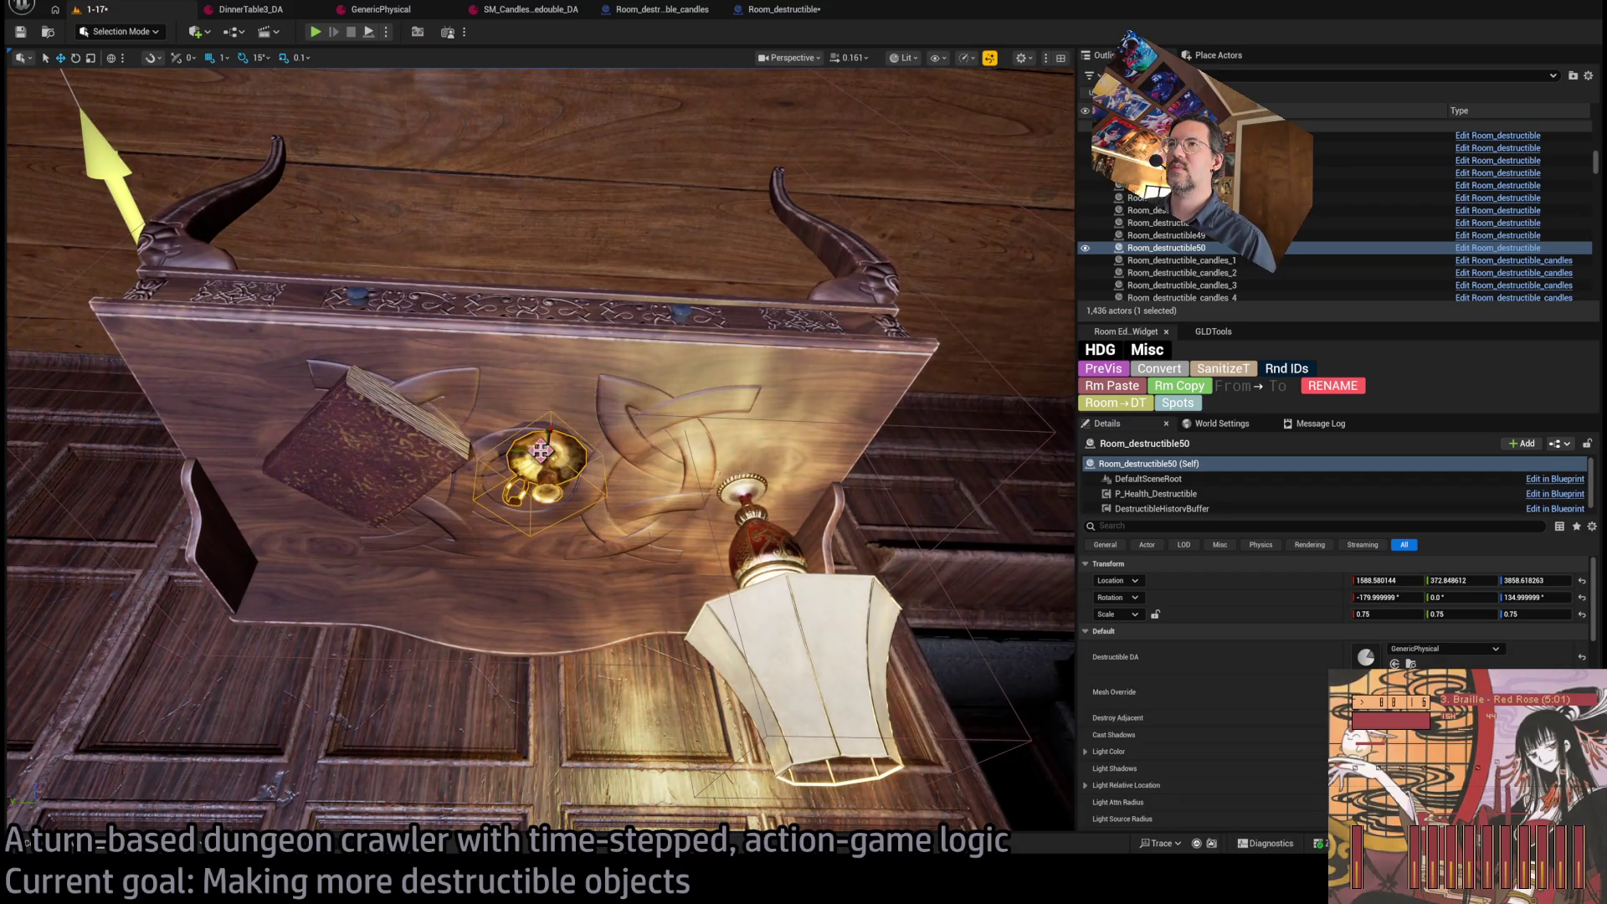
pyautogui.moveTo(546, 448)
pyautogui.mouseDown()
pyautogui.moveTo(837, 436)
pyautogui.moveTo(791, 440)
pyautogui.moveTo(854, 393)
pyautogui.moveTo(606, 432)
pyautogui.mouseUp()
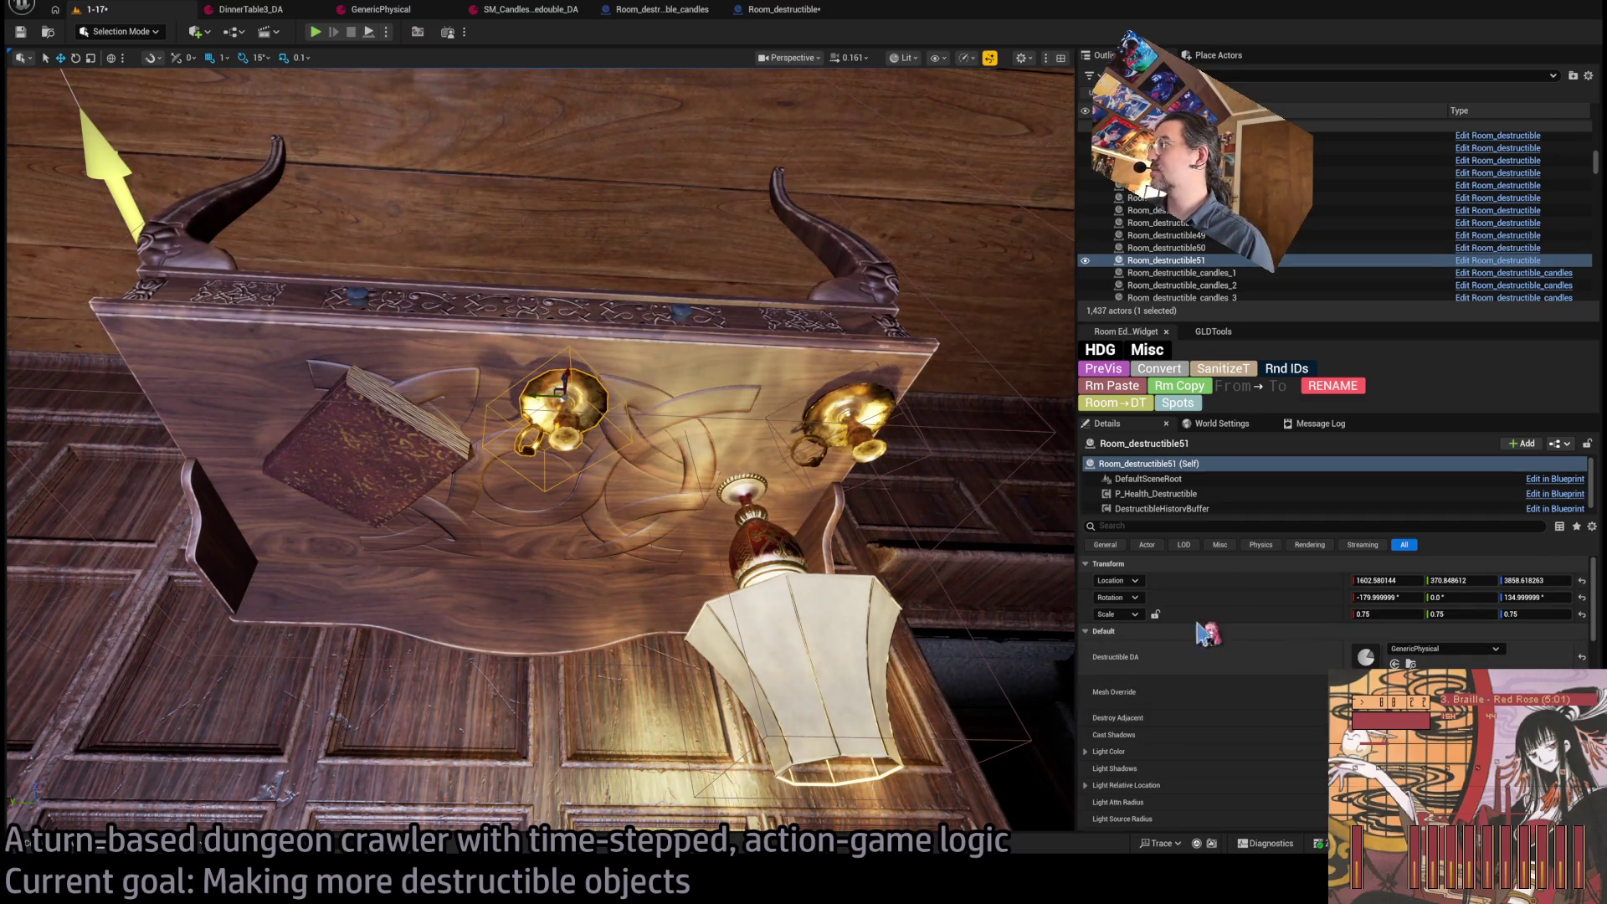
pyautogui.click(94, 847)
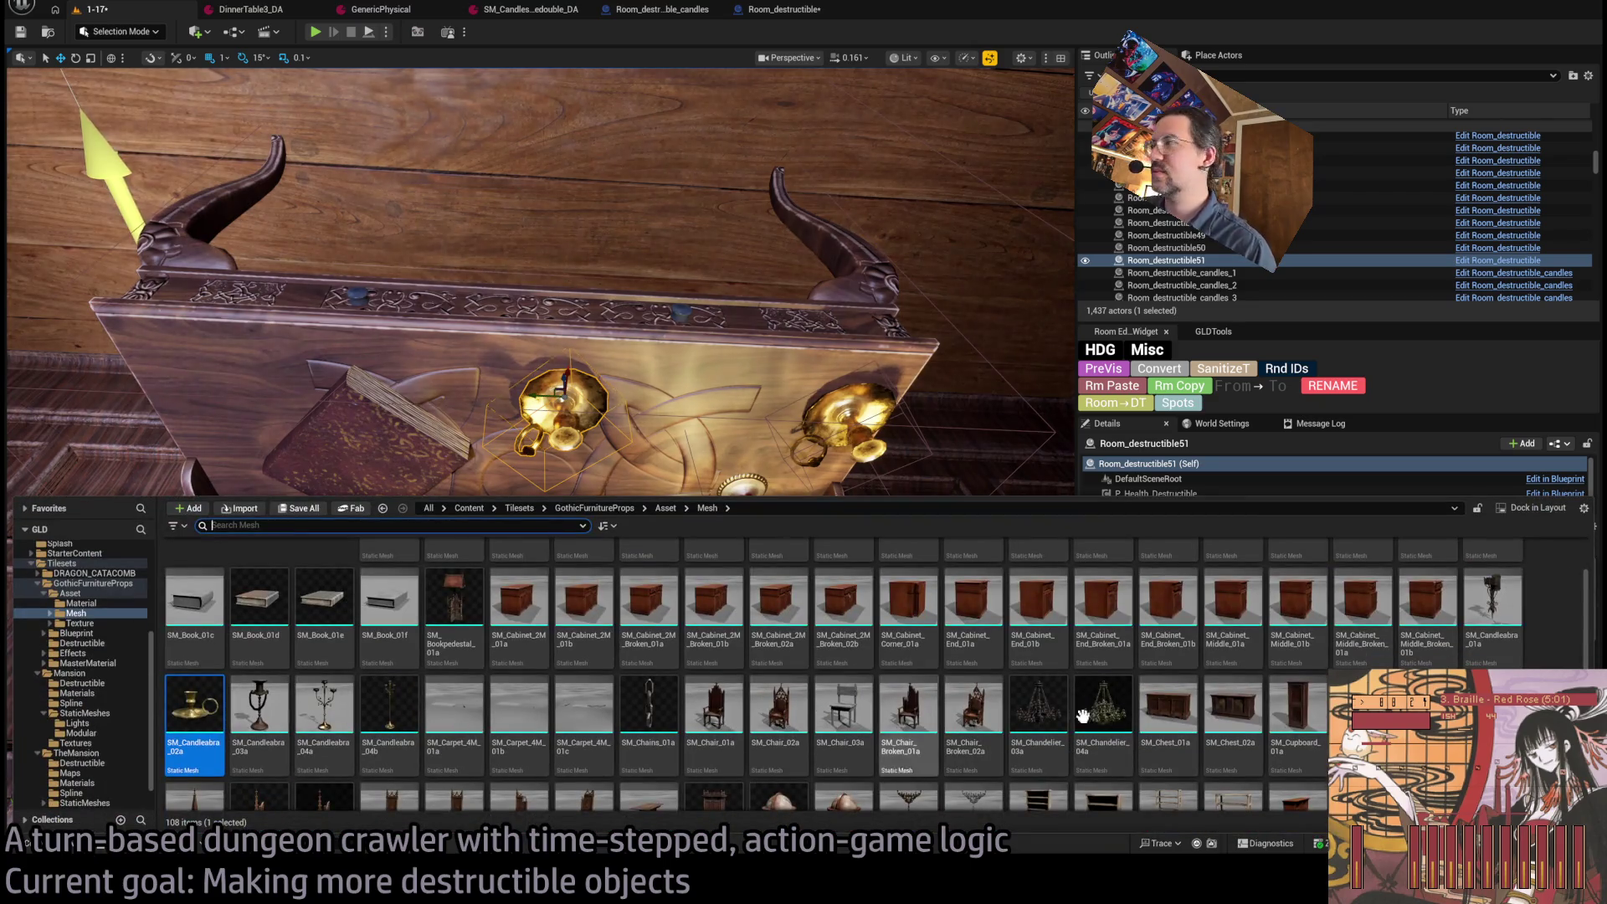
# Navigate from GothicFurnitureProps/Asset to Tilesets/TheMansion/StaticMeshes and select SM_Book_01.
pyautogui.scroll(-2, 1168, 720)
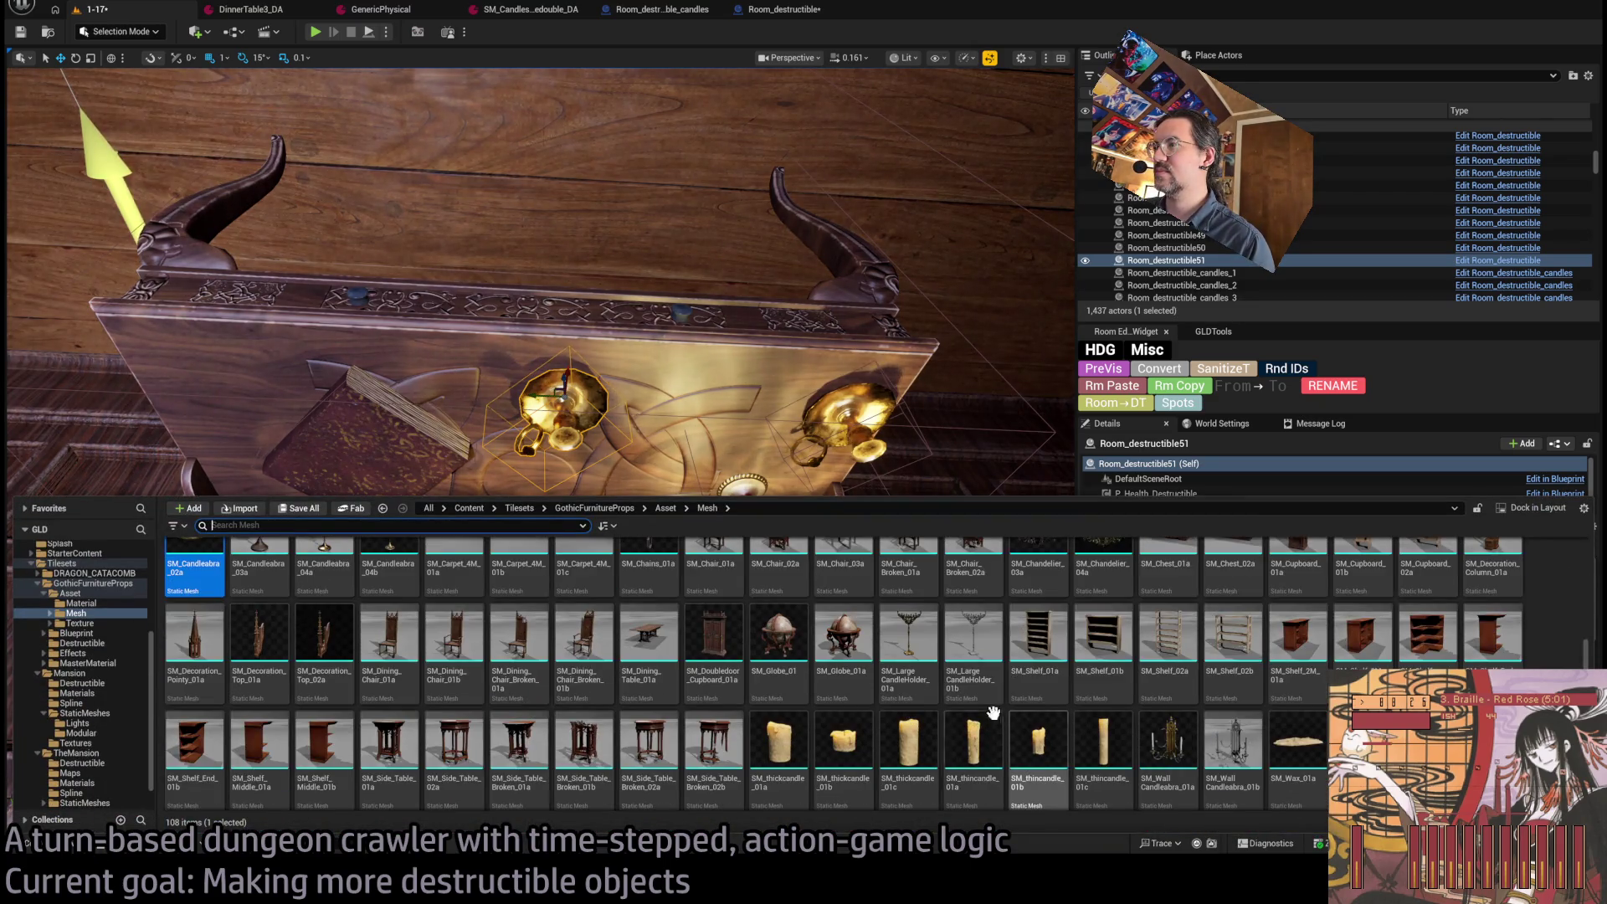
pyautogui.scroll(-1, 893, 670)
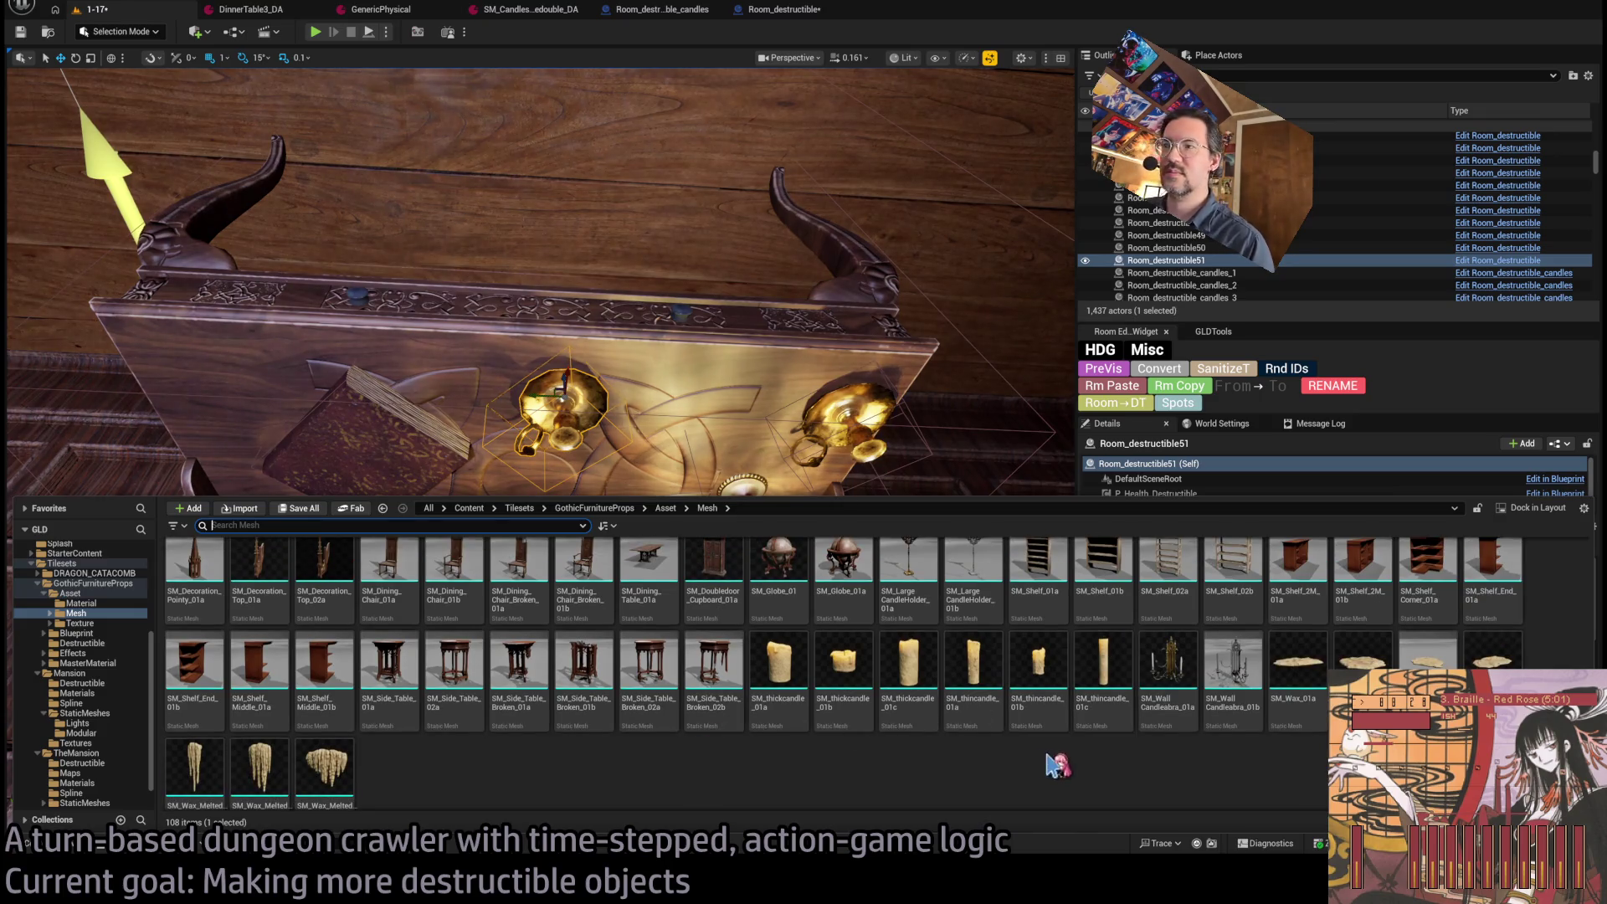
pyautogui.scroll(5, 1139, 744)
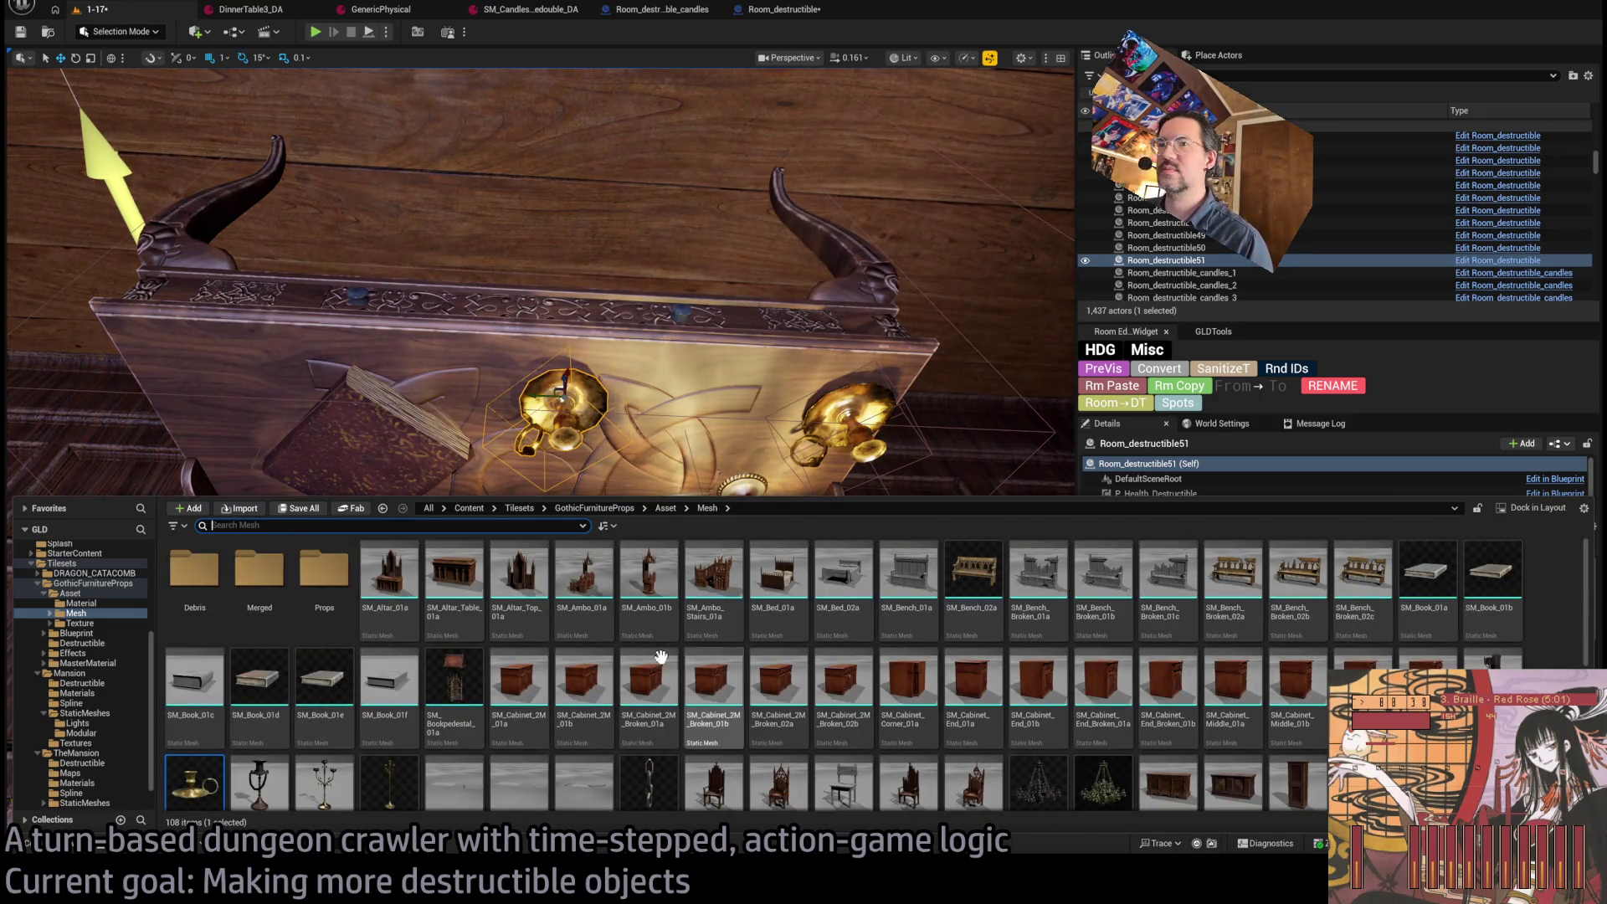
pyautogui.click(46, 594)
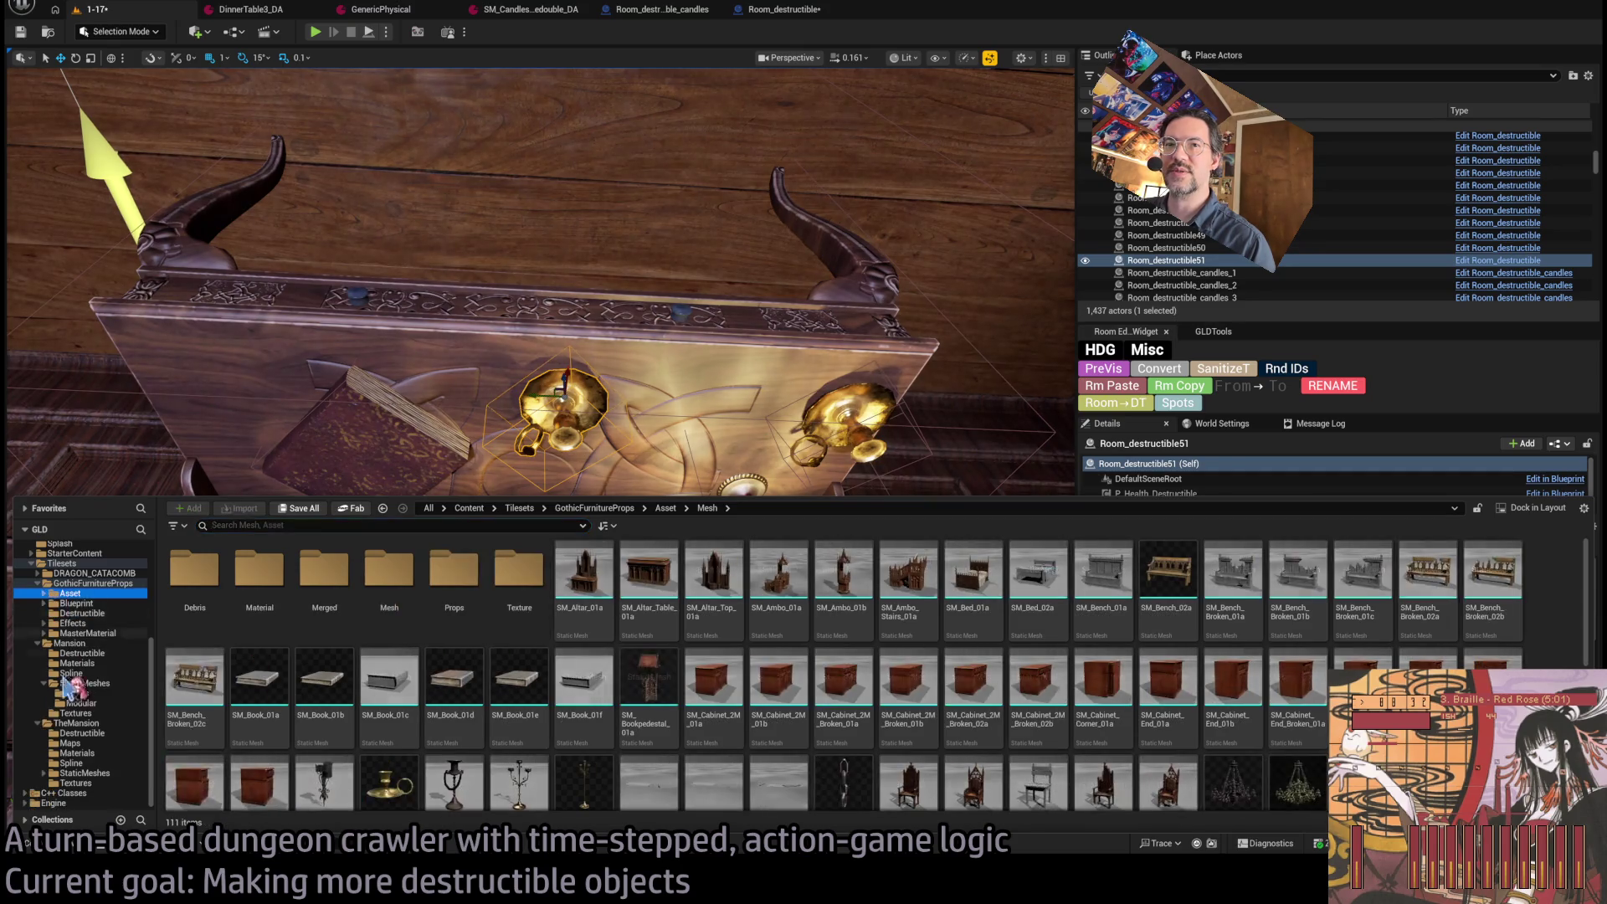
pyautogui.scroll(2, 44, 652)
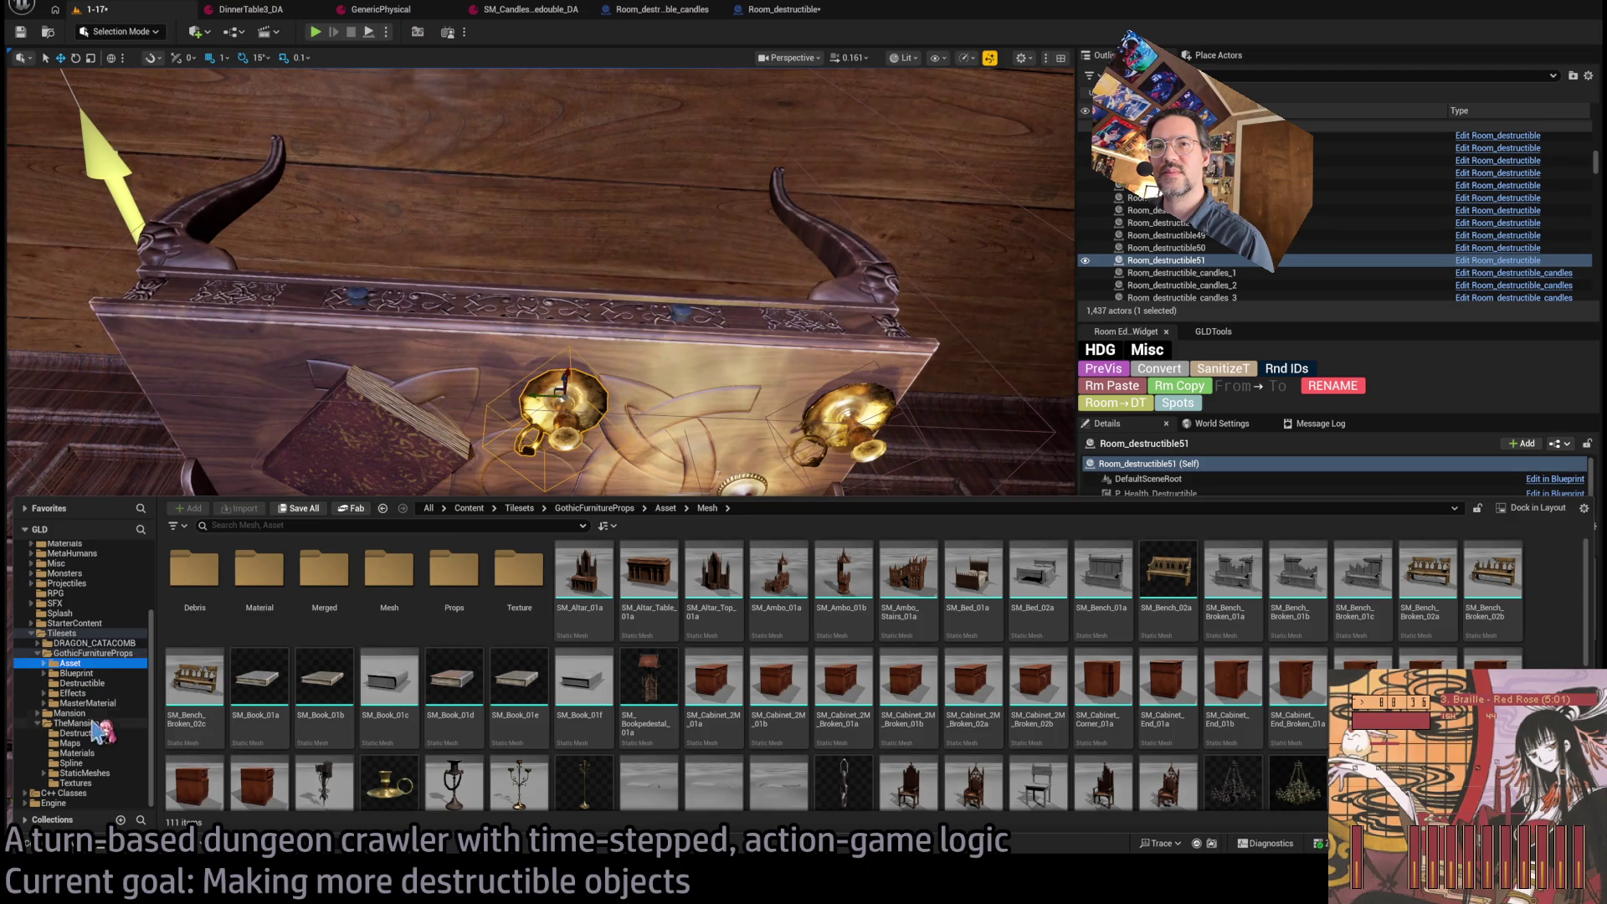
pyautogui.click(38, 713)
pyautogui.click(84, 743)
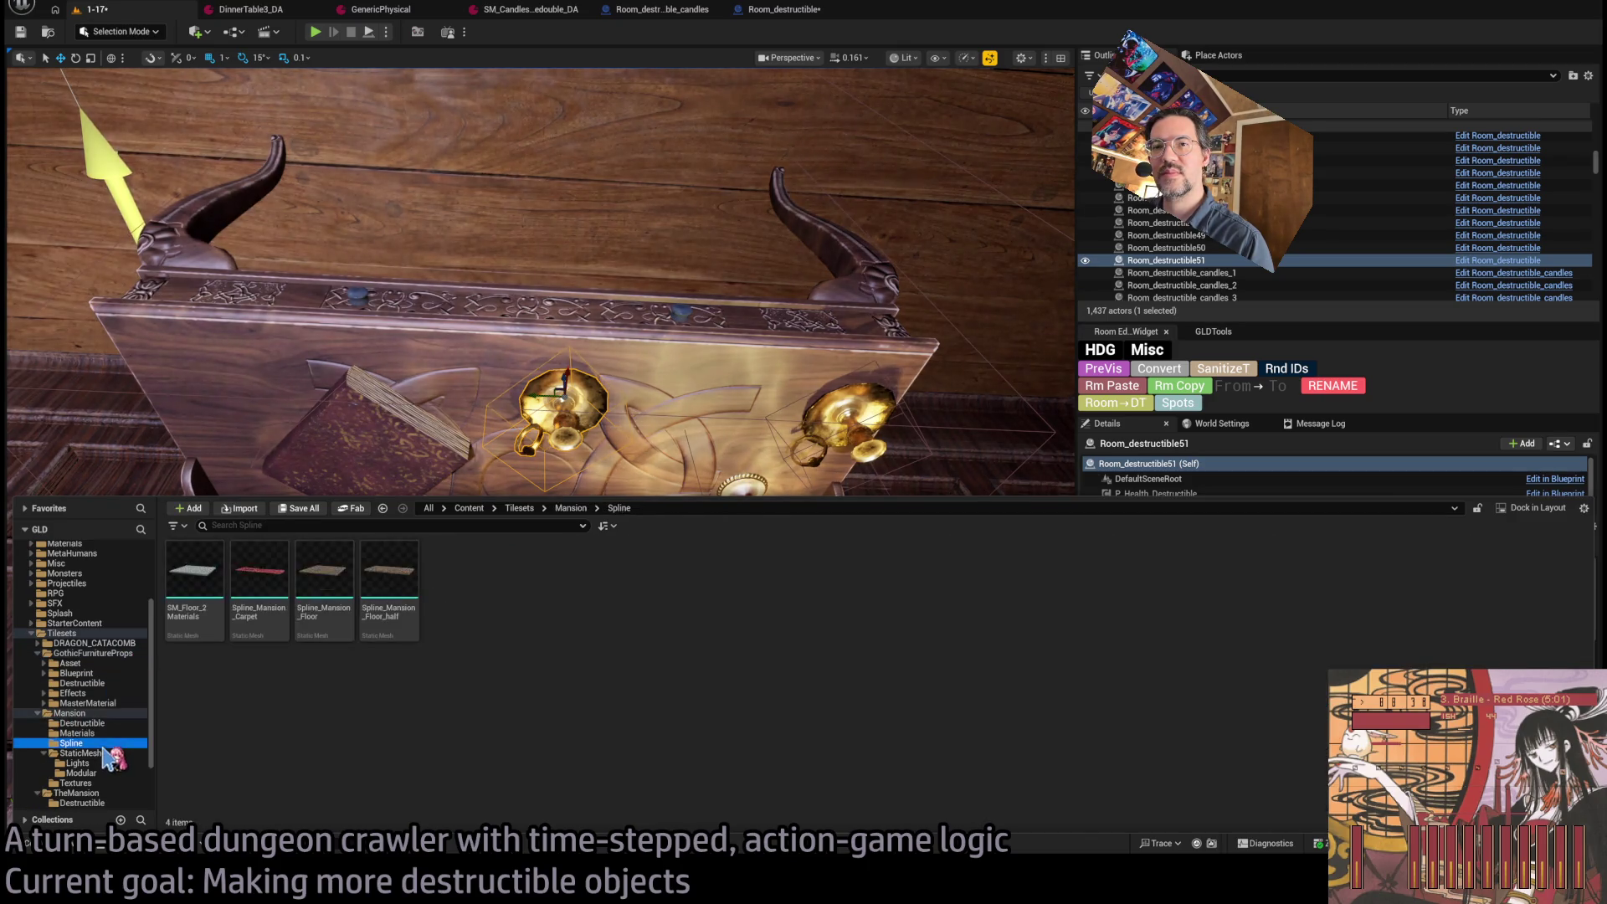
pyautogui.scroll(-2, 88, 761)
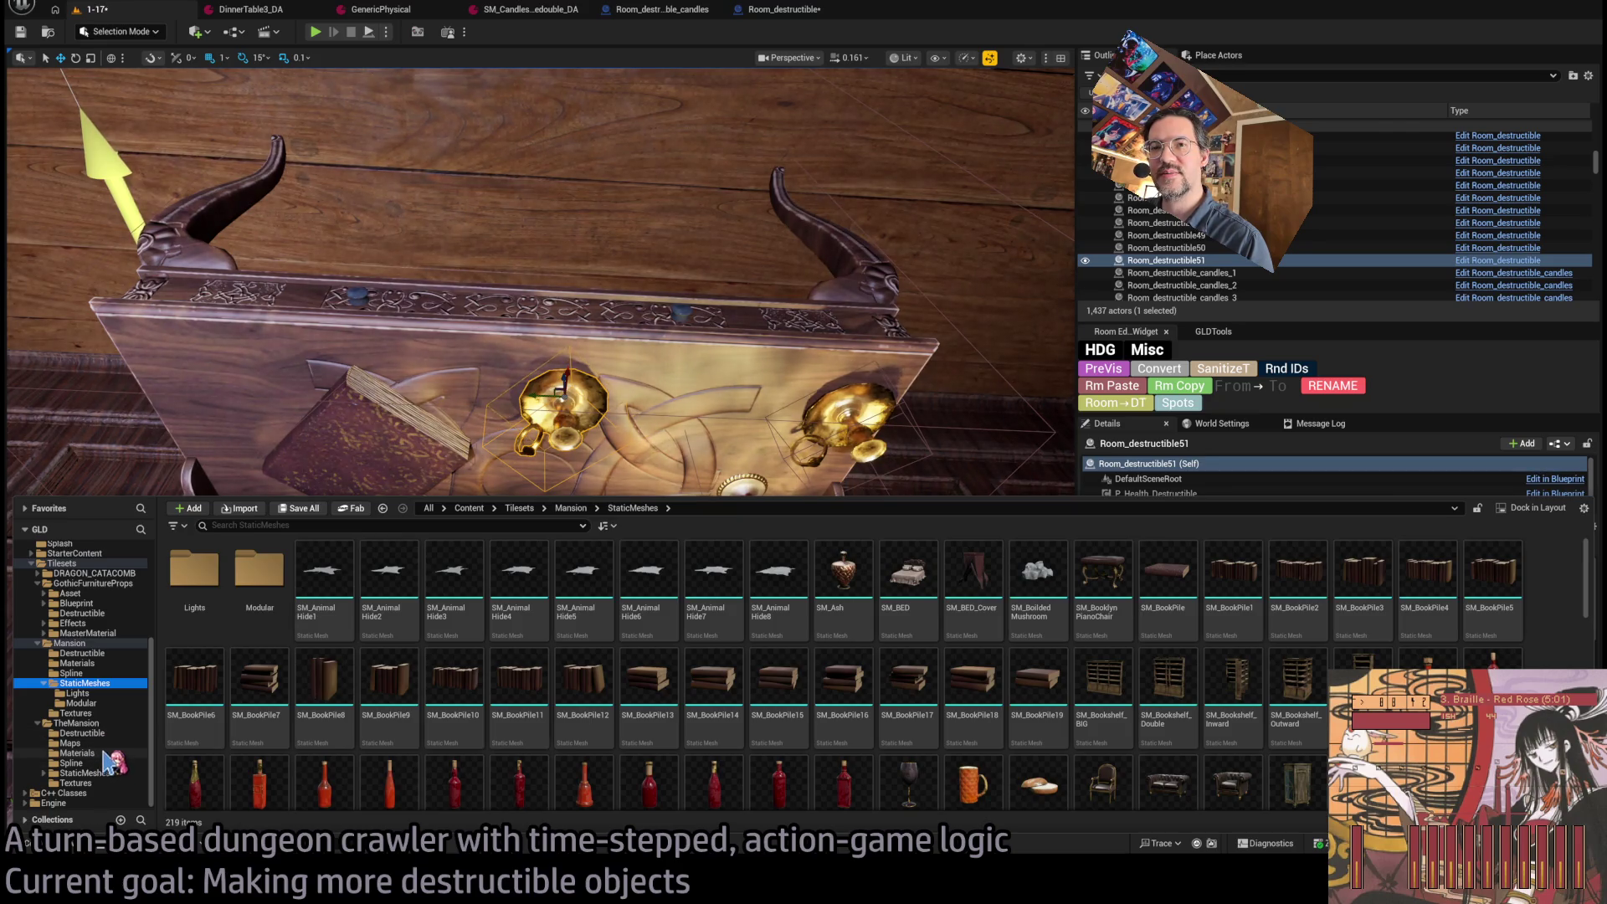
pyautogui.click(91, 774)
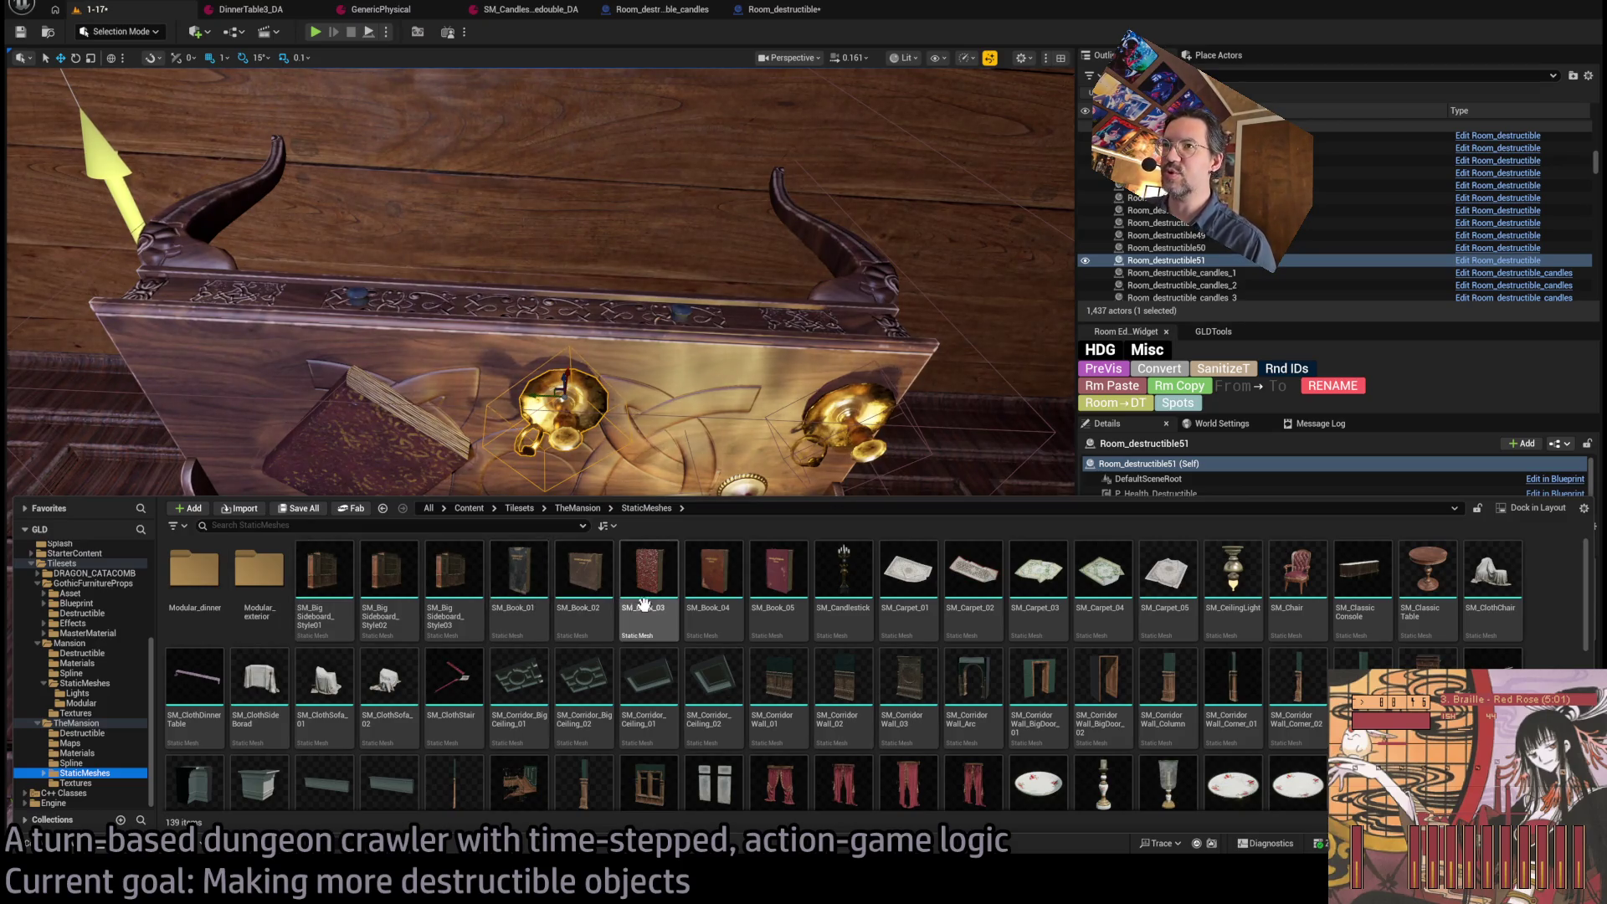
pyautogui.click(542, 600)
# Apply SM_Book_01 to Room_destructible51, rotate it 90° upright, and raise it slightly on Z.
pyautogui.click(1395, 699)
pyautogui.press('f')
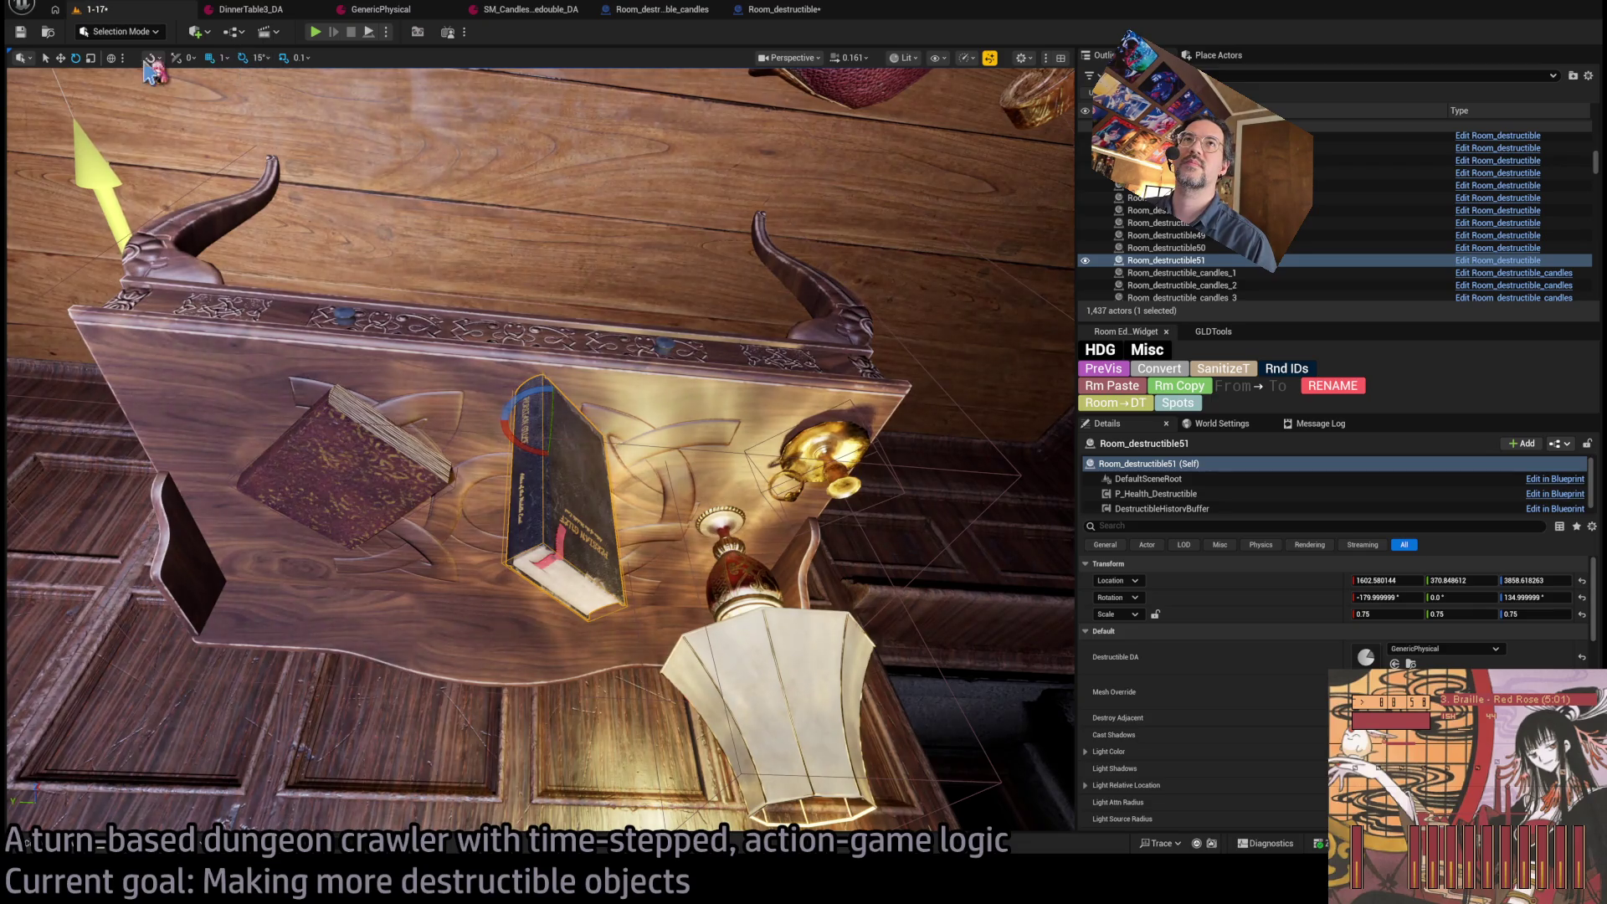
pyautogui.click(75, 59)
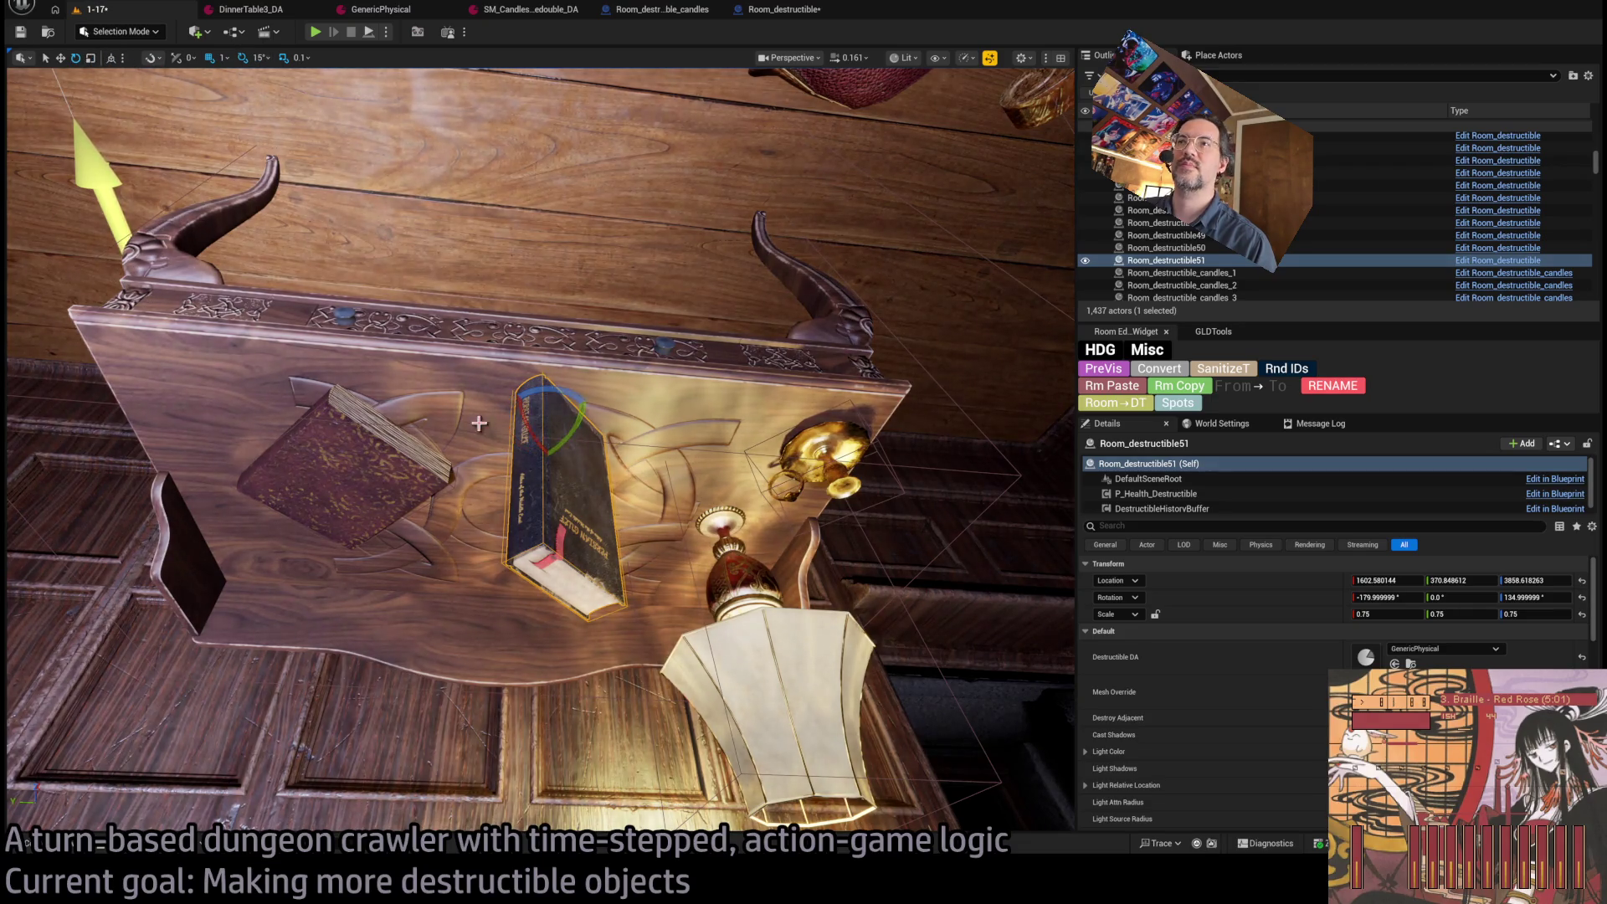
pyautogui.moveTo(568, 420)
pyautogui.mouseDown()
pyautogui.moveTo(527, 456)
pyautogui.moveTo(400, 393)
pyautogui.moveTo(379, 402)
pyautogui.moveTo(397, 383)
pyautogui.mouseUp()
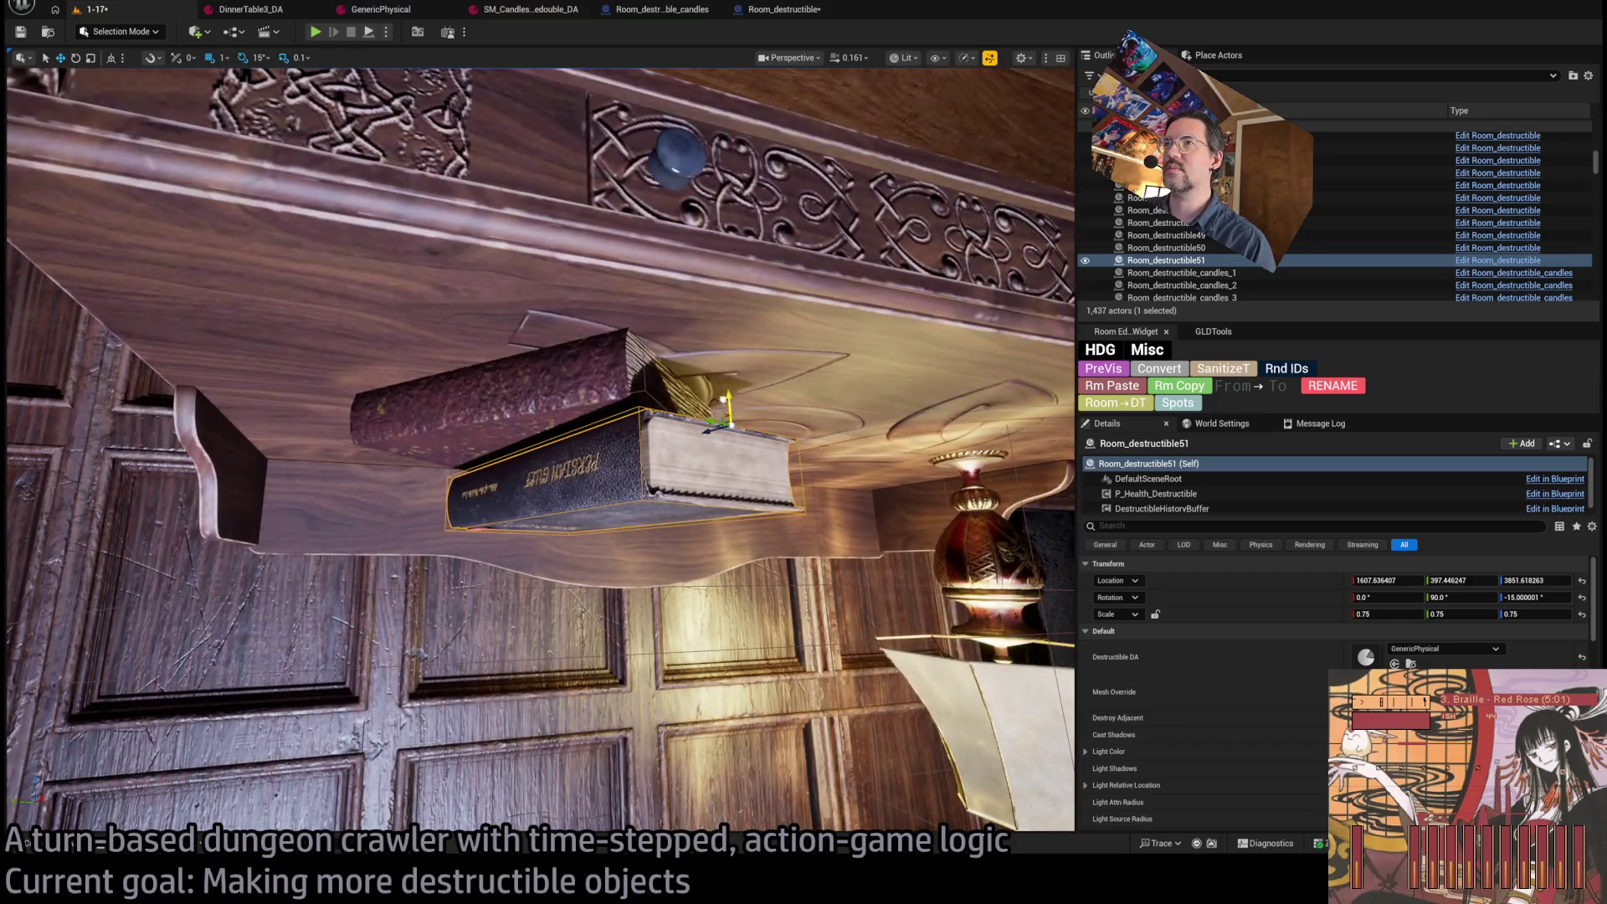
pyautogui.moveTo(728, 412); pyautogui.dragTo(729, 406)
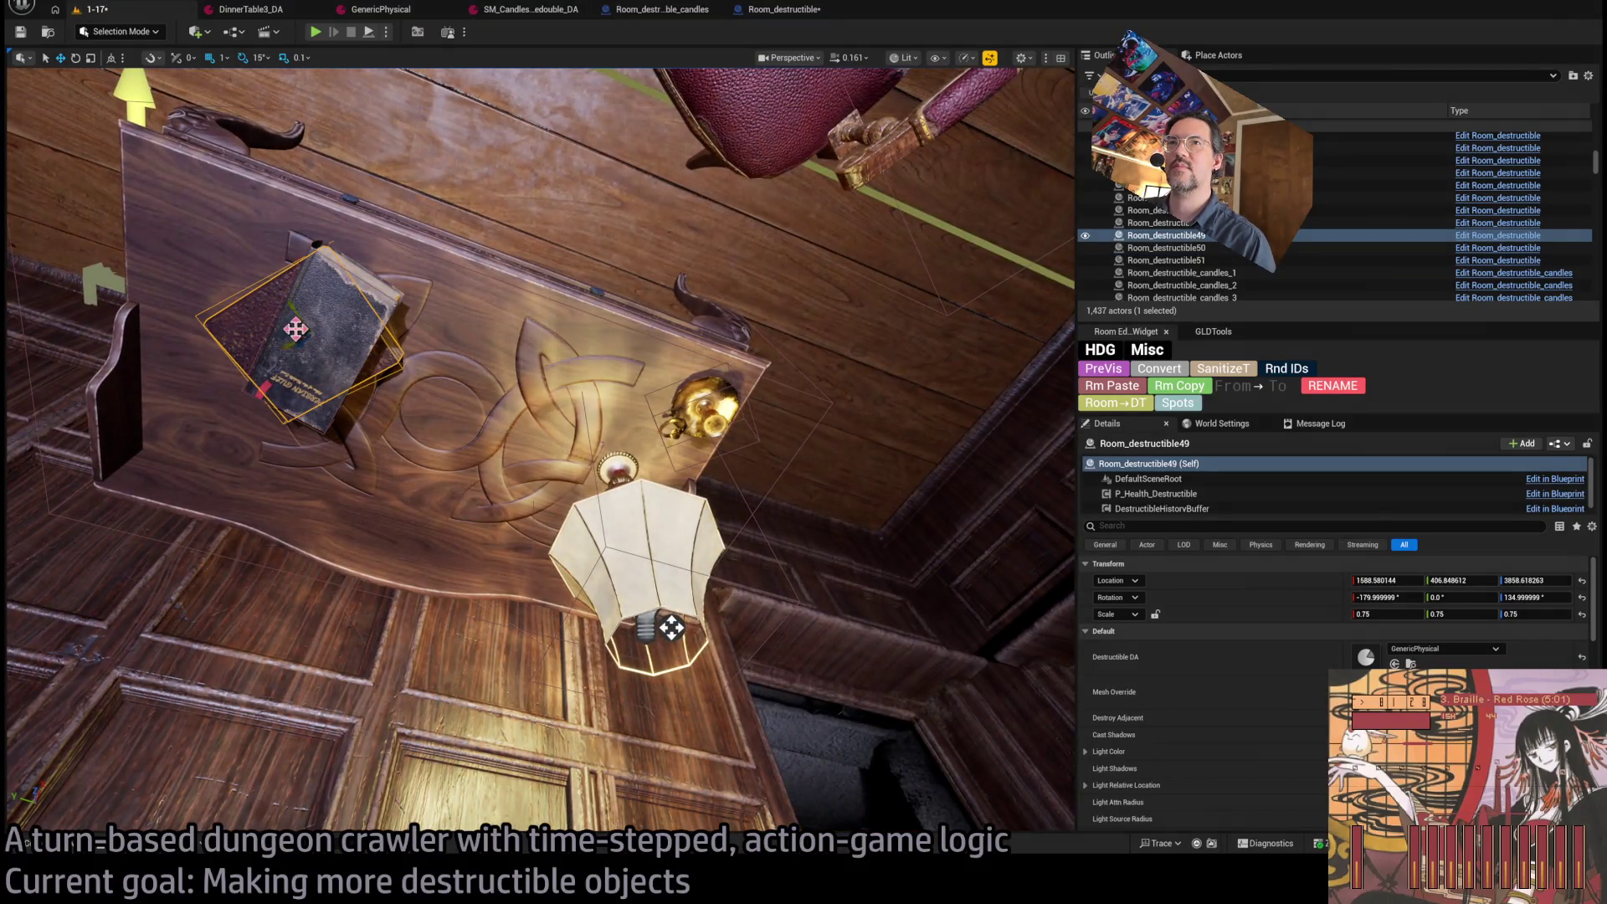
# Duplicate the book, slide the copy down-right across the shelf, and scroll the asset browser.
pyautogui.hotkey('ctrl', 'd')
pyautogui.moveTo(469, 346); pyautogui.dragTo(481, 385)
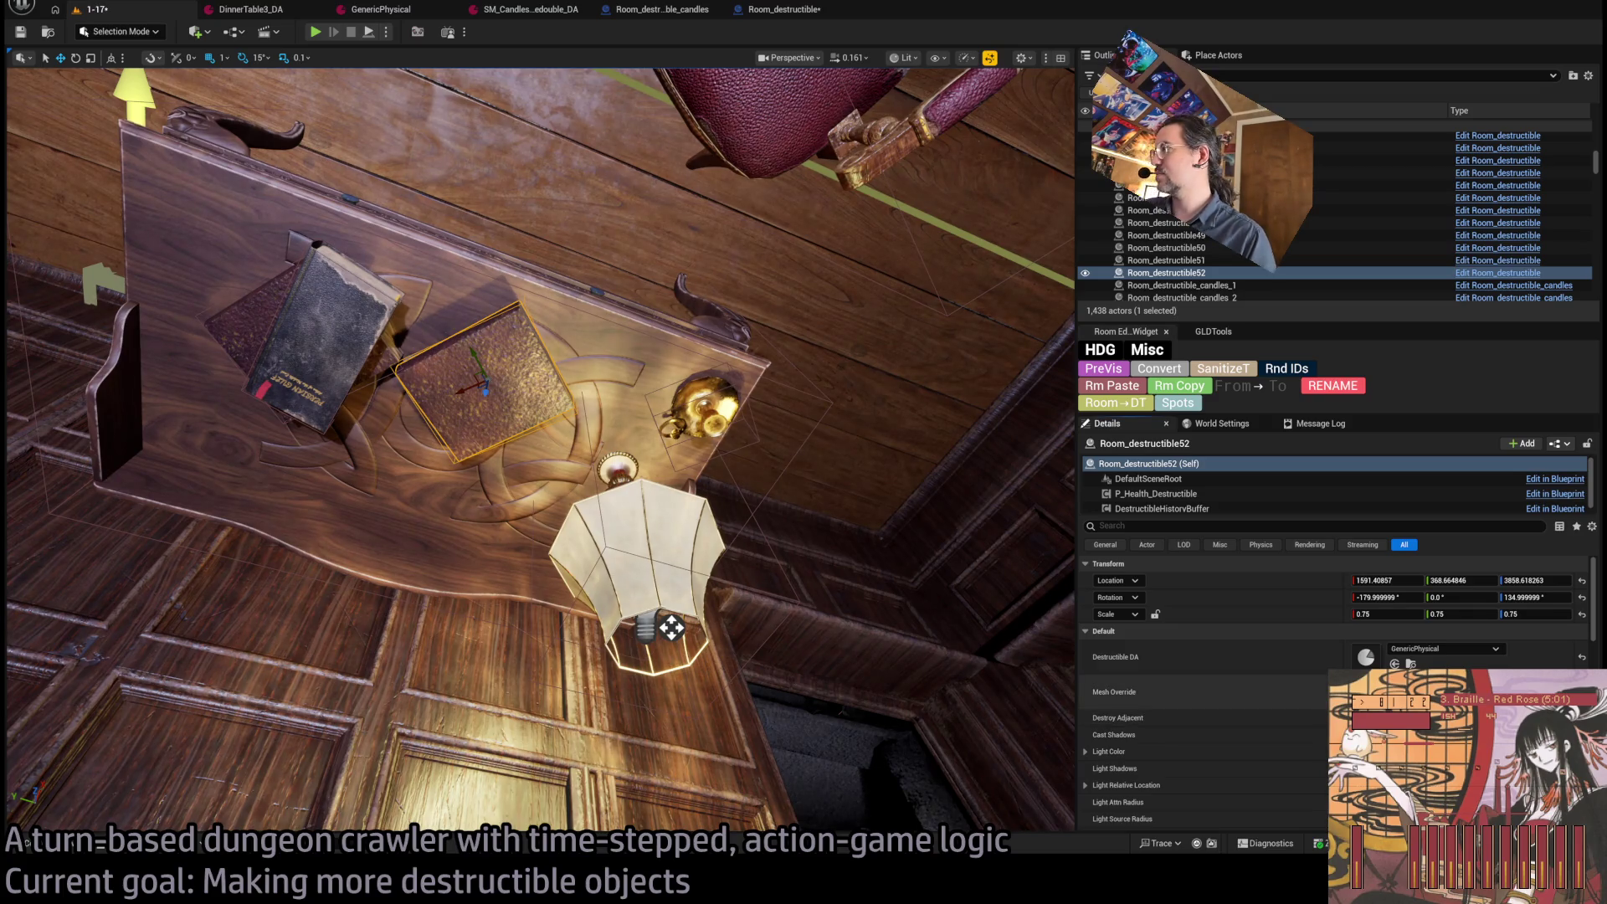
pyautogui.hotkey('ctrl', 'space')
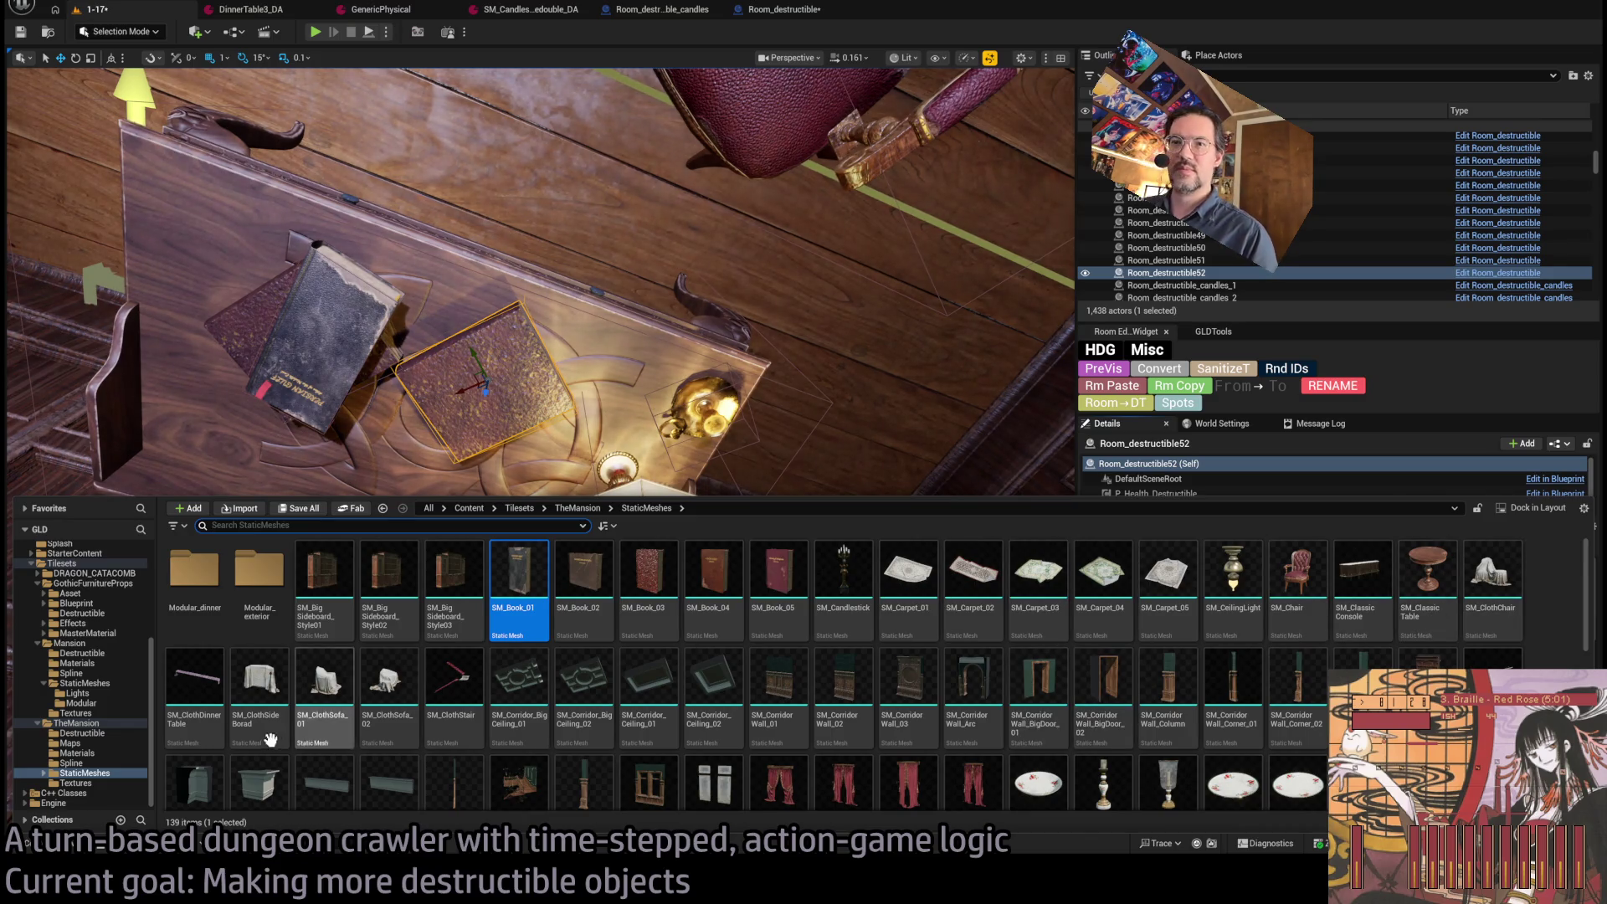
pyautogui.scroll(-2, 335, 678)
pyautogui.scroll(-3, 391, 693)
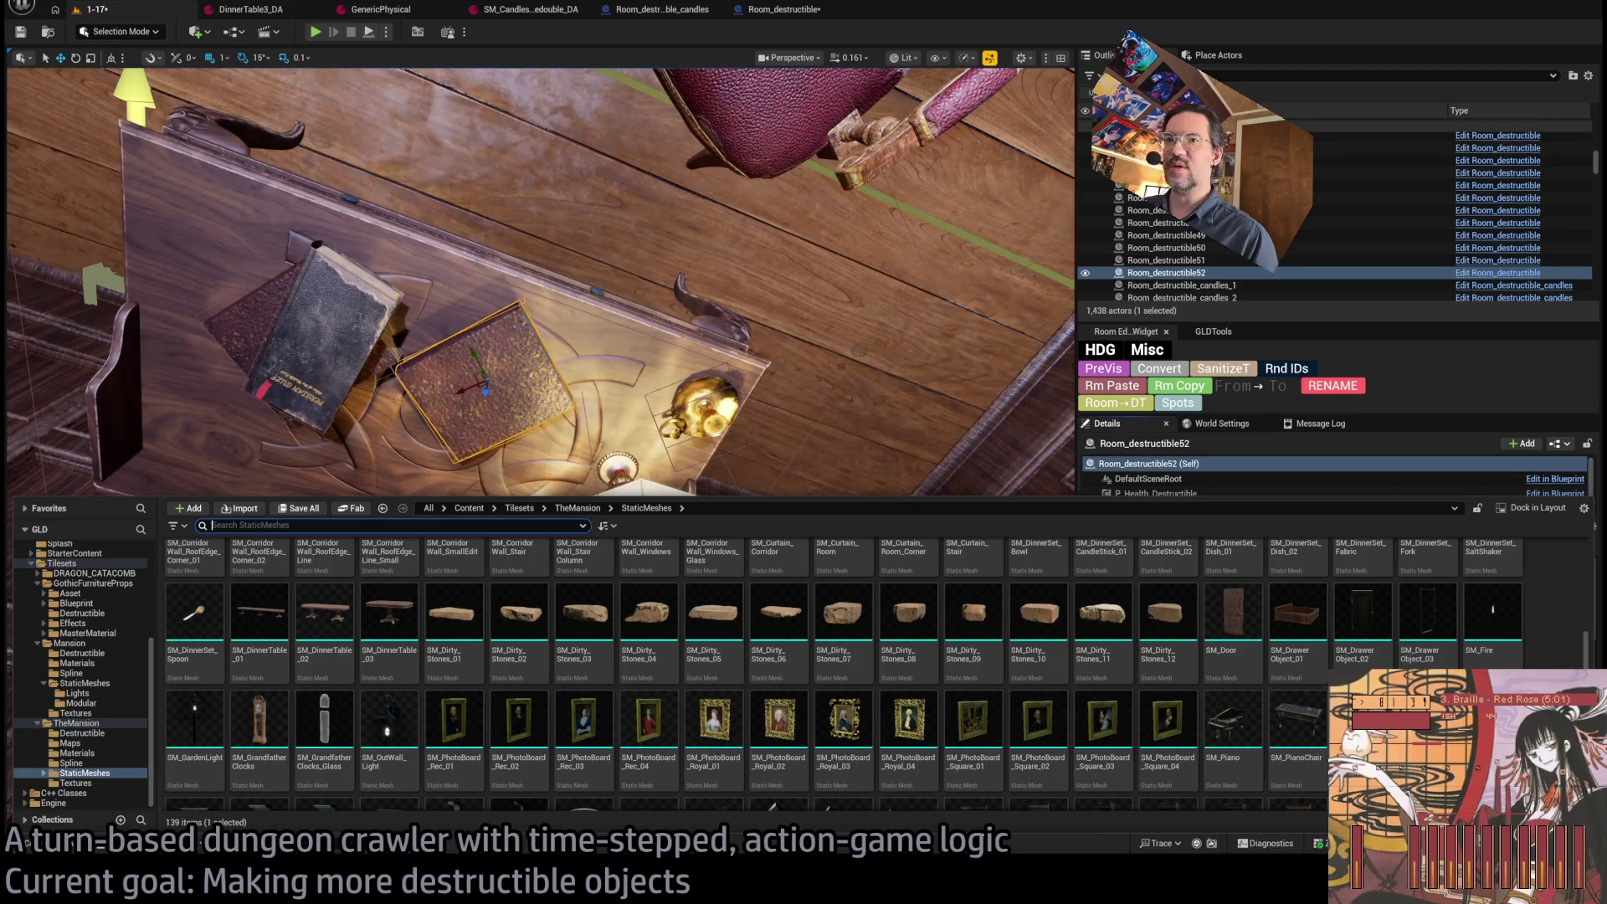
pyautogui.scroll(-2, 753, 670)
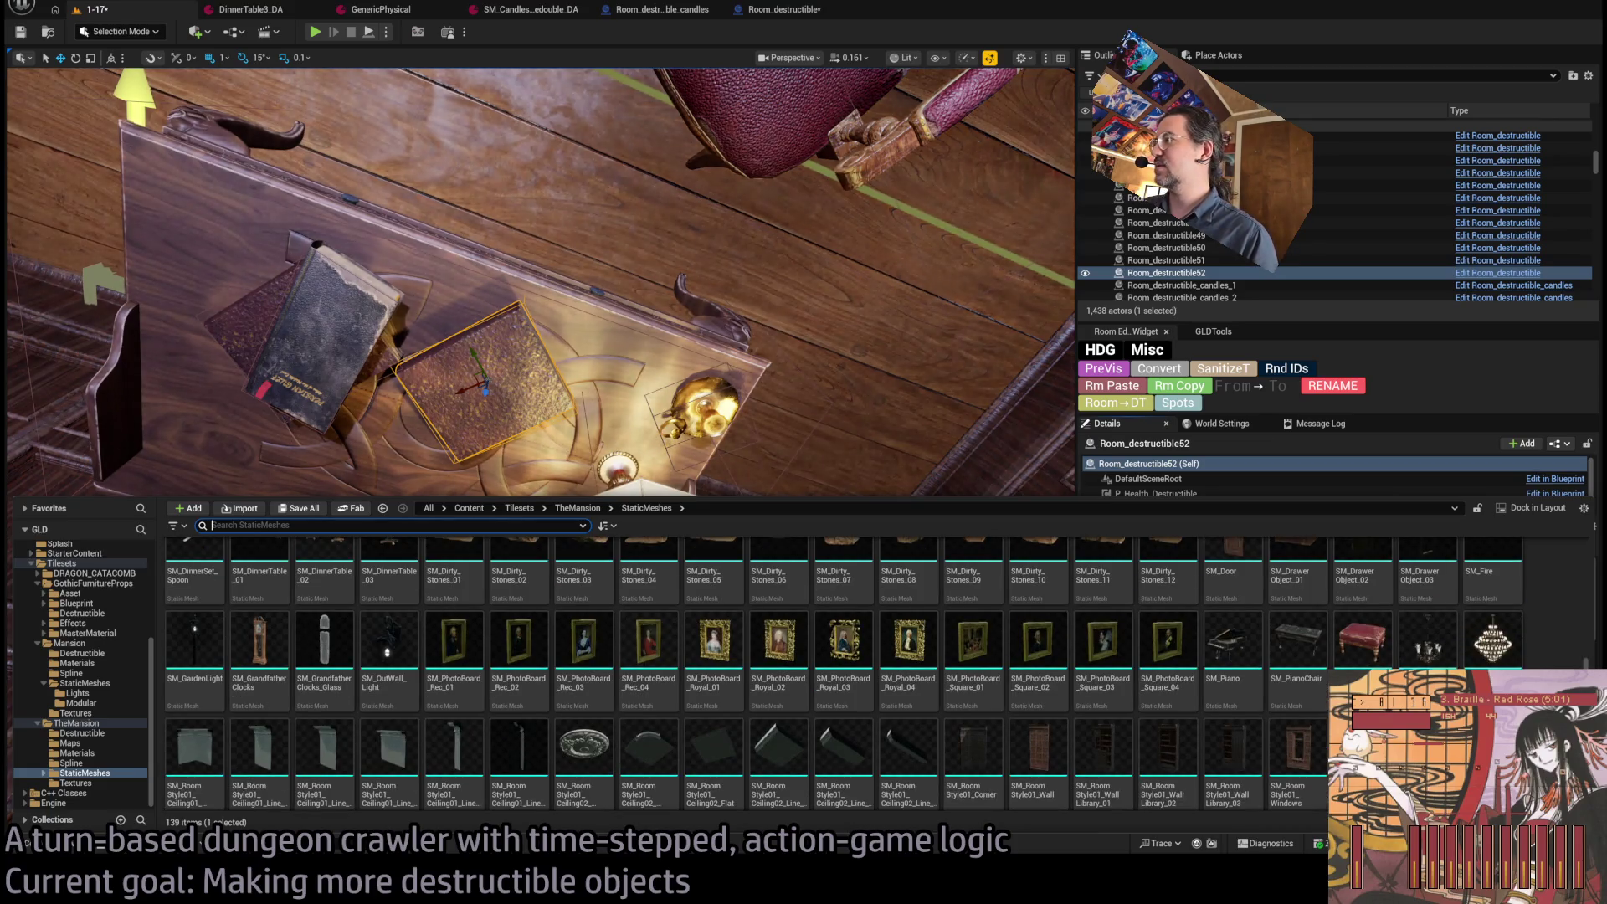
pyautogui.scroll(-2, 586, 670)
pyautogui.scroll(2, 837, 670)
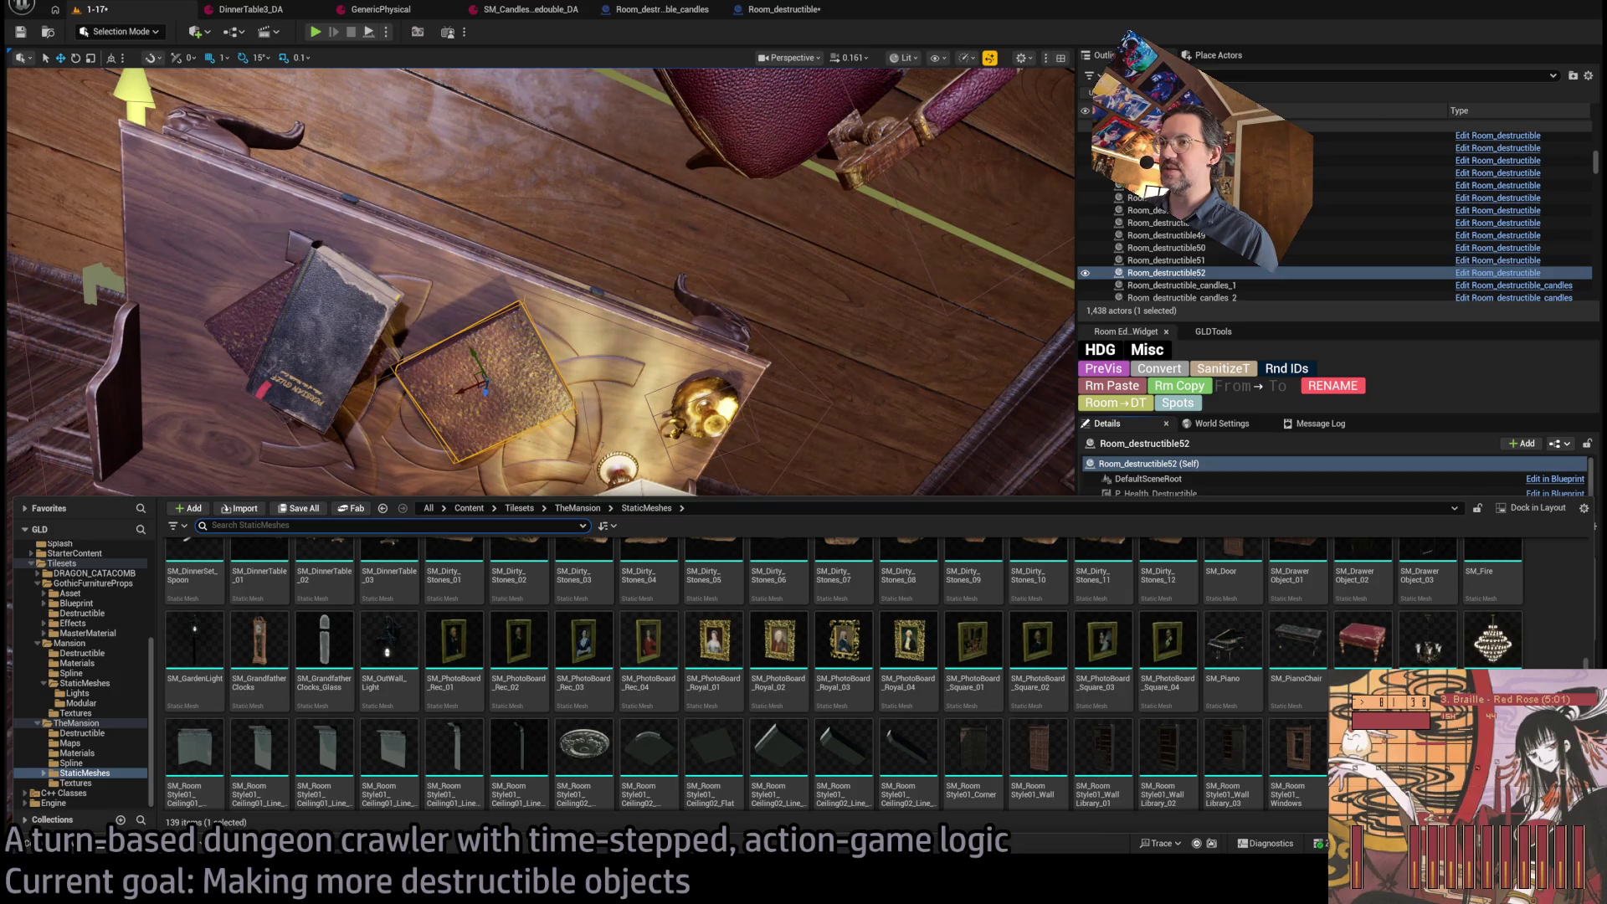
pyautogui.scroll(-2, 837, 669)
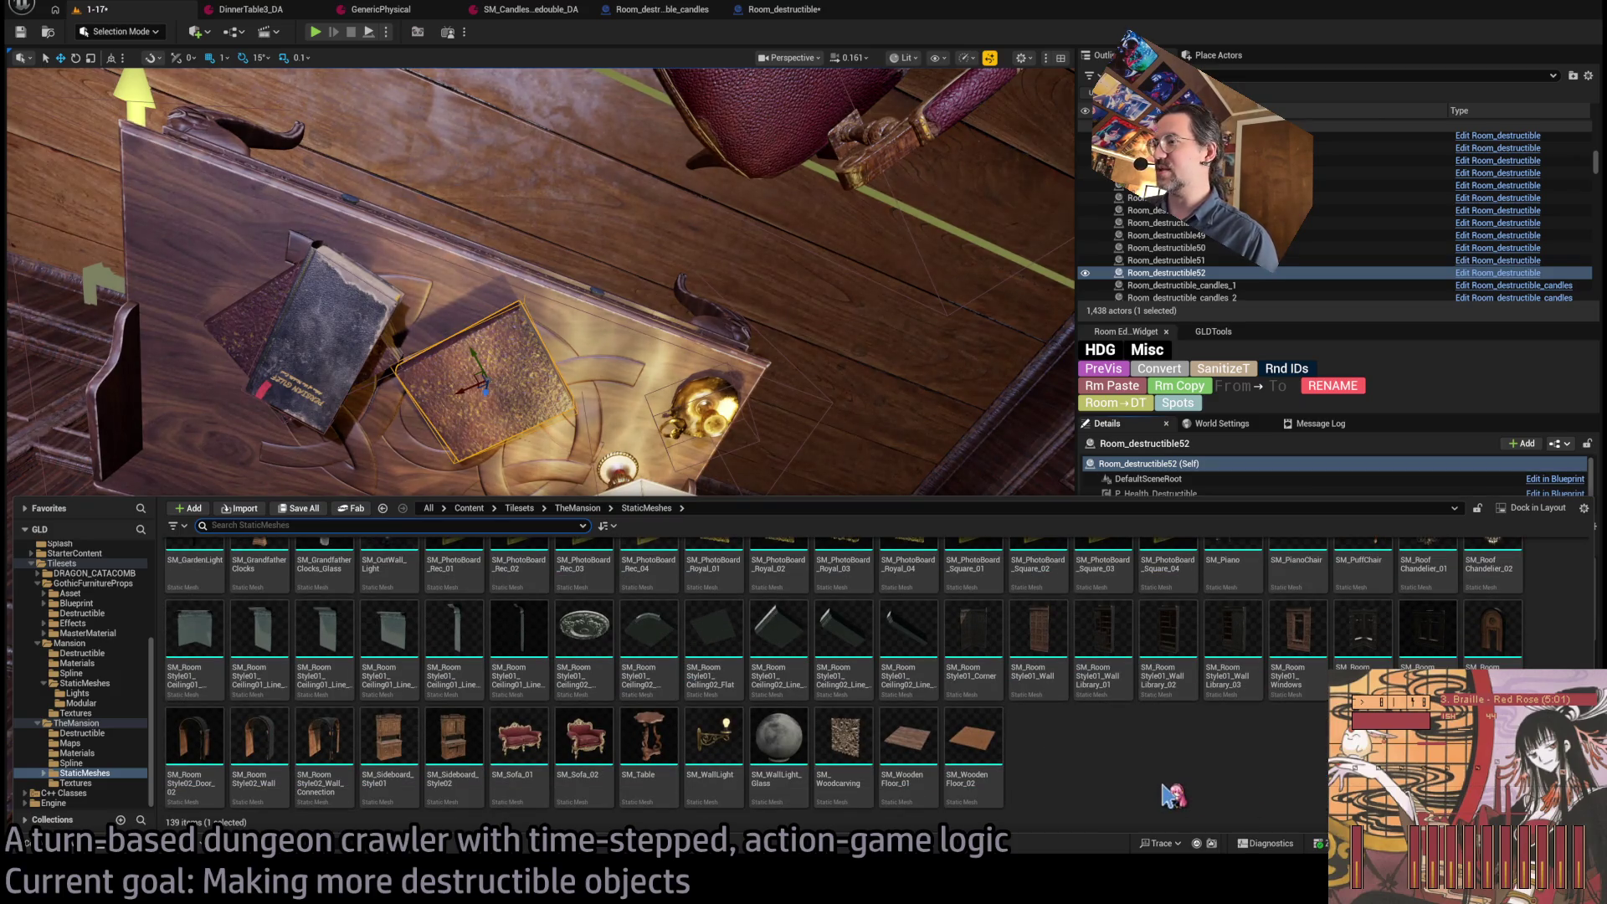
pyautogui.scroll(2, 1172, 796)
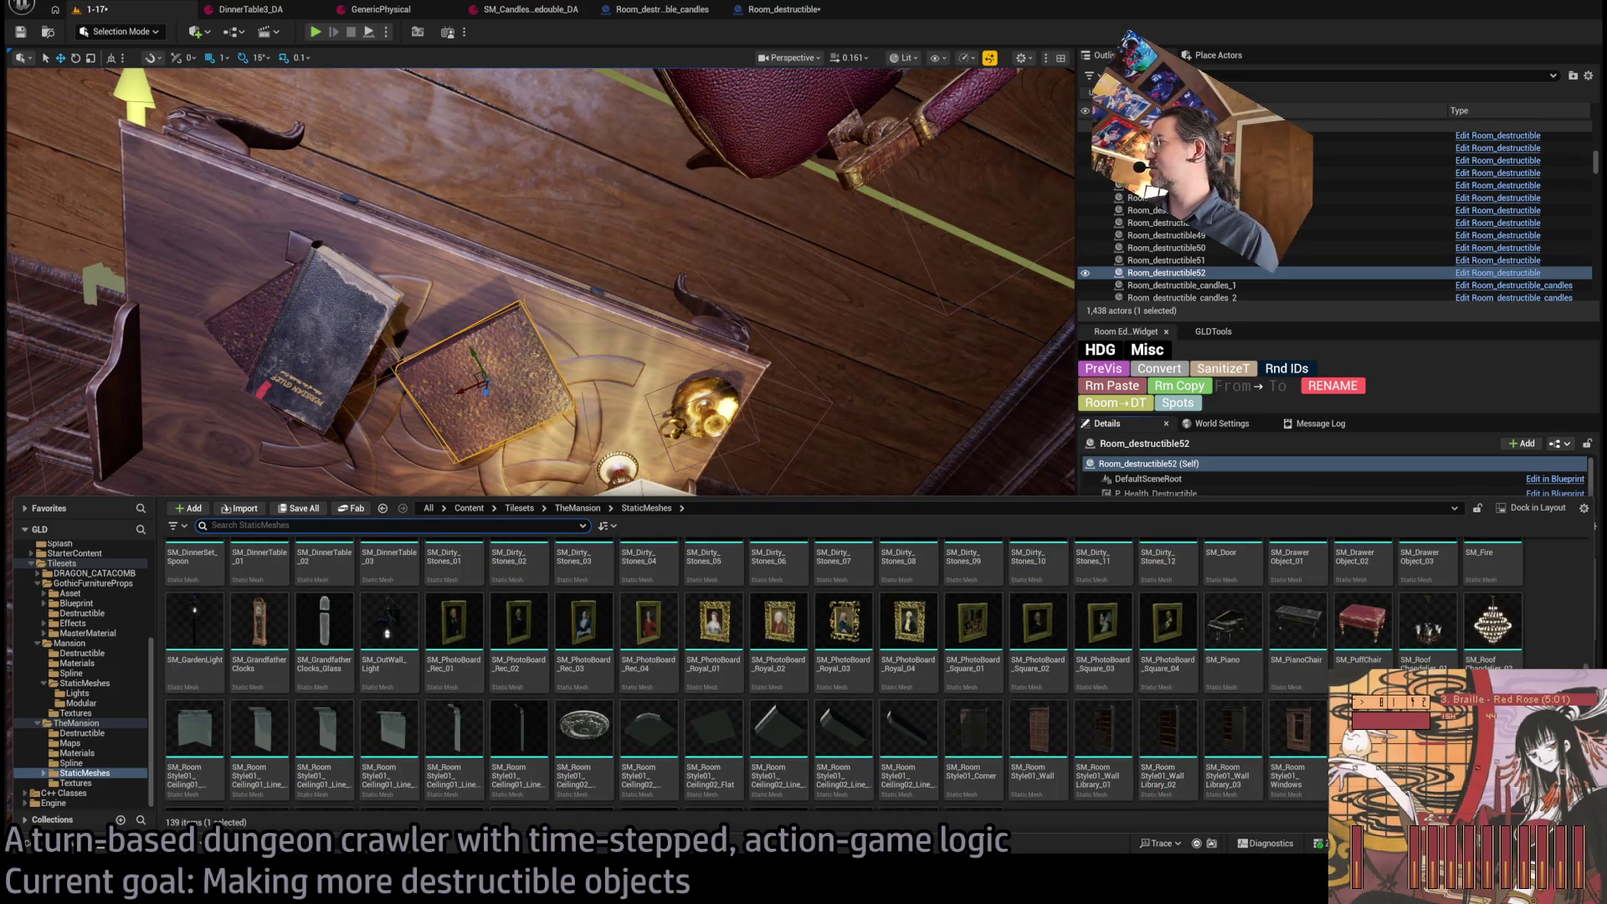
pyautogui.scroll(2, 837, 670)
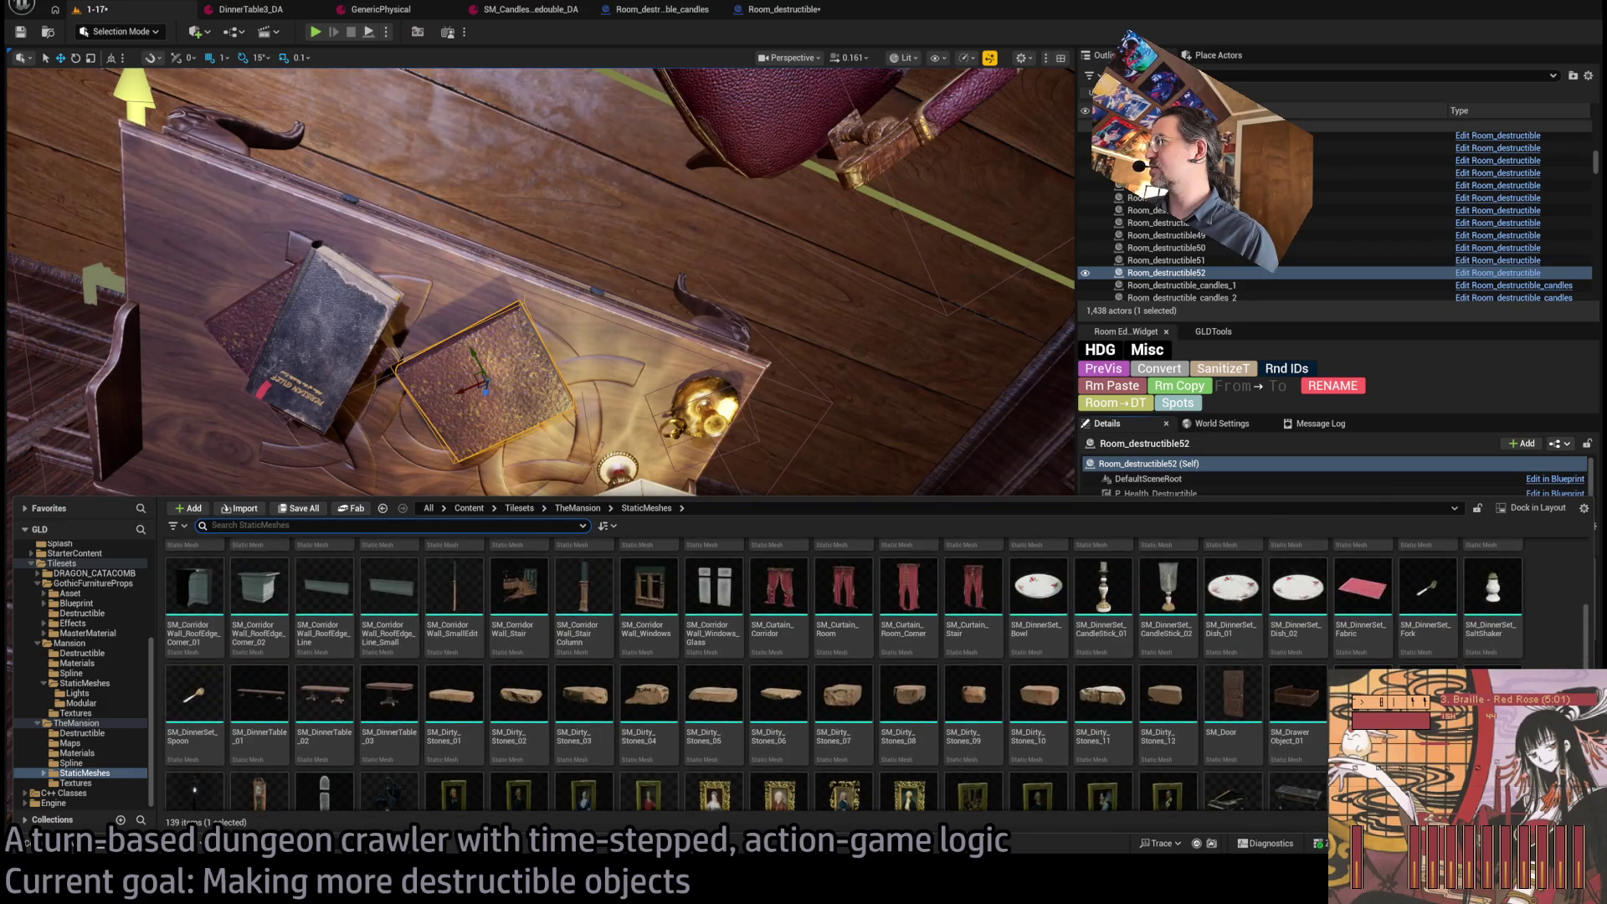
pyautogui.scroll(1, 837, 669)
pyautogui.scroll(-1, 837, 670)
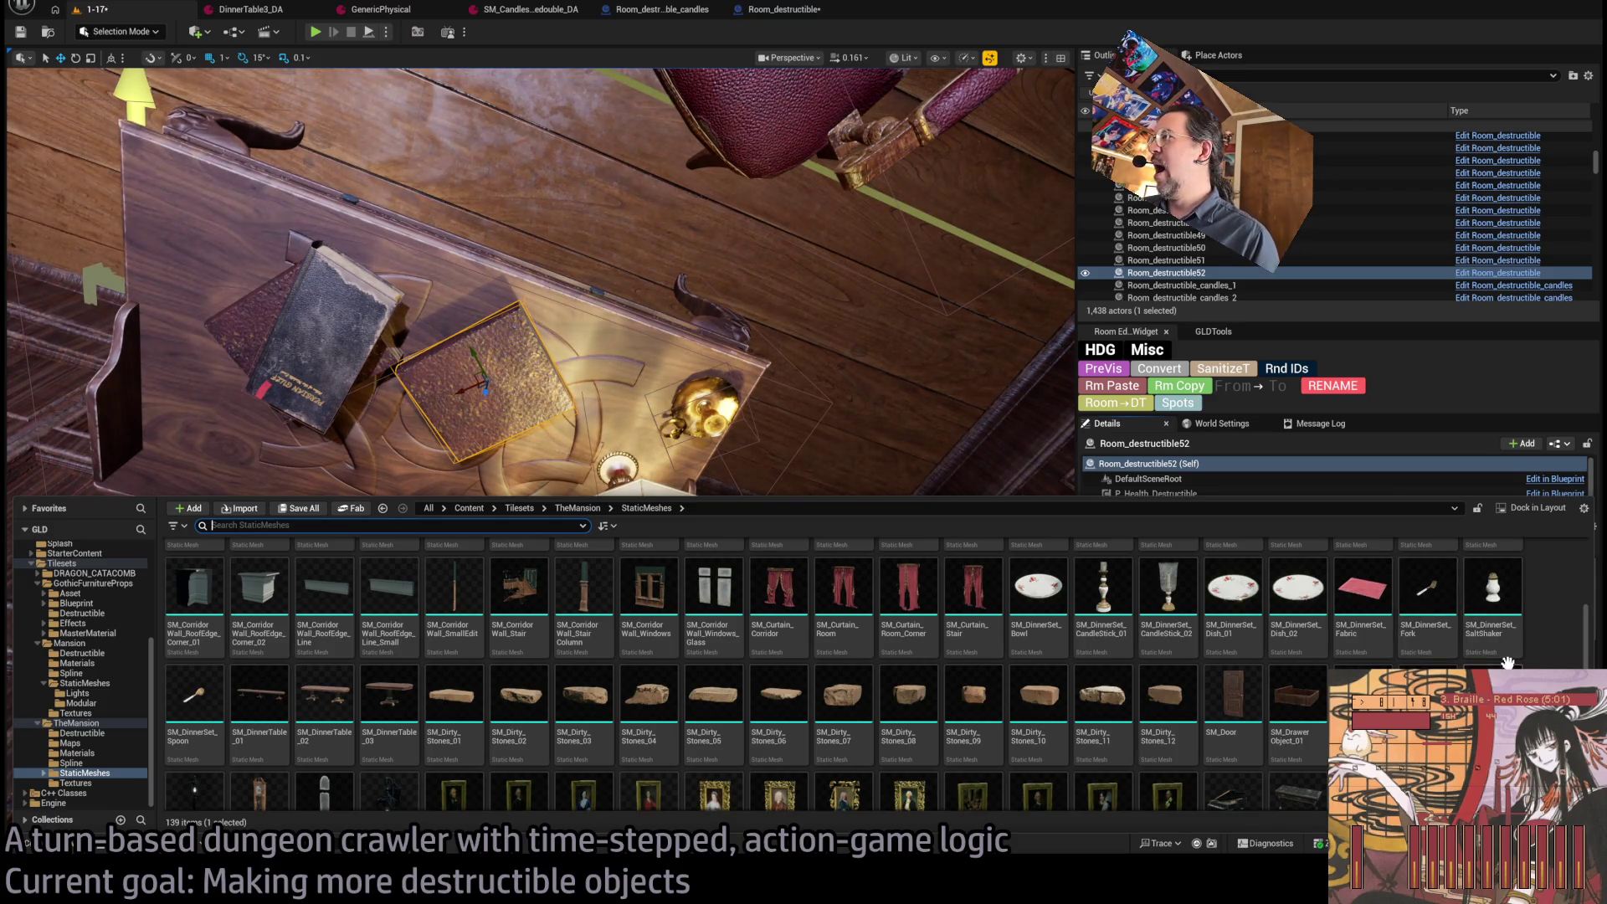
pyautogui.scroll(3, 1507, 663)
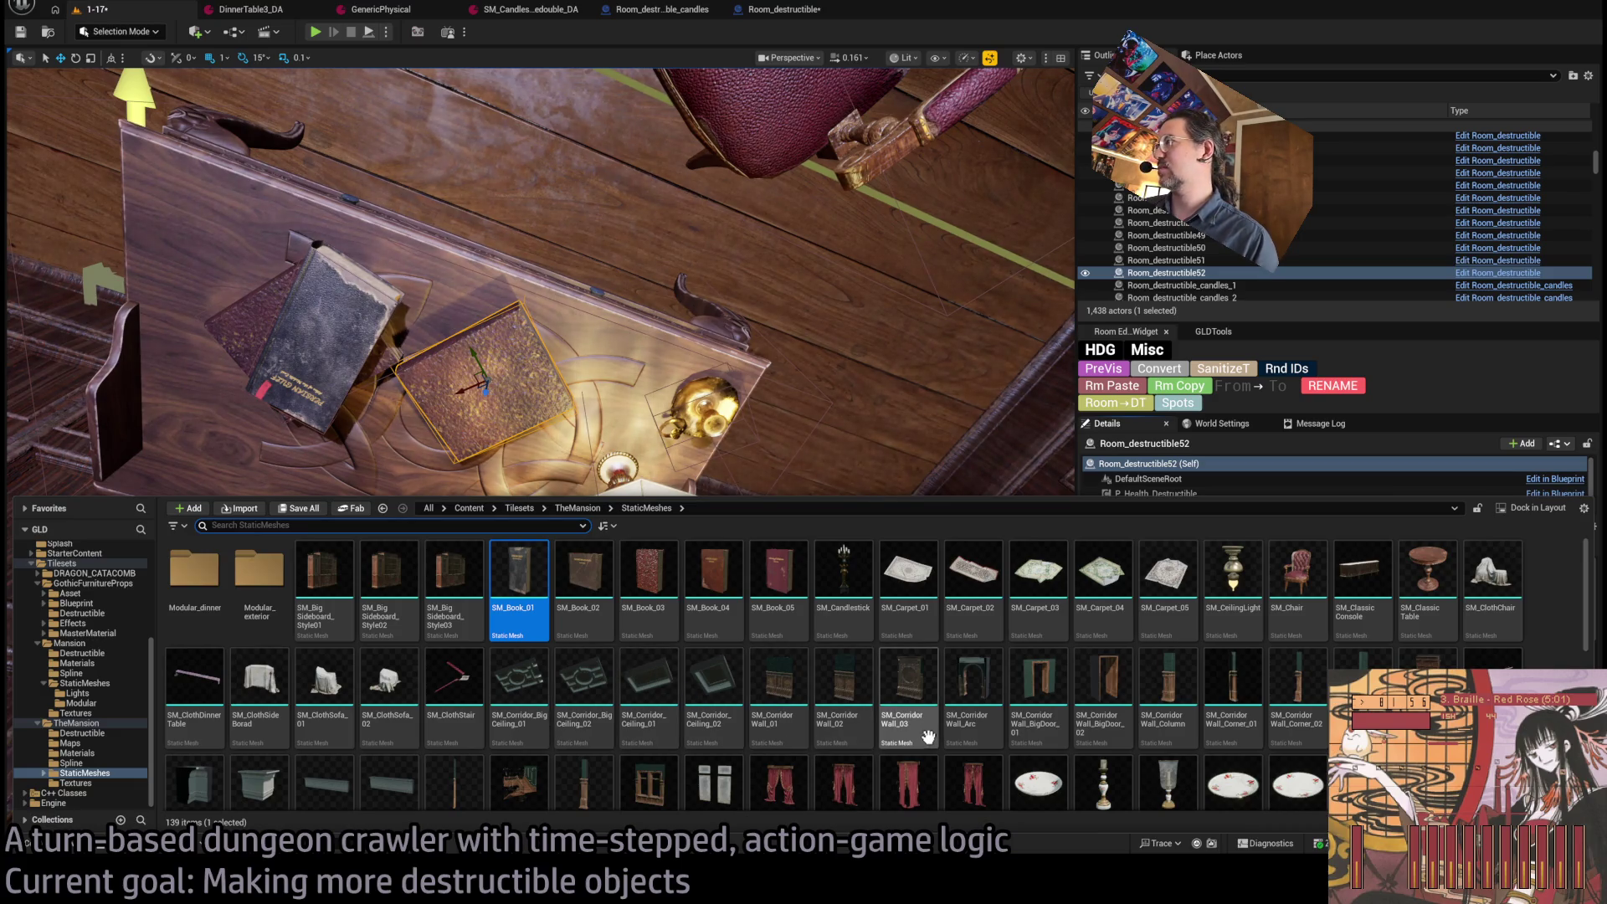
# Browse the Mansion Materials, furniture Blueprint, Spline and Destructible asset folders.
pyautogui.click(99, 663)
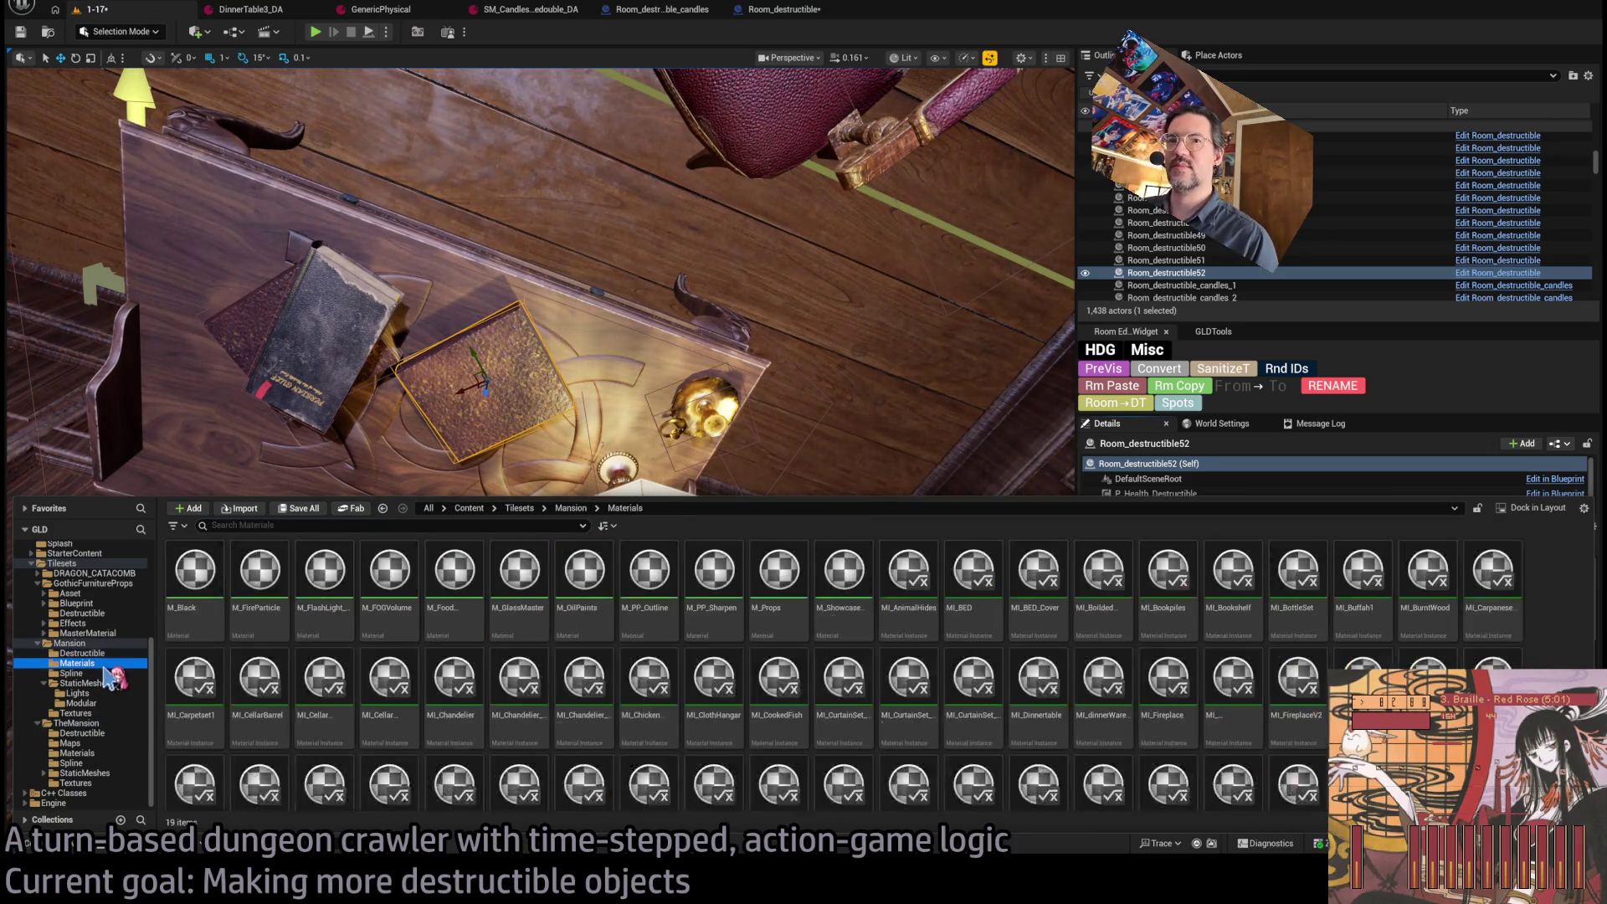
pyautogui.click(77, 603)
pyautogui.click(83, 663)
pyautogui.click(83, 653)
pyautogui.click(74, 673)
pyautogui.click(90, 653)
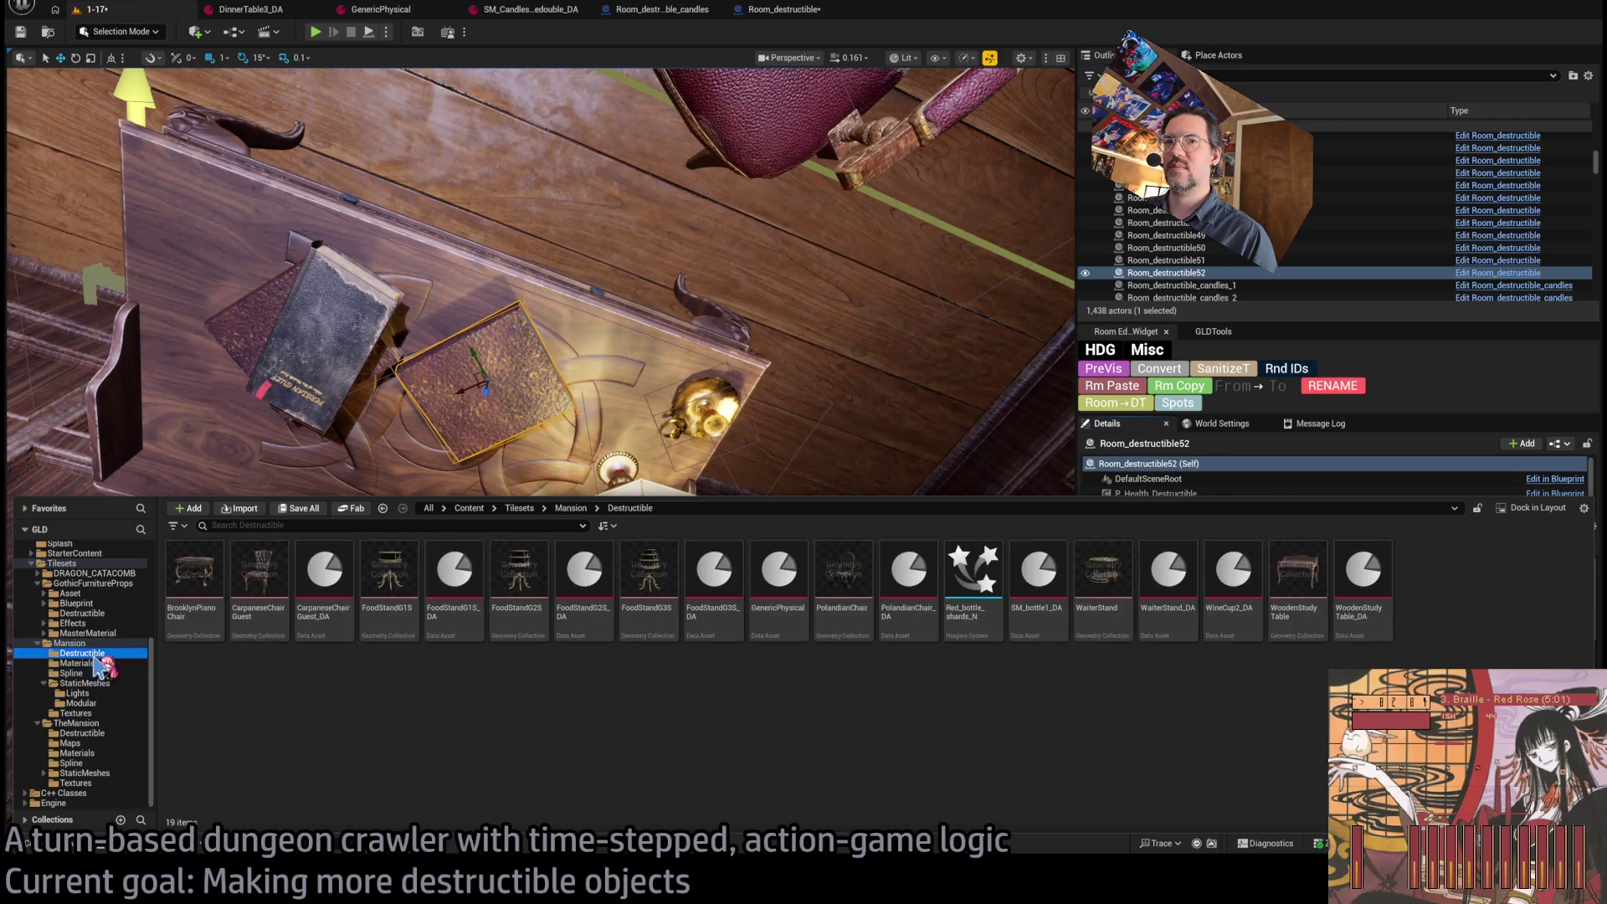
# Turn the book copy about 30 degrees so it sits at 165°.
pyautogui.hotkey('ctrl', 'space')
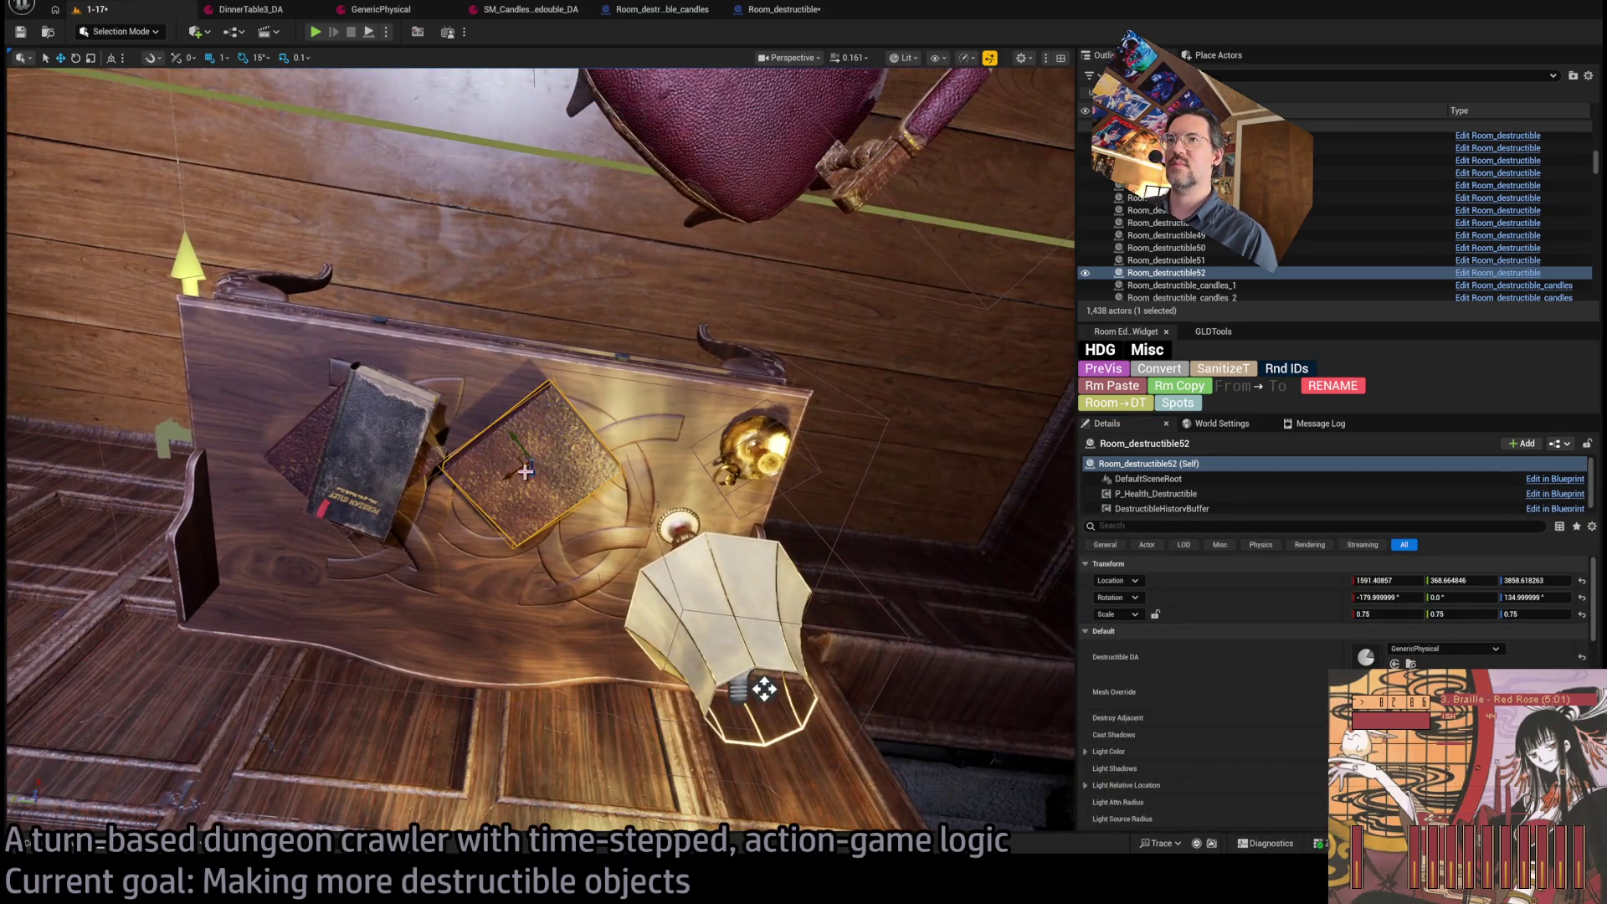
pyautogui.press('e')
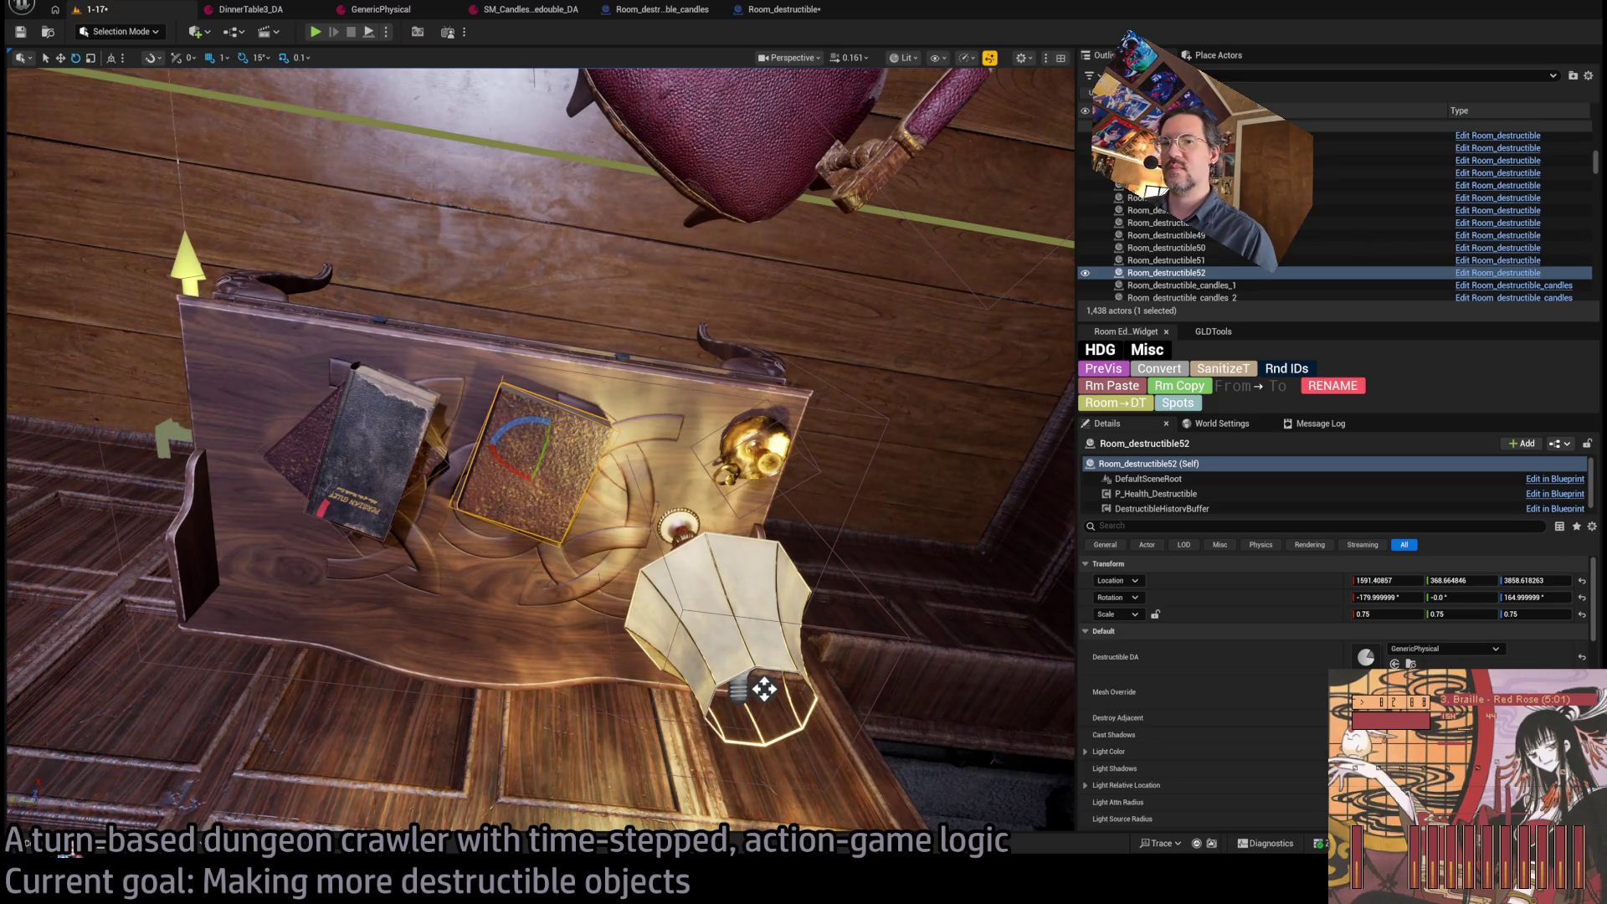
pyautogui.hotkey('ctrl', 'space')
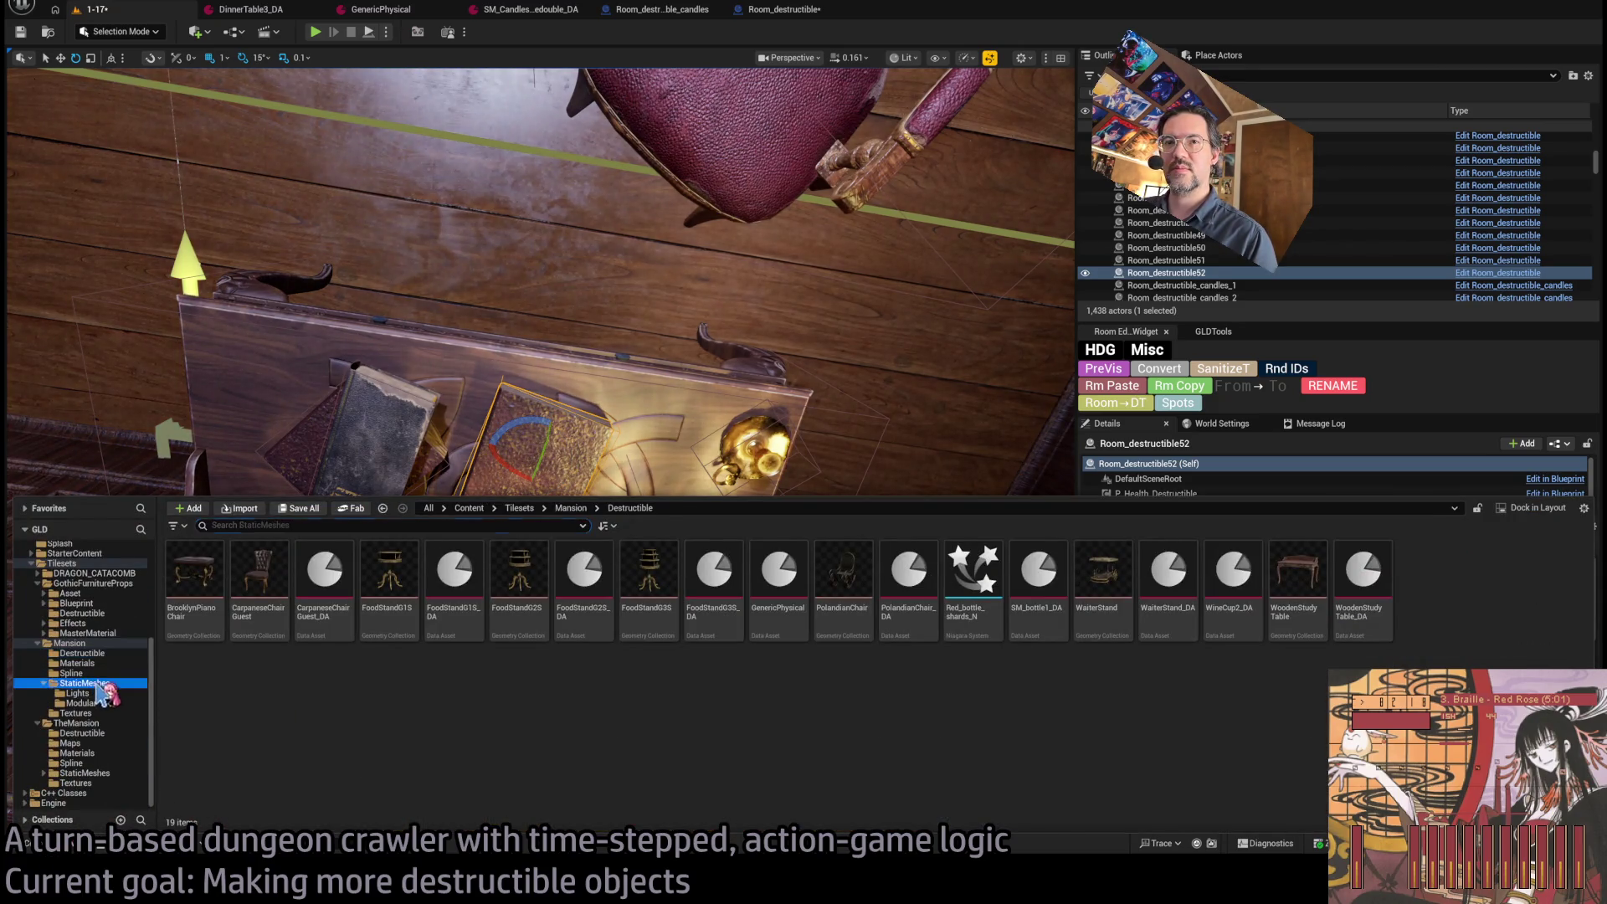
# Scroll the Mansion StaticMeshes folder and drag a prop into the room beside the desk.
pyautogui.click(96, 685)
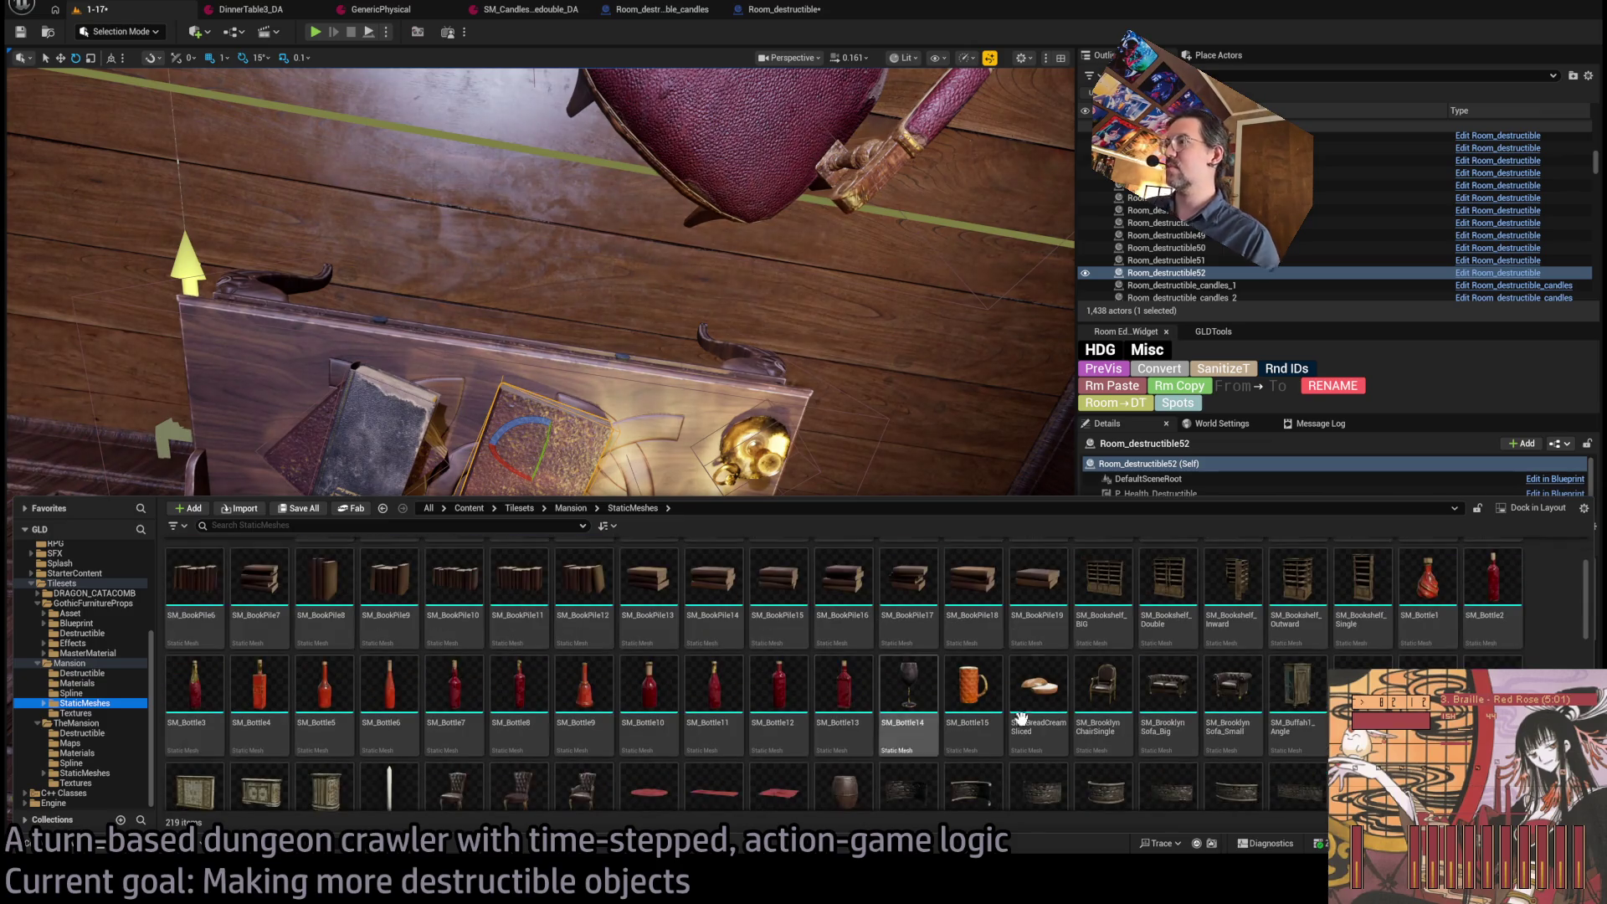
pyautogui.scroll(-1, 1109, 745)
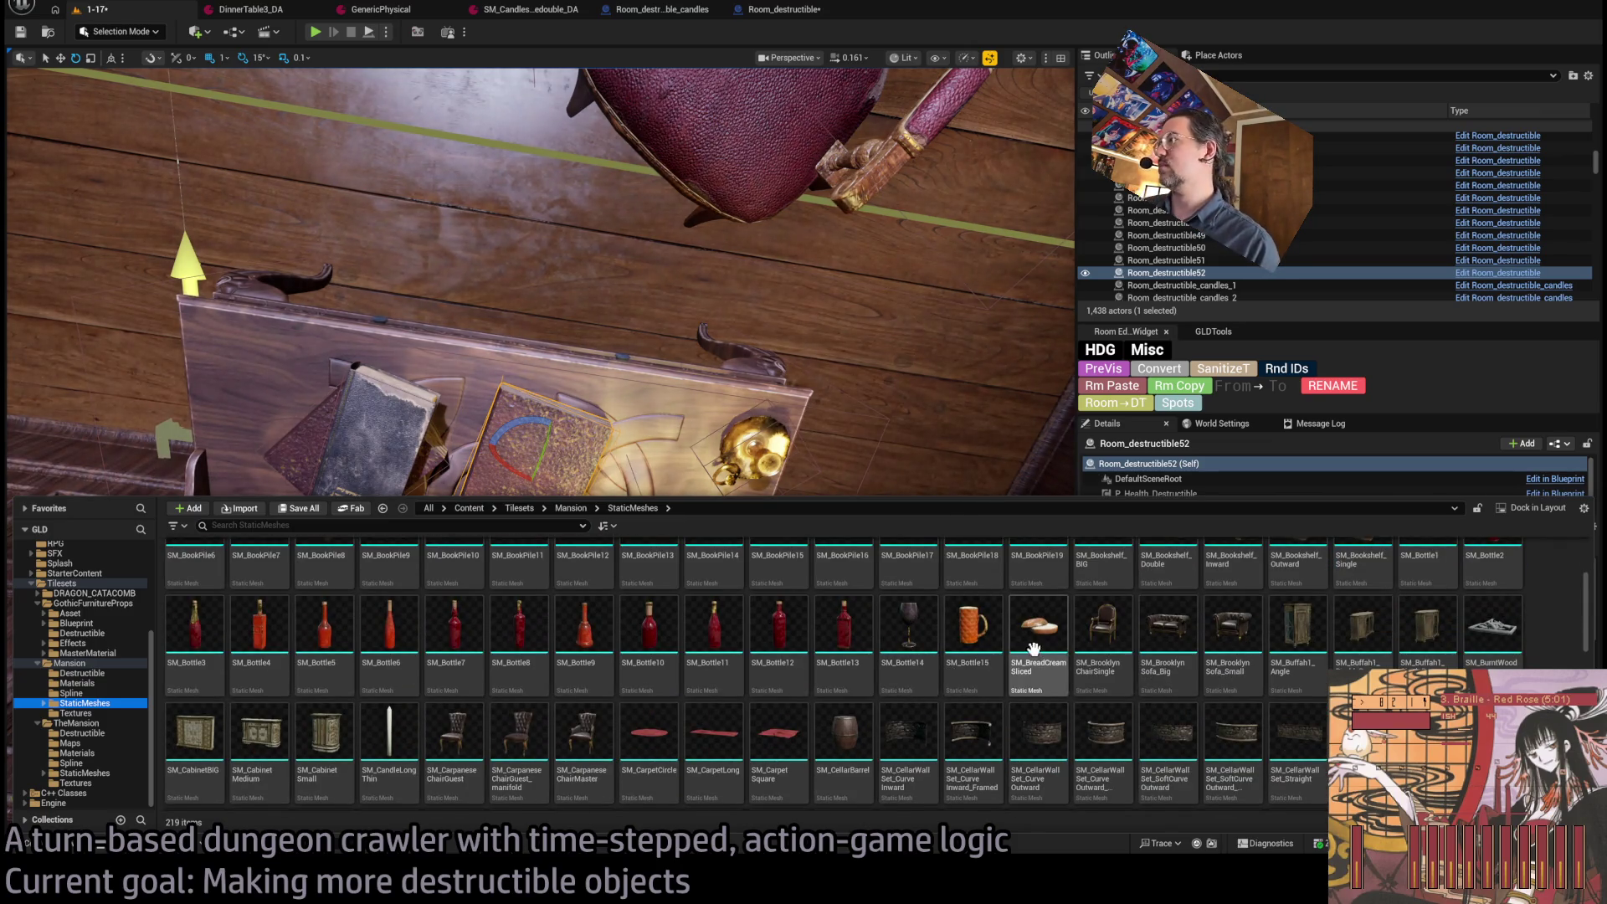
pyautogui.scroll(-1, 925, 637)
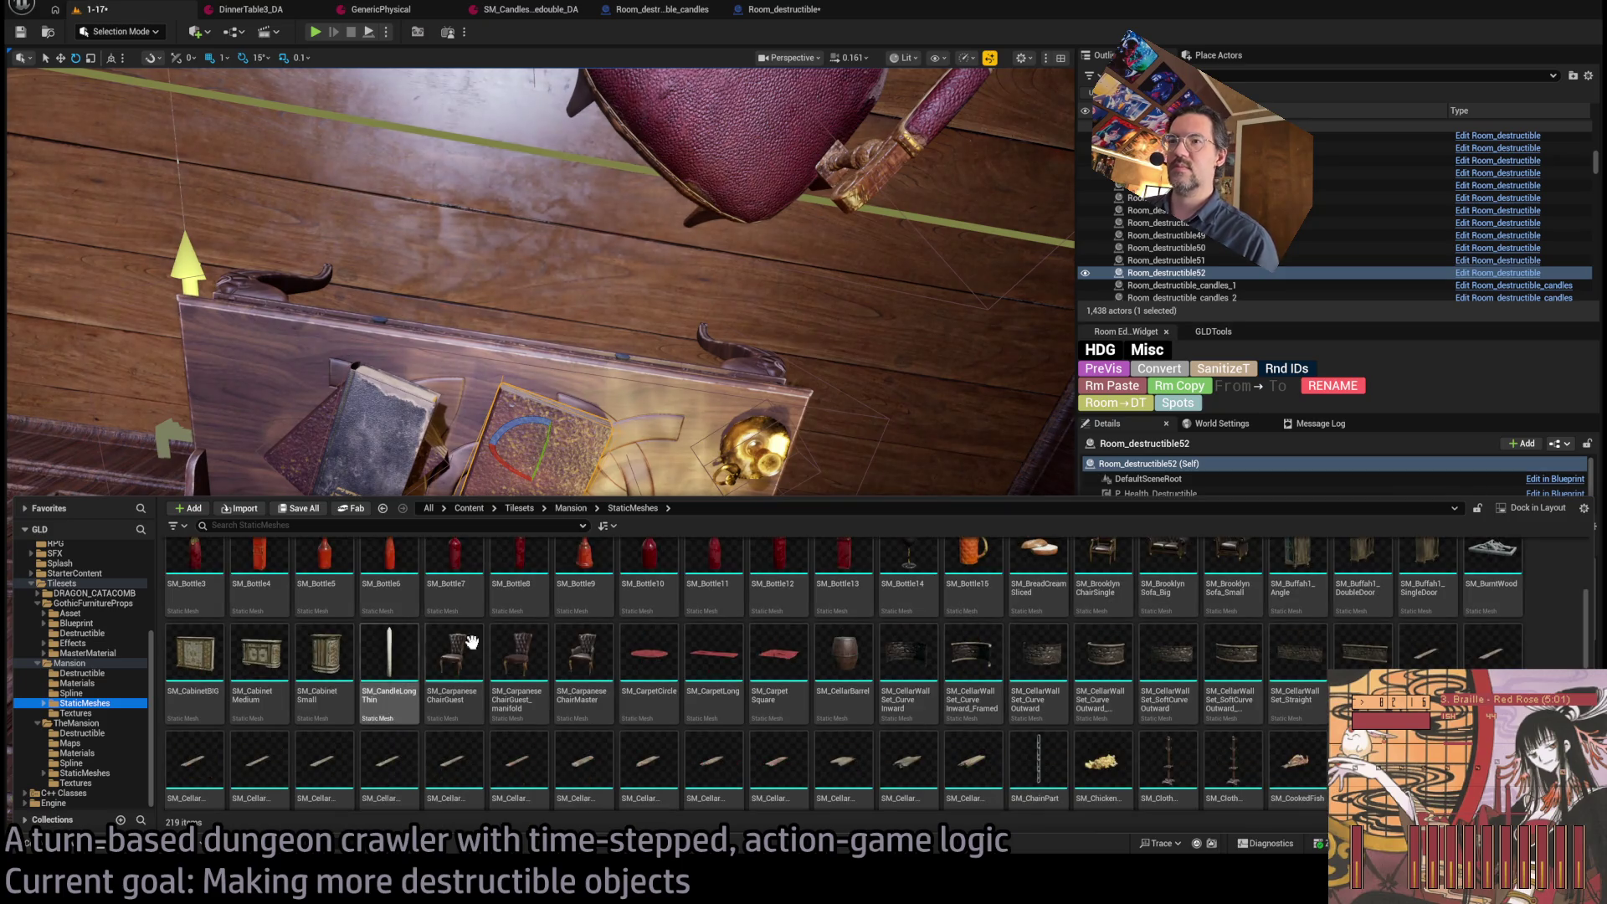
pyautogui.scroll(-1, 1219, 680)
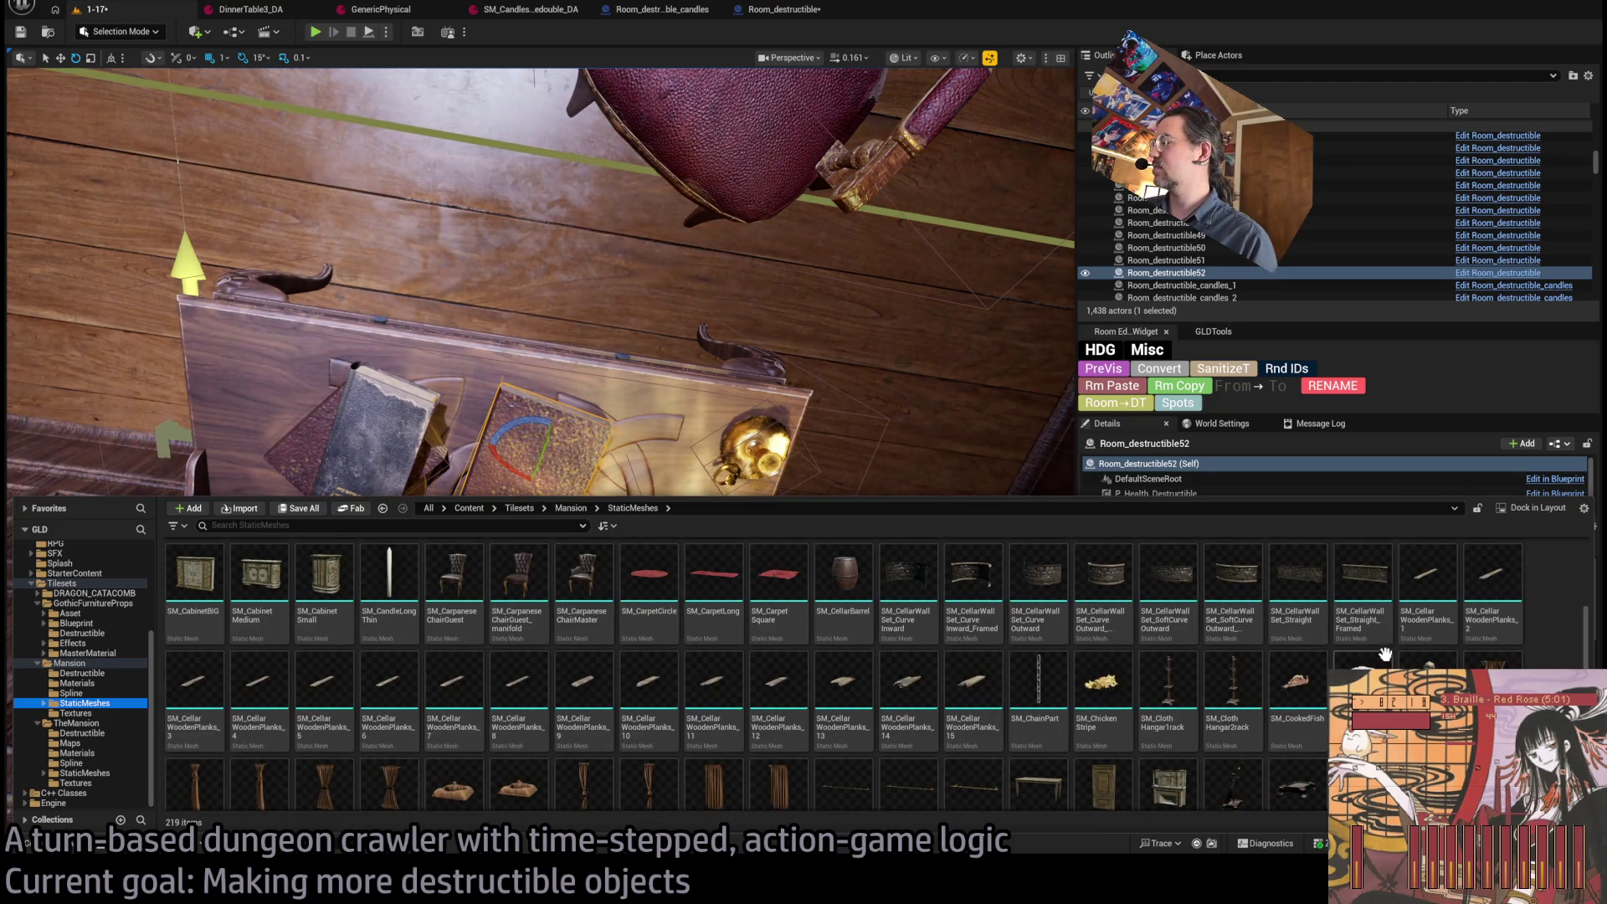
pyautogui.scroll(-1, 1105, 653)
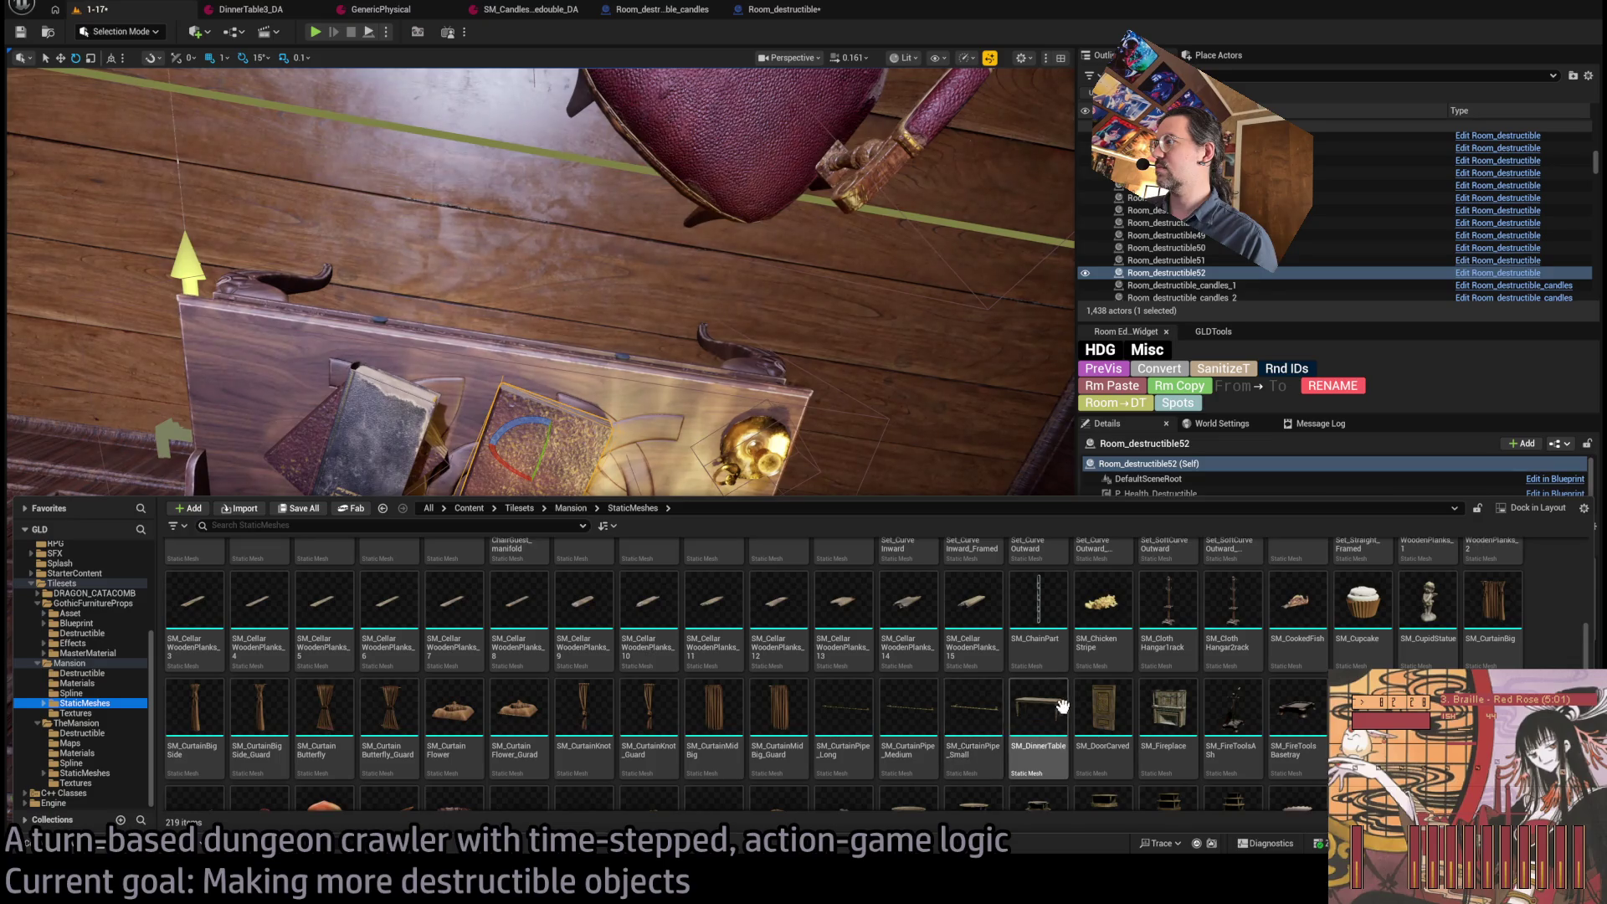
pyautogui.scroll(-1, 1061, 706)
pyautogui.scroll(-1, 1325, 687)
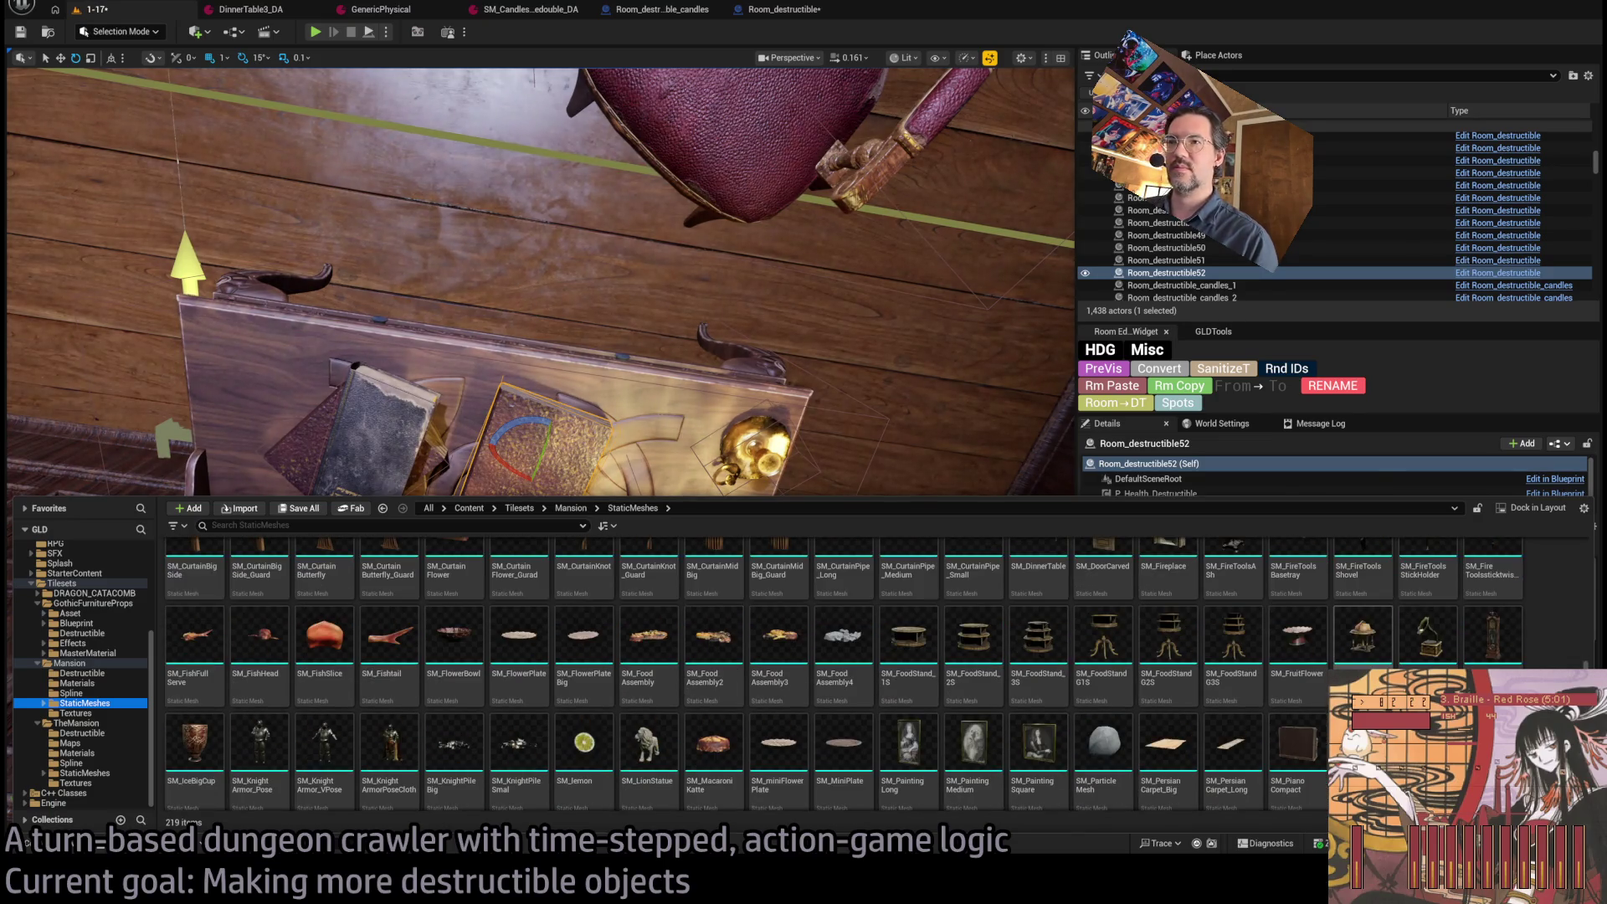
pyautogui.scroll(-1, 1180, 685)
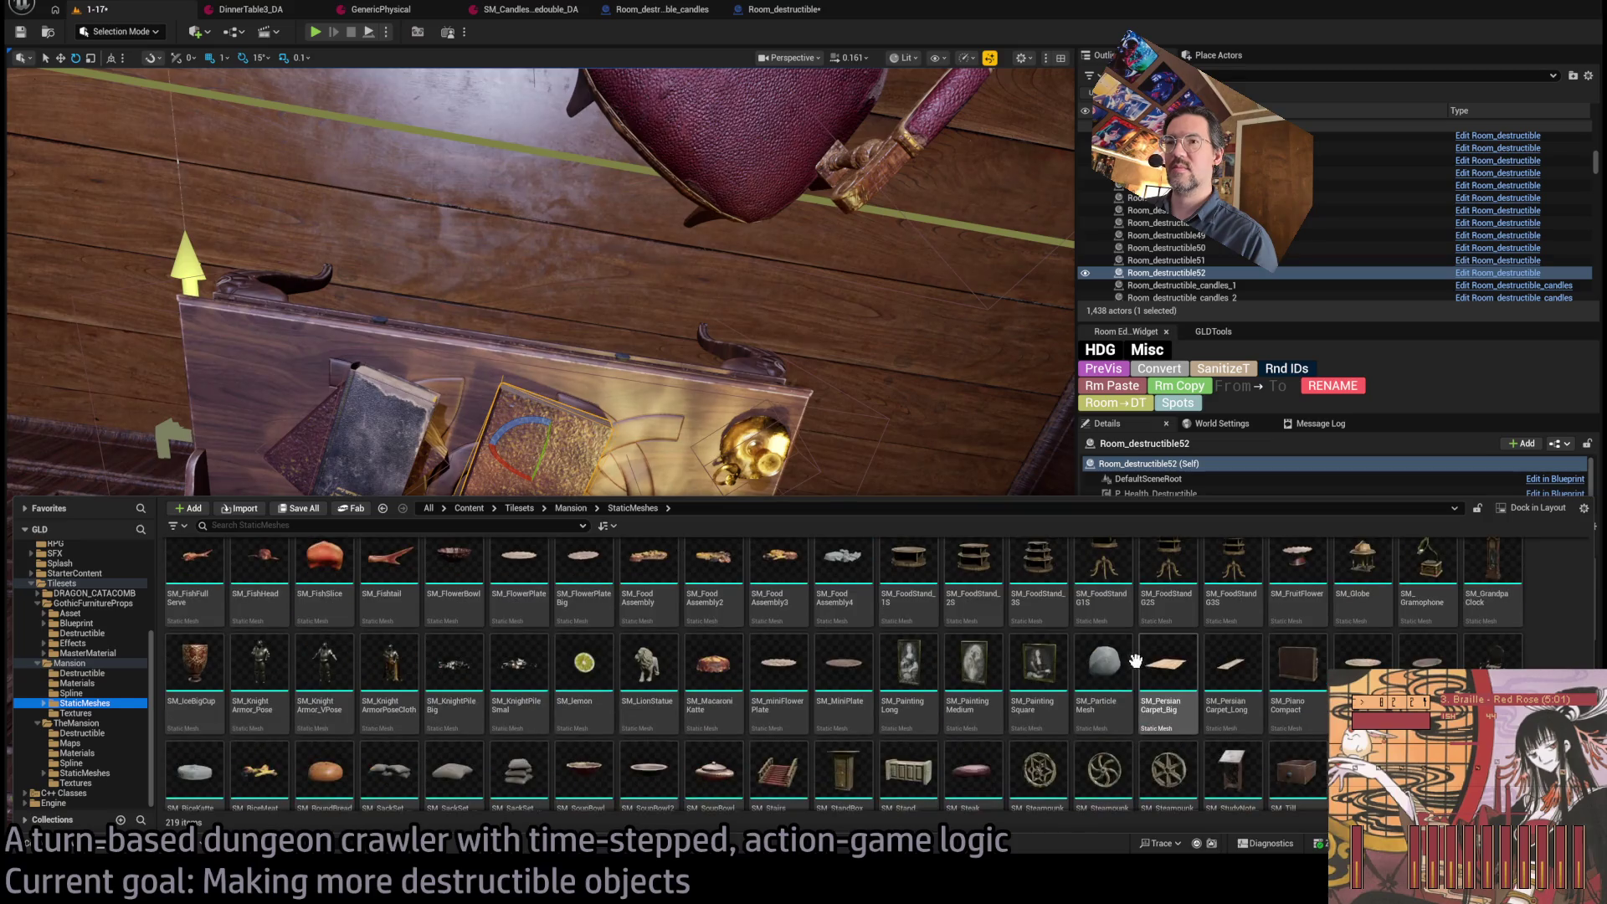
pyautogui.scroll(-1, 1180, 685)
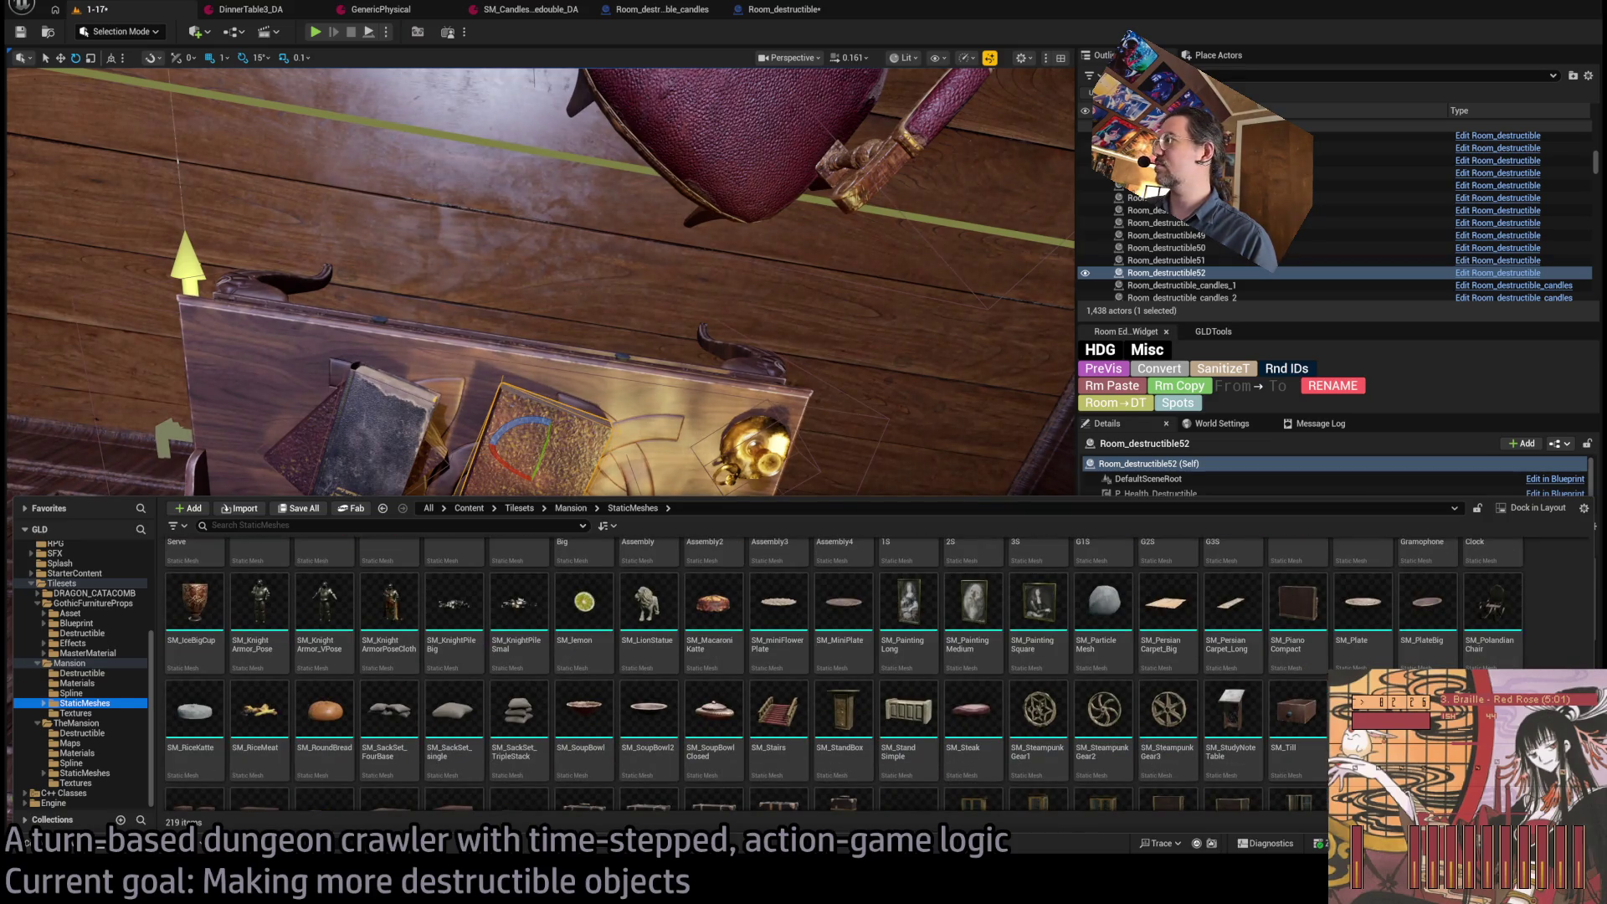
pyautogui.scroll(-1, 1180, 685)
pyautogui.moveTo(1298, 574)
pyautogui.mouseDown()
pyautogui.moveTo(861, 456)
pyautogui.moveTo(817, 716)
pyautogui.mouseUp()
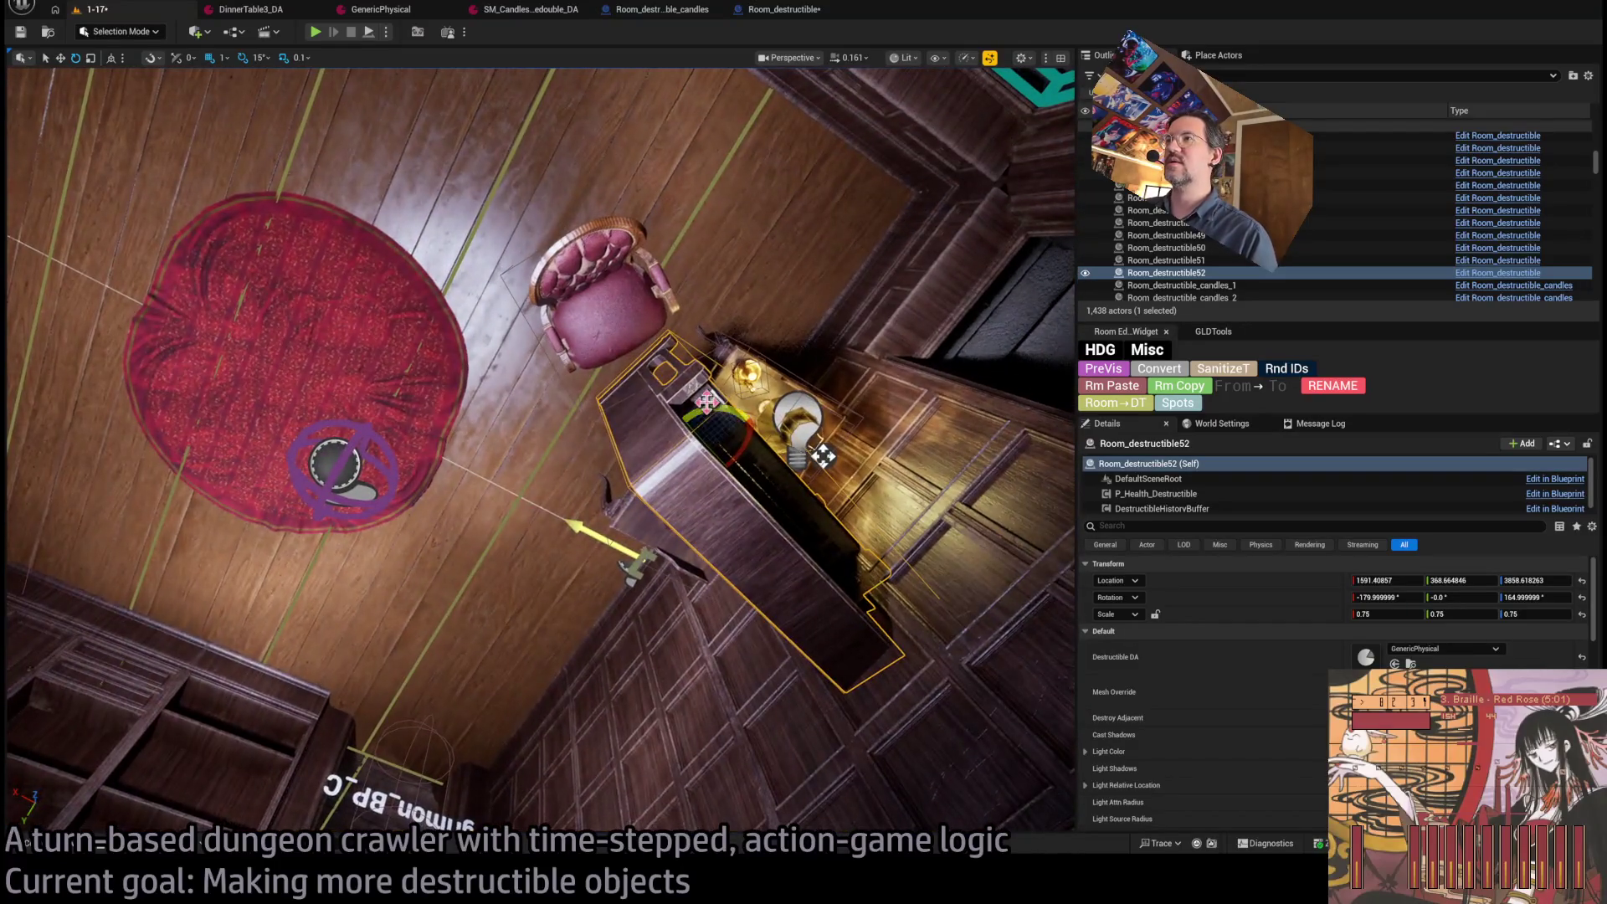
# Swap the old destructible piano for an SM_PianoCompact turned to -90° to face into the room.
pyautogui.moveTo(765, 421); pyautogui.dragTo(791, 516)
pyautogui.moveTo(629, 655); pyautogui.dragTo(629, 655)
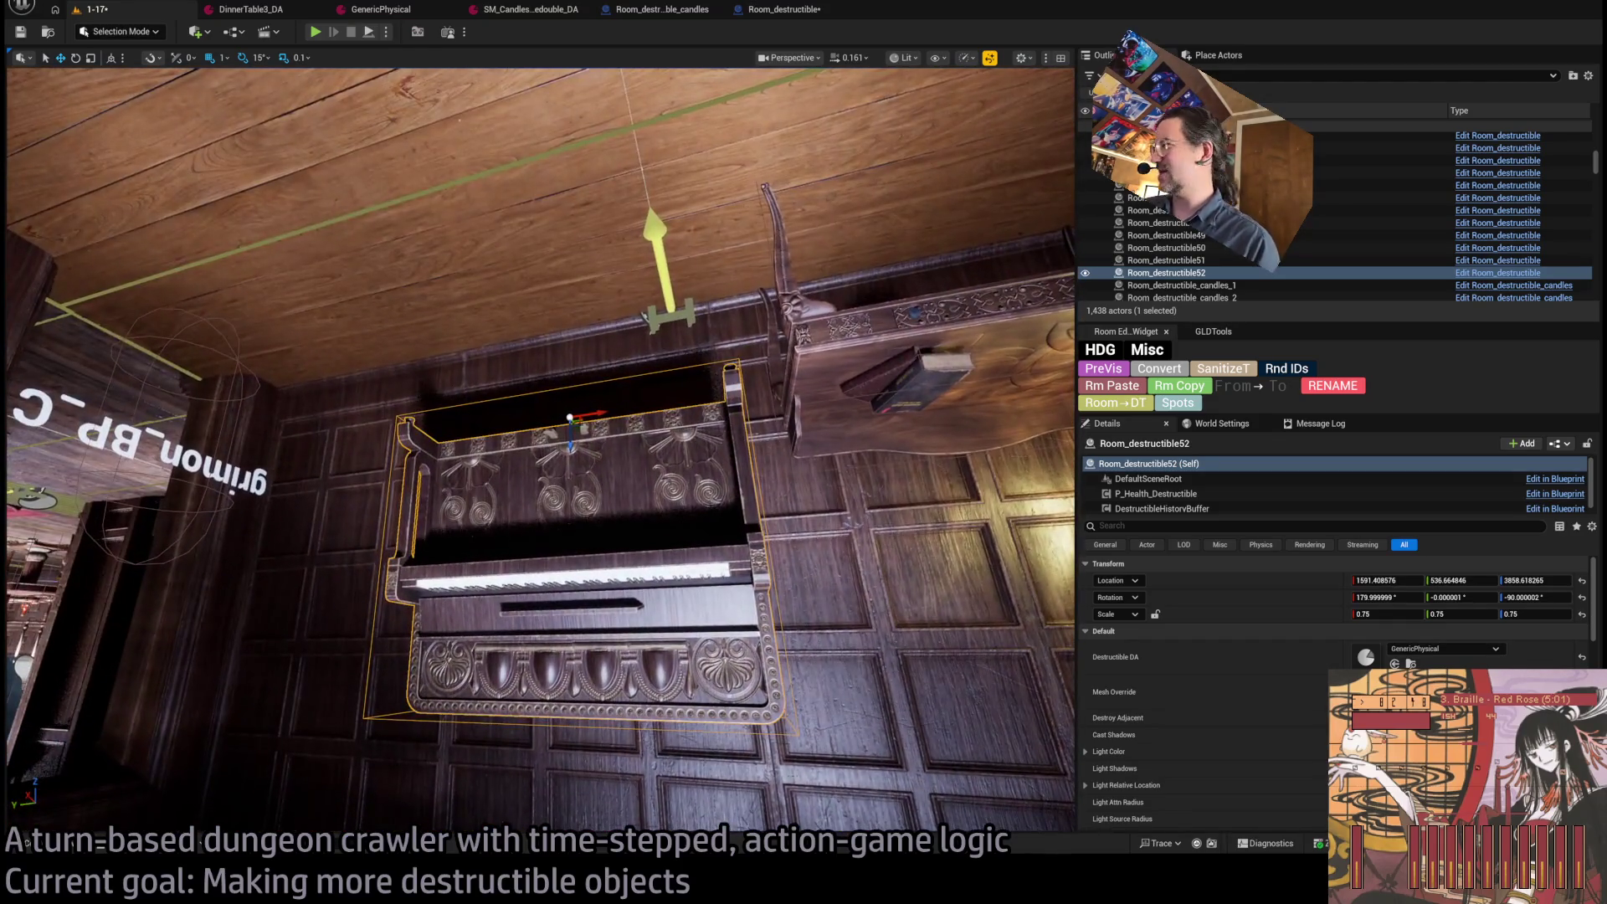
pyautogui.hotkey('ctrl', 'space')
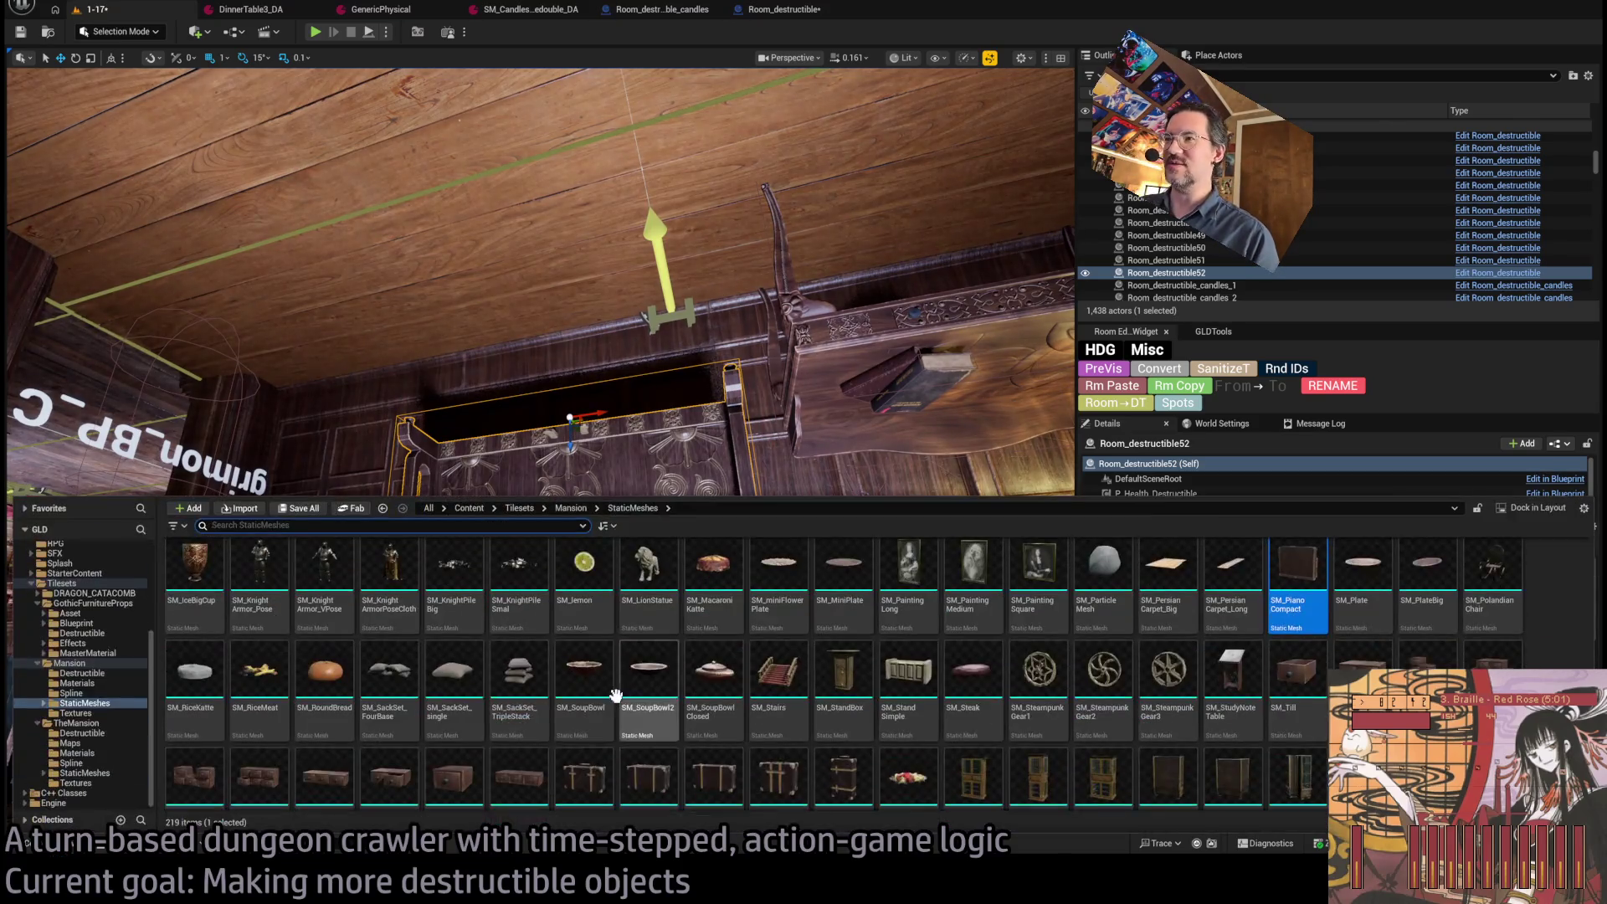
pyautogui.moveTo(1298, 588); pyautogui.dragTo(530, 324)
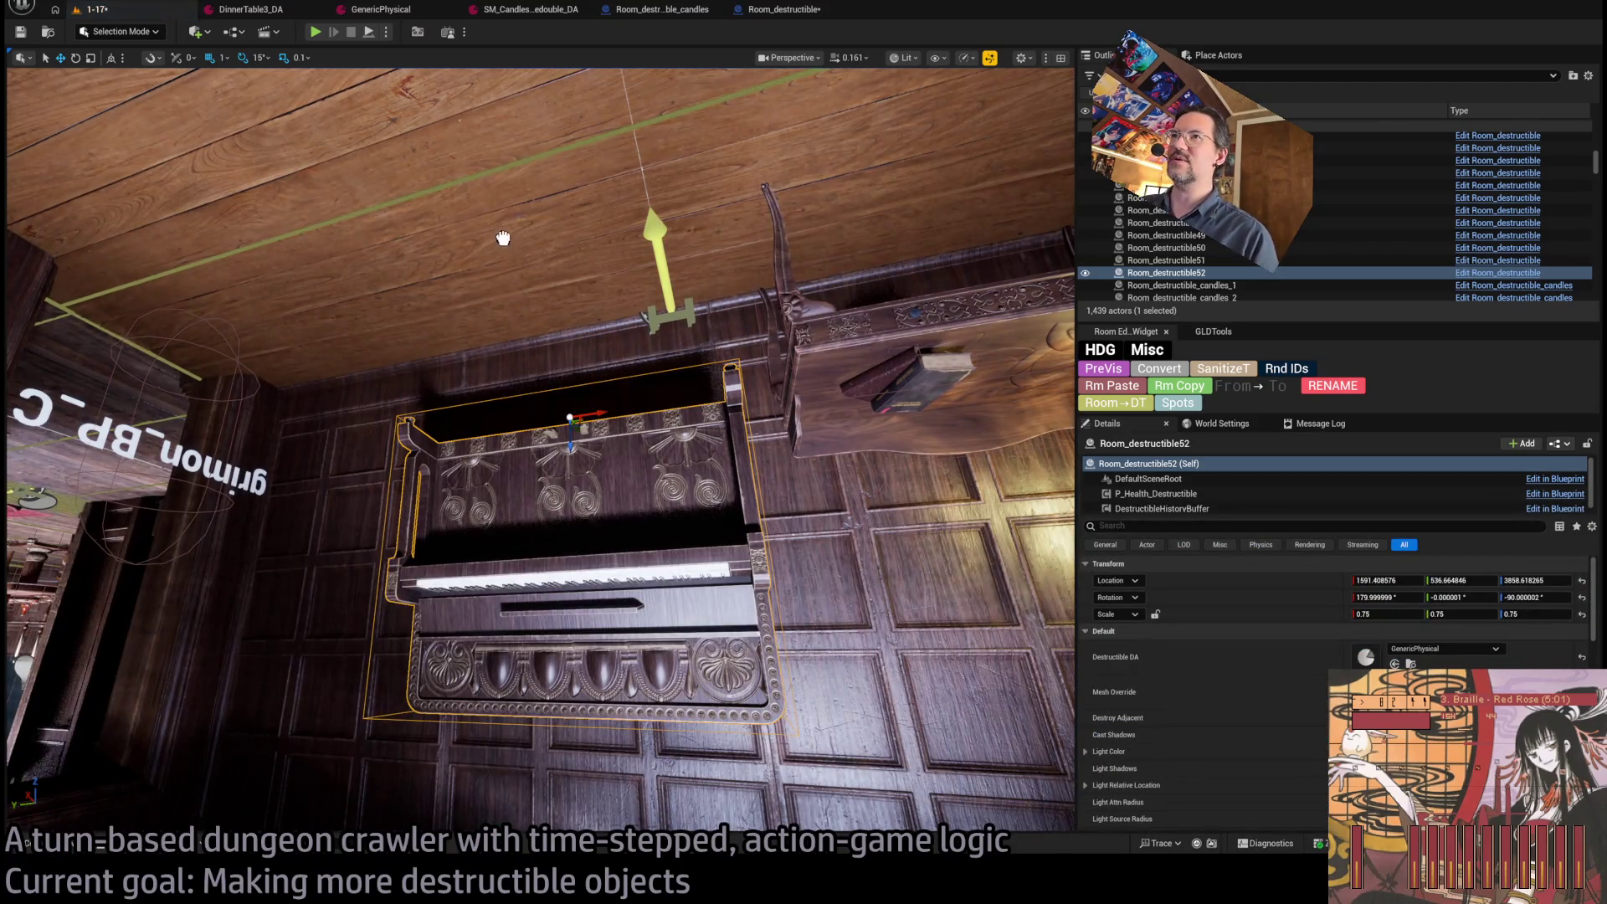
pyautogui.click(556, 280)
pyautogui.moveTo(536, 256); pyautogui.dragTo(502, 318)
pyautogui.press('Delete')
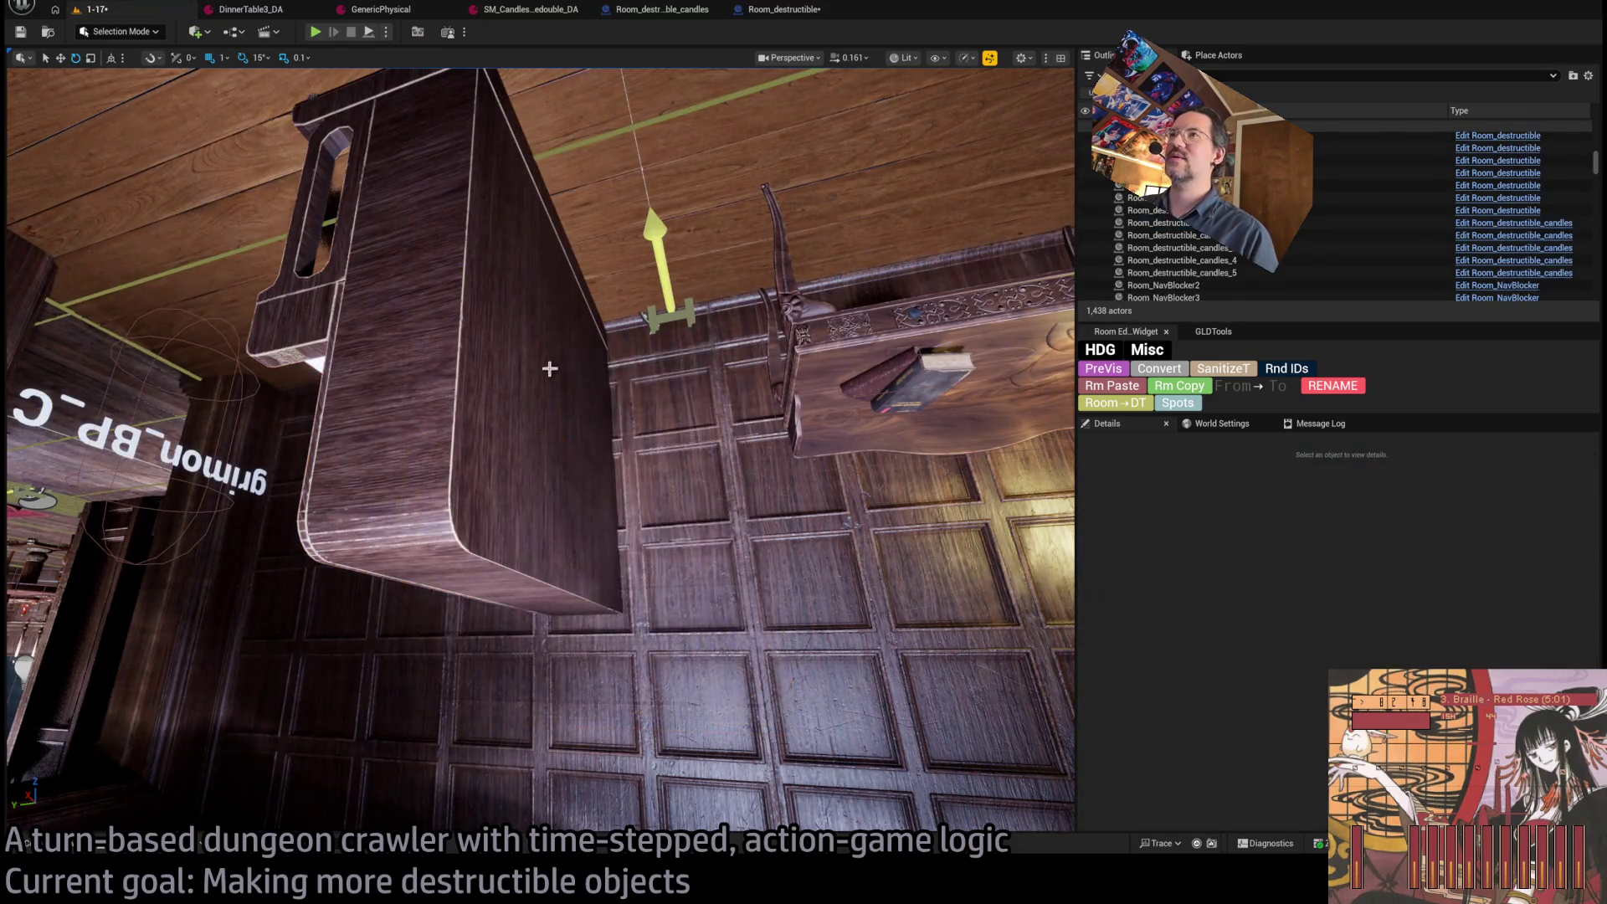
pyautogui.moveTo(532, 227); pyautogui.dragTo(506, 280)
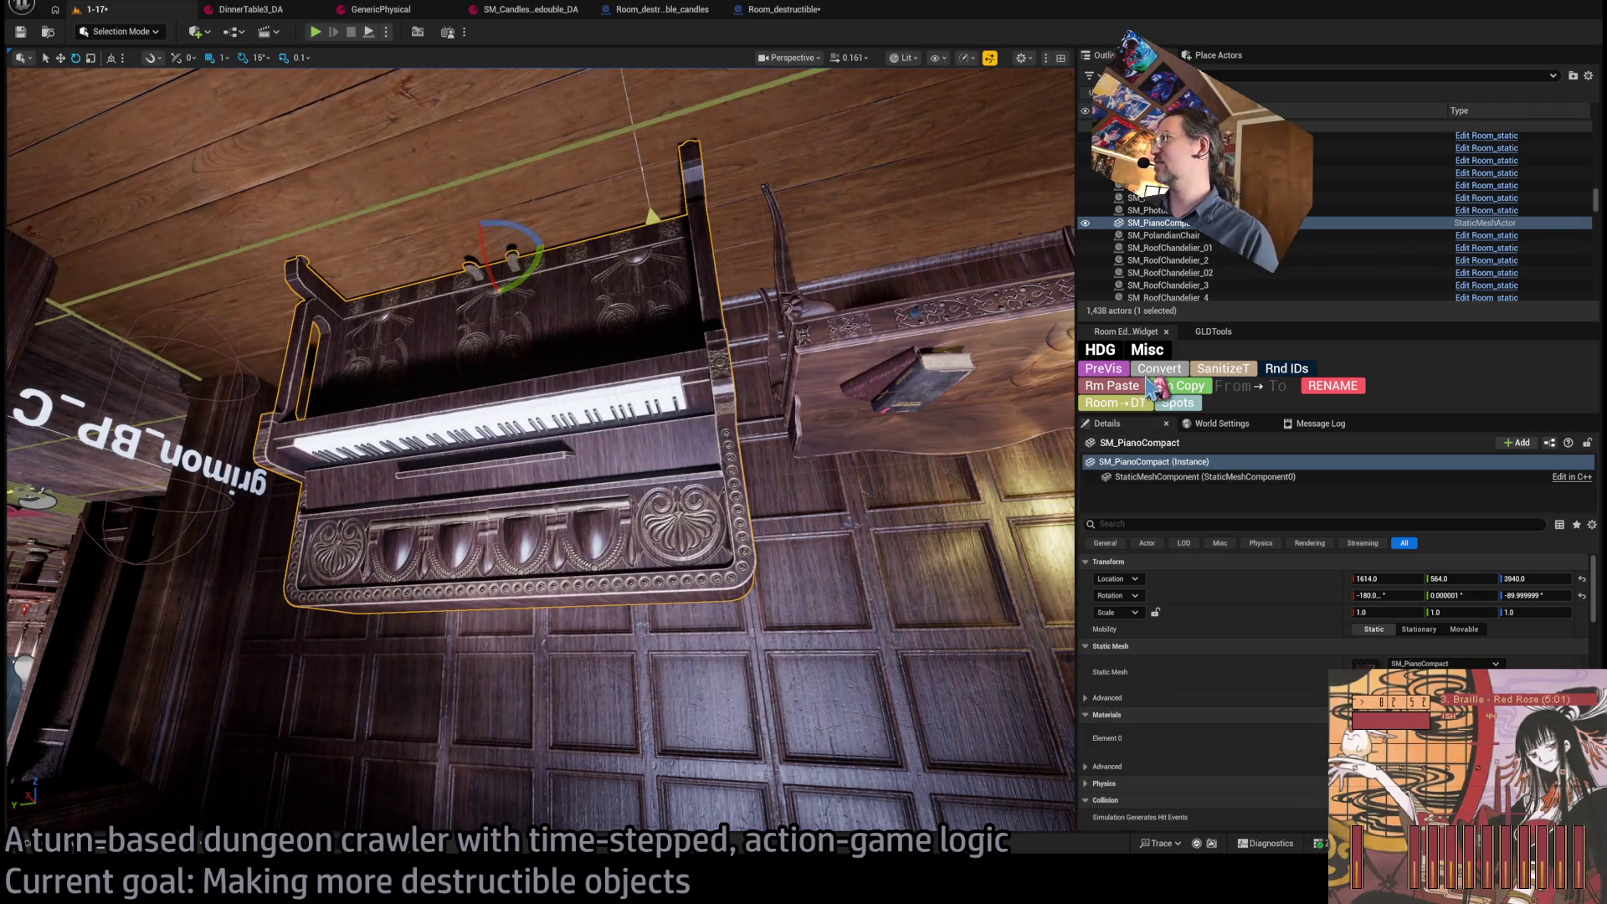
# Convert the SM_PianoCompact into a Room_static actor with the Room Editor widget.
pyautogui.click(1155, 387)
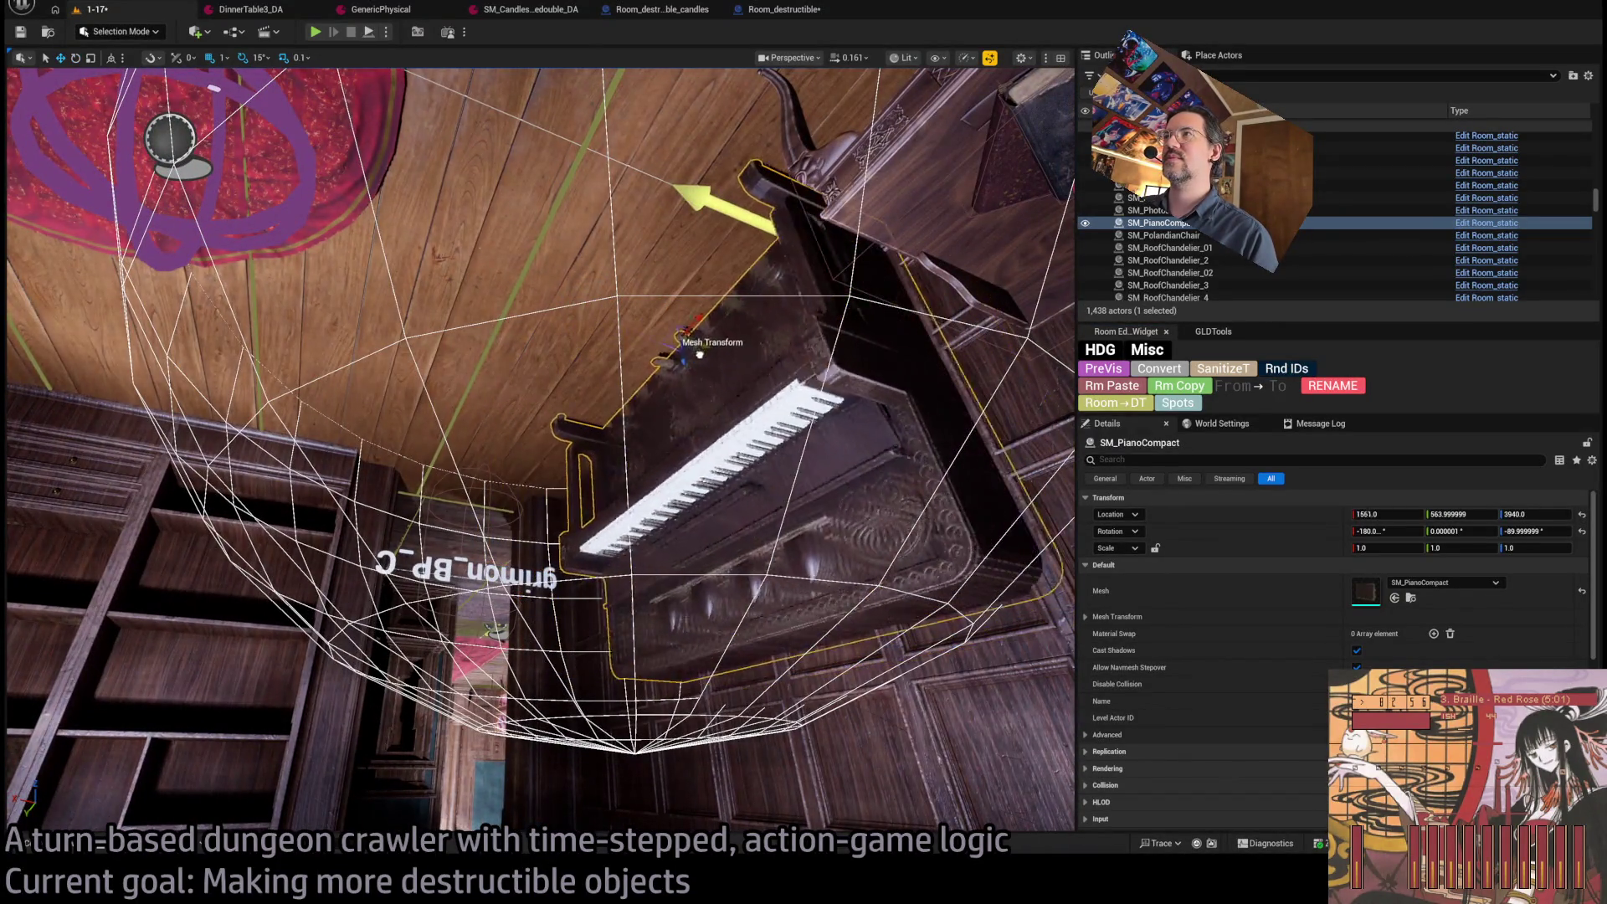
pyautogui.moveTo(653, 348)
pyautogui.mouseDown()
pyautogui.moveTo(550, 414)
pyautogui.moveTo(570, 420)
pyautogui.moveTo(544, 519)
pyautogui.moveTo(285, 366)
pyautogui.moveTo(851, 617)
pyautogui.moveTo(341, 528)
pyautogui.moveTo(418, 469)
pyautogui.moveTo(536, 536)
pyautogui.moveTo(982, 547)
pyautogui.moveTo(979, 532)
pyautogui.moveTo(925, 532)
pyautogui.moveTo(295, 559)
pyautogui.moveTo(586, 548)
pyautogui.mouseUp()
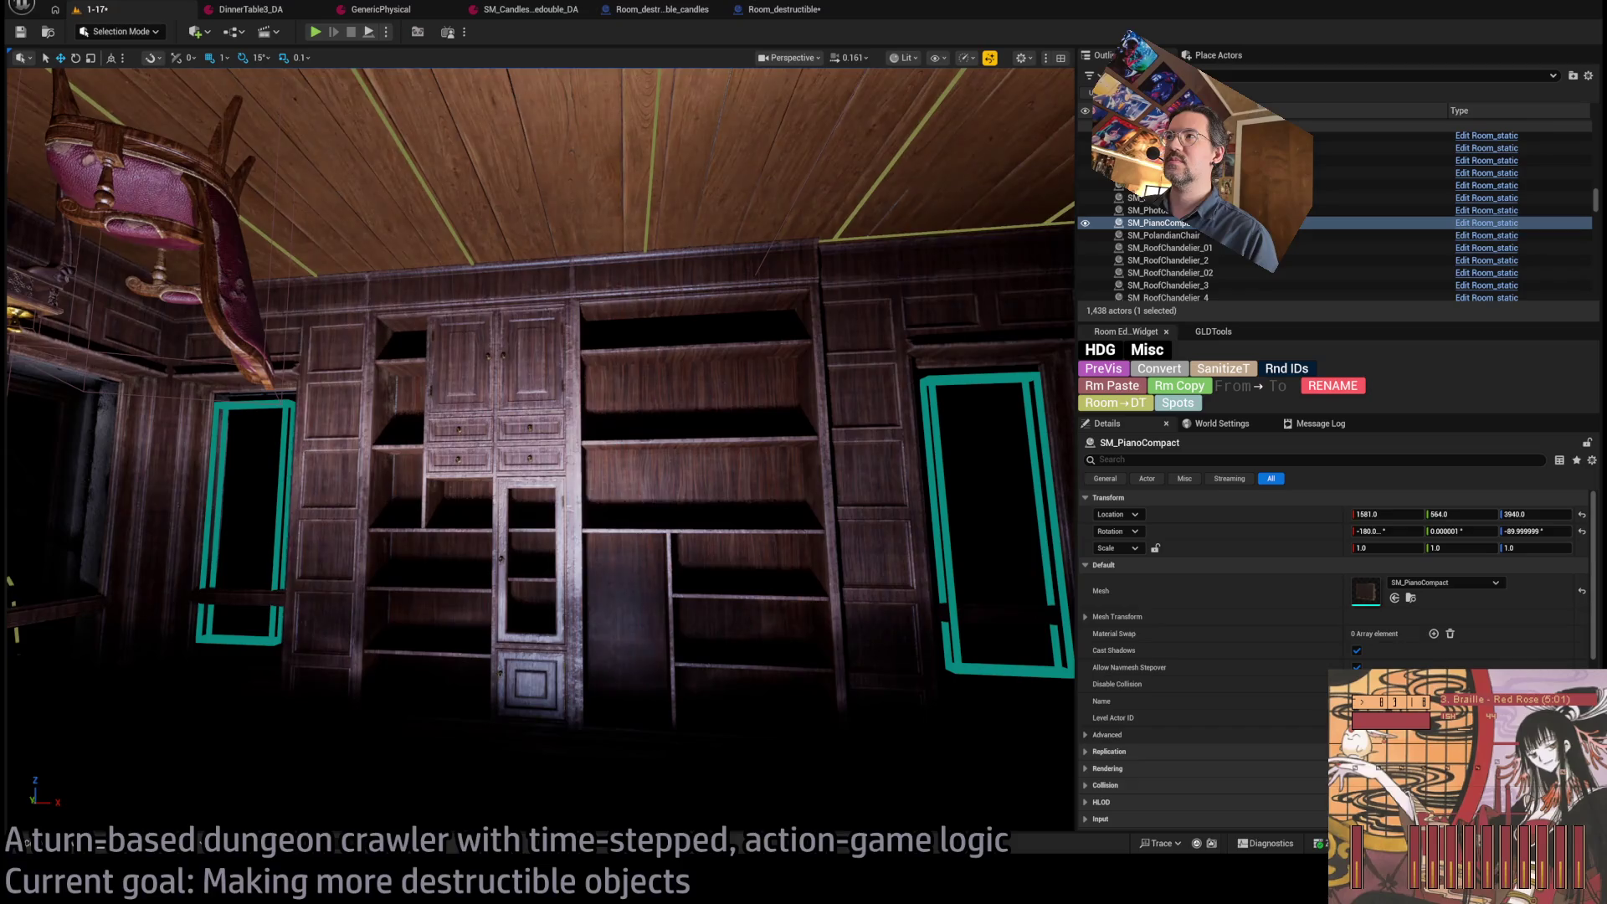
# Reselect the compact piano and move it toward the bookshelf wall.
pyautogui.click(743, 297)
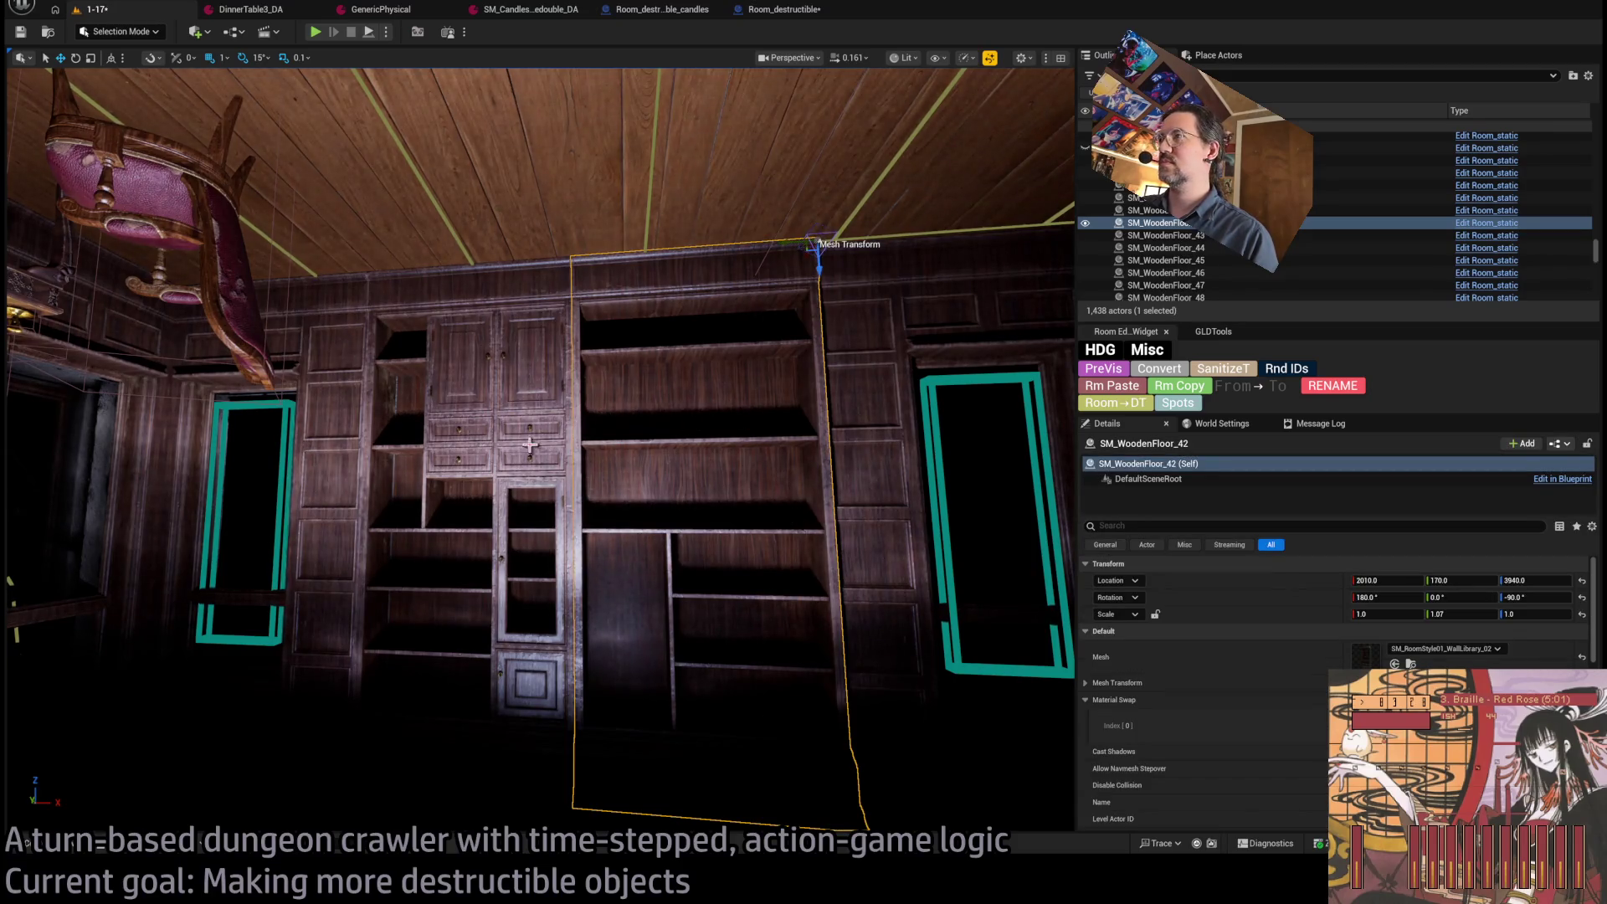
pyautogui.hotkey('ctrl', 'z')
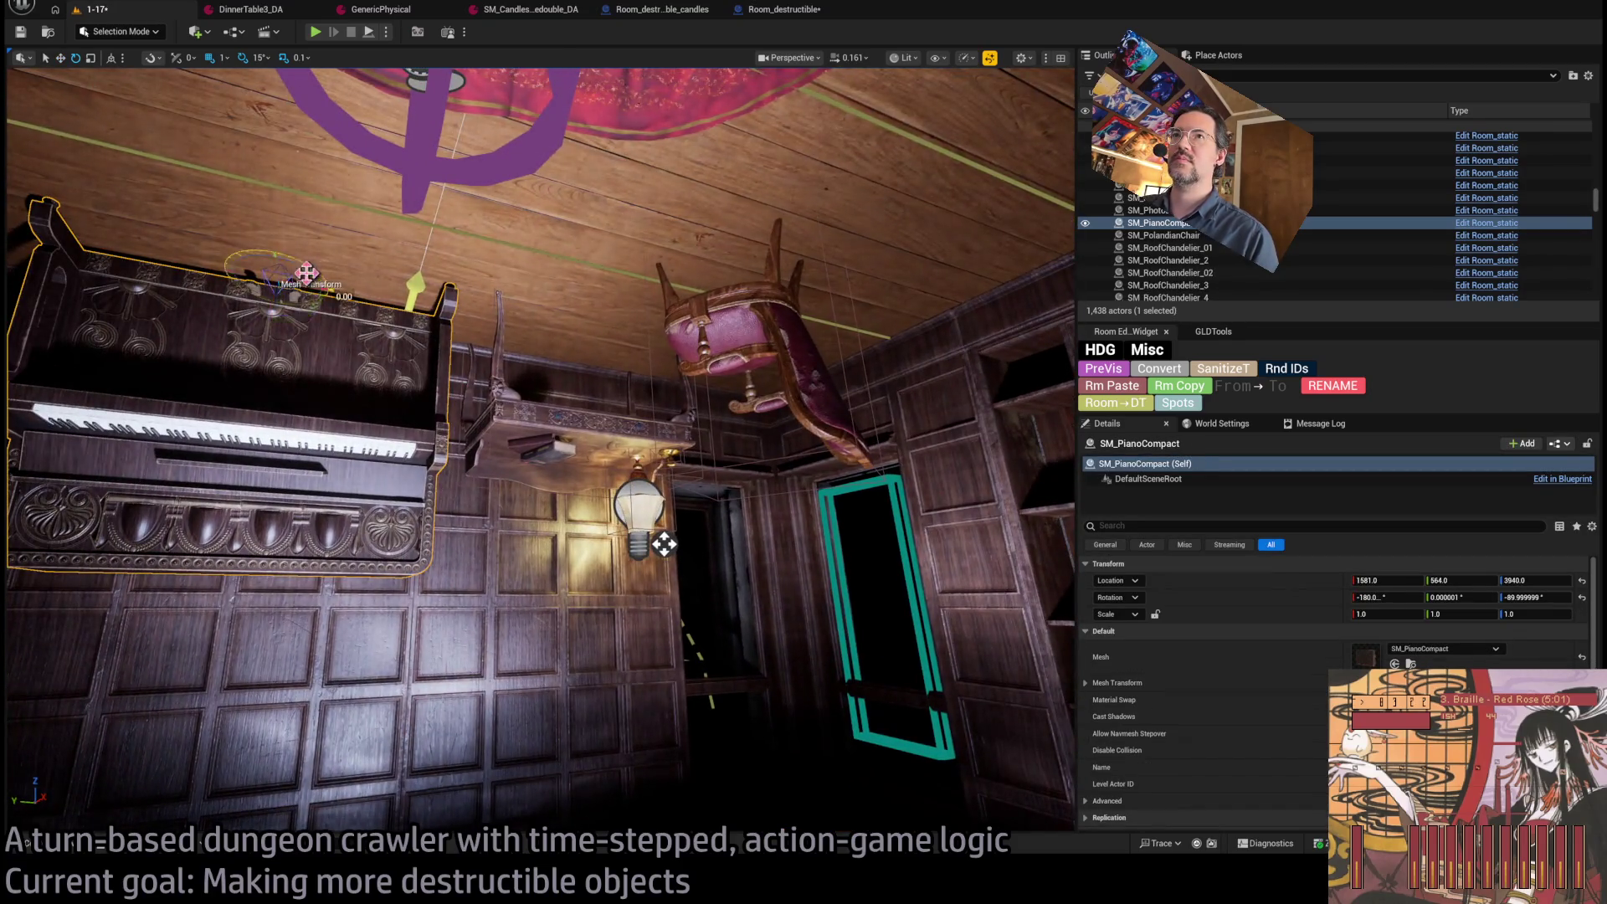
pyautogui.moveTo(535, 419)
pyautogui.mouseDown()
pyautogui.moveTo(511, 393)
pyautogui.moveTo(486, 414)
pyautogui.mouseUp()
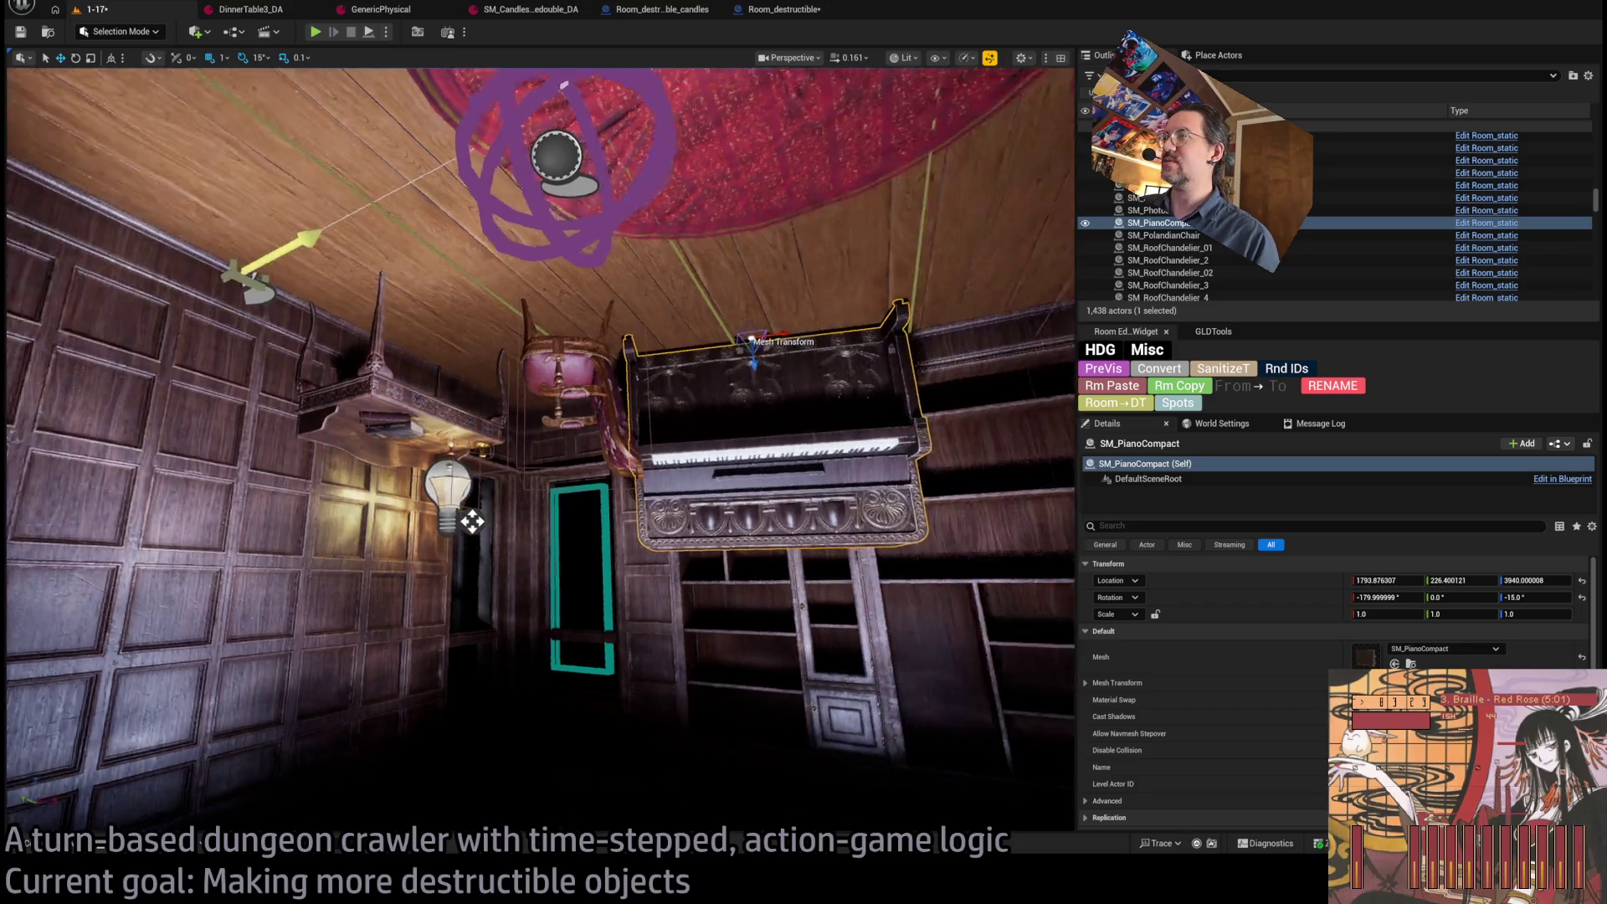
pyautogui.moveTo(586, 402); pyautogui.dragTo(903, 404)
pyautogui.press('e')
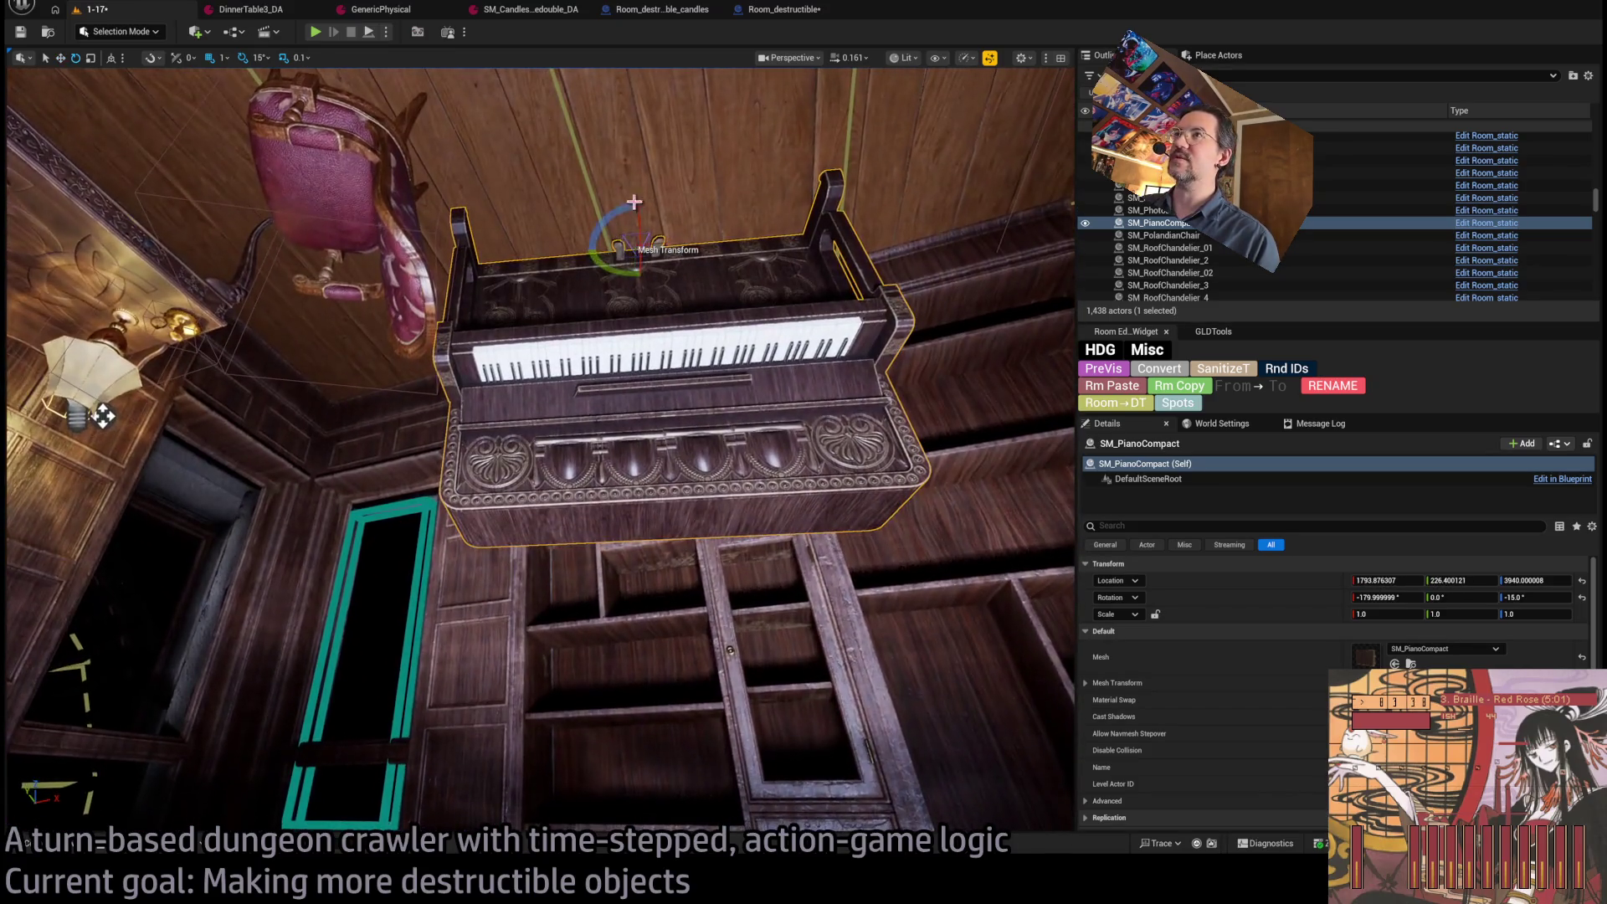
pyautogui.press('w')
# Check the piano from below and the front, then start a Play In Editor test.
pyautogui.moveTo(102, 415); pyautogui.dragTo(494, 814)
pyautogui.moveTo(756, 340); pyautogui.dragTo(512, 273)
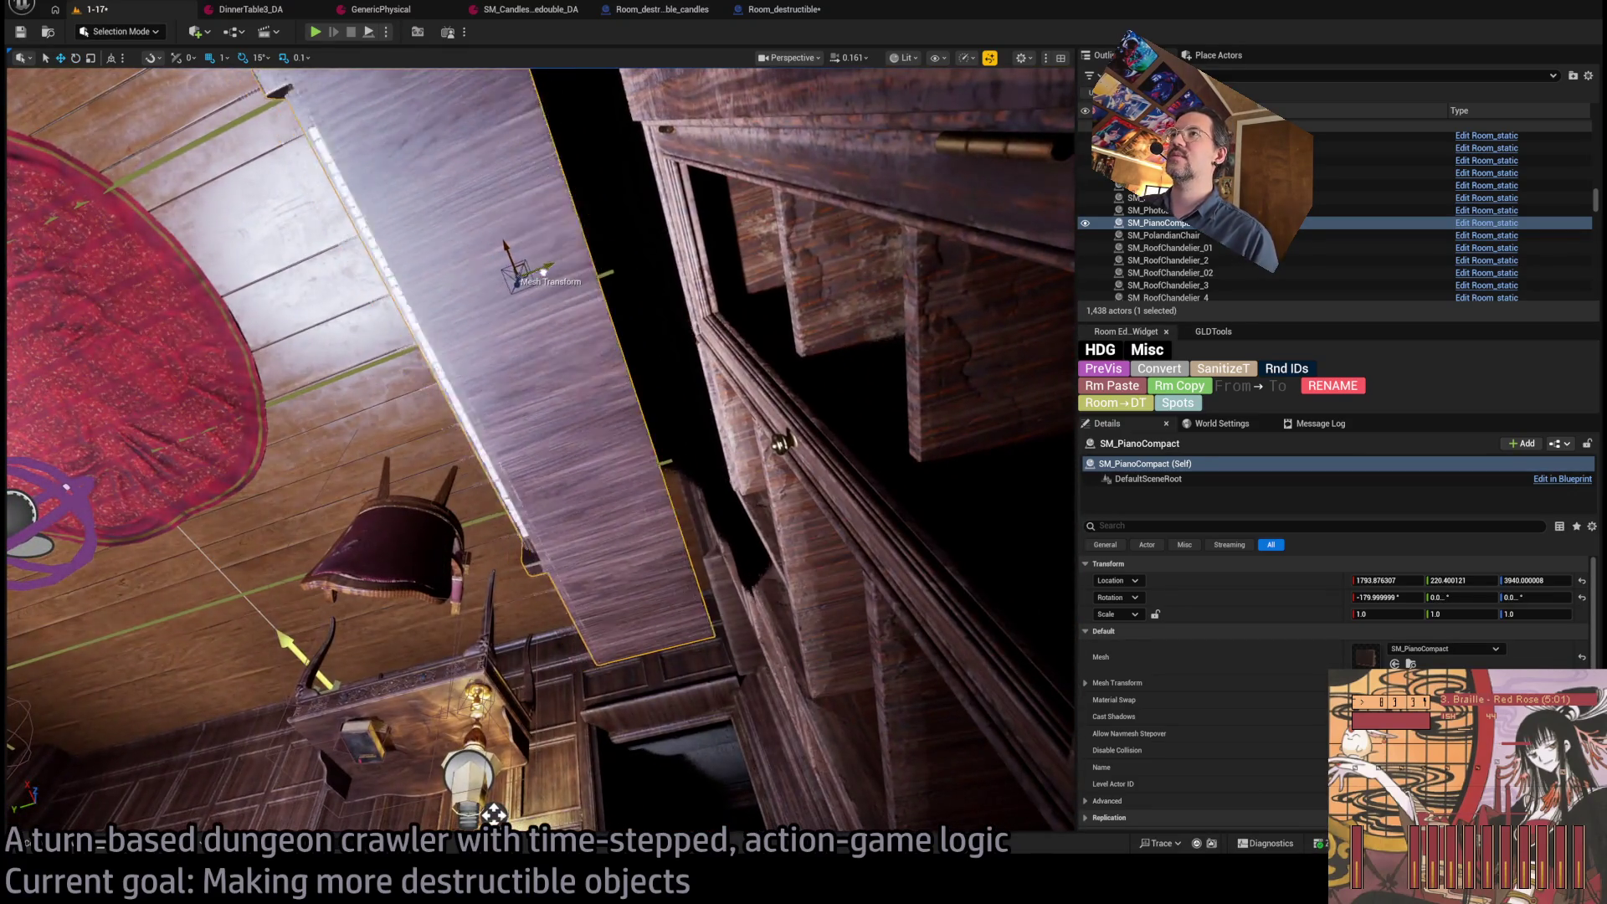
pyautogui.moveTo(494, 813); pyautogui.dragTo(500, 586)
pyautogui.moveTo(502, 232); pyautogui.dragTo(92, 391)
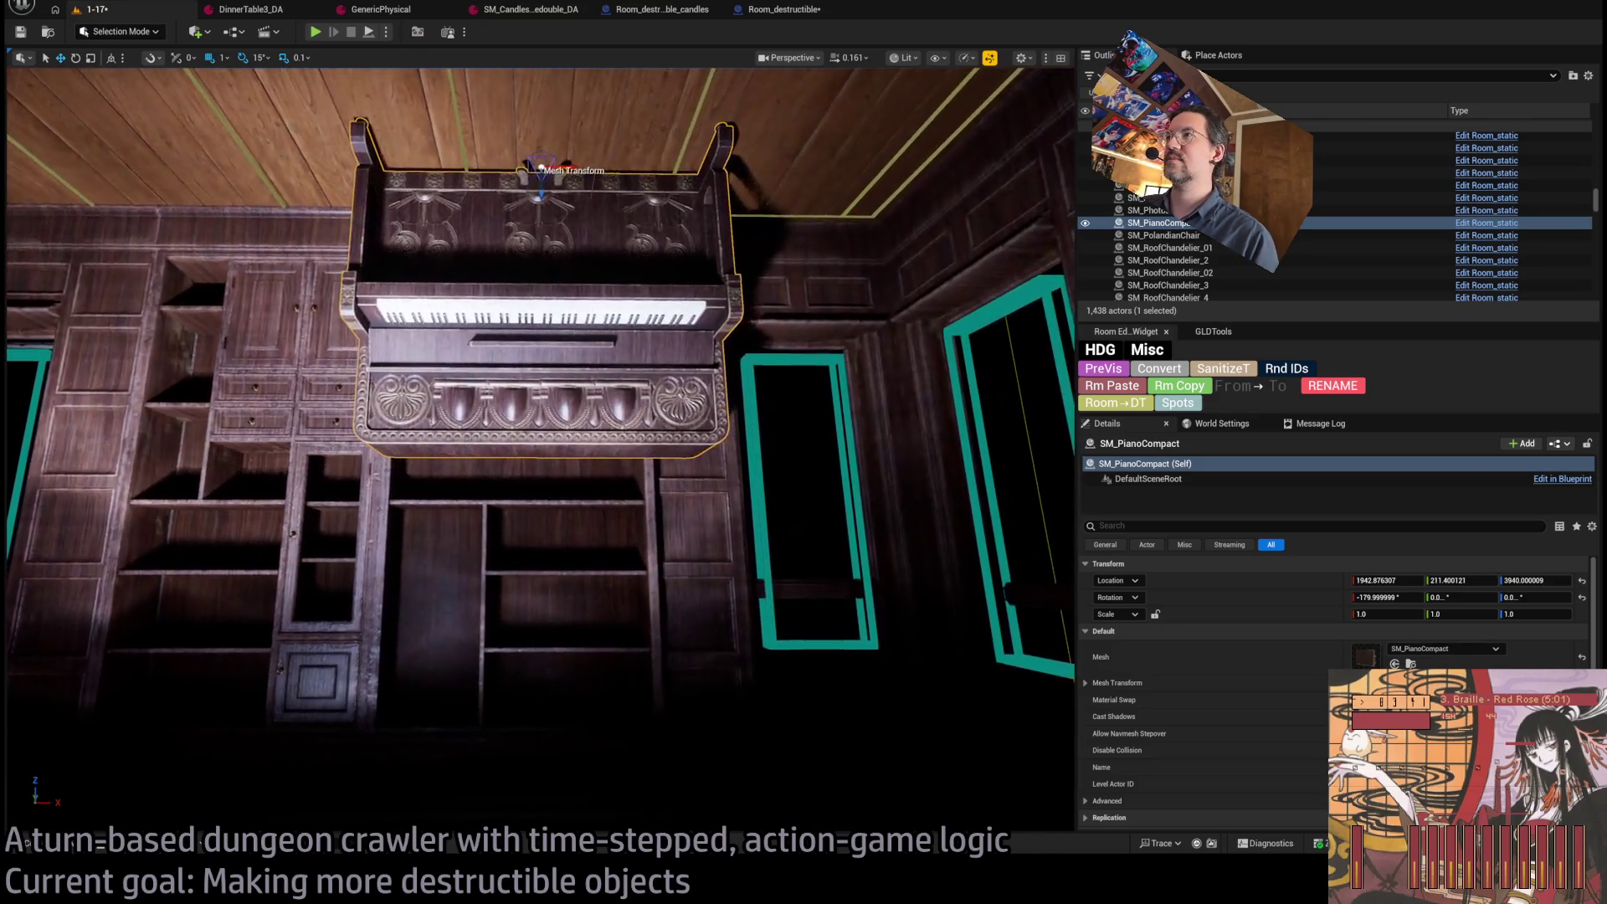
pyautogui.moveTo(92, 391); pyautogui.dragTo(260, 145)
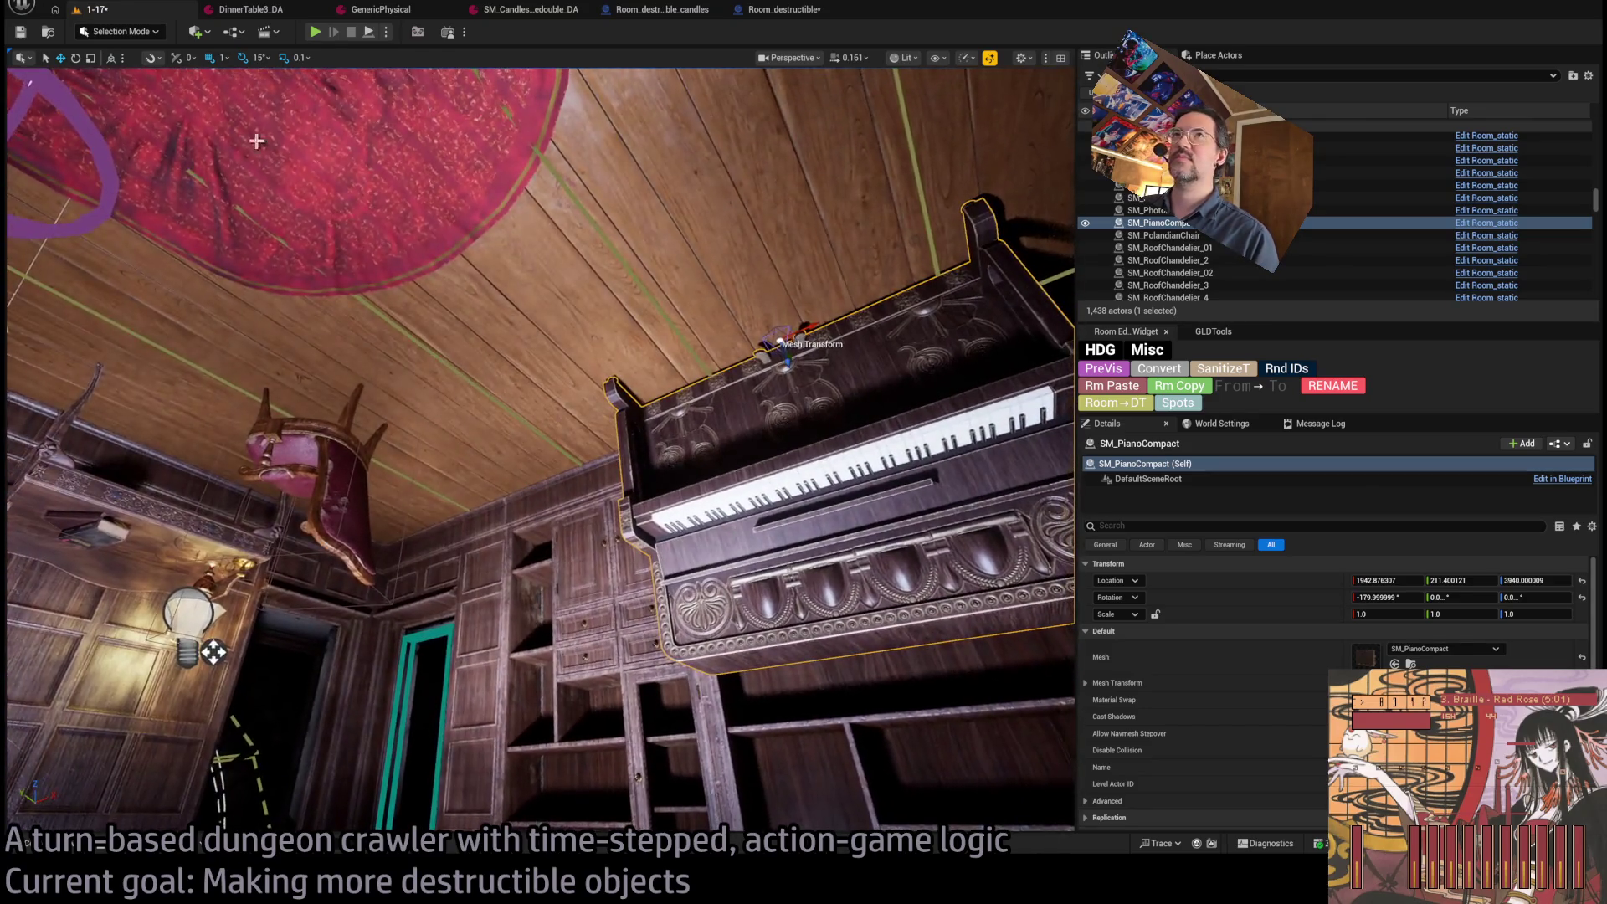
pyautogui.hotkey('alt', 'p')
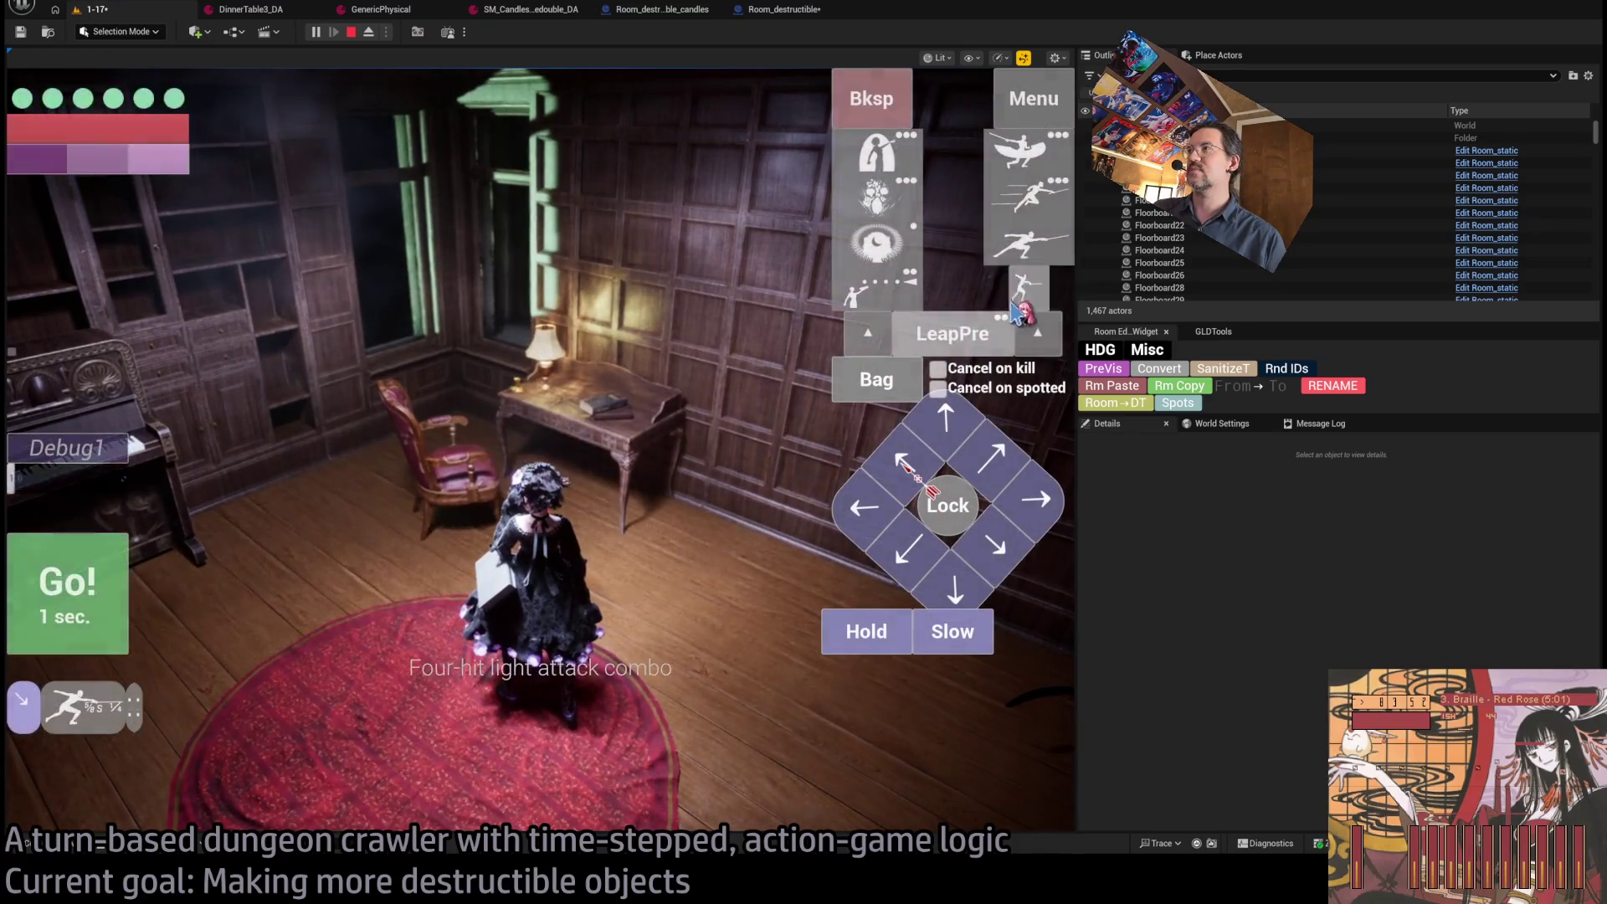
# Run the Go attack to smash the desk and chair, then stop the play test.
pyautogui.click(108, 597)
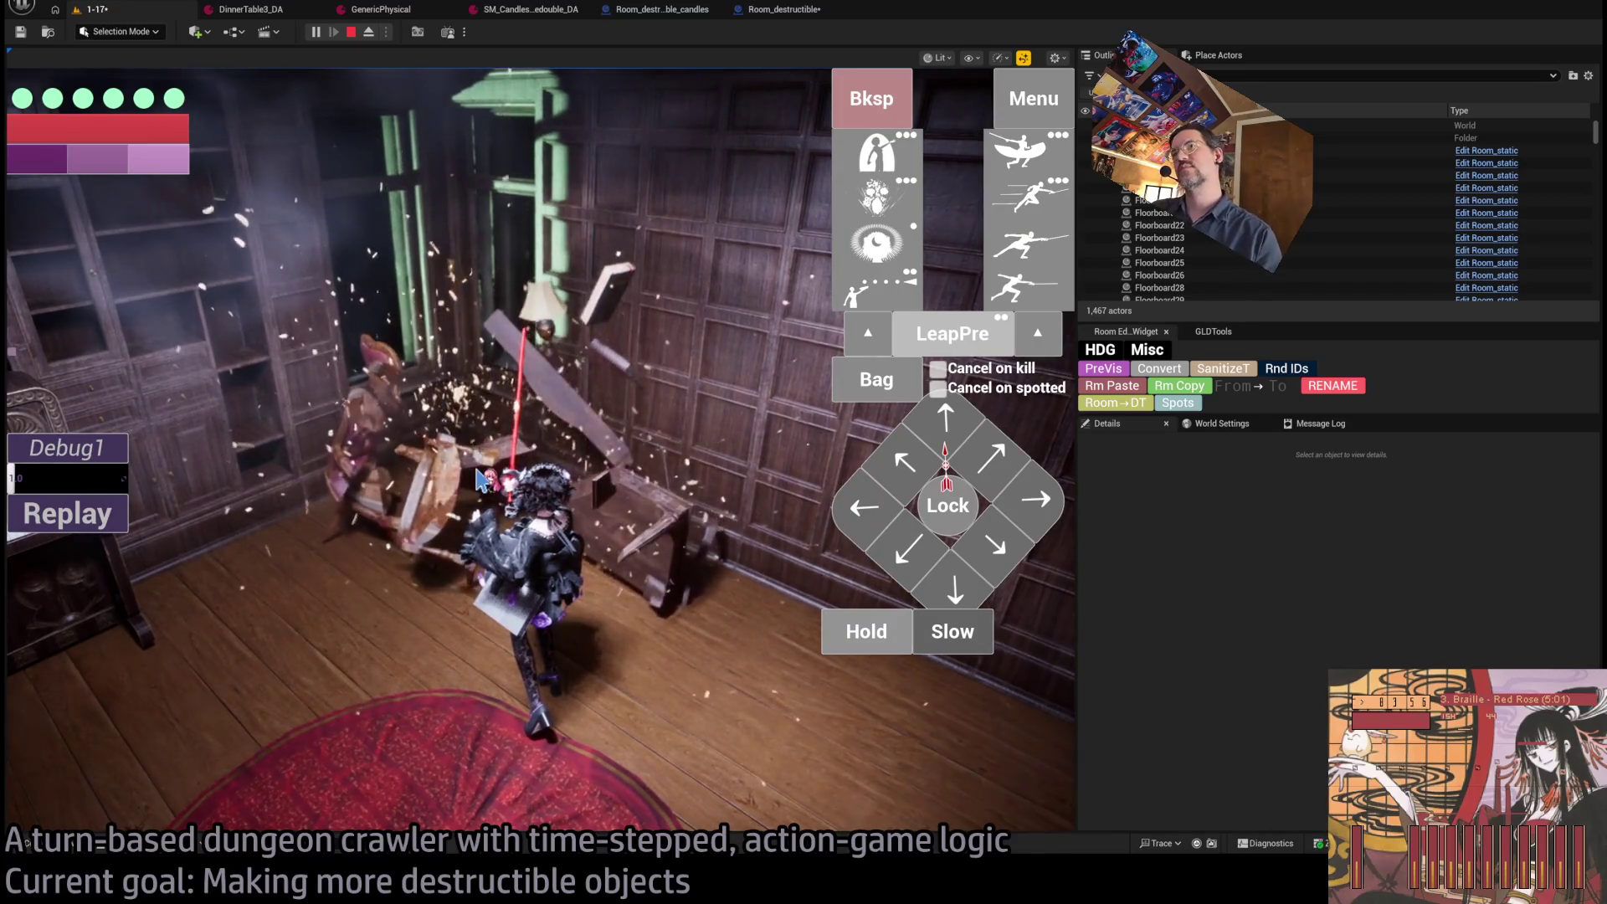
pyautogui.press('Escape')
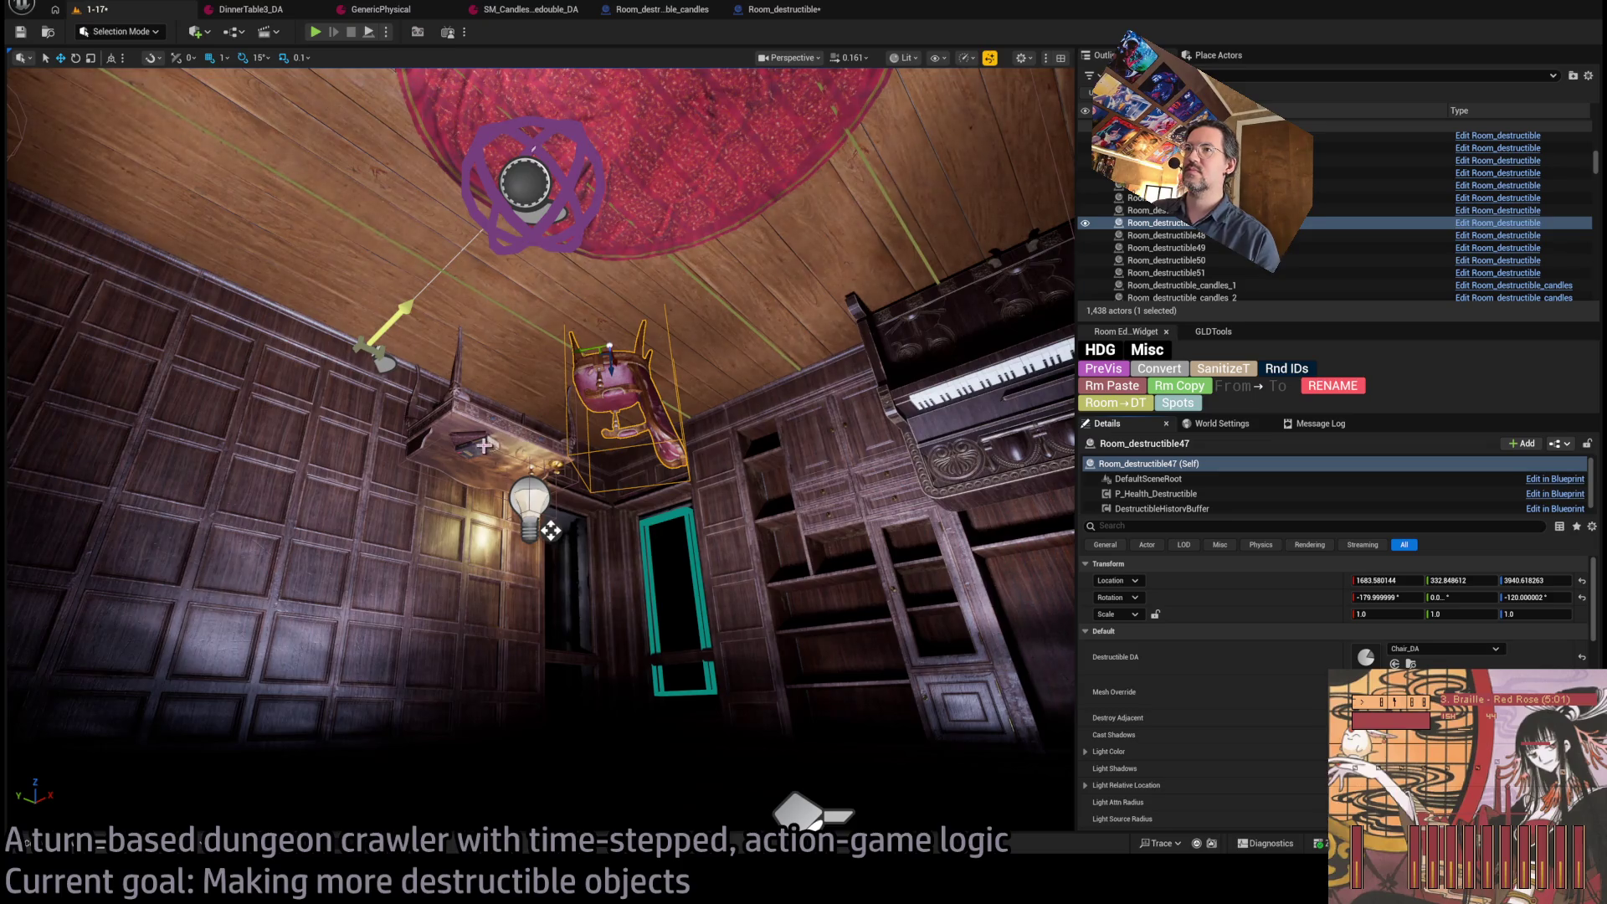
# Uncheck Destroy Adjacent on the desk props, wall lamp and candle holder, select the desk, and replay.
pyautogui.click(550, 530)
pyautogui.keyDown('ctrl'); pyautogui.click(473, 435); pyautogui.keyUp('ctrl')
pyautogui.press('f')
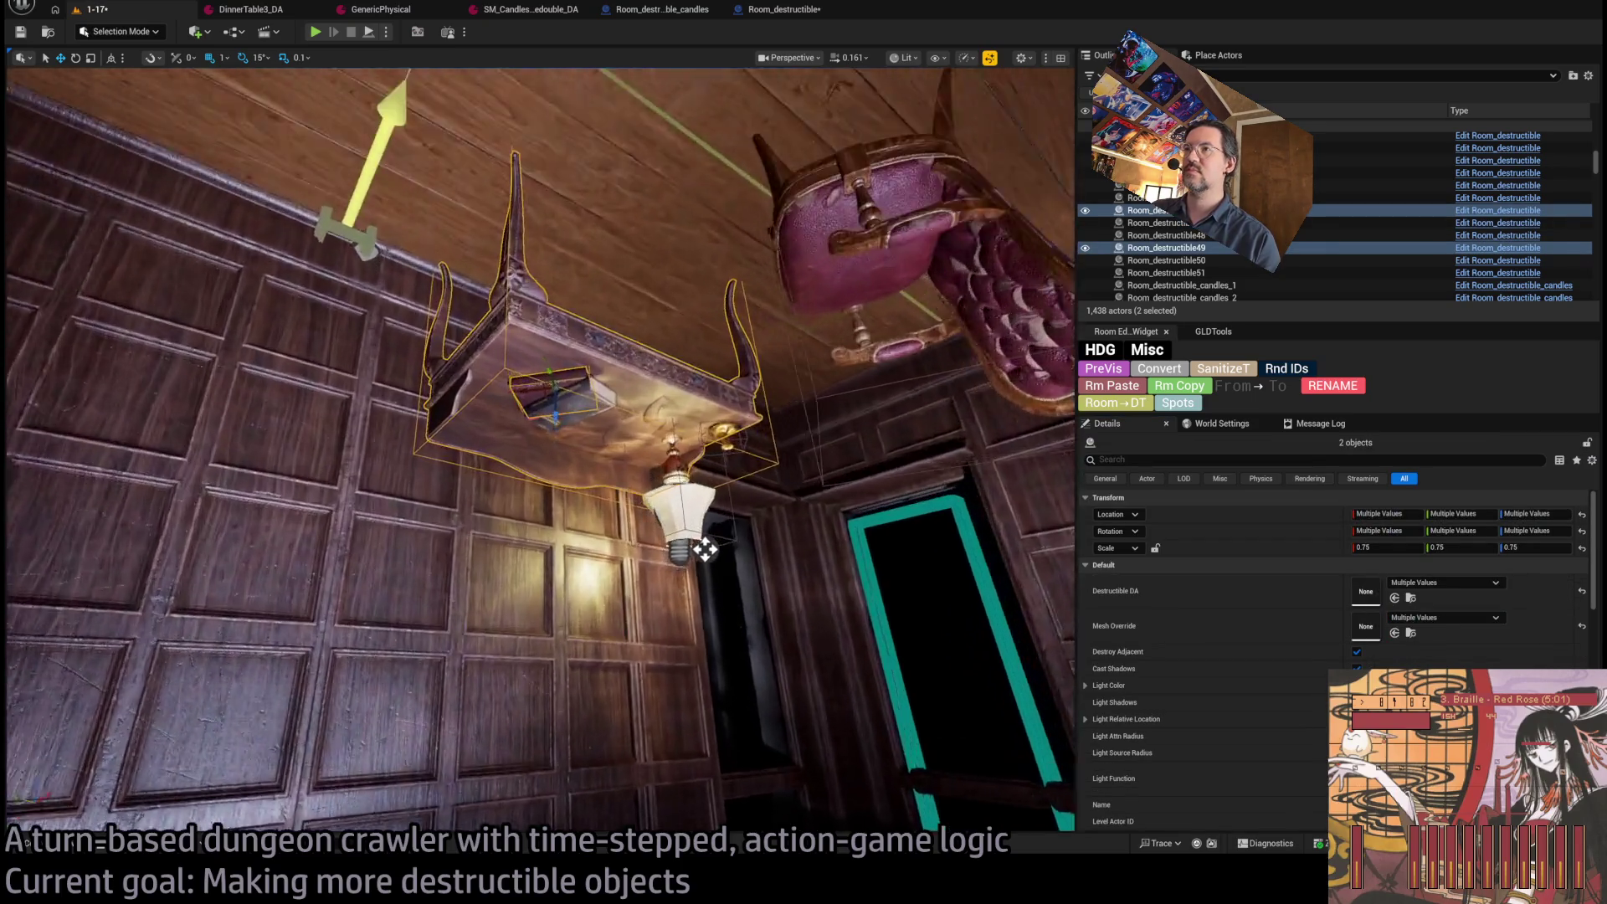
pyautogui.keyDown('ctrl'); pyautogui.click(722, 557); pyautogui.keyUp('ctrl')
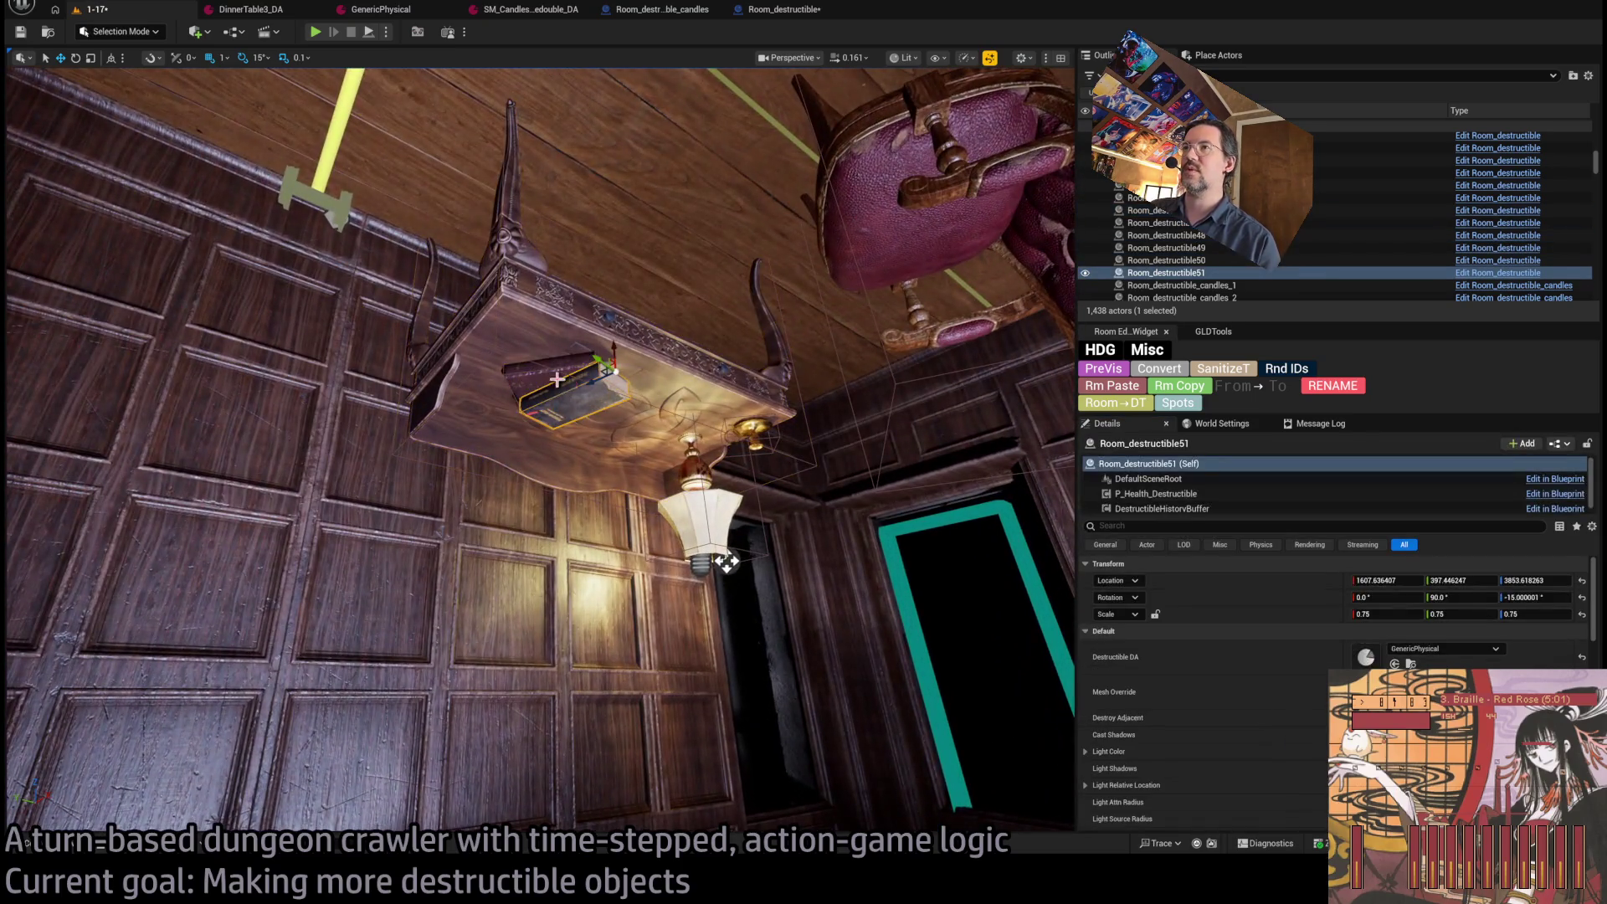
pyautogui.keyDown('ctrl'); pyautogui.click(762, 433); pyautogui.keyUp('ctrl')
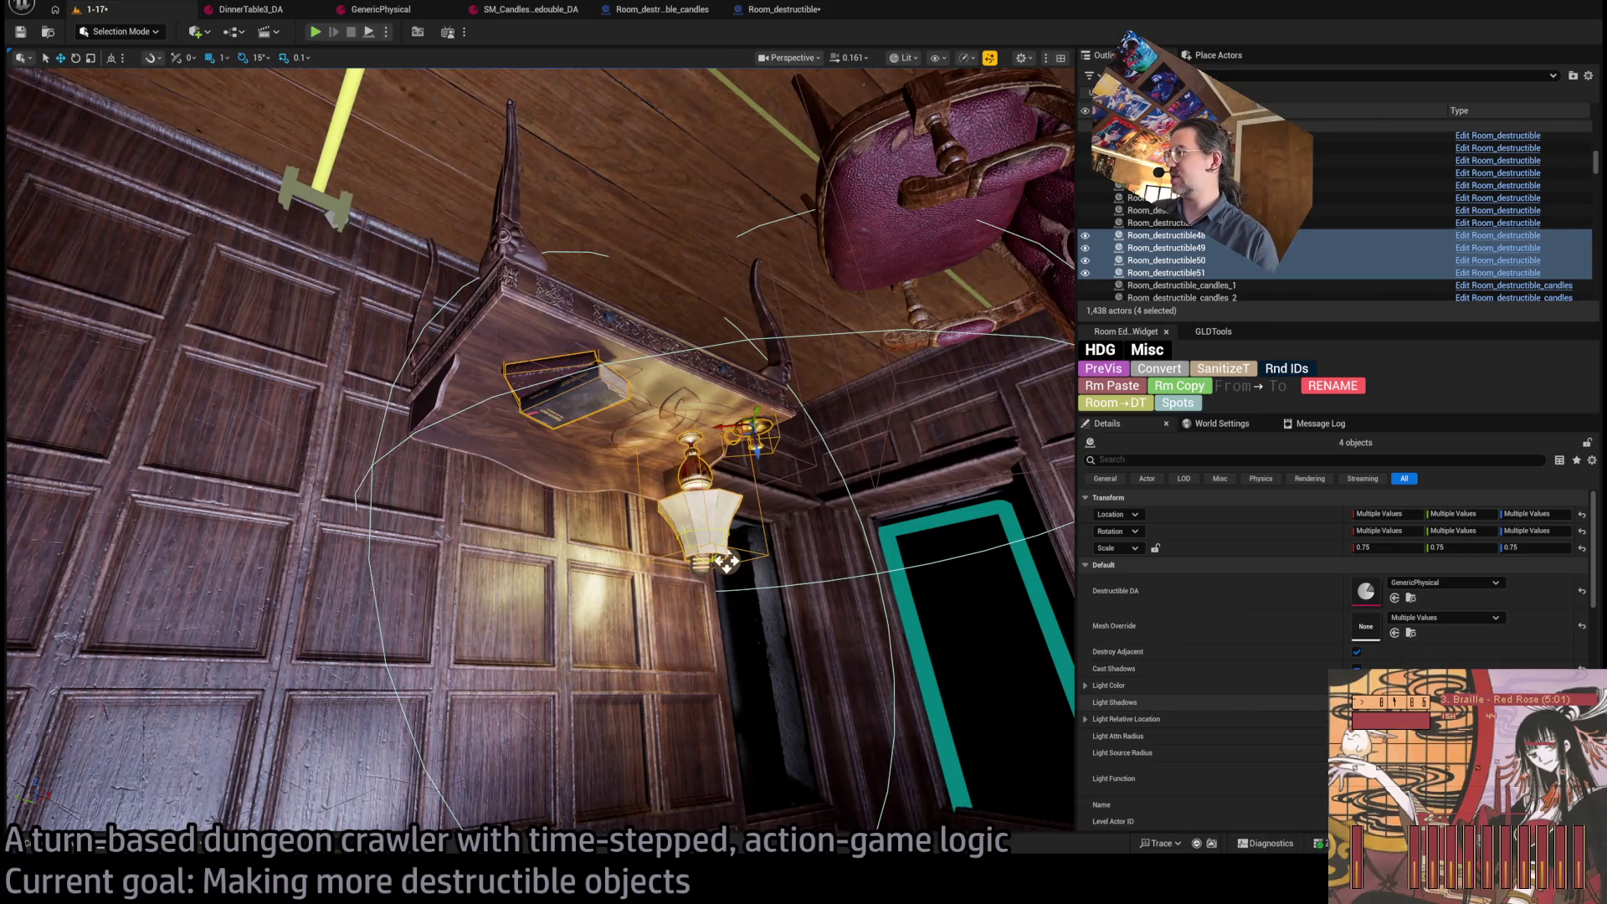
pyautogui.click(1357, 653)
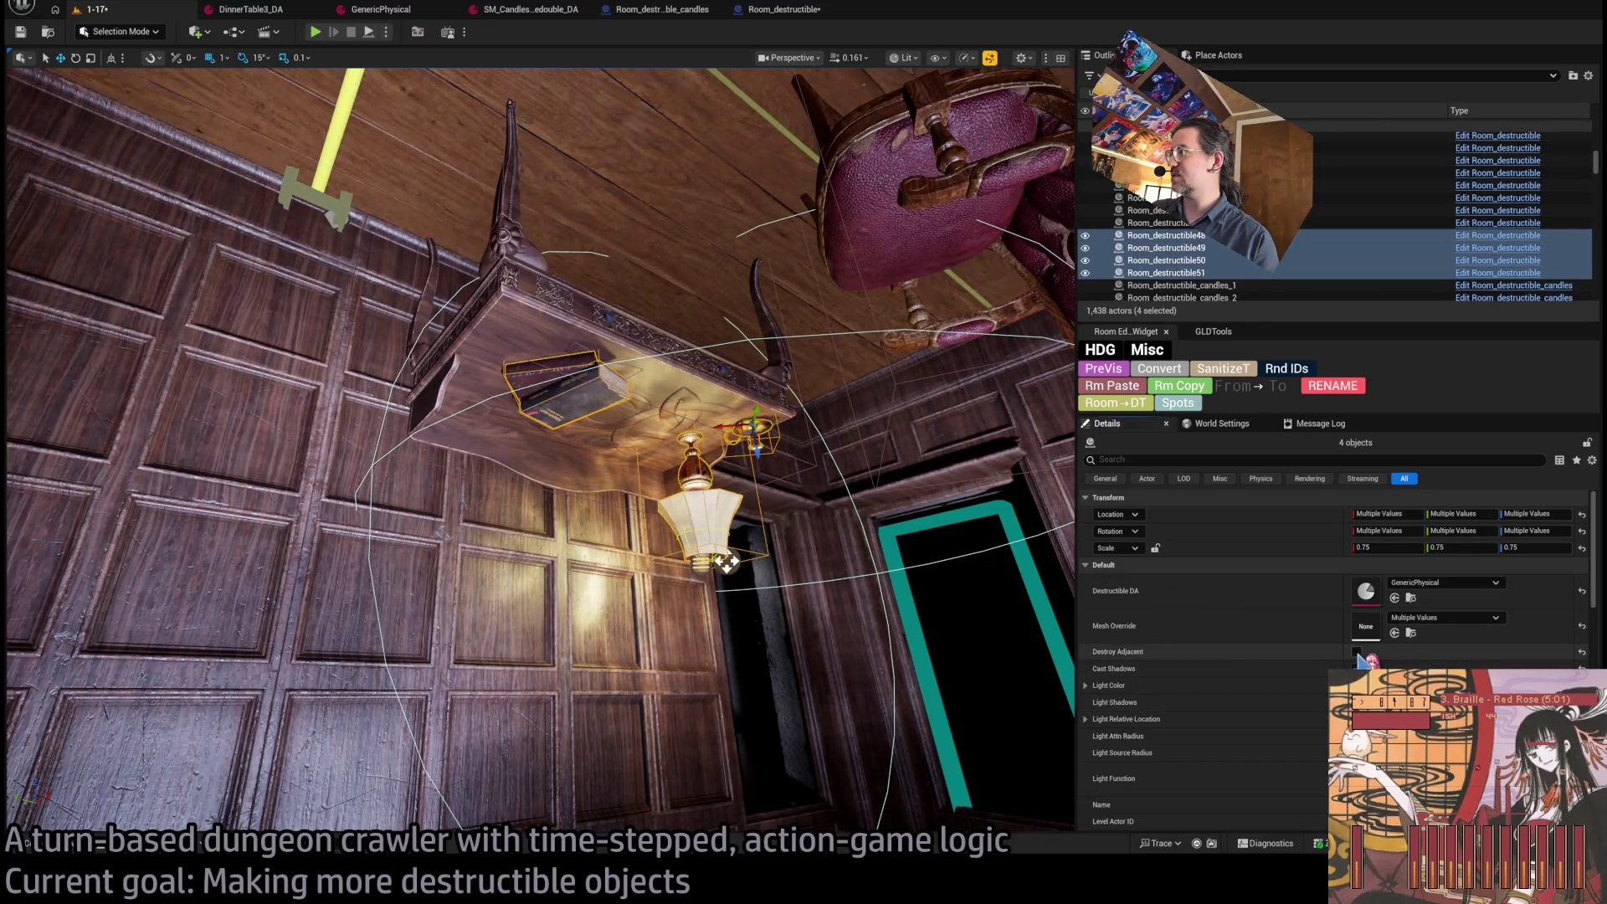
pyautogui.click(725, 563)
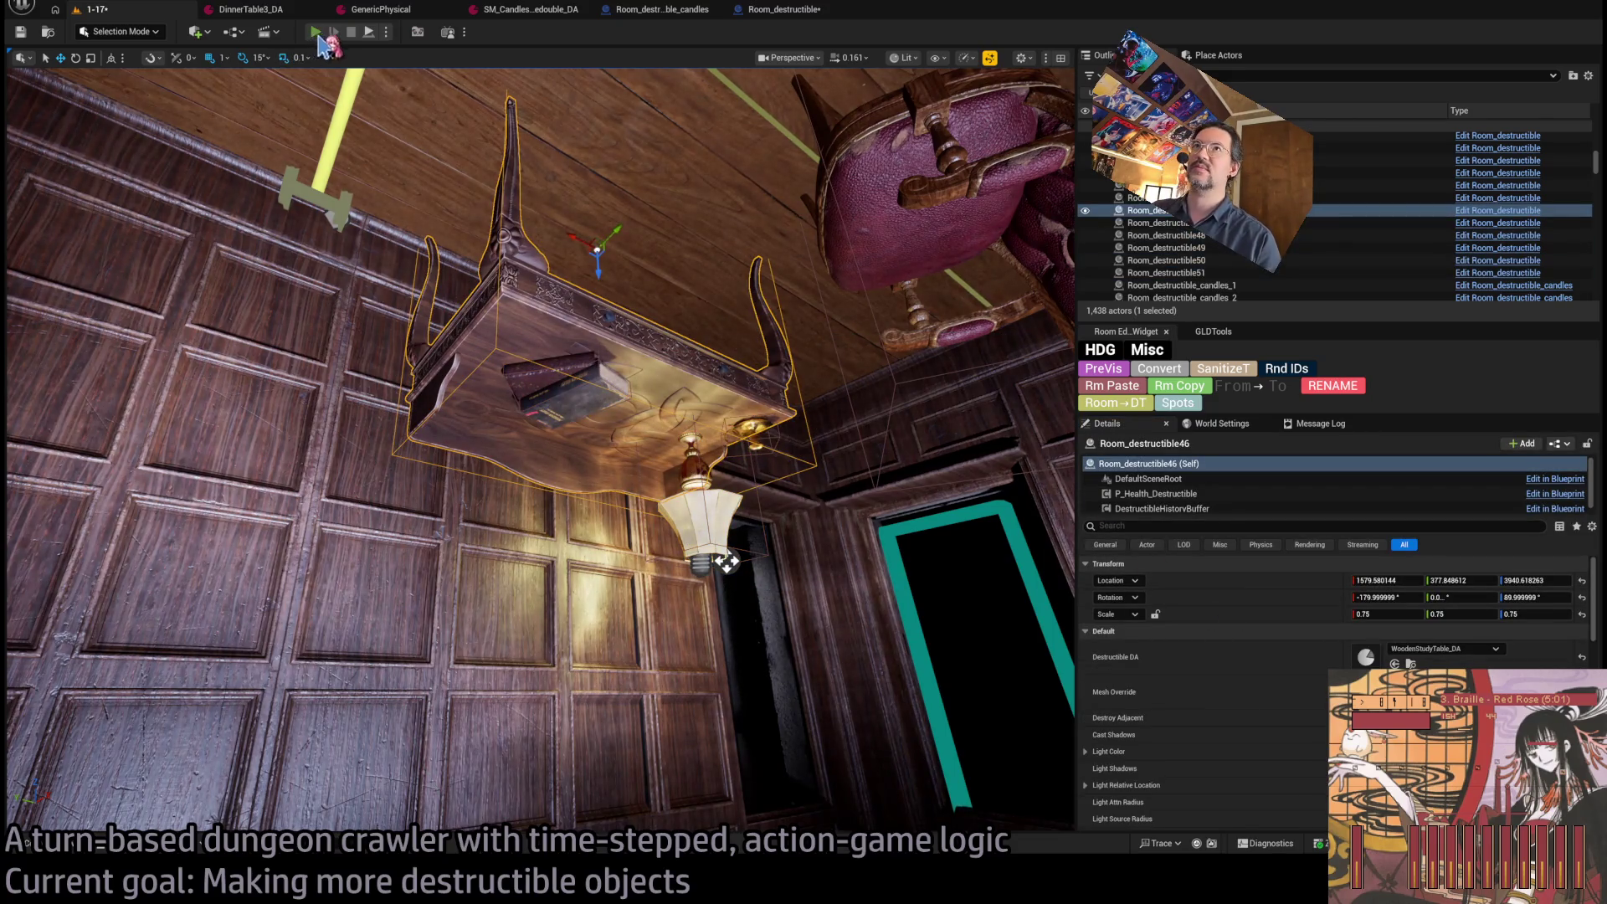
pyautogui.hotkey('alt', 'p')
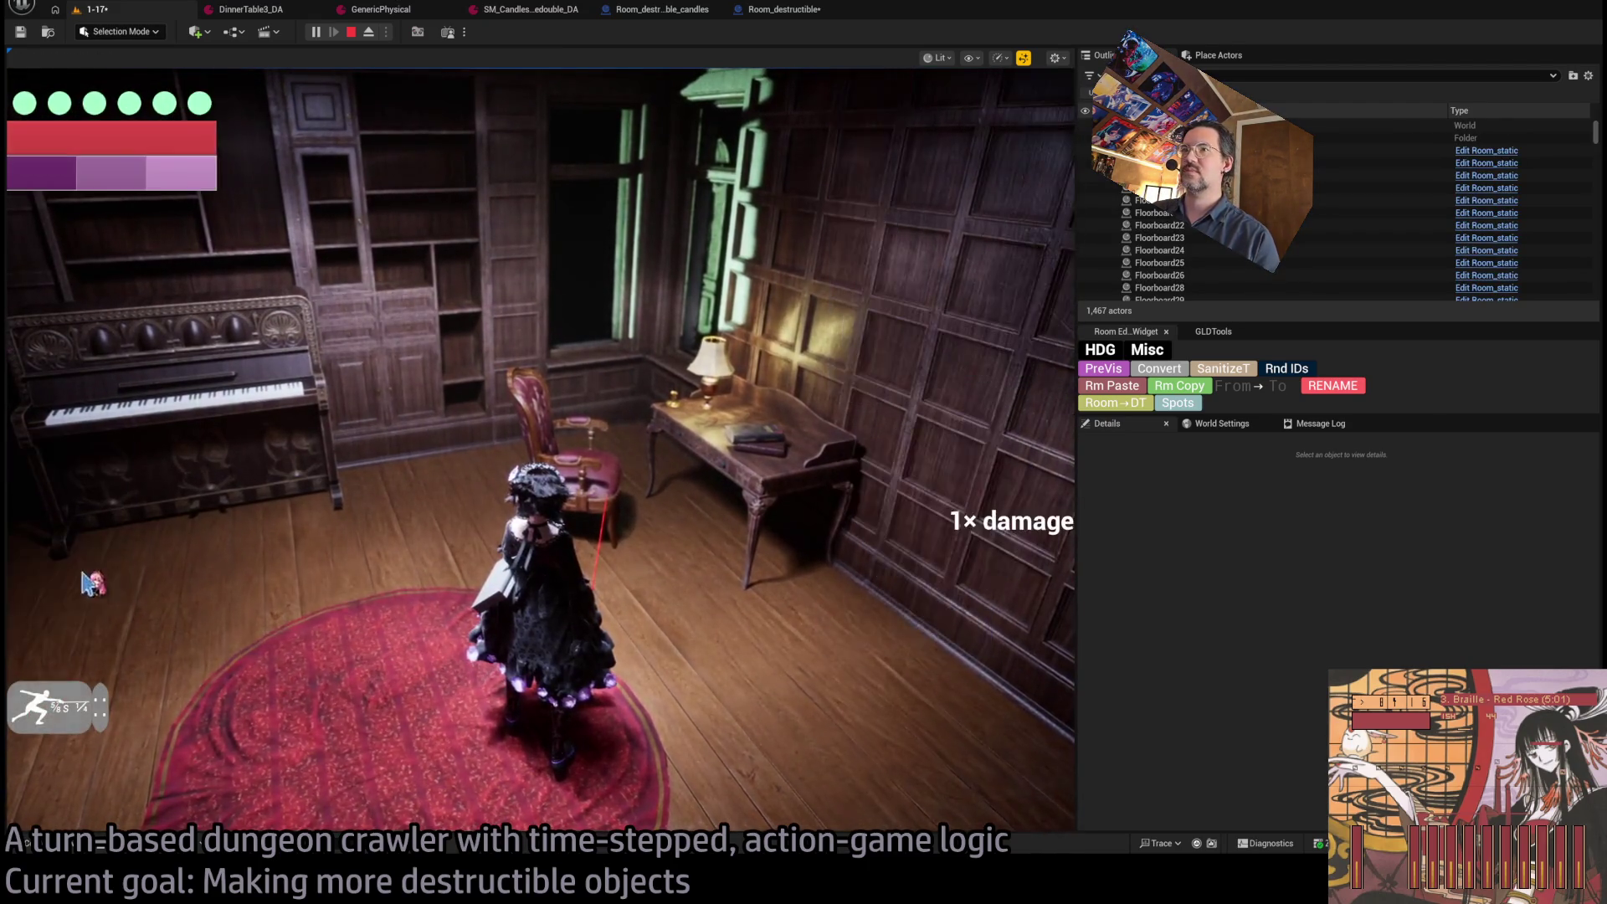
# Trigger the queued attack with the Go button so the chair beside the desk shatters.
pyautogui.click(80, 583)
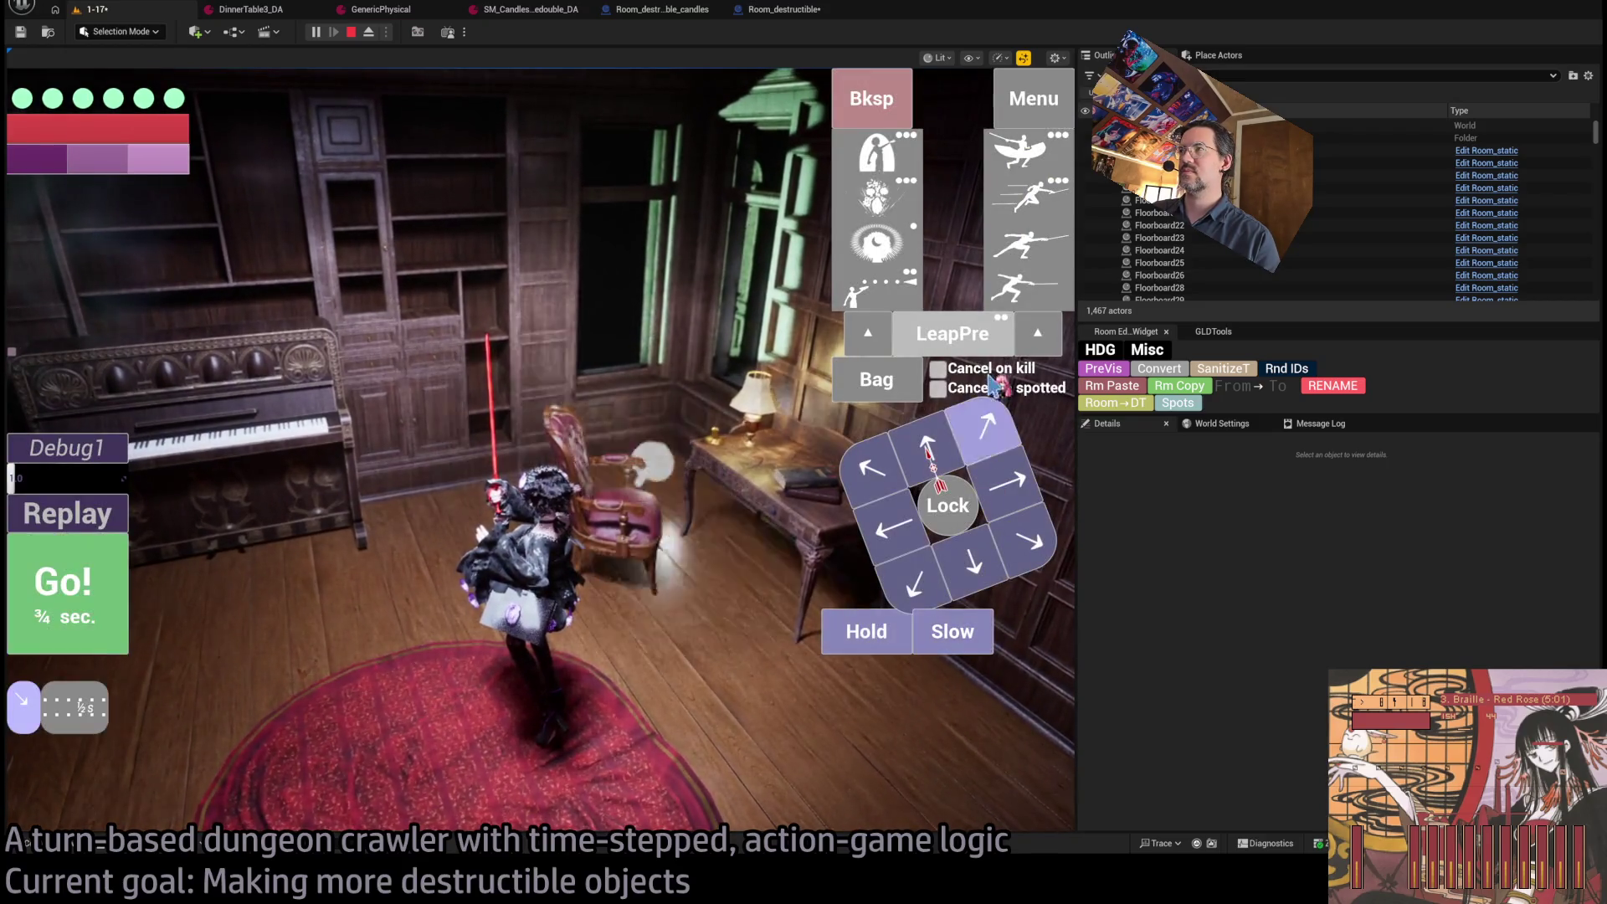
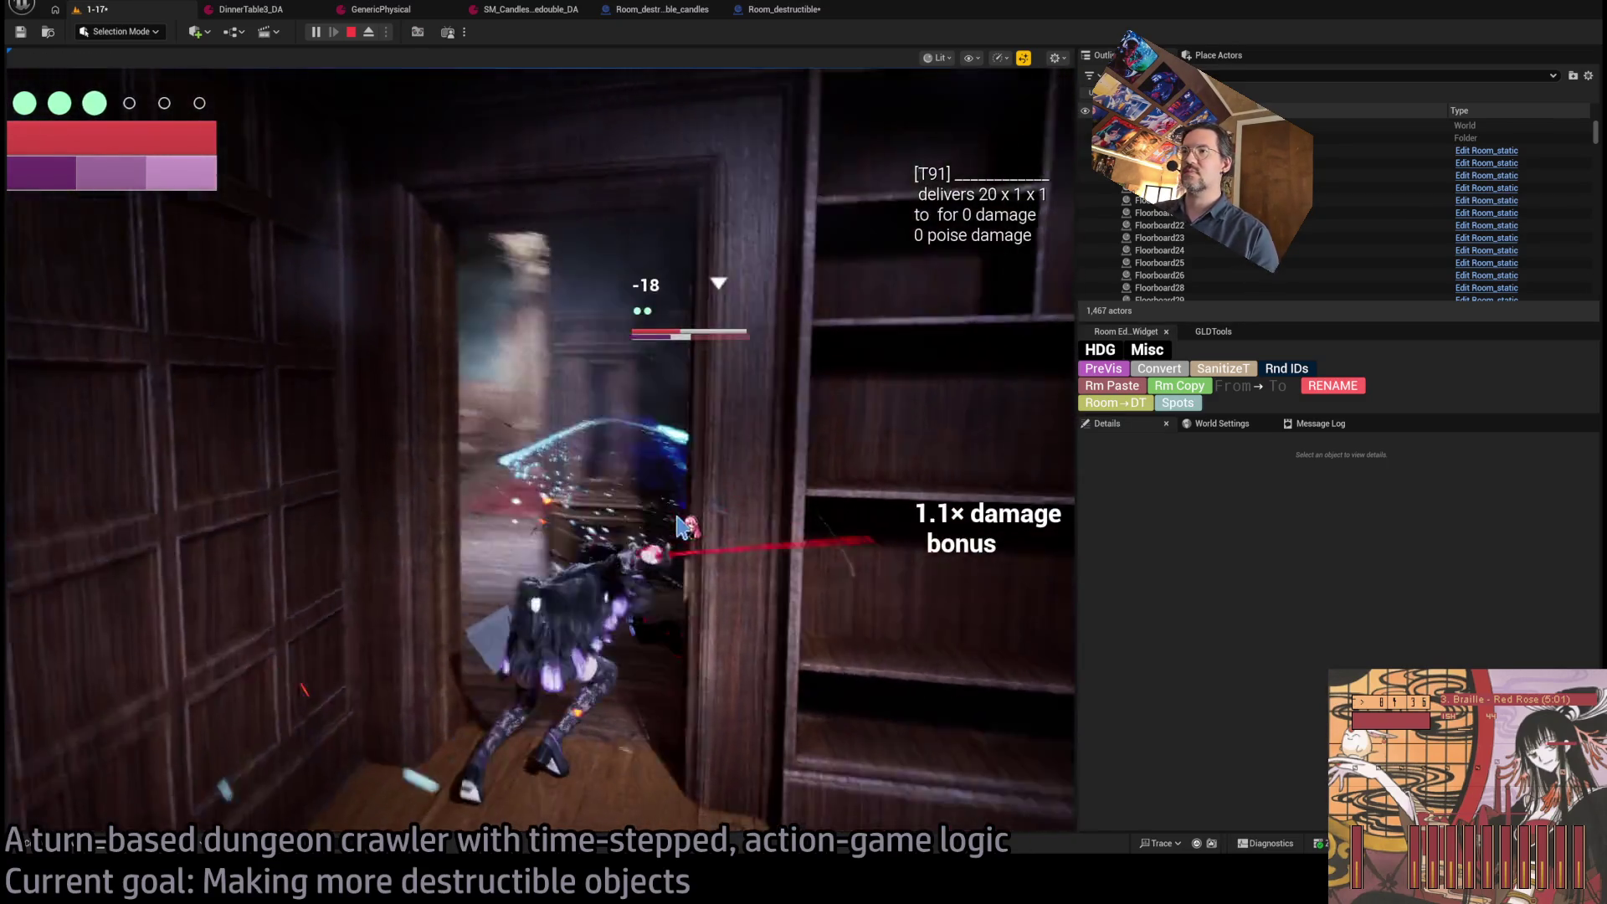
# End the running play-test, play-test the mansion room once more, then return to the editor.
pyautogui.press('Escape')
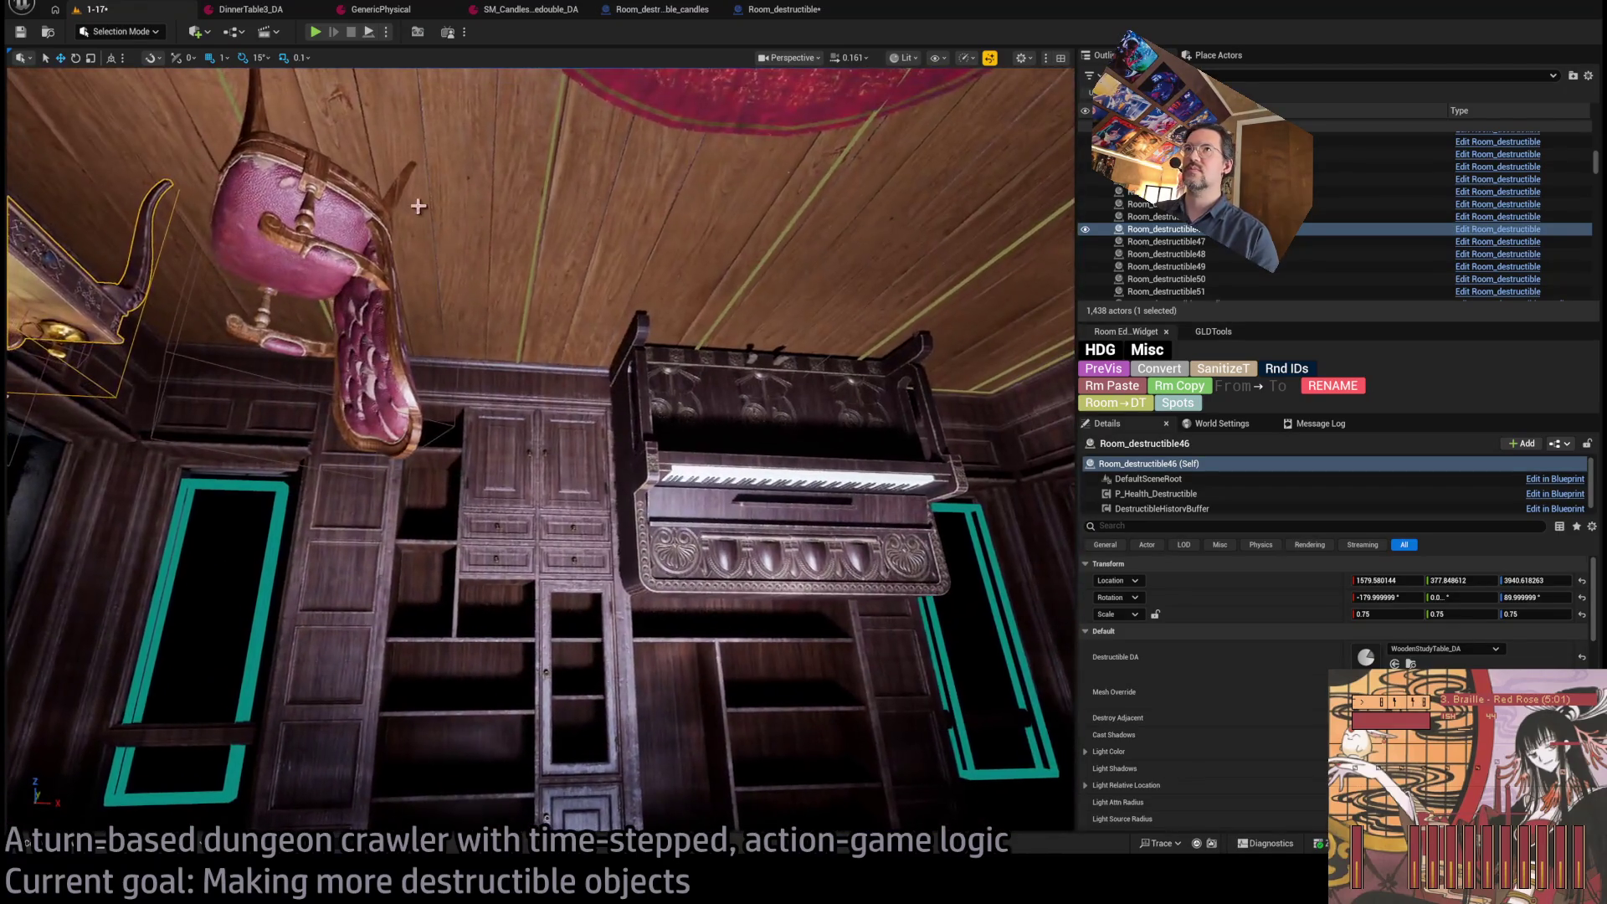
pyautogui.hotkey('alt', 'p')
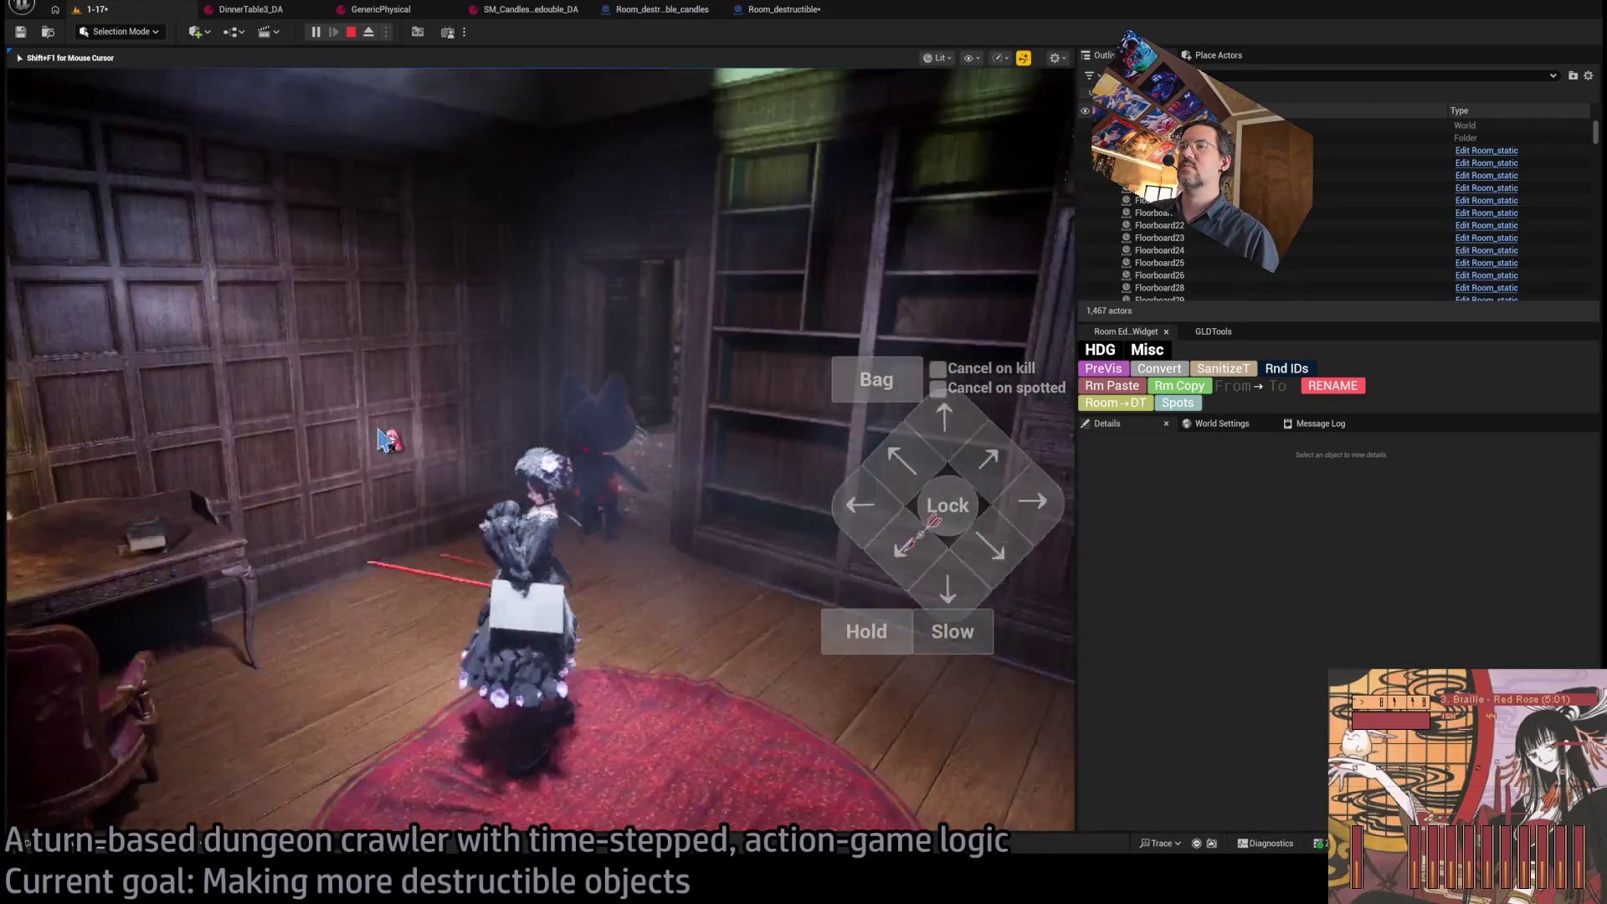
pyautogui.press('Escape')
# Duplicate the piano and rename the copy Books_on_shelf.
pyautogui.press('f')
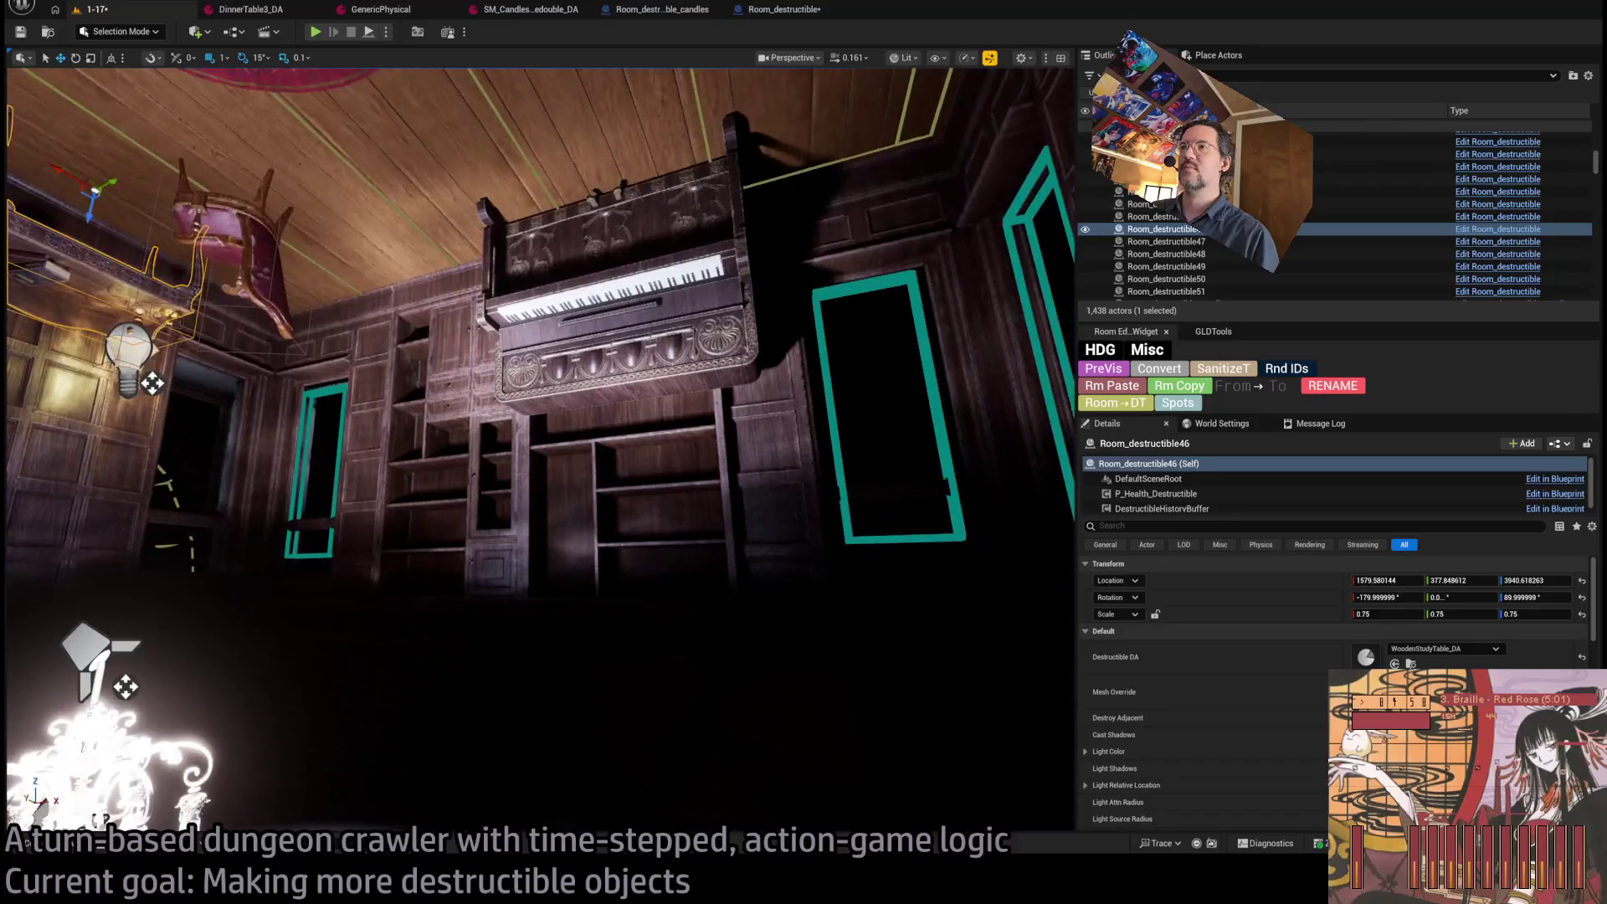
pyautogui.hotkey('ctrl', 'z')
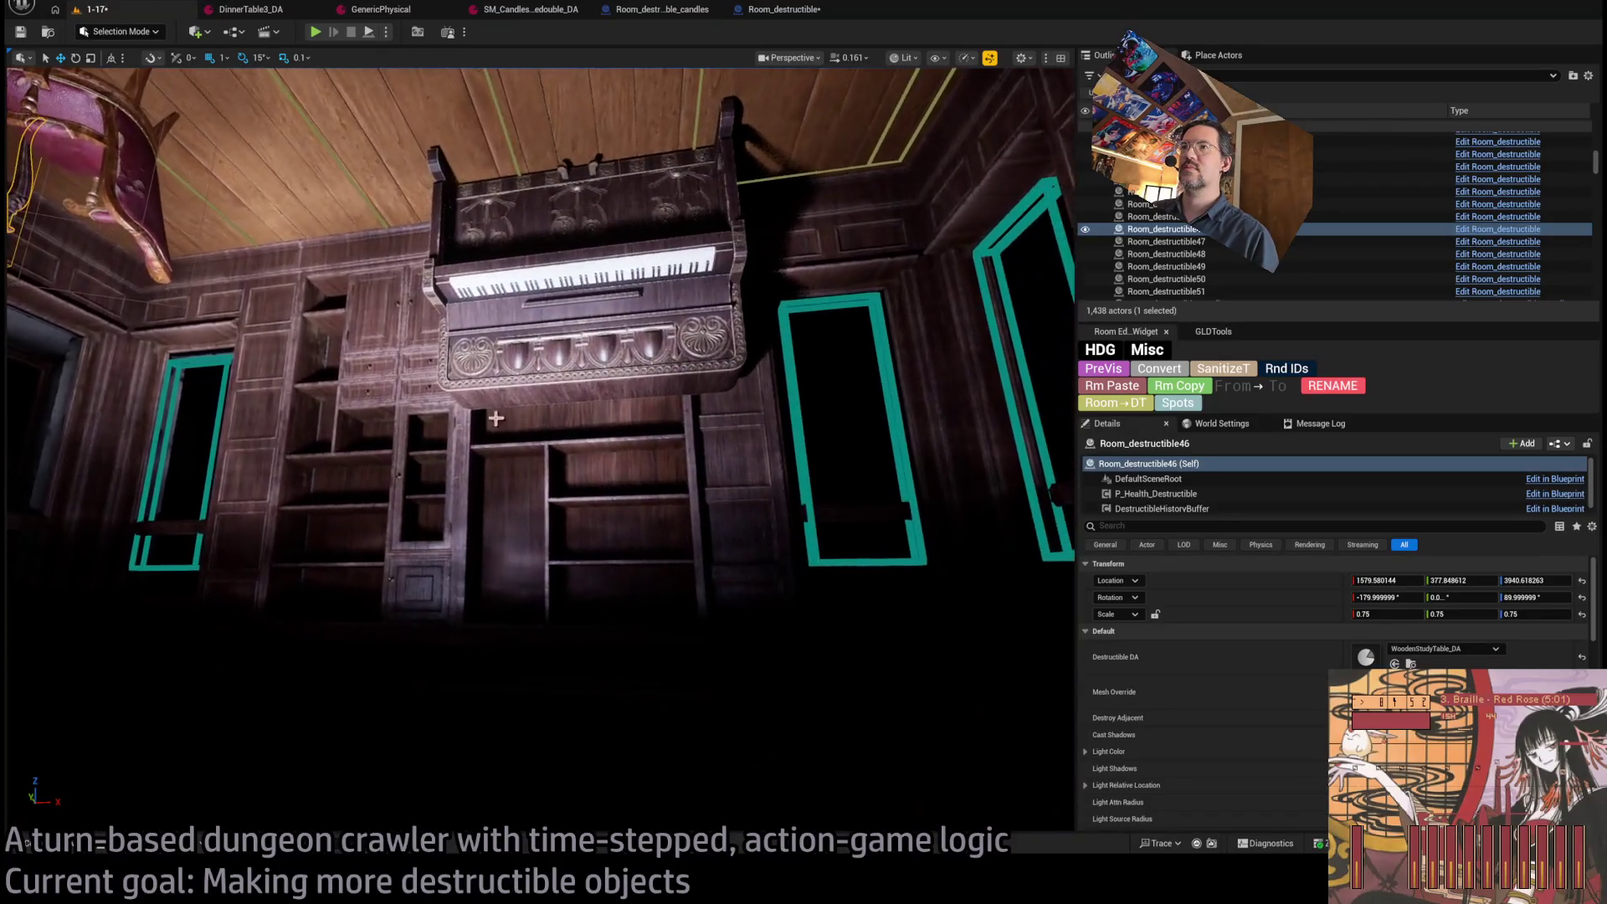
pyautogui.hotkey('ctrl', 'd')
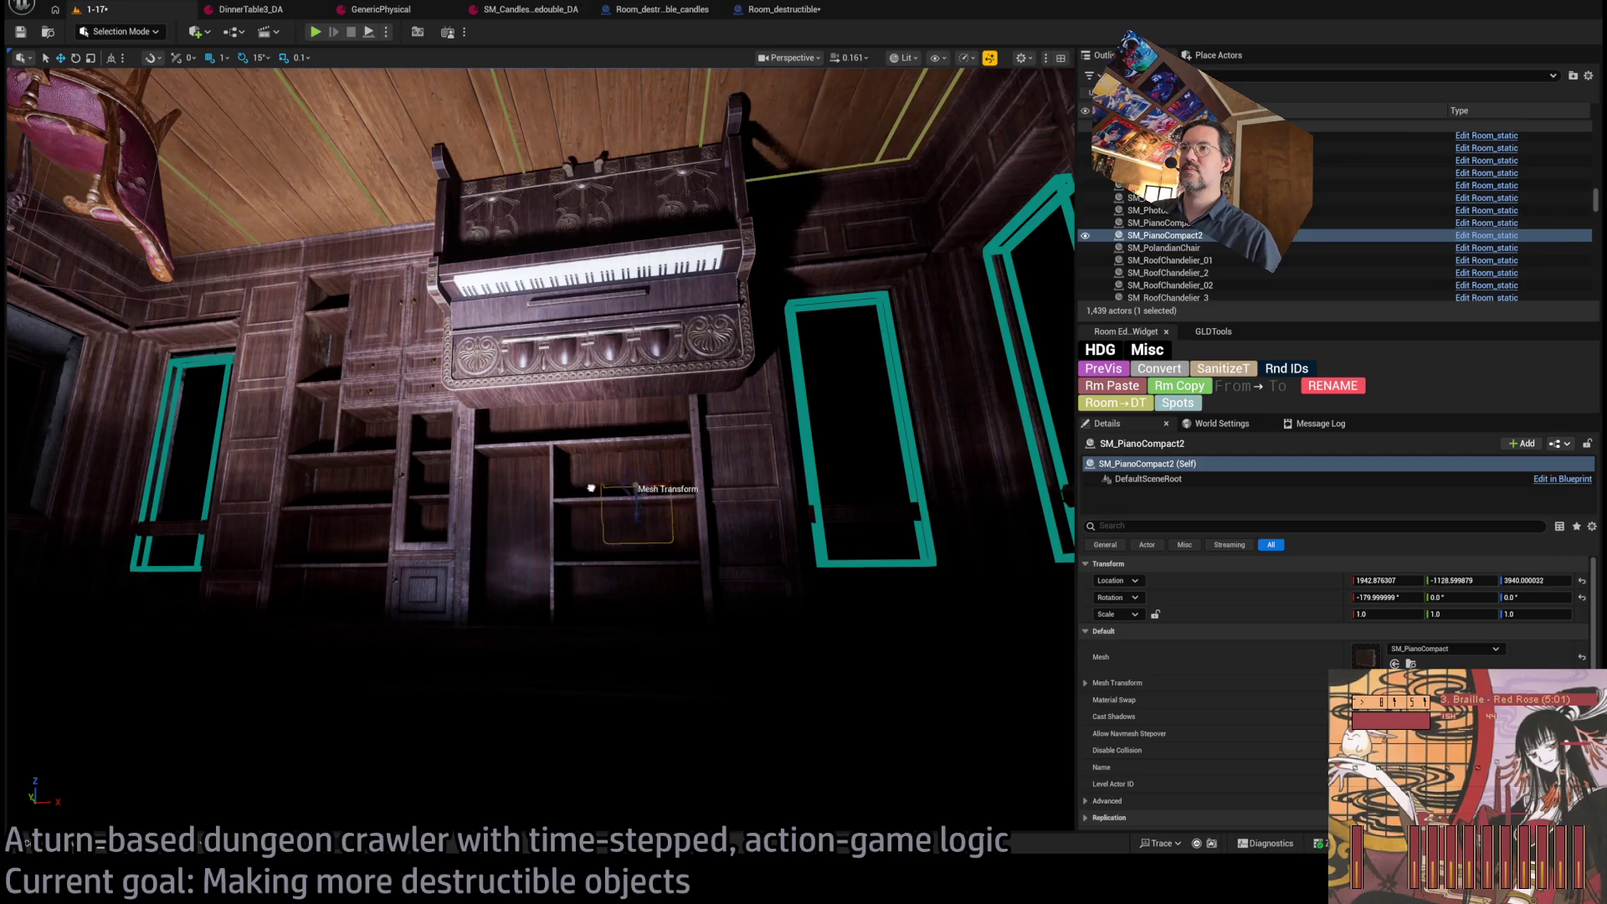
pyautogui.moveTo(641, 507); pyautogui.dragTo(649, 514)
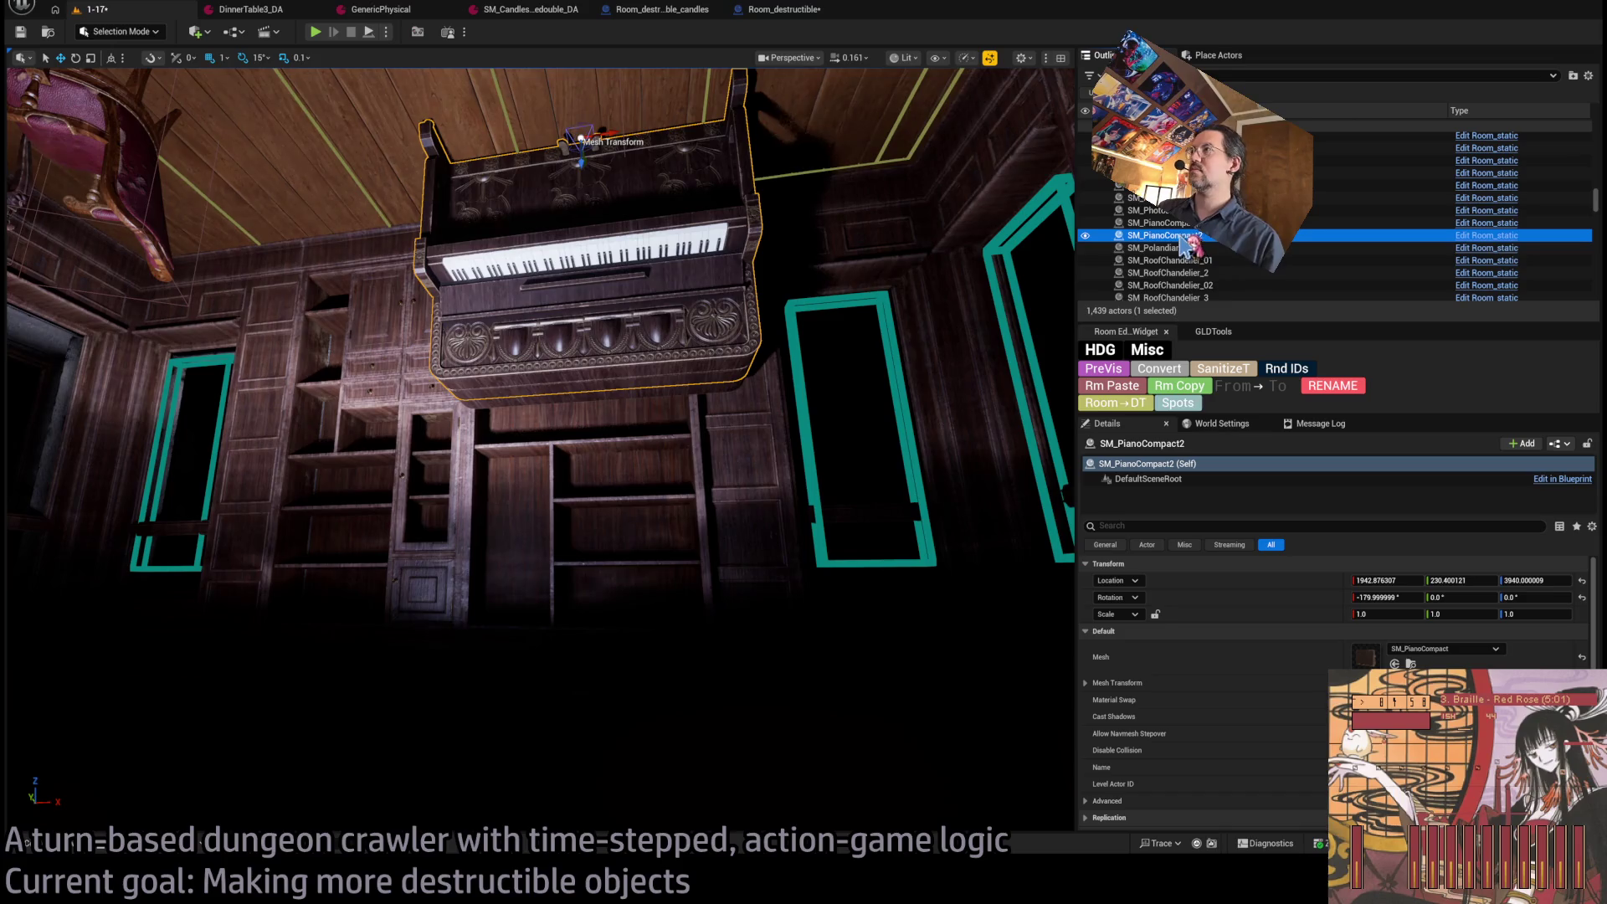
pyautogui.press('F2')
pyautogui.write('Books_on_shelf')
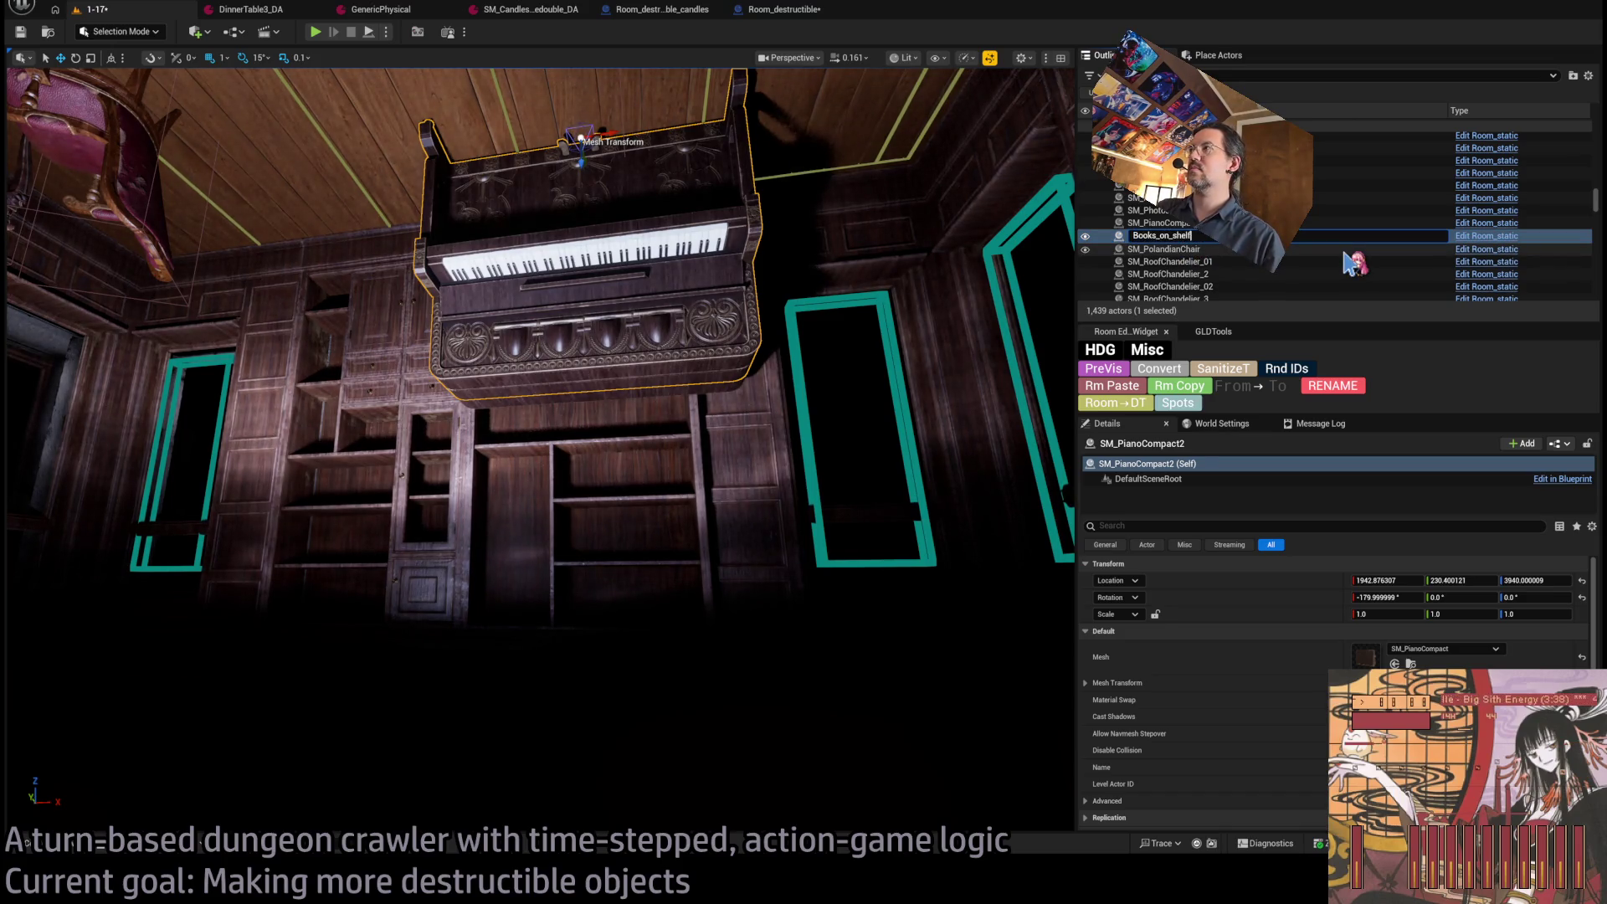
pyautogui.press('Return')
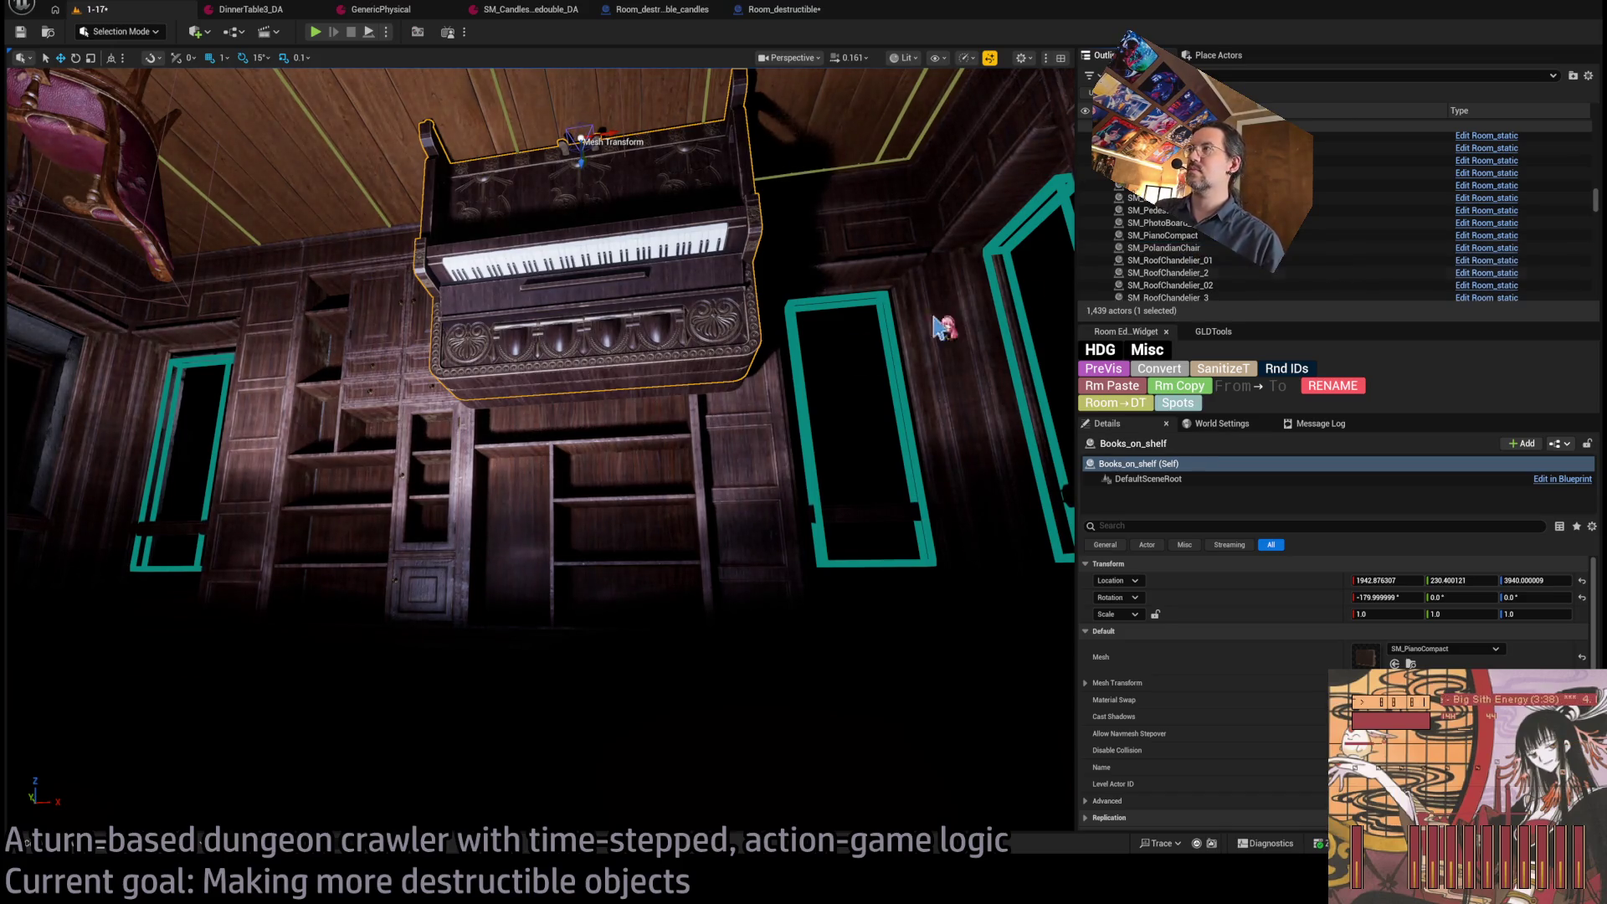
# Assign the SM_BookPile11 book-pile mesh to Books_on_shelf.
pyautogui.scroll(3, 536, 597)
pyautogui.scroll(-2, 537, 596)
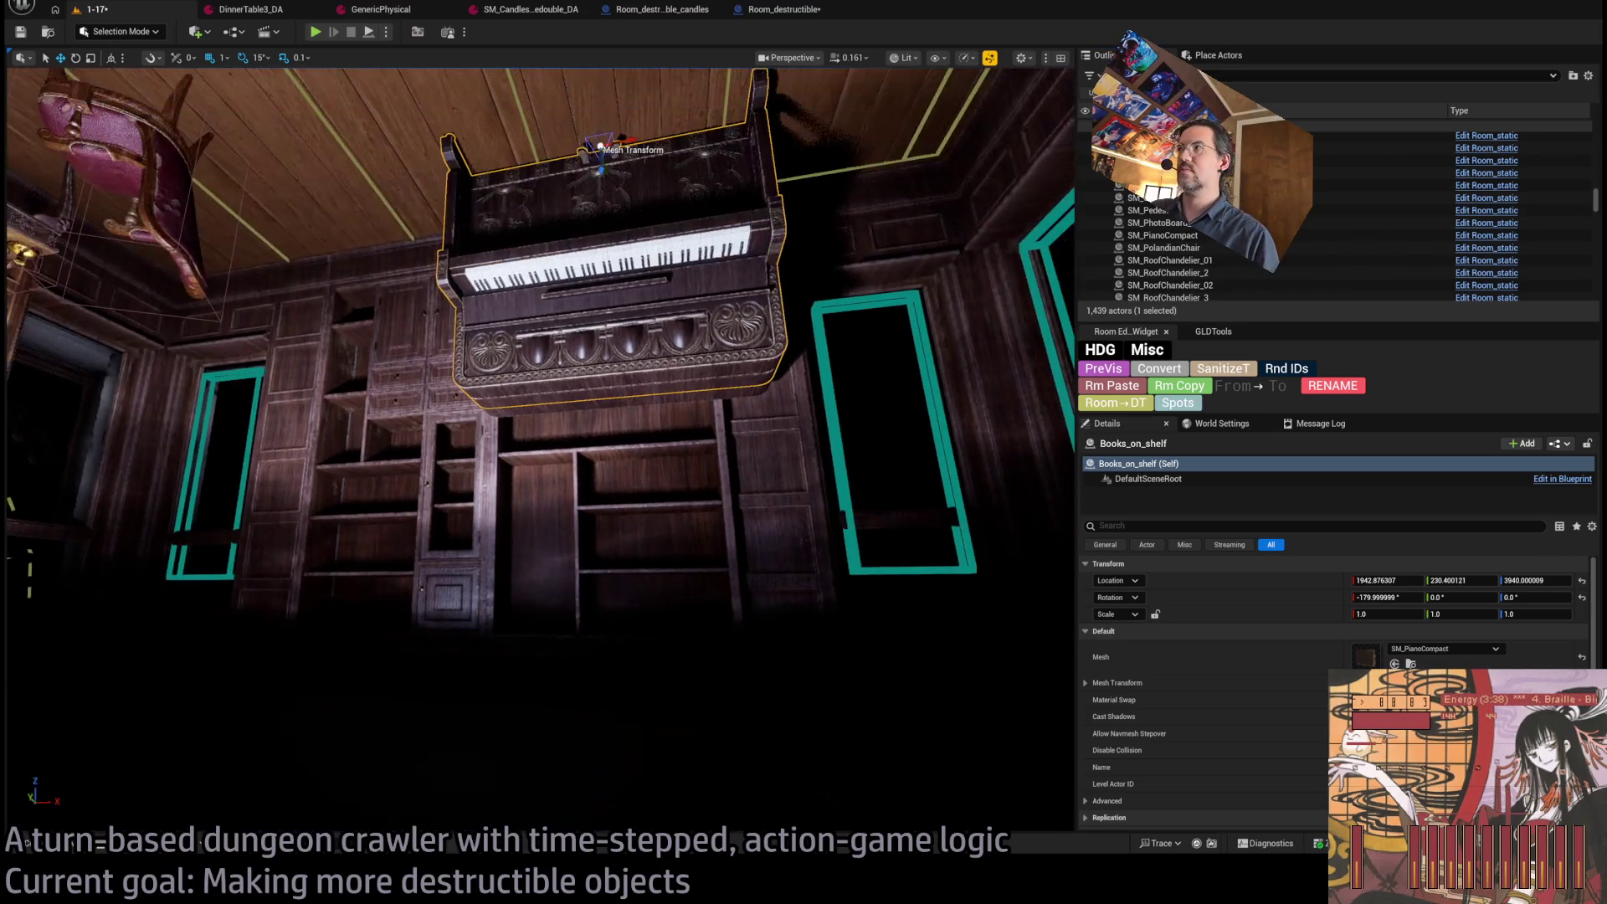
pyautogui.click(76, 849)
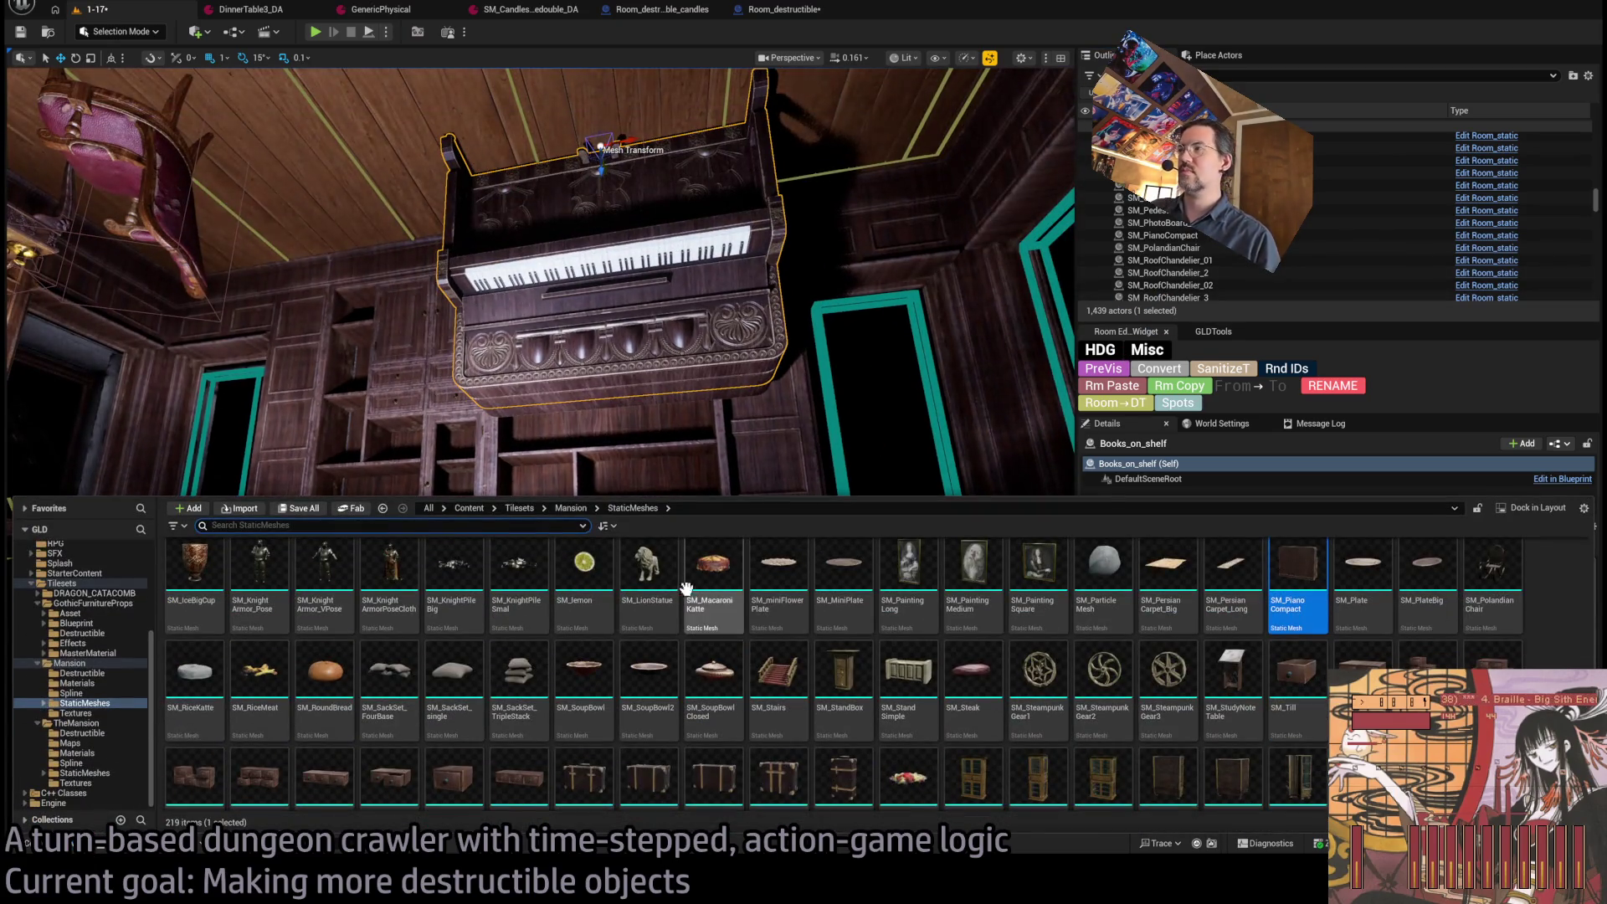
pyautogui.scroll(10, 798, 656)
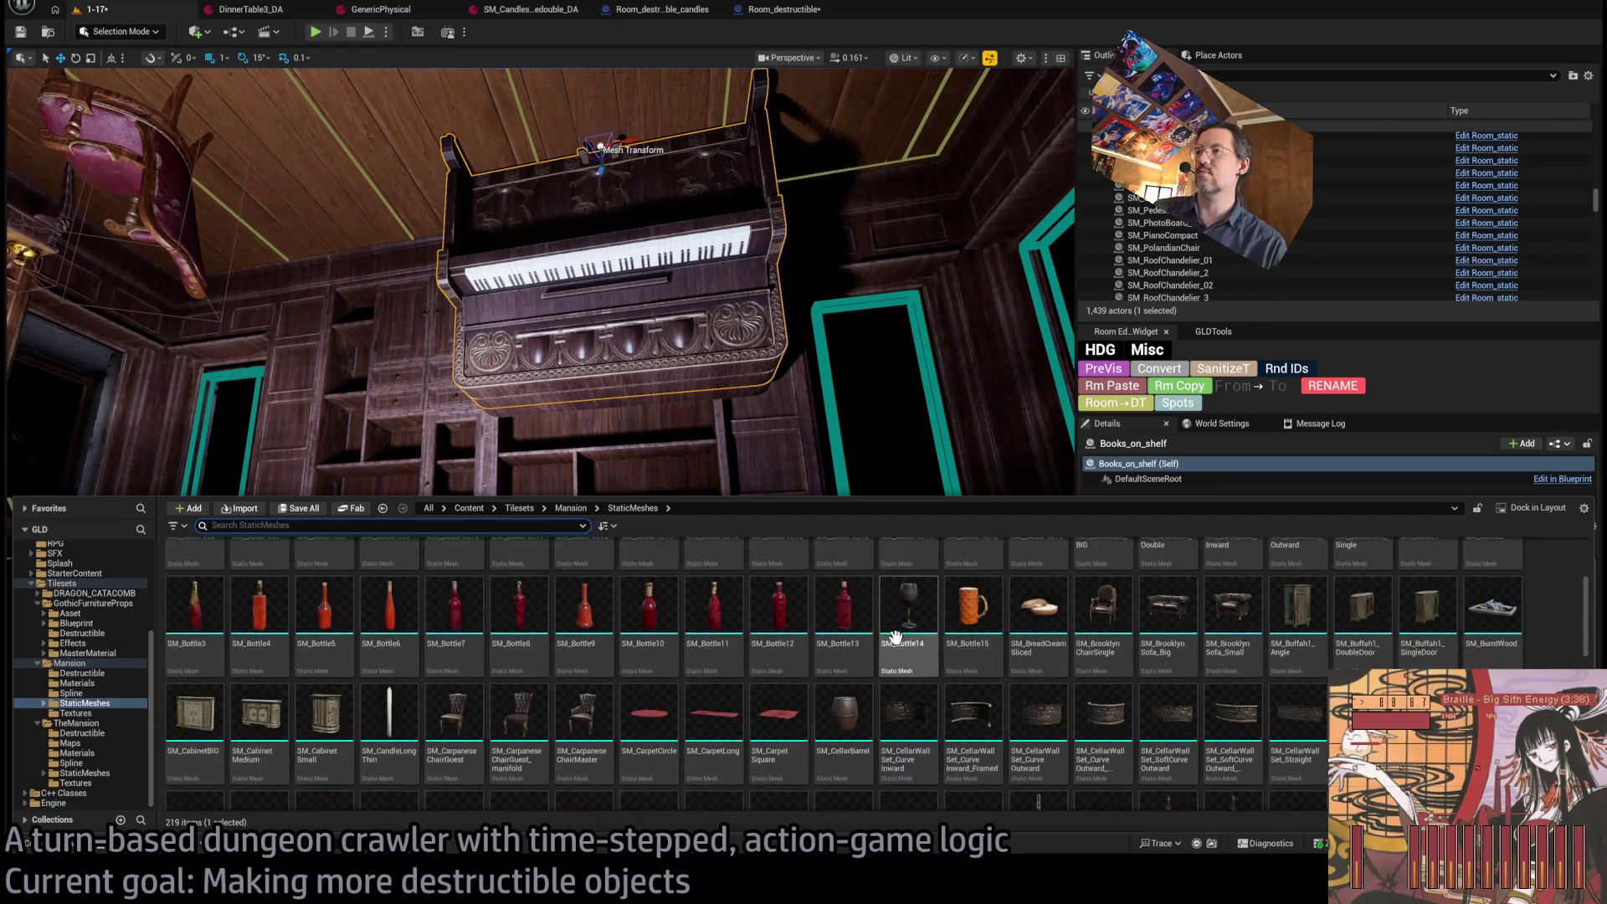
pyautogui.click(520, 678)
pyautogui.moveTo(720, 394); pyautogui.dragTo(742, 400)
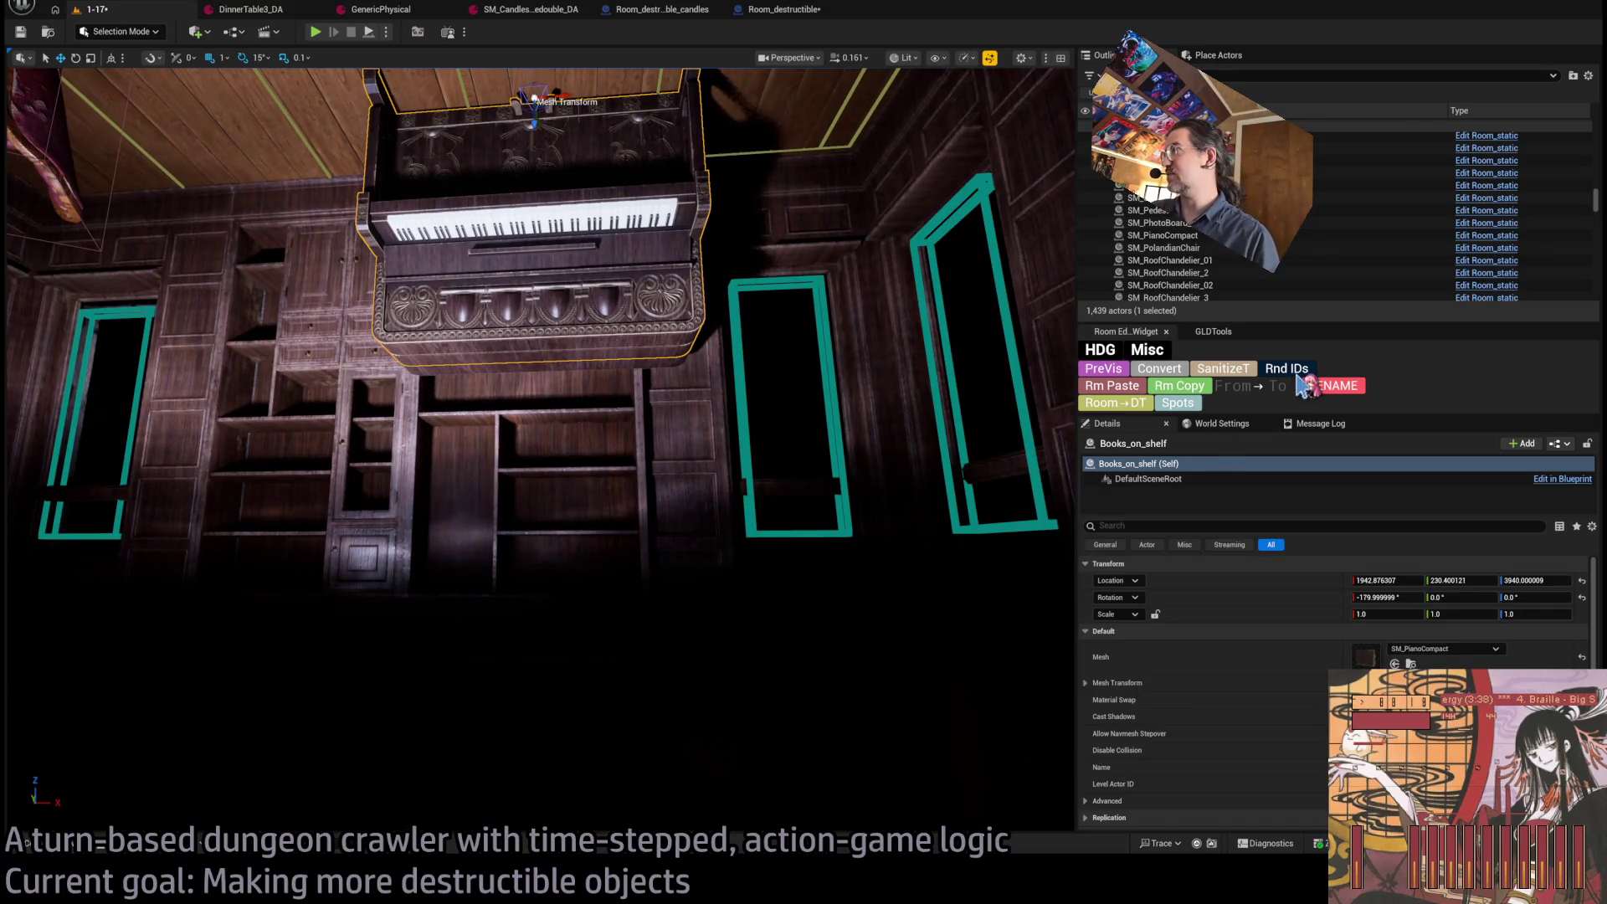
pyautogui.hotkey('ctrl', 'z')
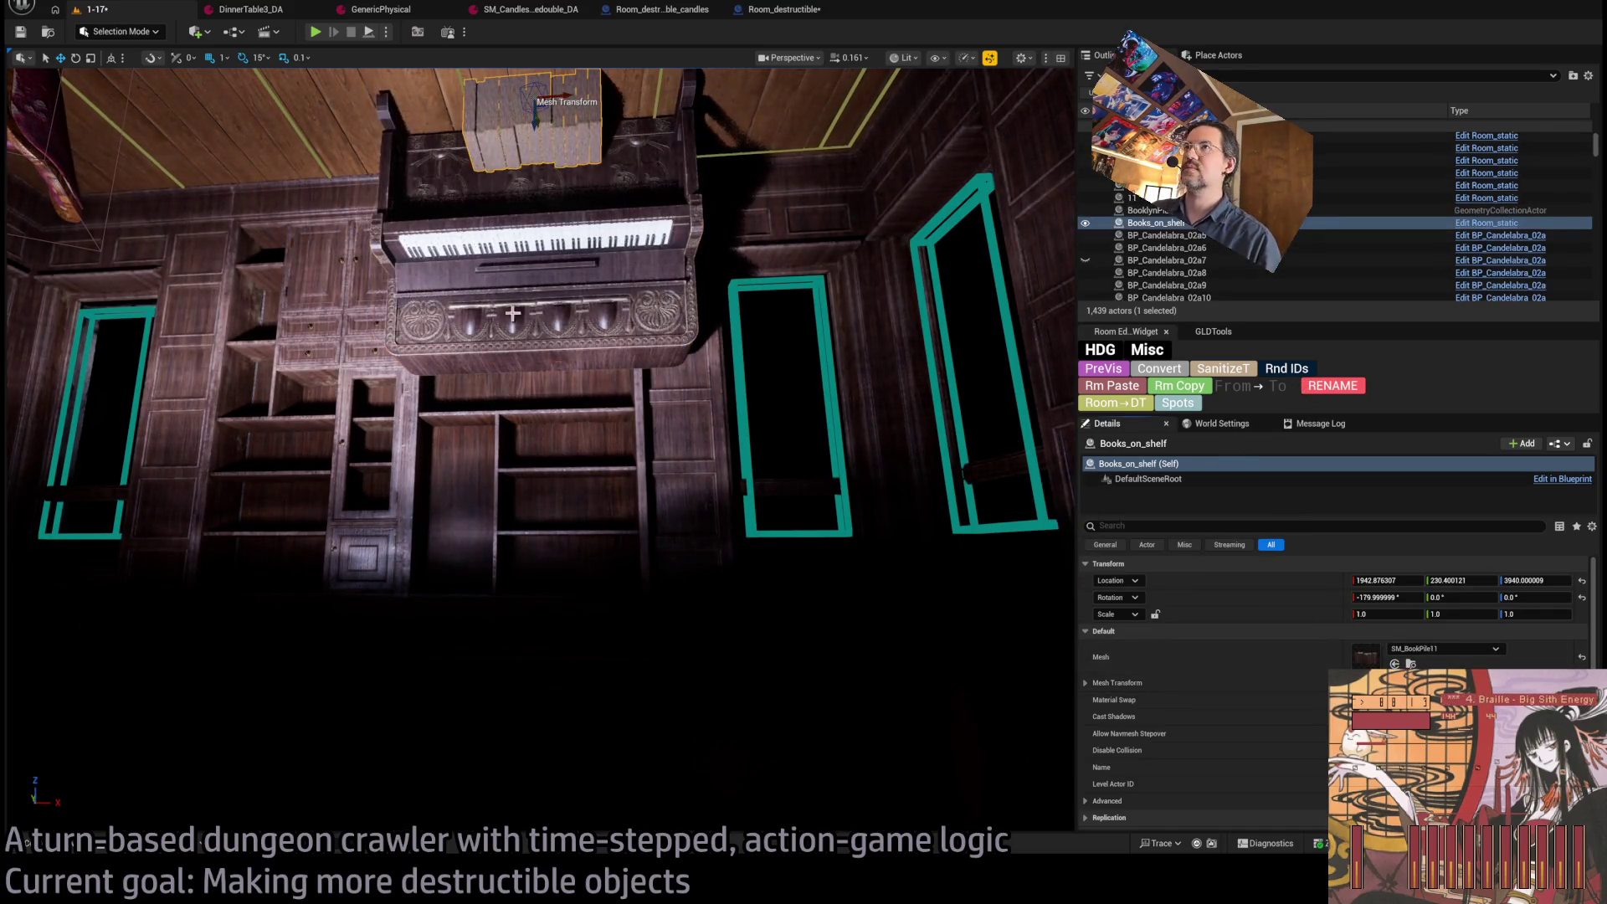
# Lower the book pile onto the shelf, turn it 180° so spines face out, and slide it left.
pyautogui.moveTo(532, 123)
pyautogui.mouseDown()
pyautogui.moveTo(532, 411)
pyautogui.moveTo(578, 423)
pyautogui.moveTo(586, 452)
pyautogui.moveTo(650, 450)
pyautogui.moveTo(468, 401)
pyautogui.moveTo(490, 395)
pyautogui.moveTo(496, 438)
pyautogui.mouseUp()
pyautogui.press('f')
pyautogui.press('w')
pyautogui.press('f')
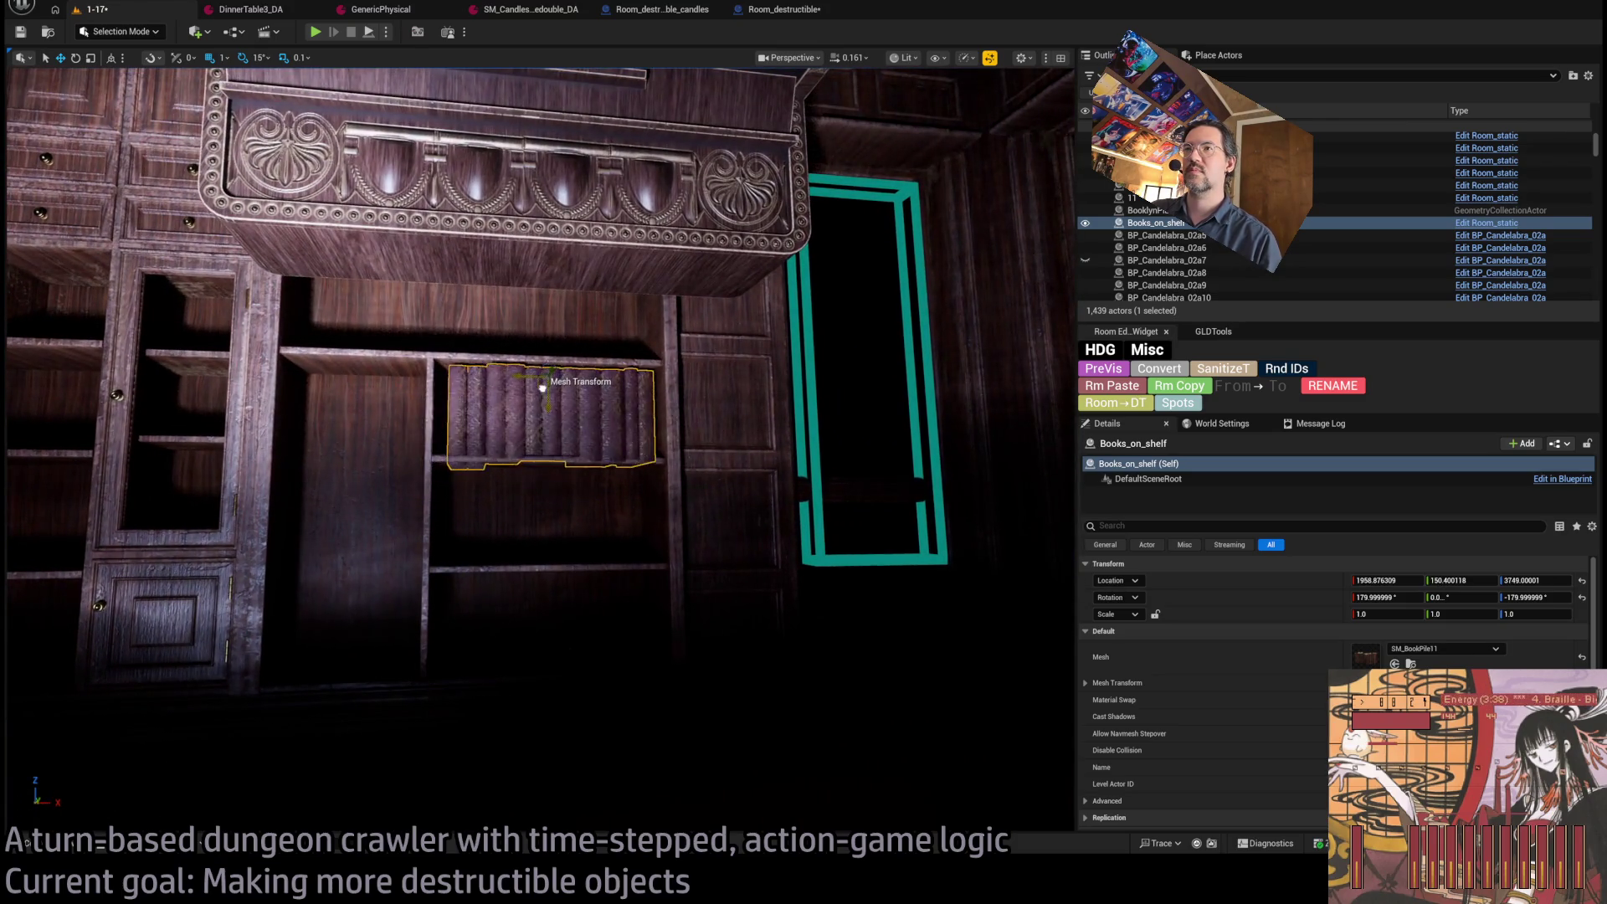
# Scale the book pile down to 0.9 on the shelf.
pyautogui.moveTo(538, 385); pyautogui.dragTo(540, 384)
pyautogui.scroll(5, 552, 368)
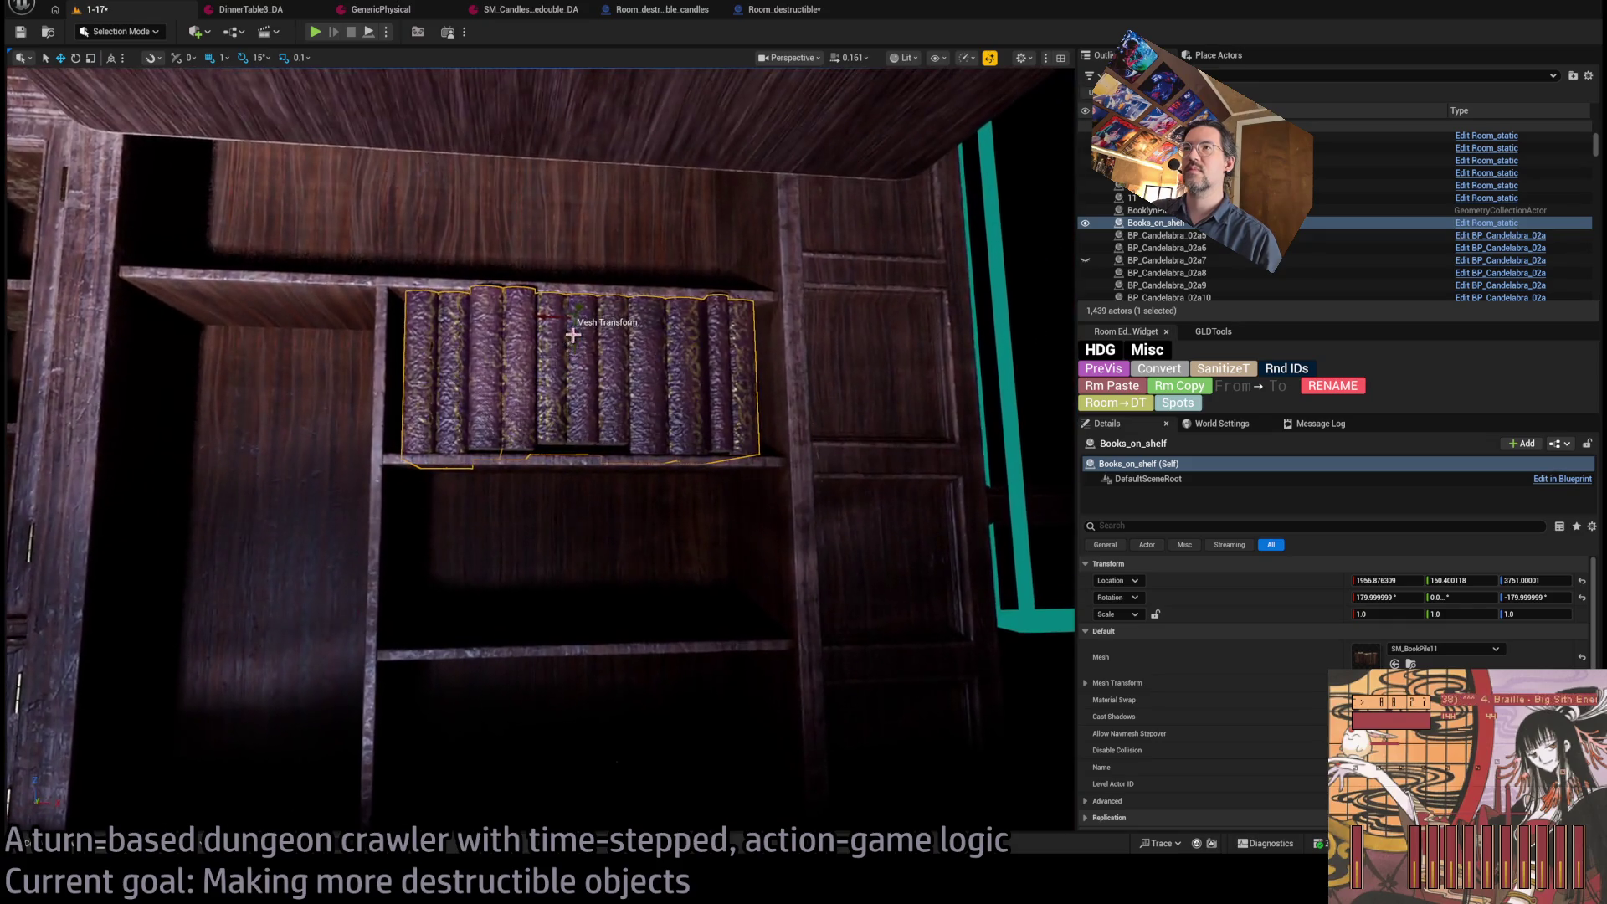
pyautogui.moveTo(574, 321); pyautogui.dragTo(574, 320)
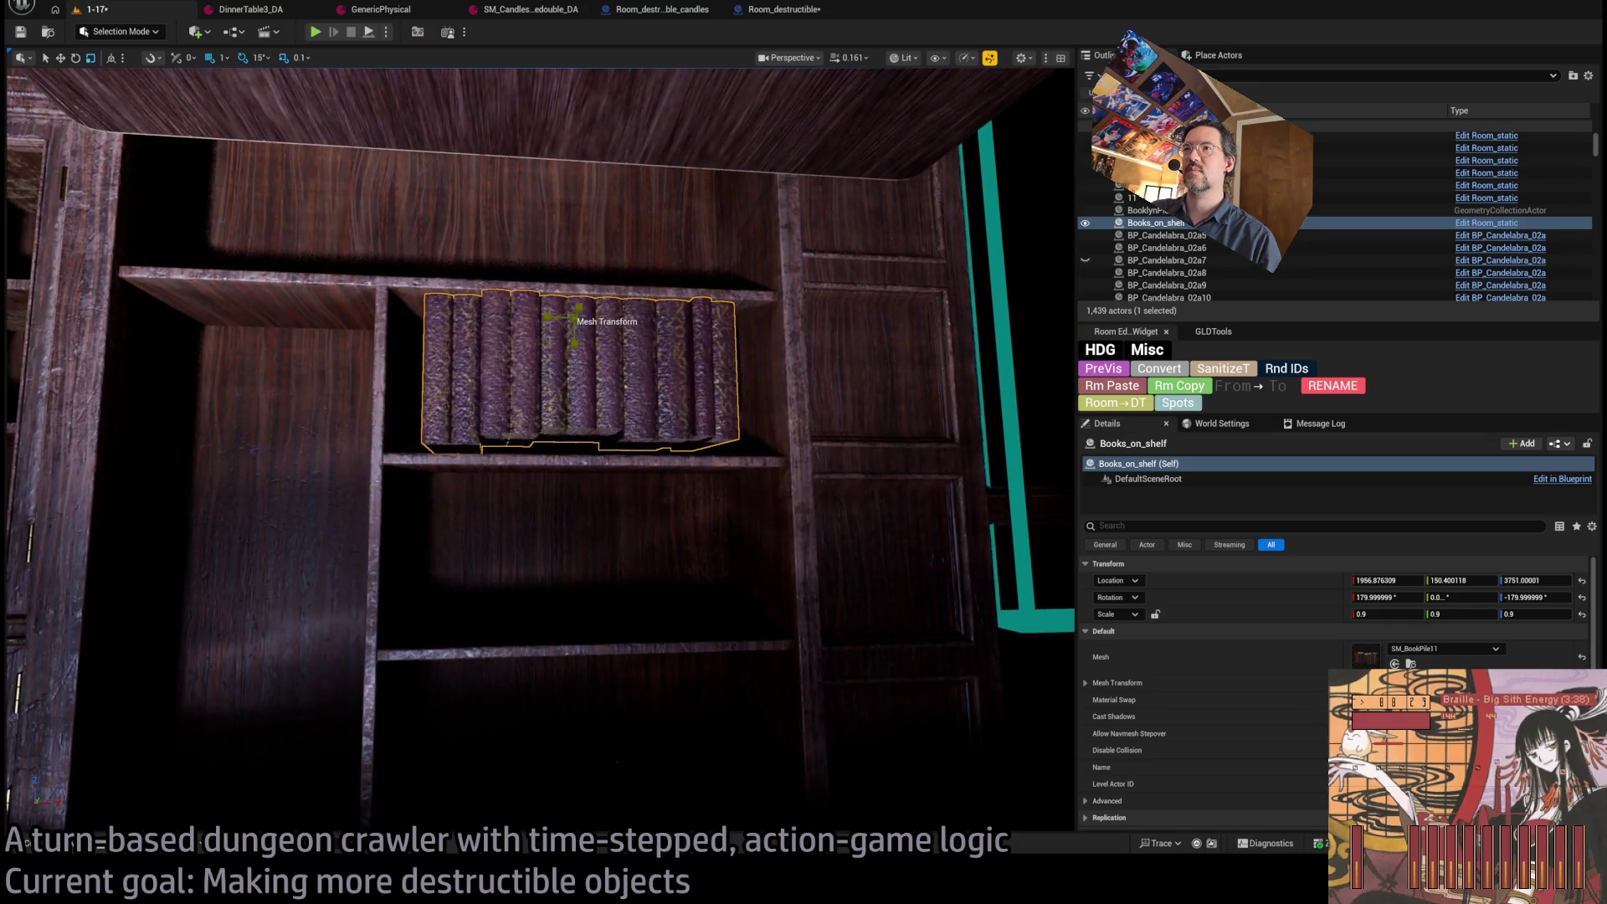
pyautogui.moveTo(592, 377)
pyautogui.mouseDown()
pyautogui.moveTo(682, 384)
pyautogui.moveTo(589, 524)
pyautogui.mouseUp()
pyautogui.hotkey('ctrl', 'b')
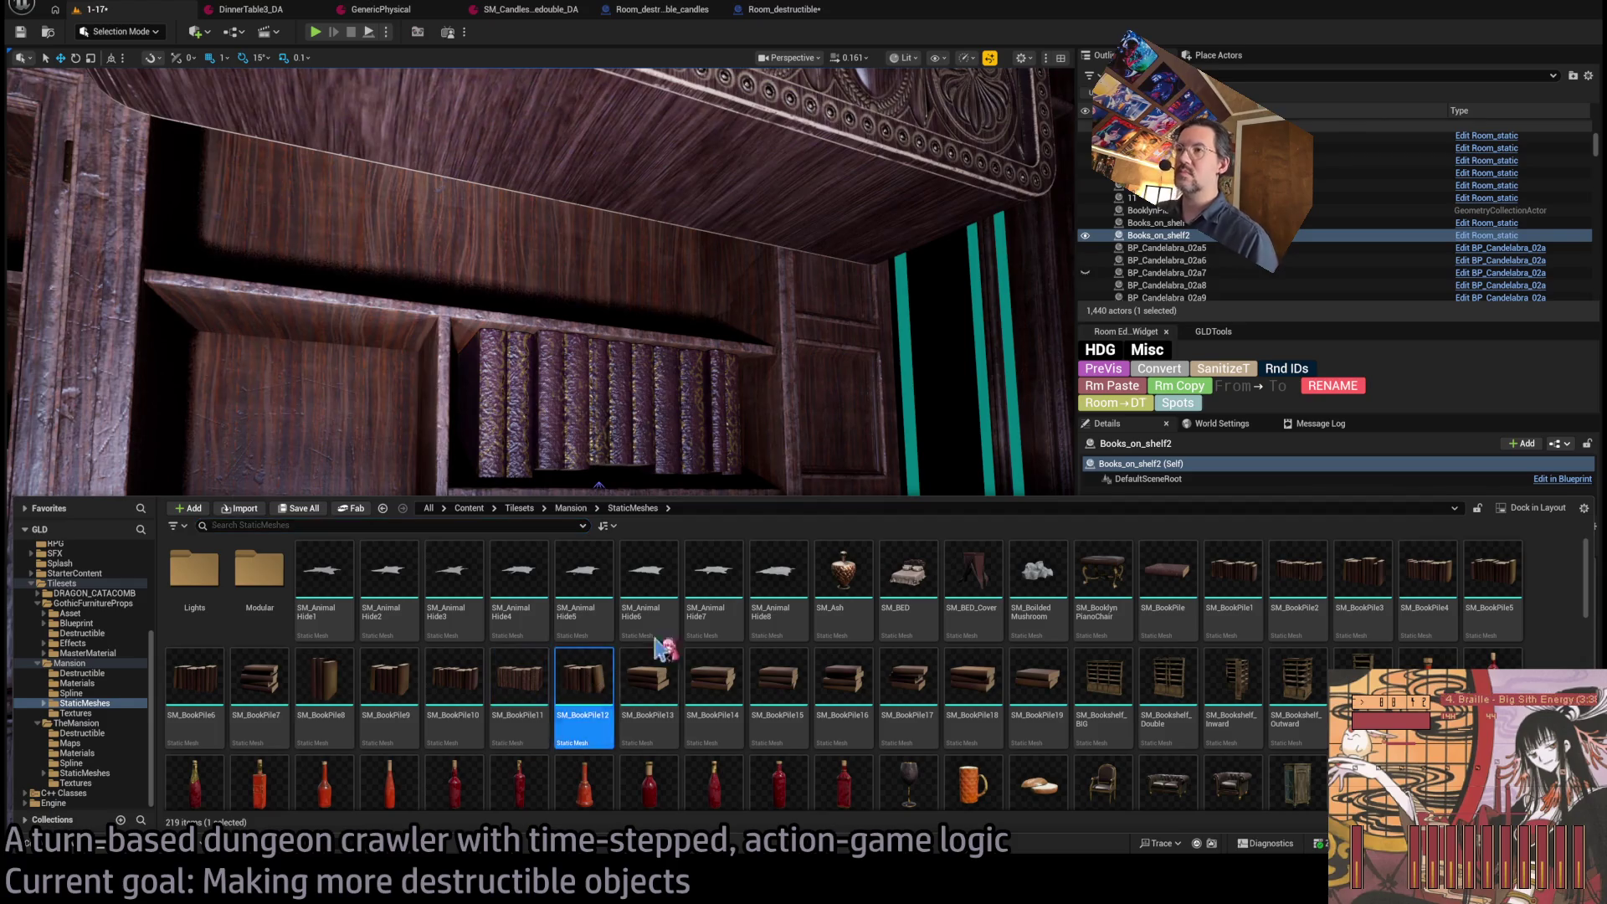
# Give the lower book pile the SM_BookPile12 mesh.
pyautogui.hotkey('ctrl', 'space')
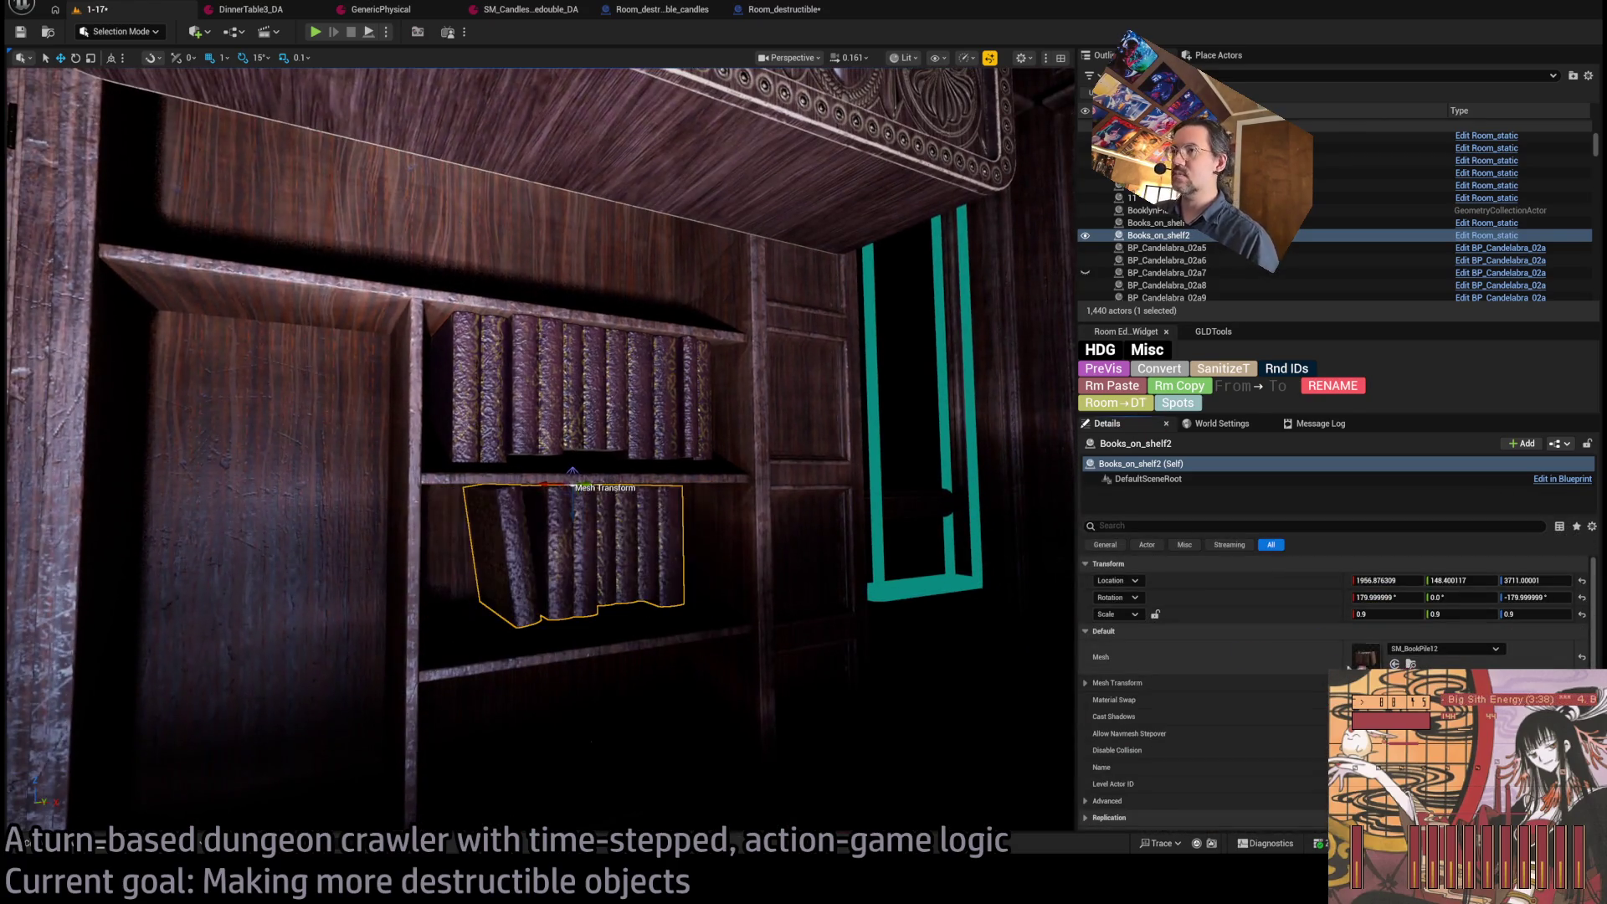
pyautogui.moveTo(723, 533)
pyautogui.mouseDown()
pyautogui.moveTo(698, 524)
pyautogui.moveTo(746, 530)
pyautogui.mouseUp()
pyautogui.moveTo(675, 308)
pyautogui.mouseDown()
pyautogui.moveTo(672, 513)
pyautogui.moveTo(676, 478)
pyautogui.mouseUp()
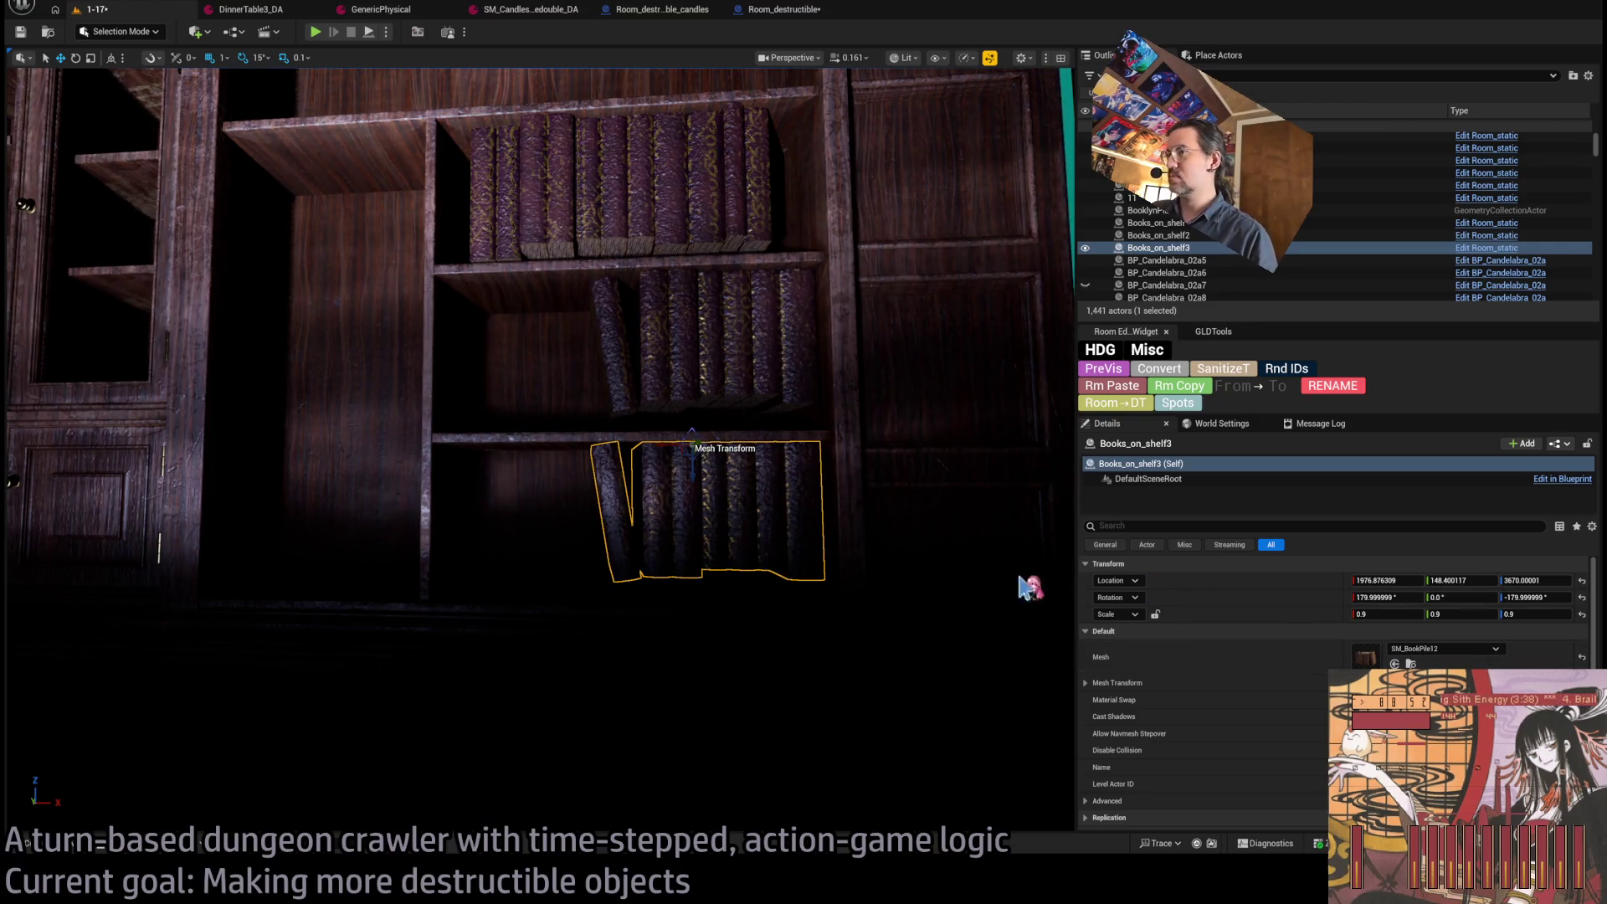
# Set a copied pile's mesh to SM_BookPile18 and position the three-book stack along the shelf.
pyautogui.click(107, 851)
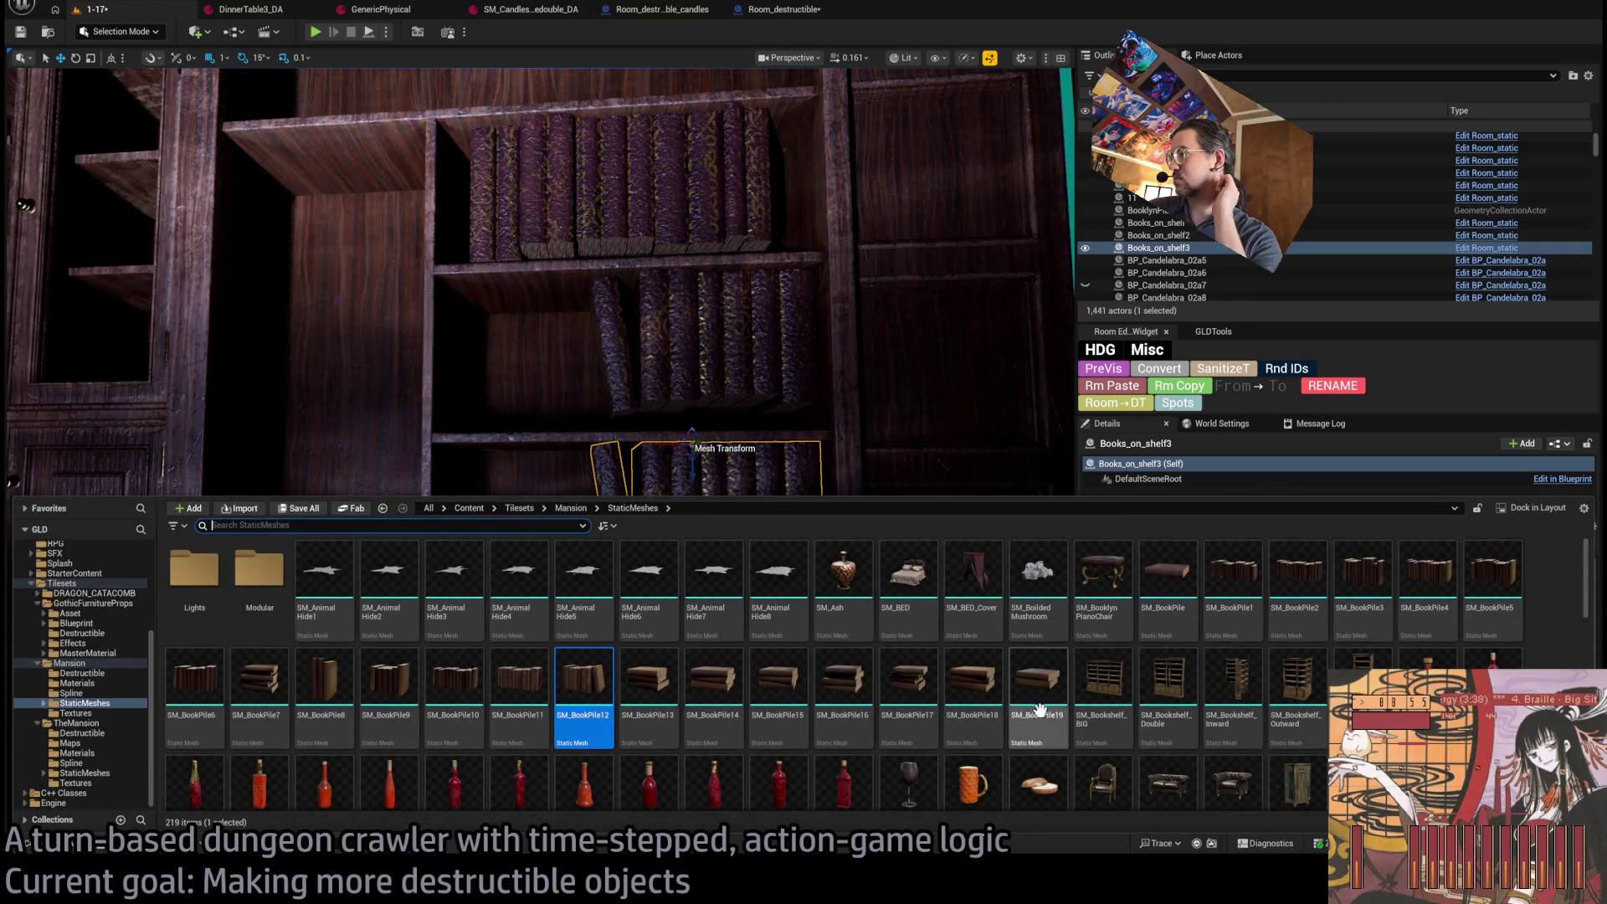
pyautogui.click(973, 680)
pyautogui.moveTo(1004, 469); pyautogui.dragTo(1004, 419)
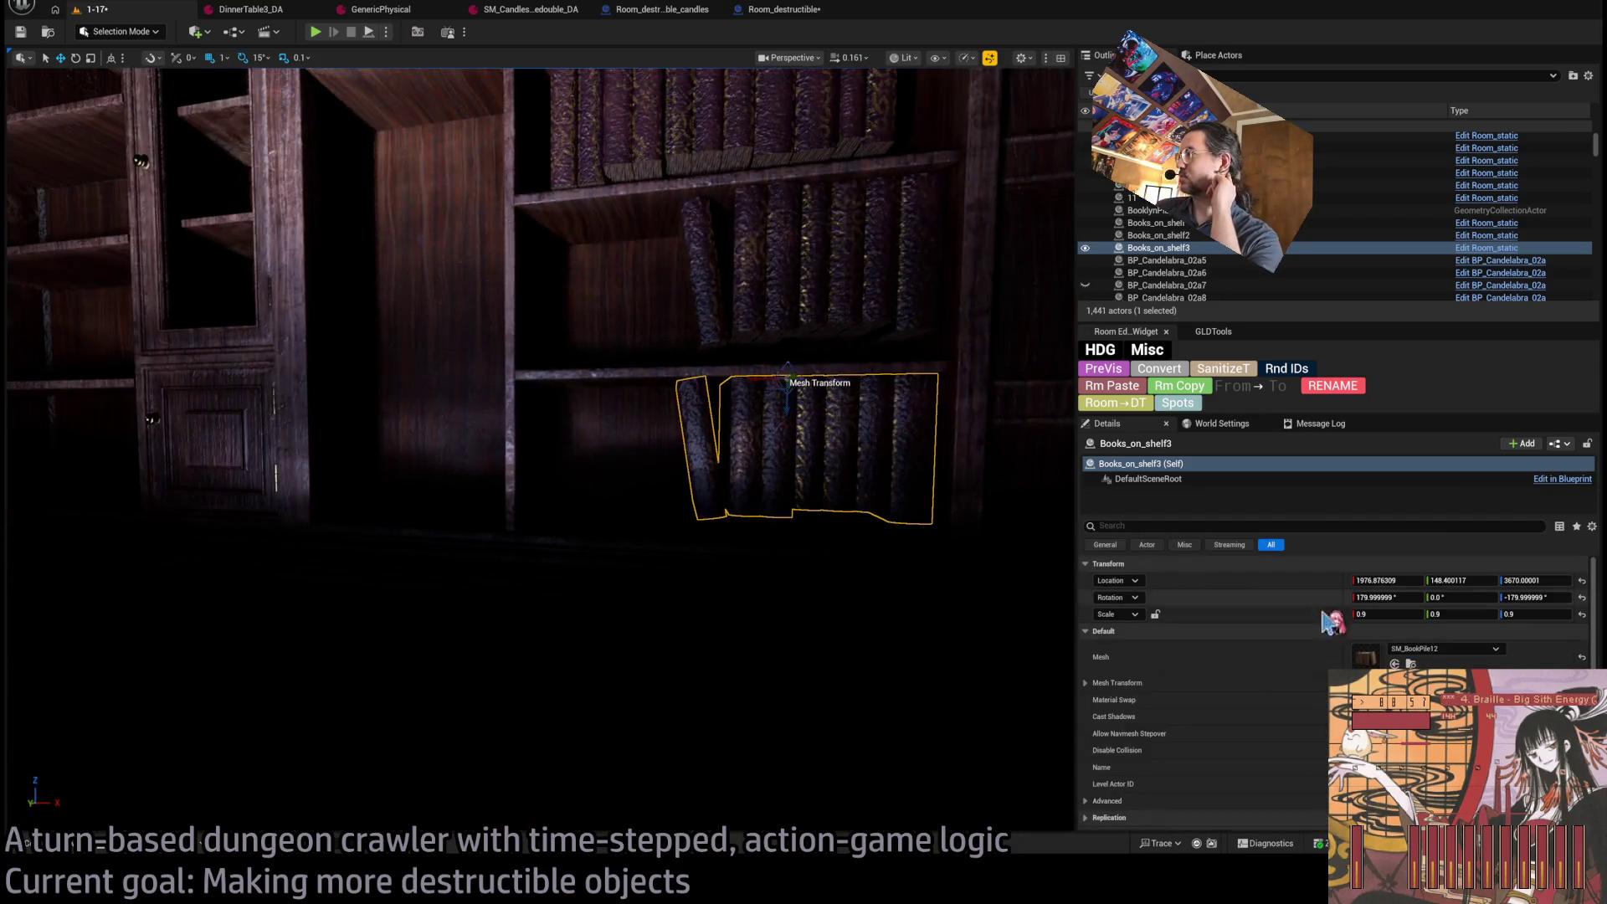
pyautogui.click(1396, 663)
pyautogui.moveTo(768, 382)
pyautogui.mouseDown()
pyautogui.moveTo(605, 382)
pyautogui.moveTo(598, 255)
pyautogui.mouseUp()
pyautogui.hotkey('ctrl', 'z')
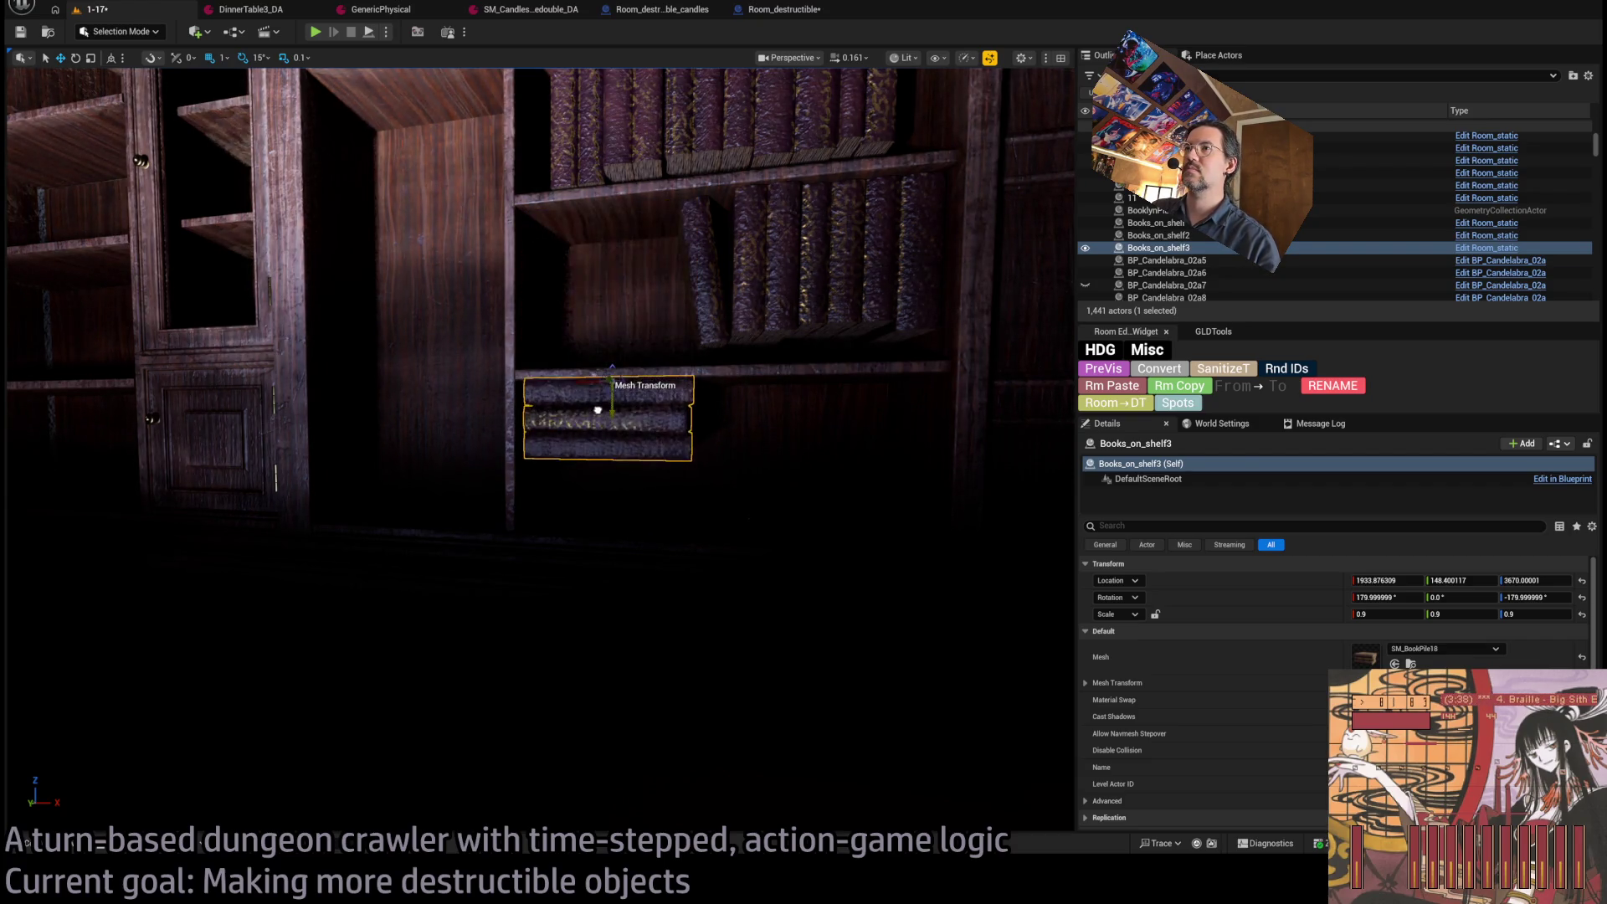
pyautogui.scroll(-5, 860, 438)
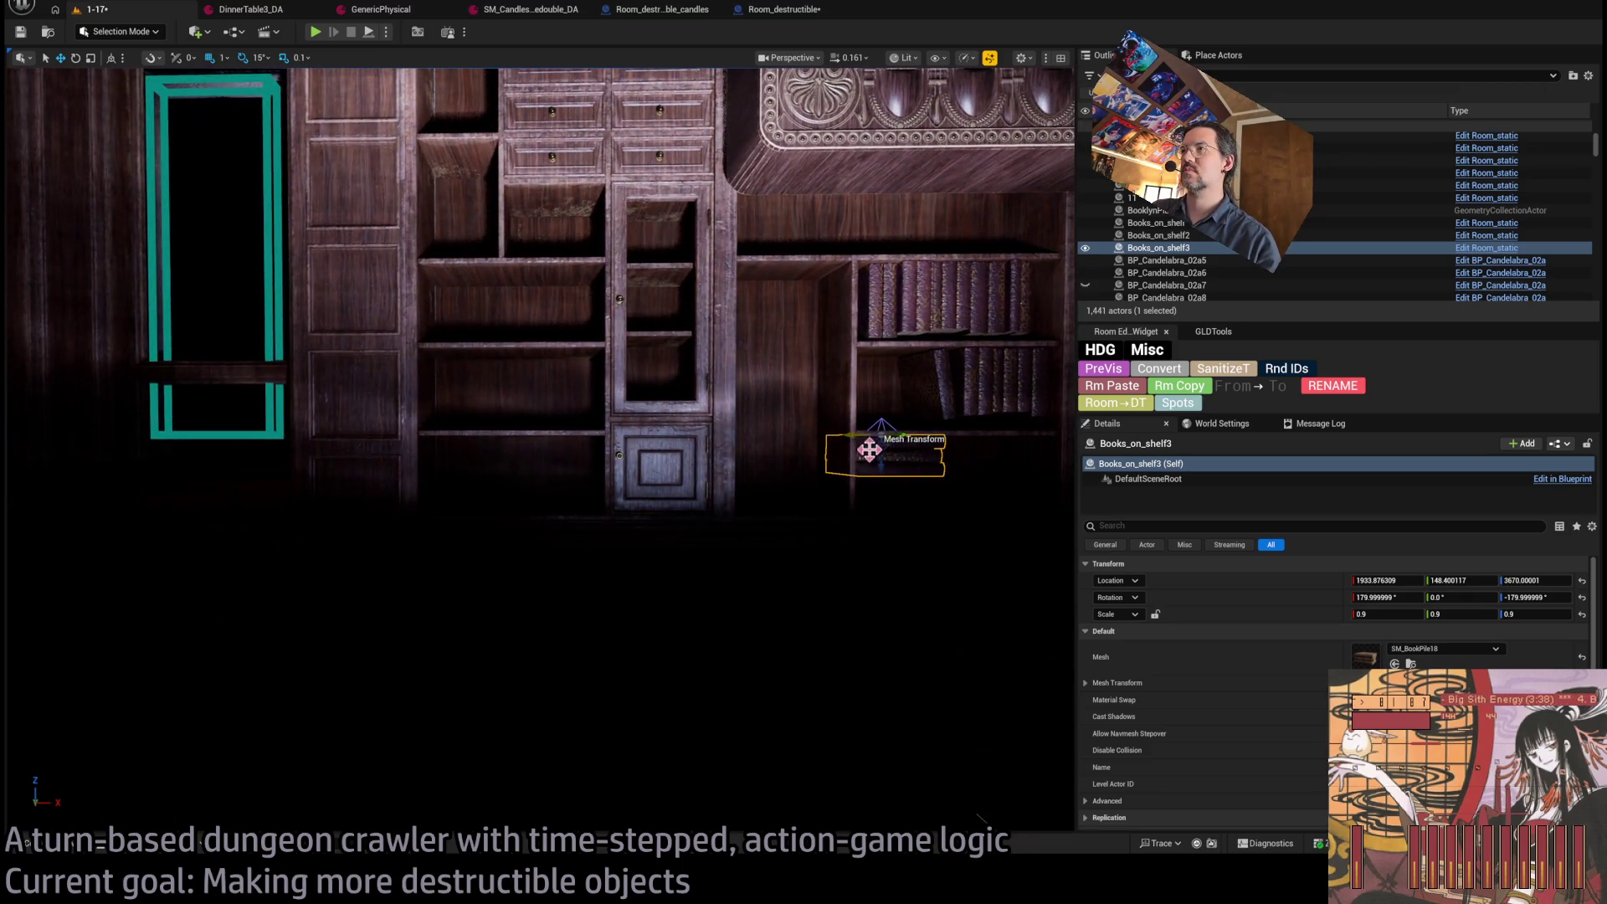
pyautogui.moveTo(893, 448); pyautogui.dragTo(510, 423)
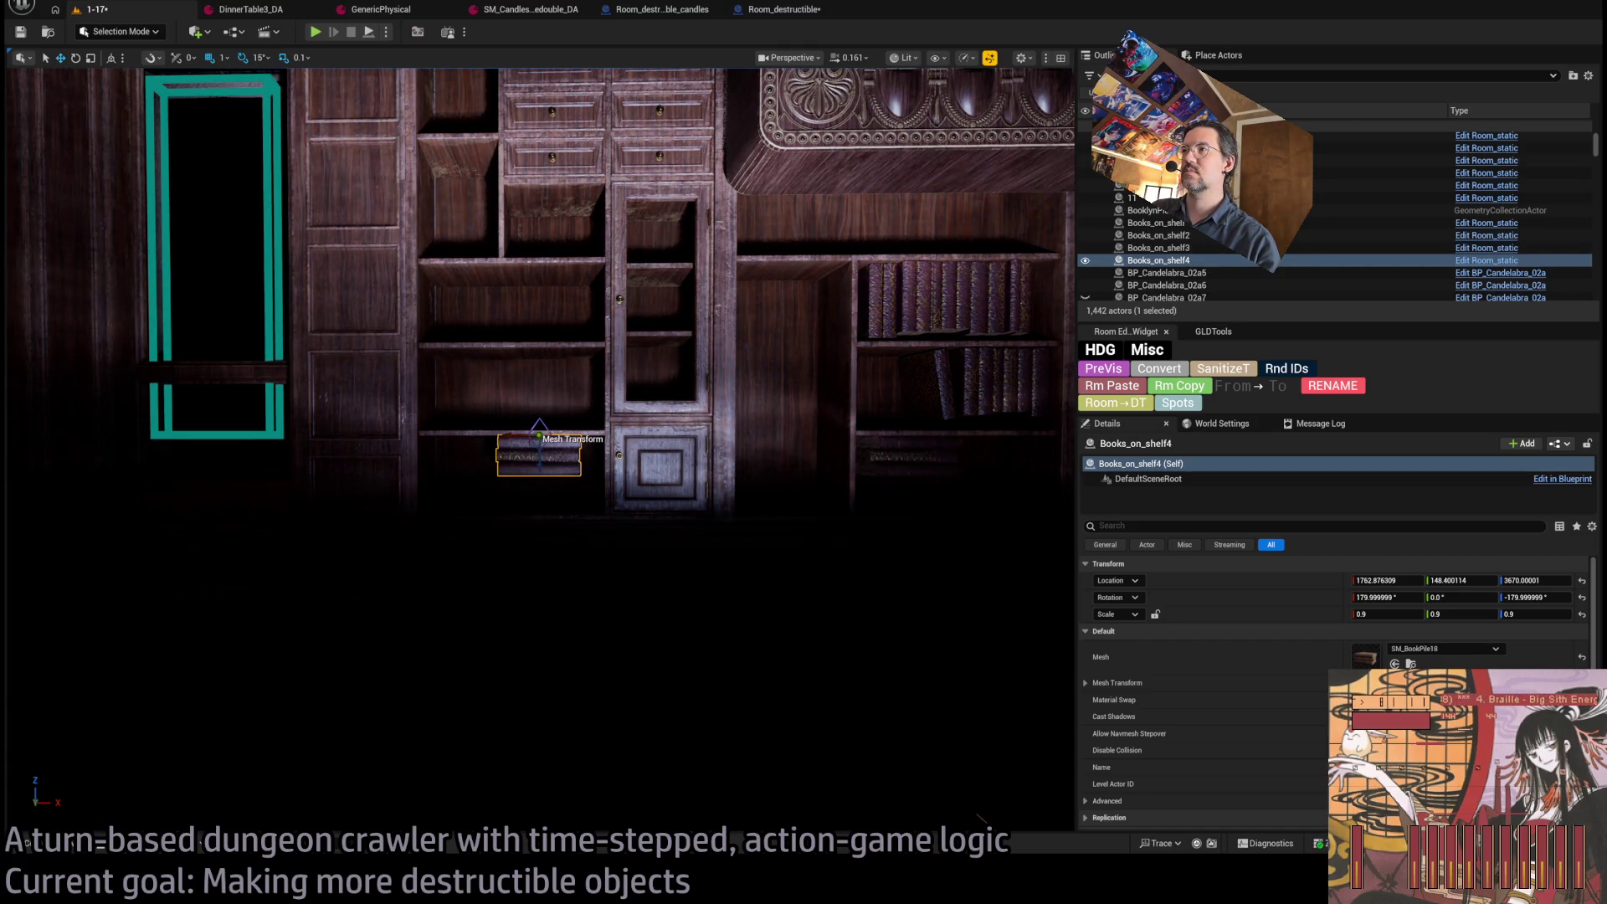
# Rotate the Books_on_shelf3 stack to 165 degrees.
pyautogui.click(889, 452)
pyautogui.press('e')
pyautogui.moveTo(838, 453); pyautogui.dragTo(863, 458)
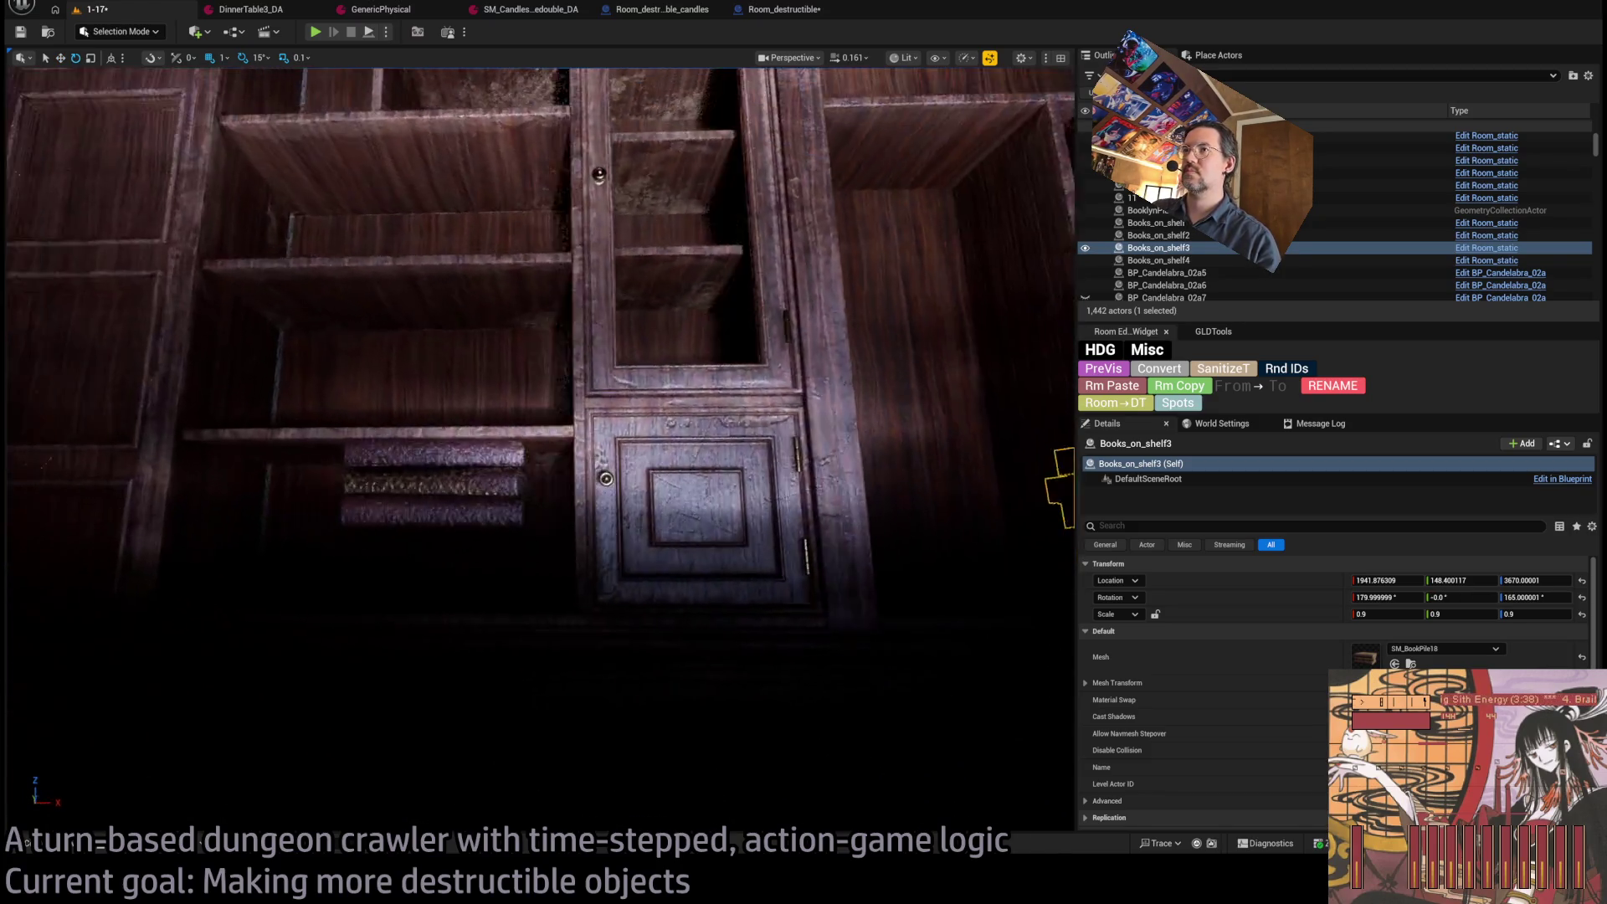
pyautogui.click(681, 494)
pyautogui.hotkey('ctrl', 'b')
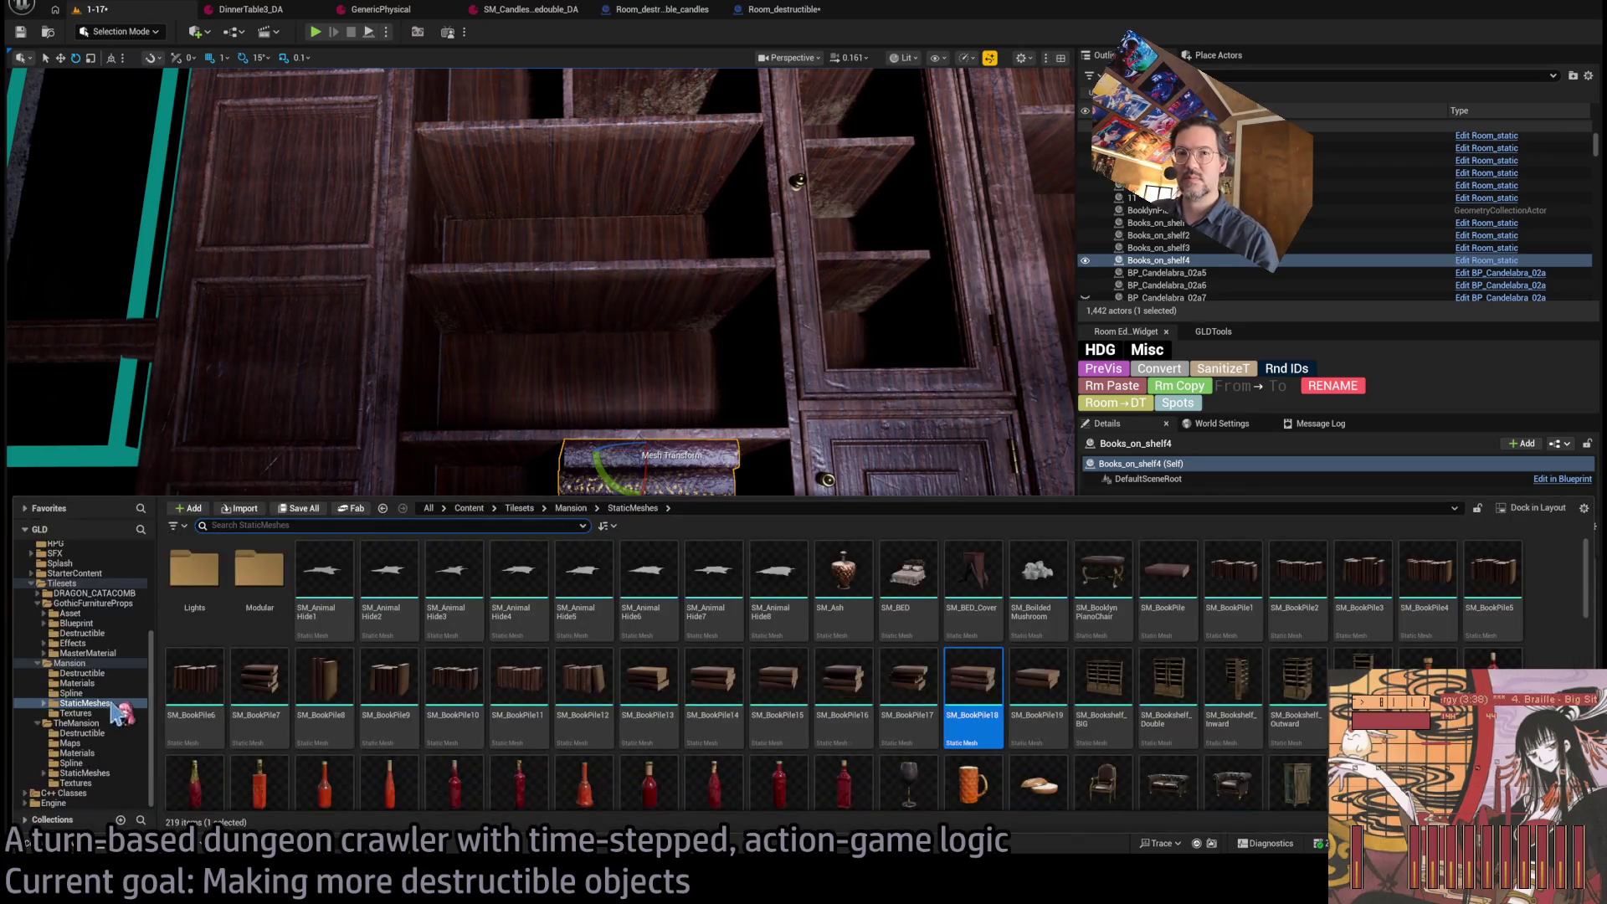
# Replace the Books_on_shelf4 stack with the single SM_Book_05 book mesh.
pyautogui.click(80, 744)
pyautogui.click(84, 752)
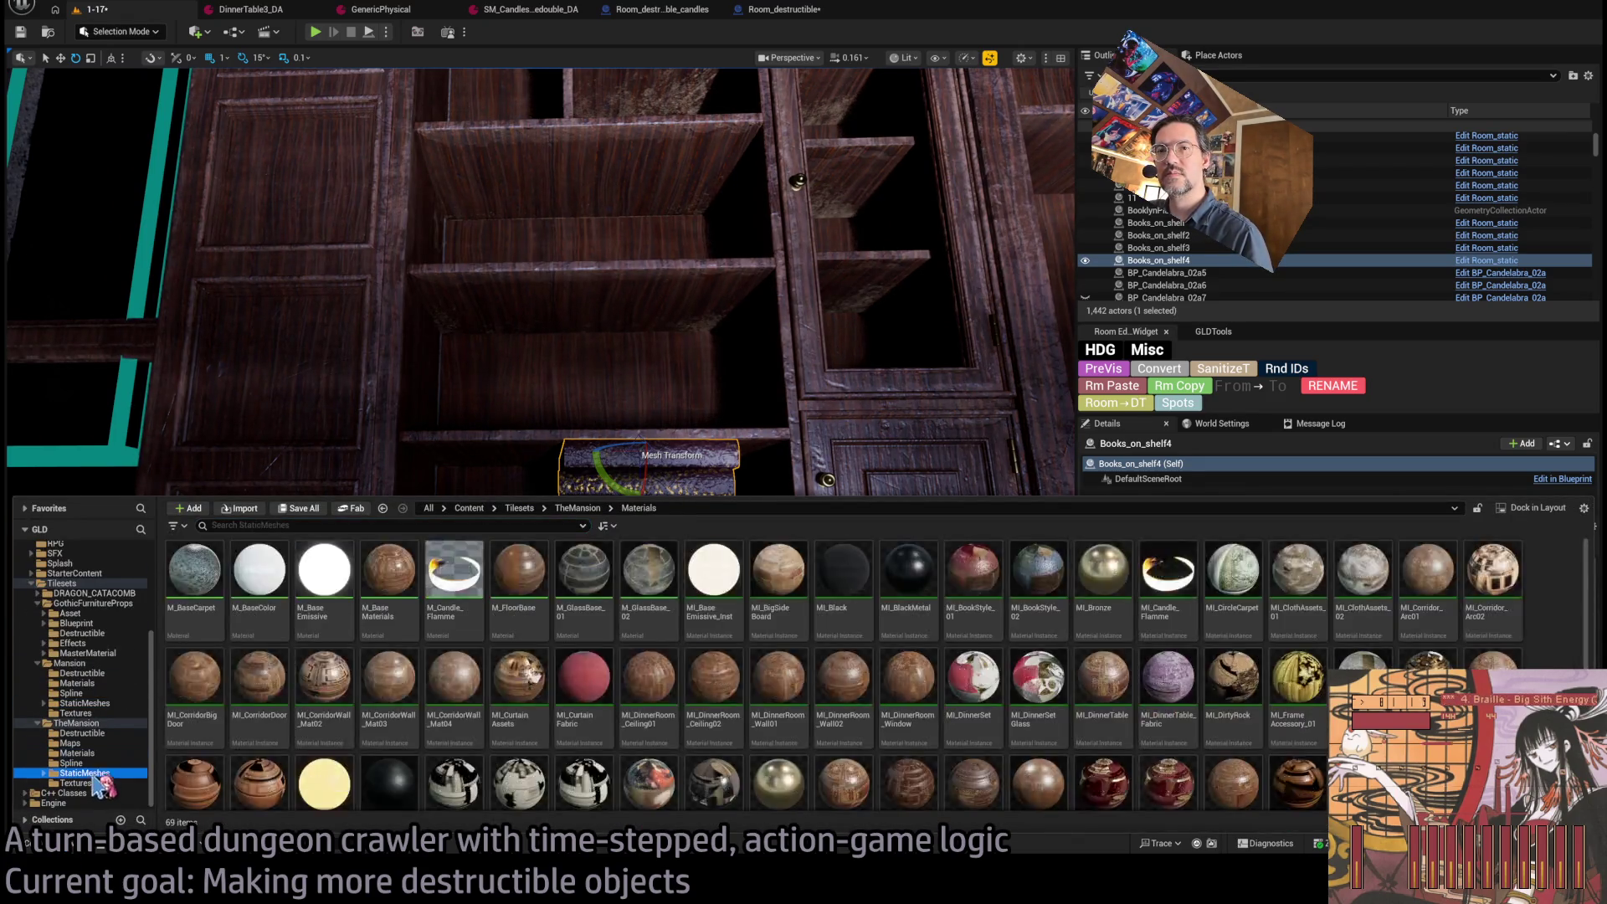
pyautogui.click(87, 773)
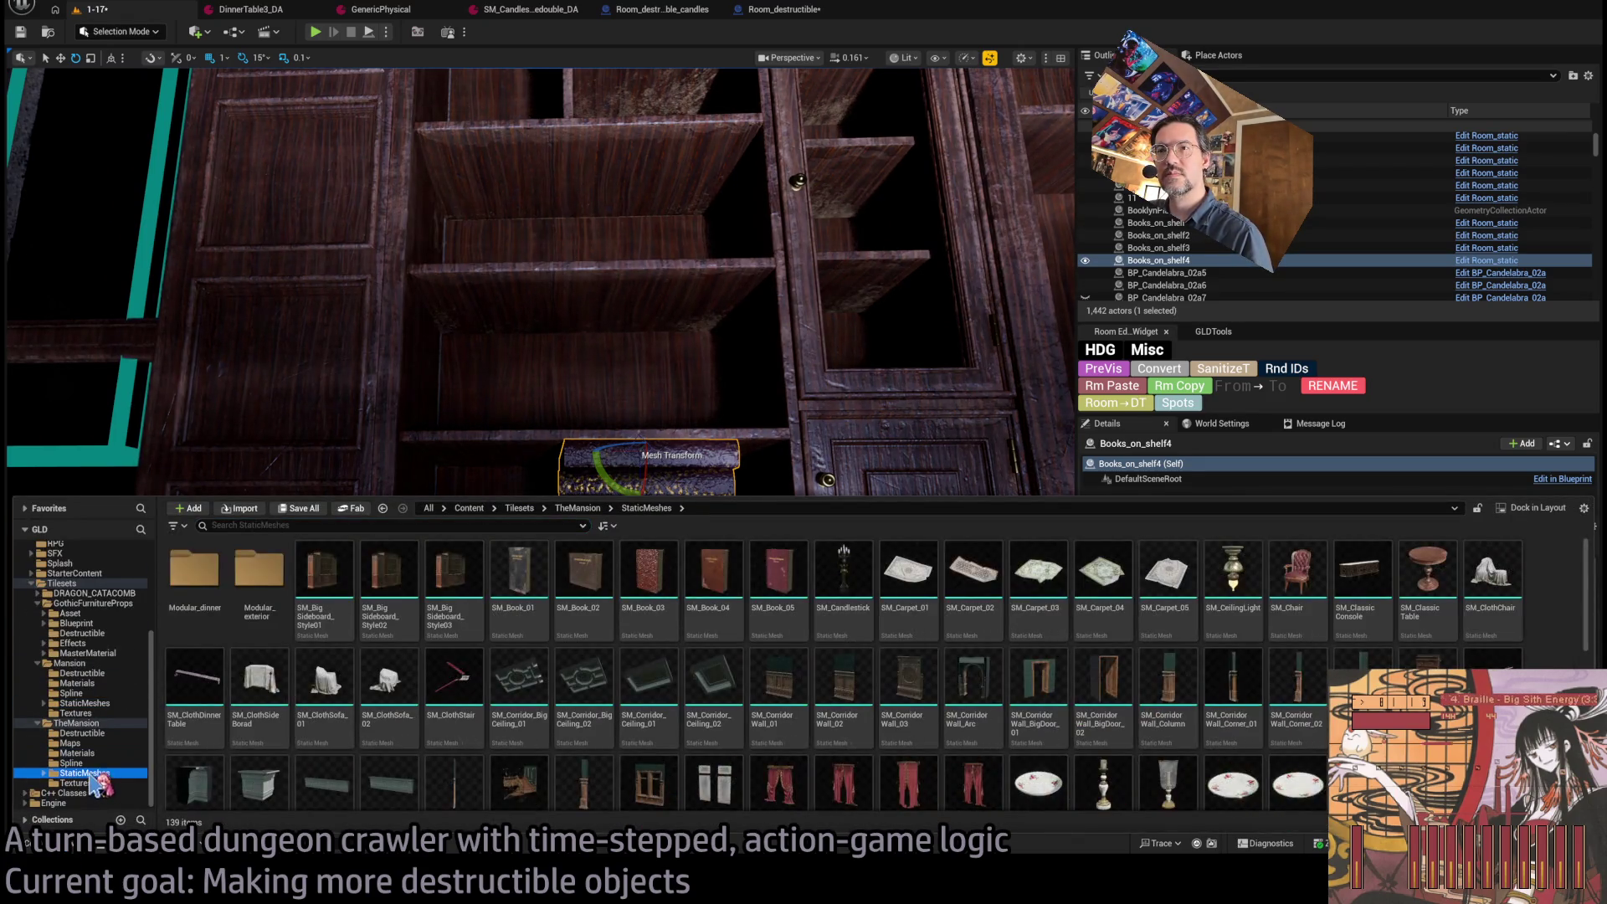
pyautogui.click(776, 576)
pyautogui.click(651, 552)
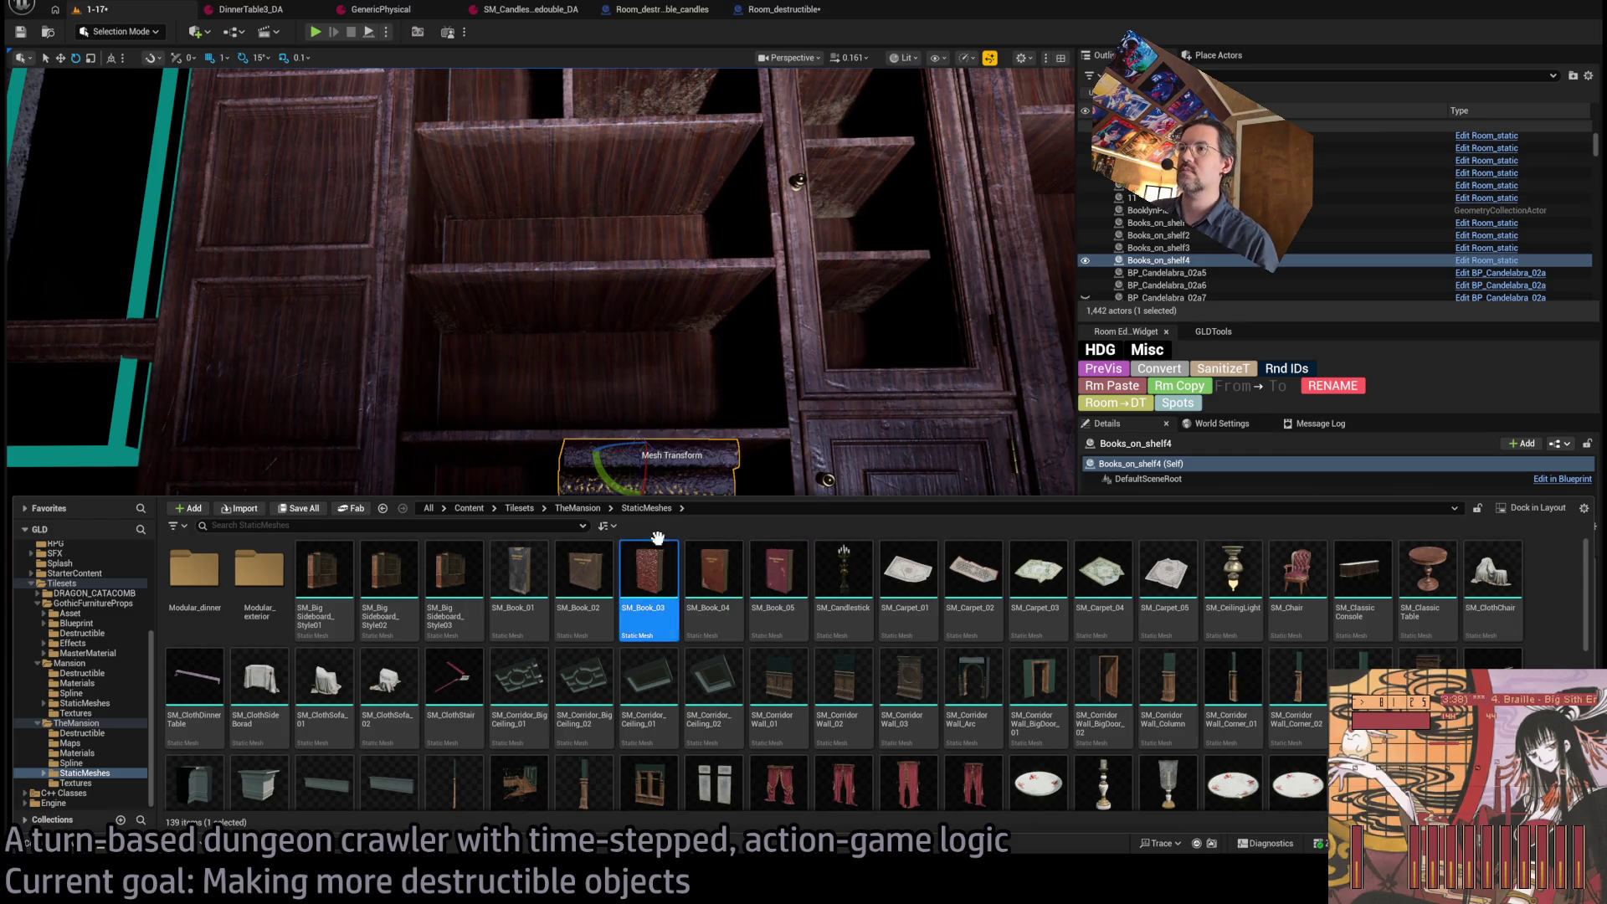
pyautogui.scroll(2, 778, 469)
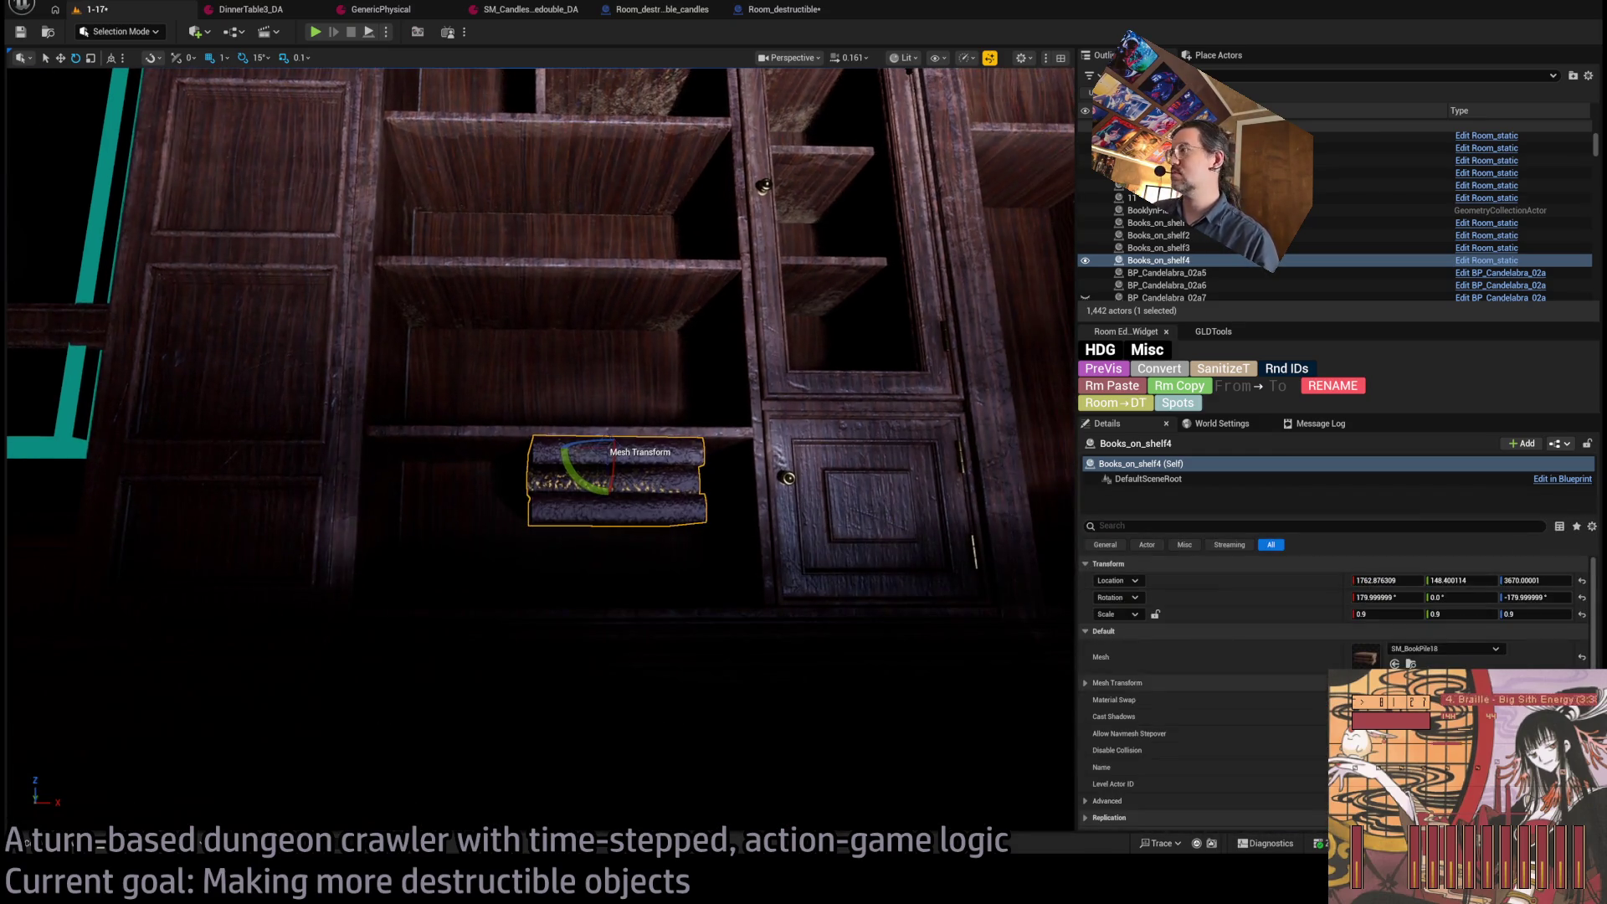
pyautogui.moveTo(779, 468); pyautogui.dragTo(582, 510)
# Duplicate the book as Books_on_shelf5 beside it, turned to -105°.
pyautogui.scroll(3, 664, 531)
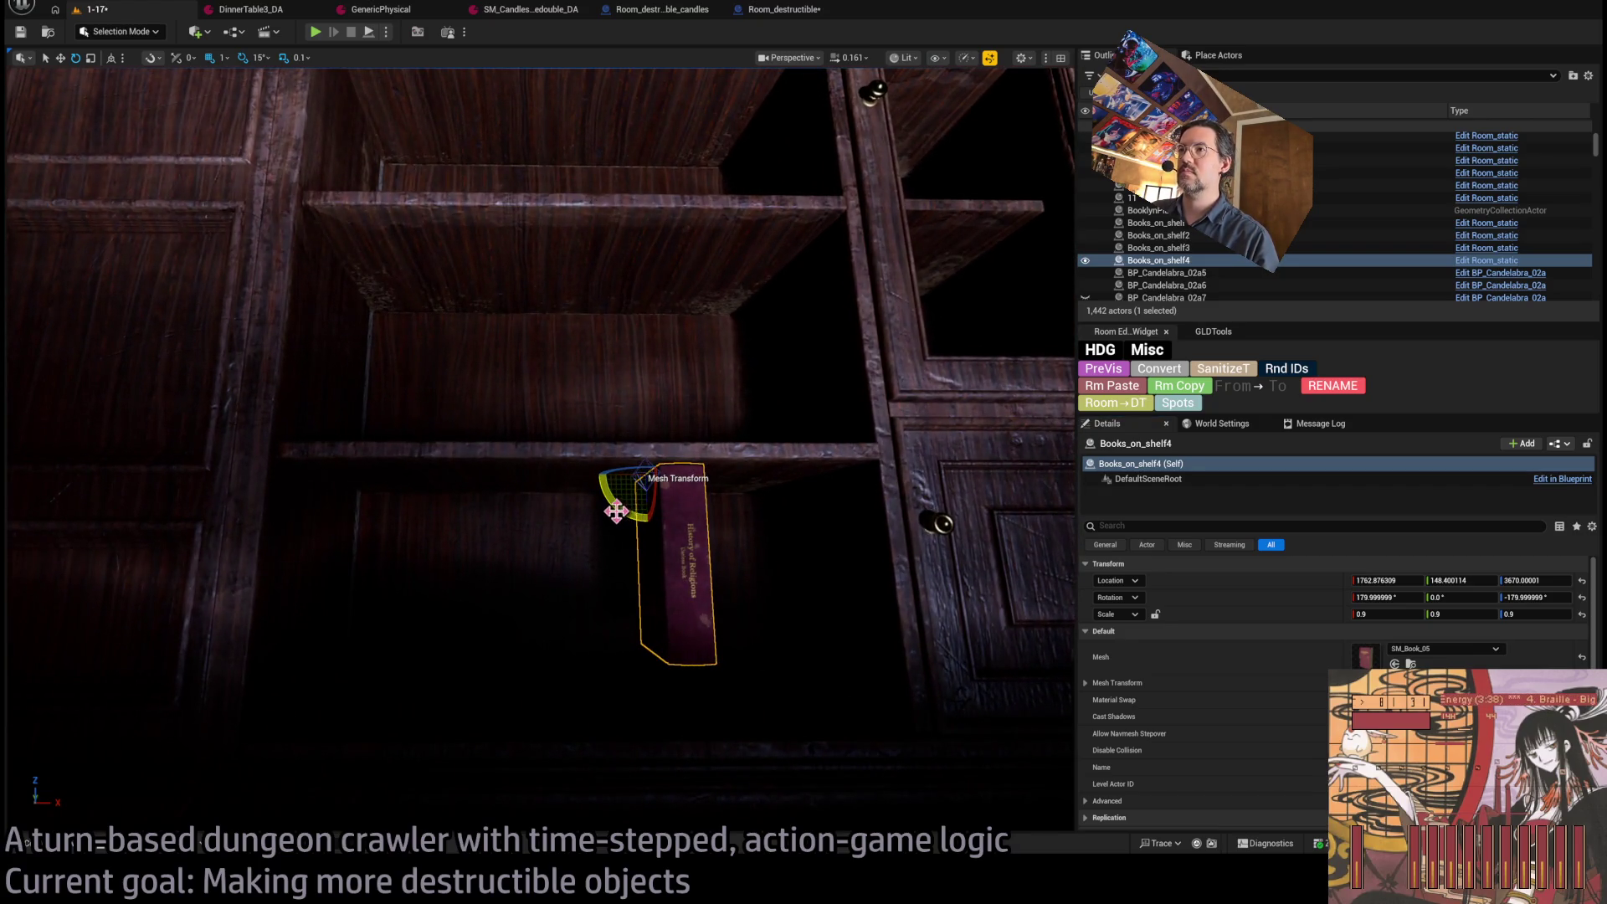
pyautogui.moveTo(631, 469)
pyautogui.mouseDown()
pyautogui.moveTo(659, 485)
pyautogui.moveTo(469, 474)
pyautogui.moveTo(559, 485)
pyautogui.mouseUp()
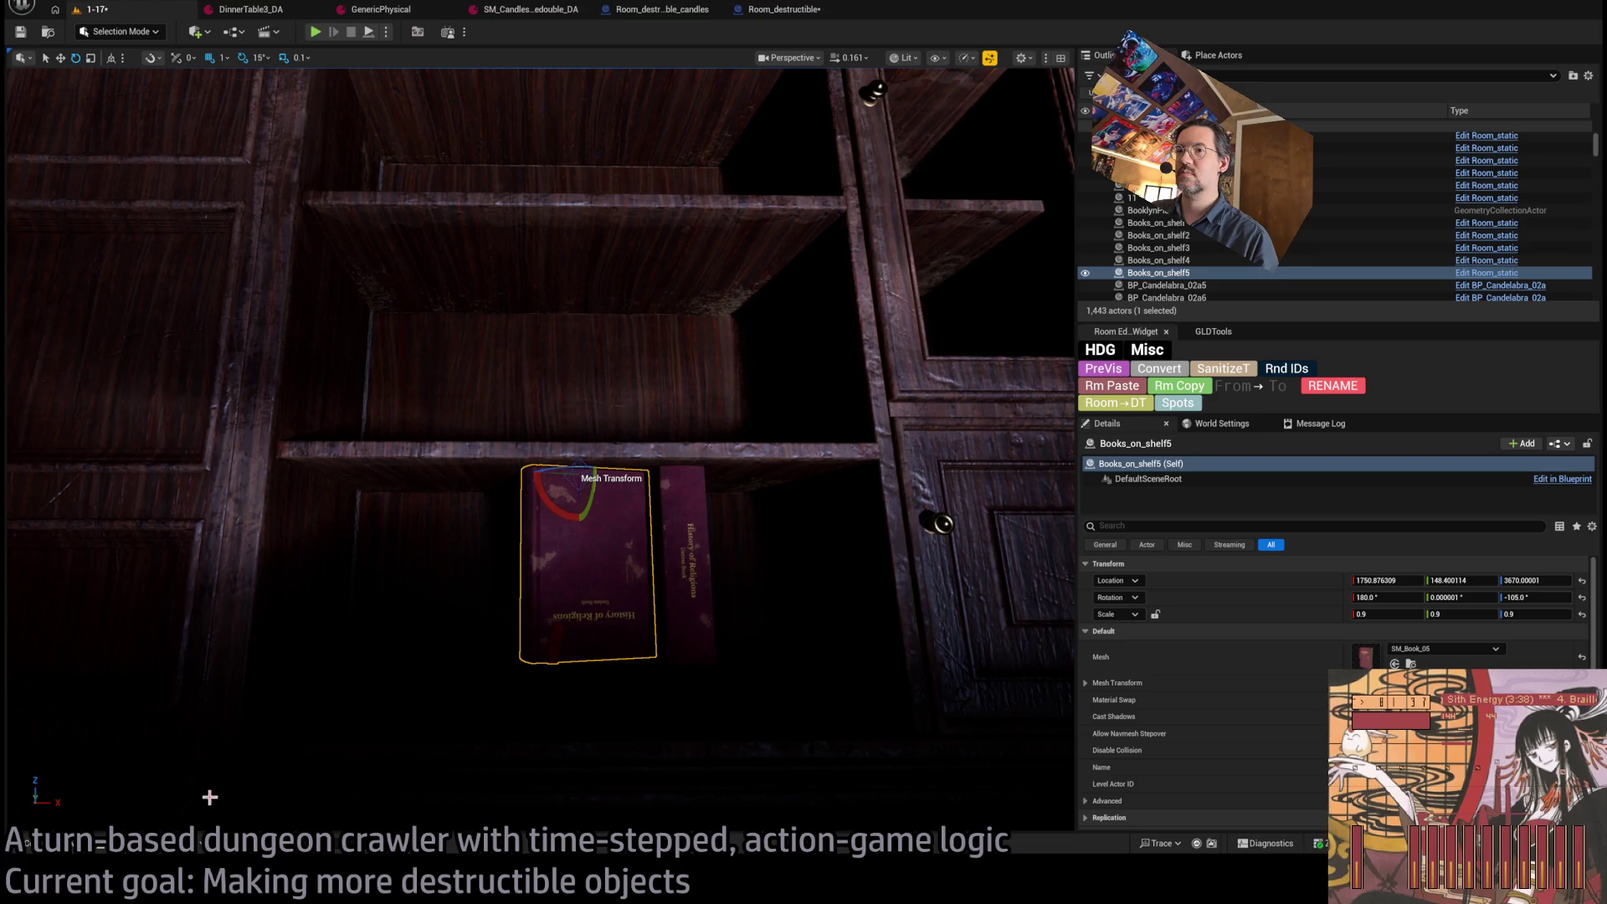
pyautogui.click(99, 850)
# Swap the shelf book's mesh to SM_Book_03 and duplicate it onto the shelf above.
pyautogui.click(648, 649)
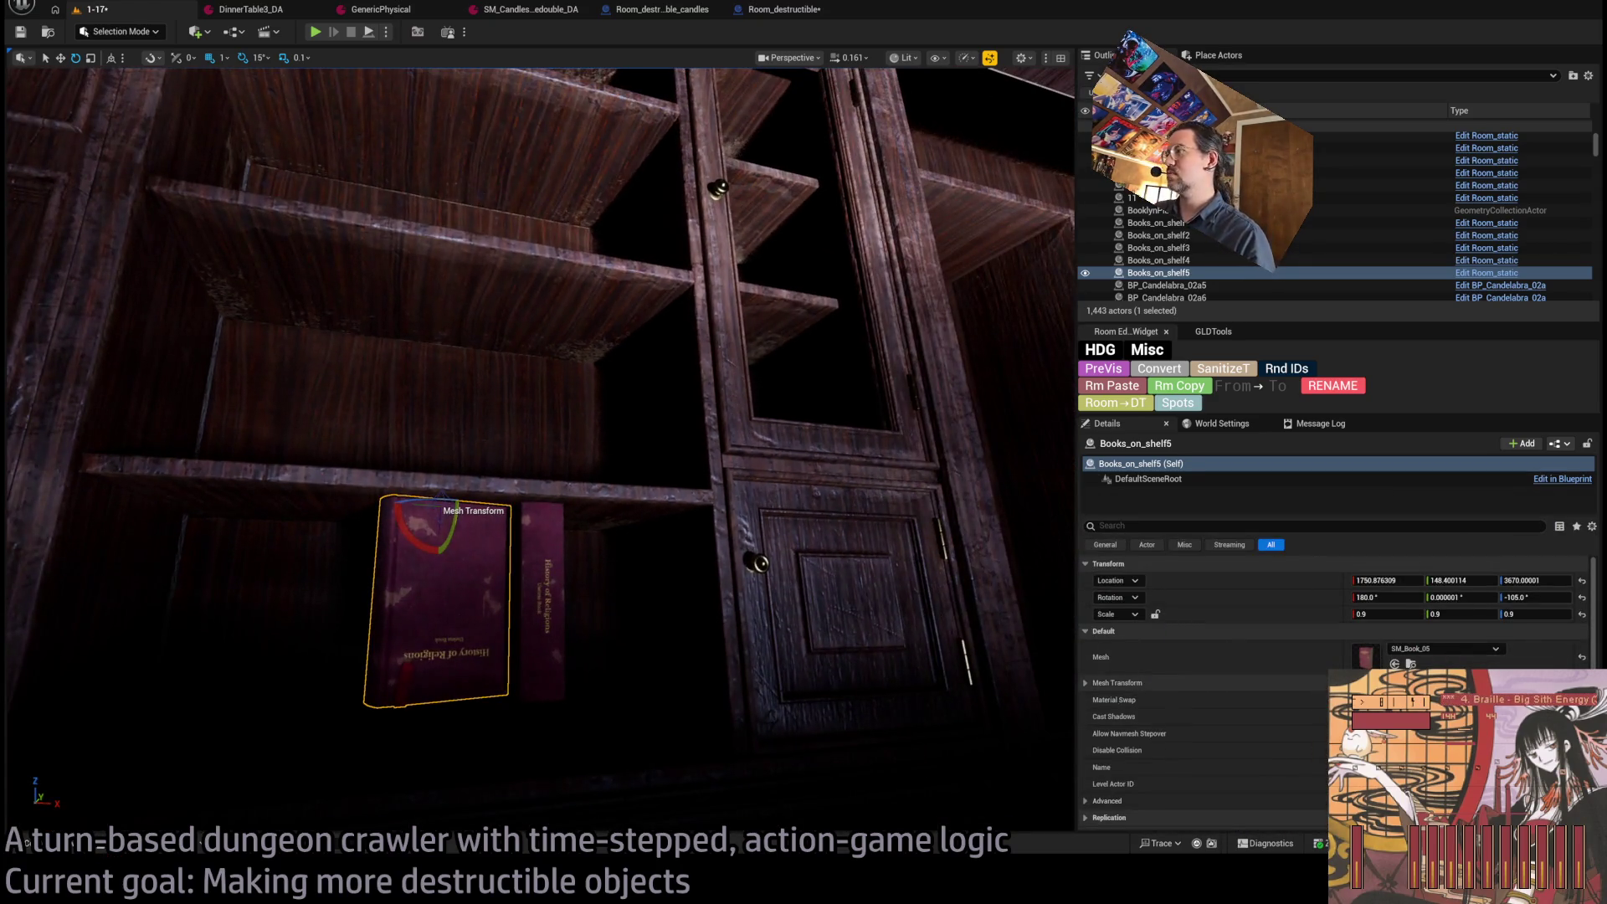
pyautogui.click(1395, 664)
pyautogui.scroll(-2, 577, 461)
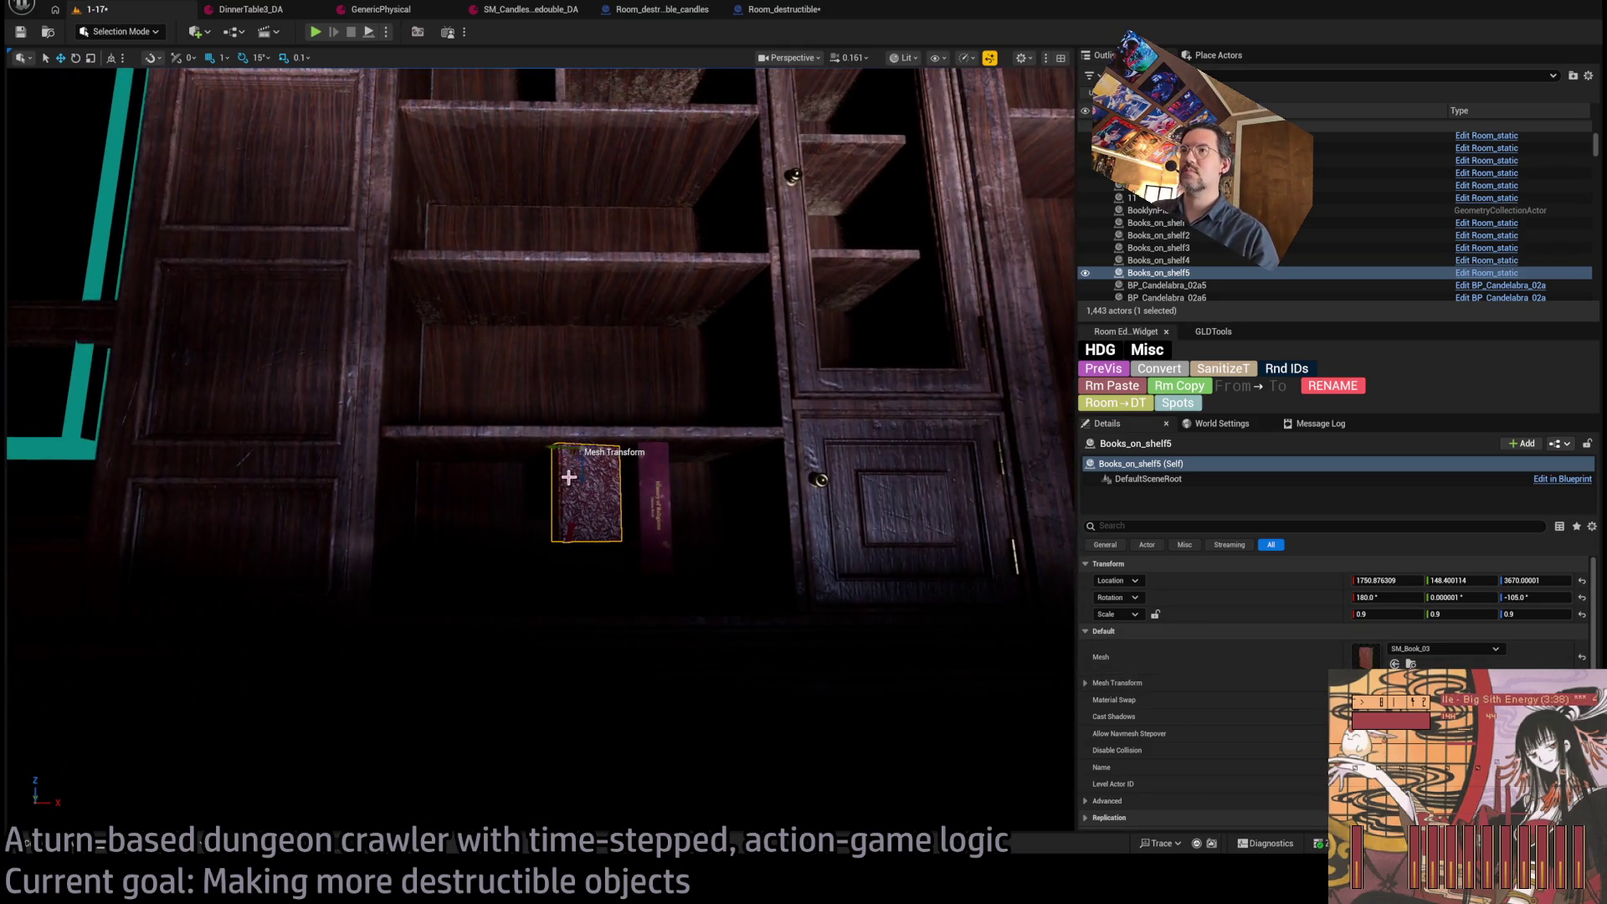
pyautogui.moveTo(579, 473); pyautogui.dragTo(563, 272)
pyautogui.scroll(1, 579, 278)
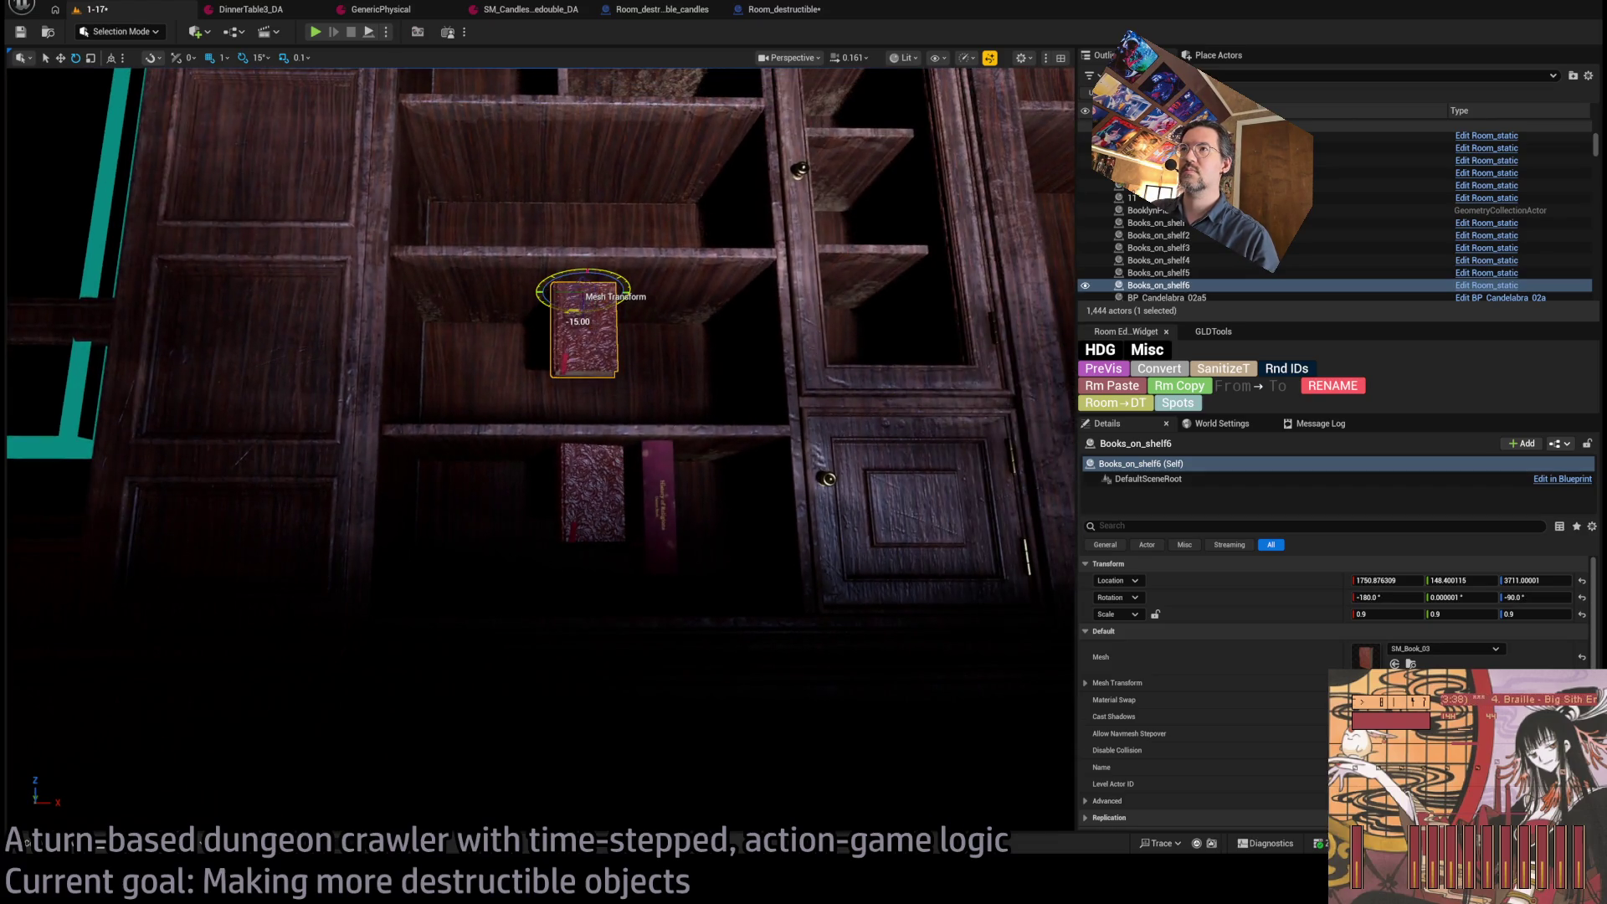
# Give the upper-shelf copy the worn red SM_Book_04 mesh.
pyautogui.click(591, 494)
pyautogui.press('f')
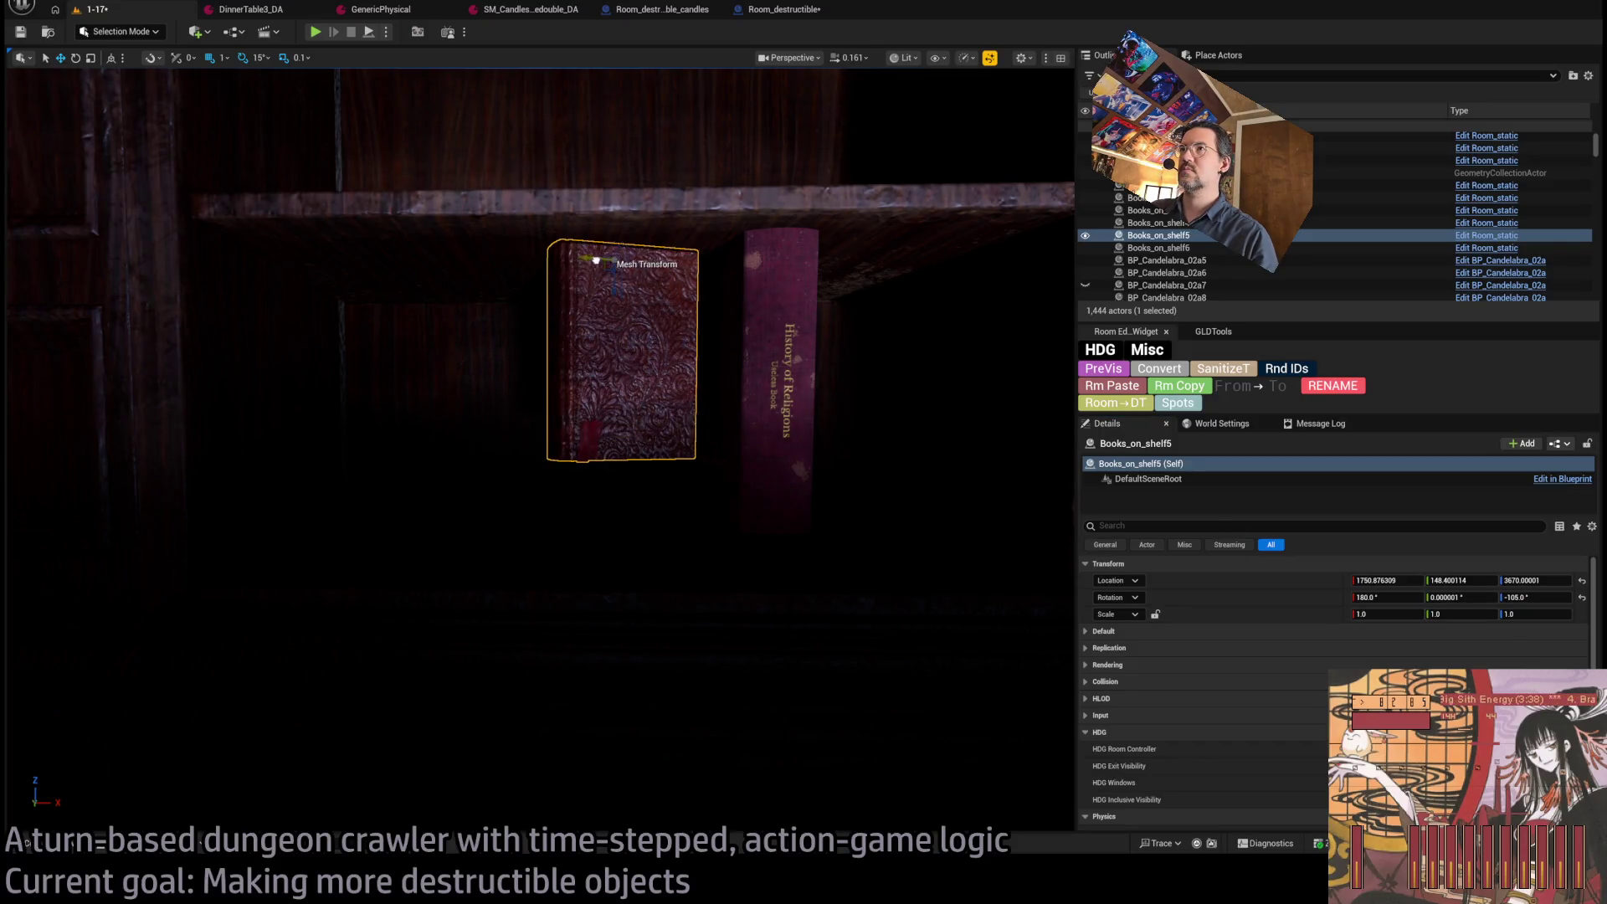
pyautogui.hotkey('ctrl', 'z')
pyautogui.press('f')
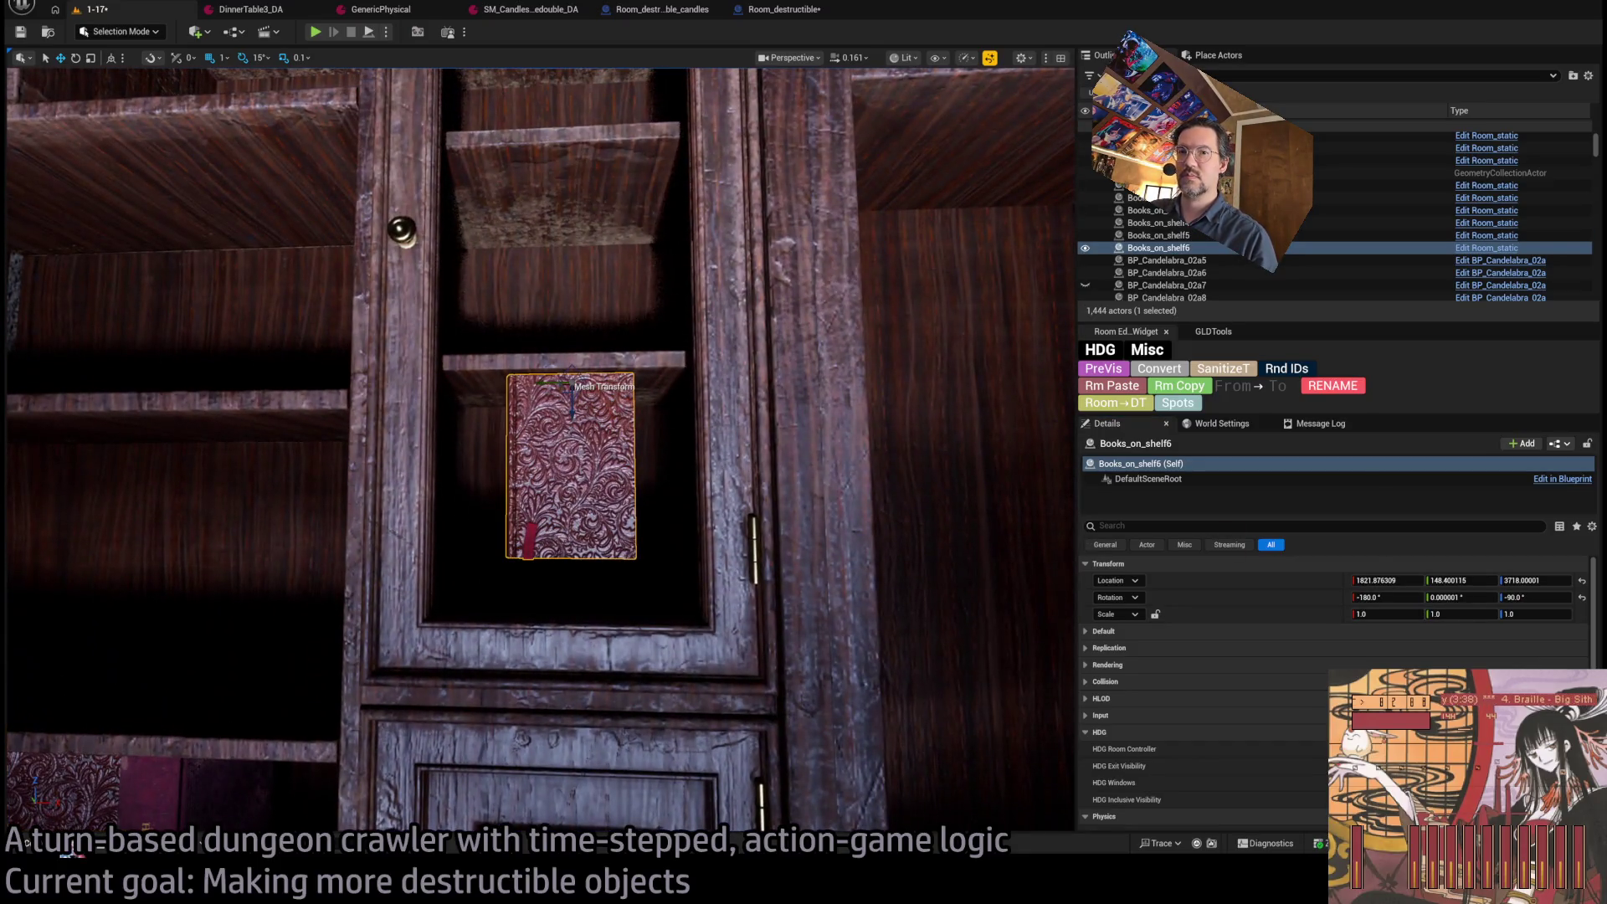
pyautogui.click(72, 852)
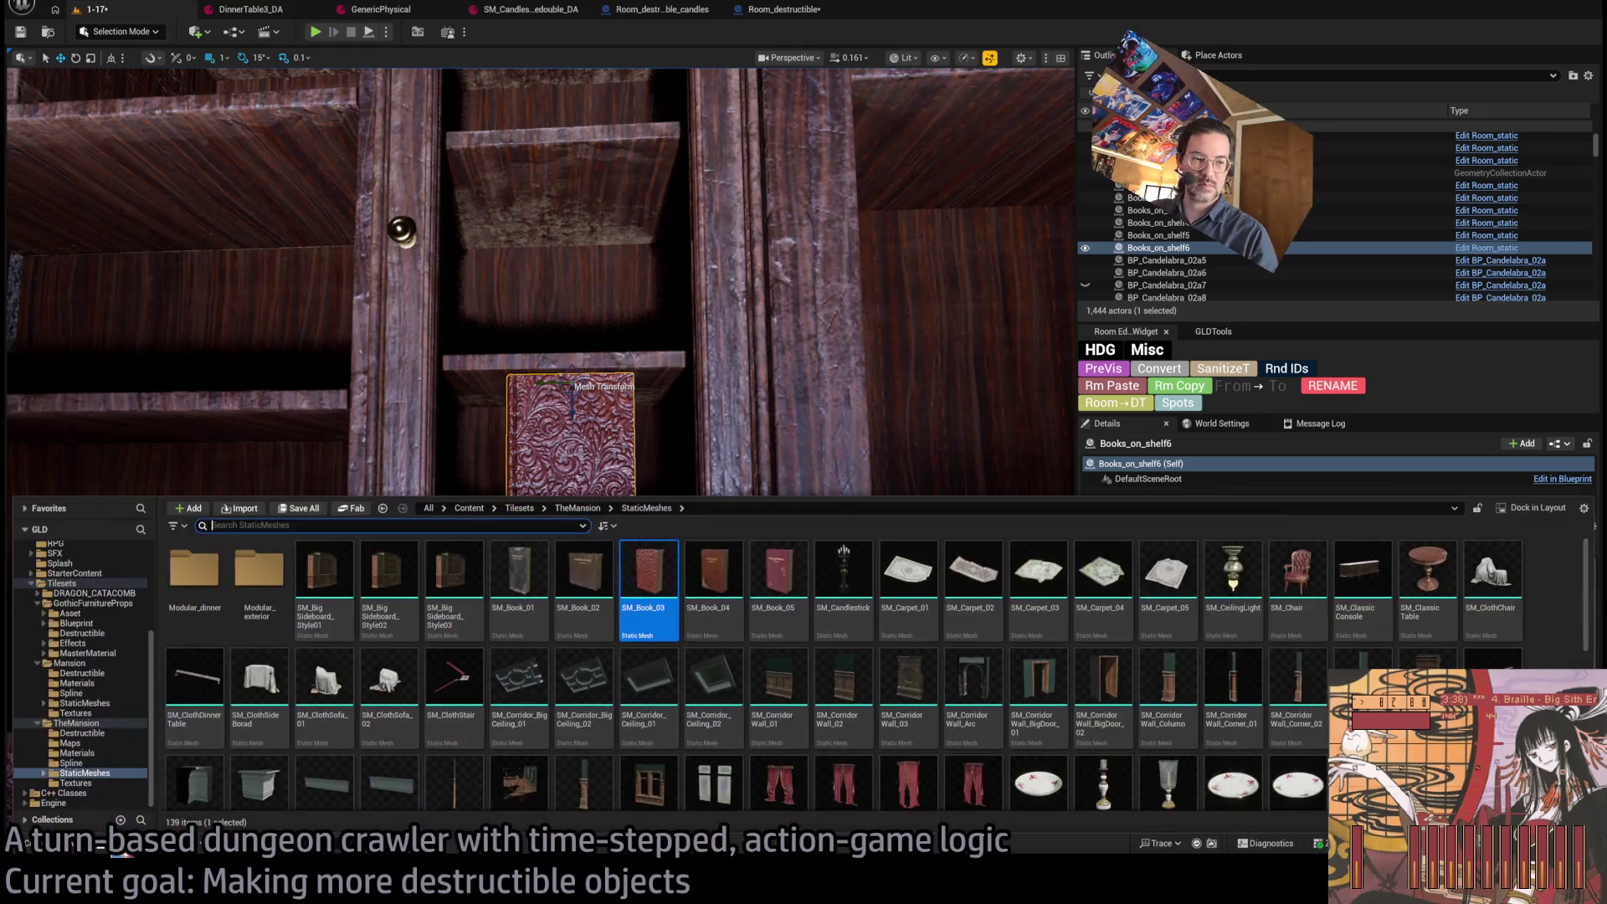
pyautogui.click(905, 452)
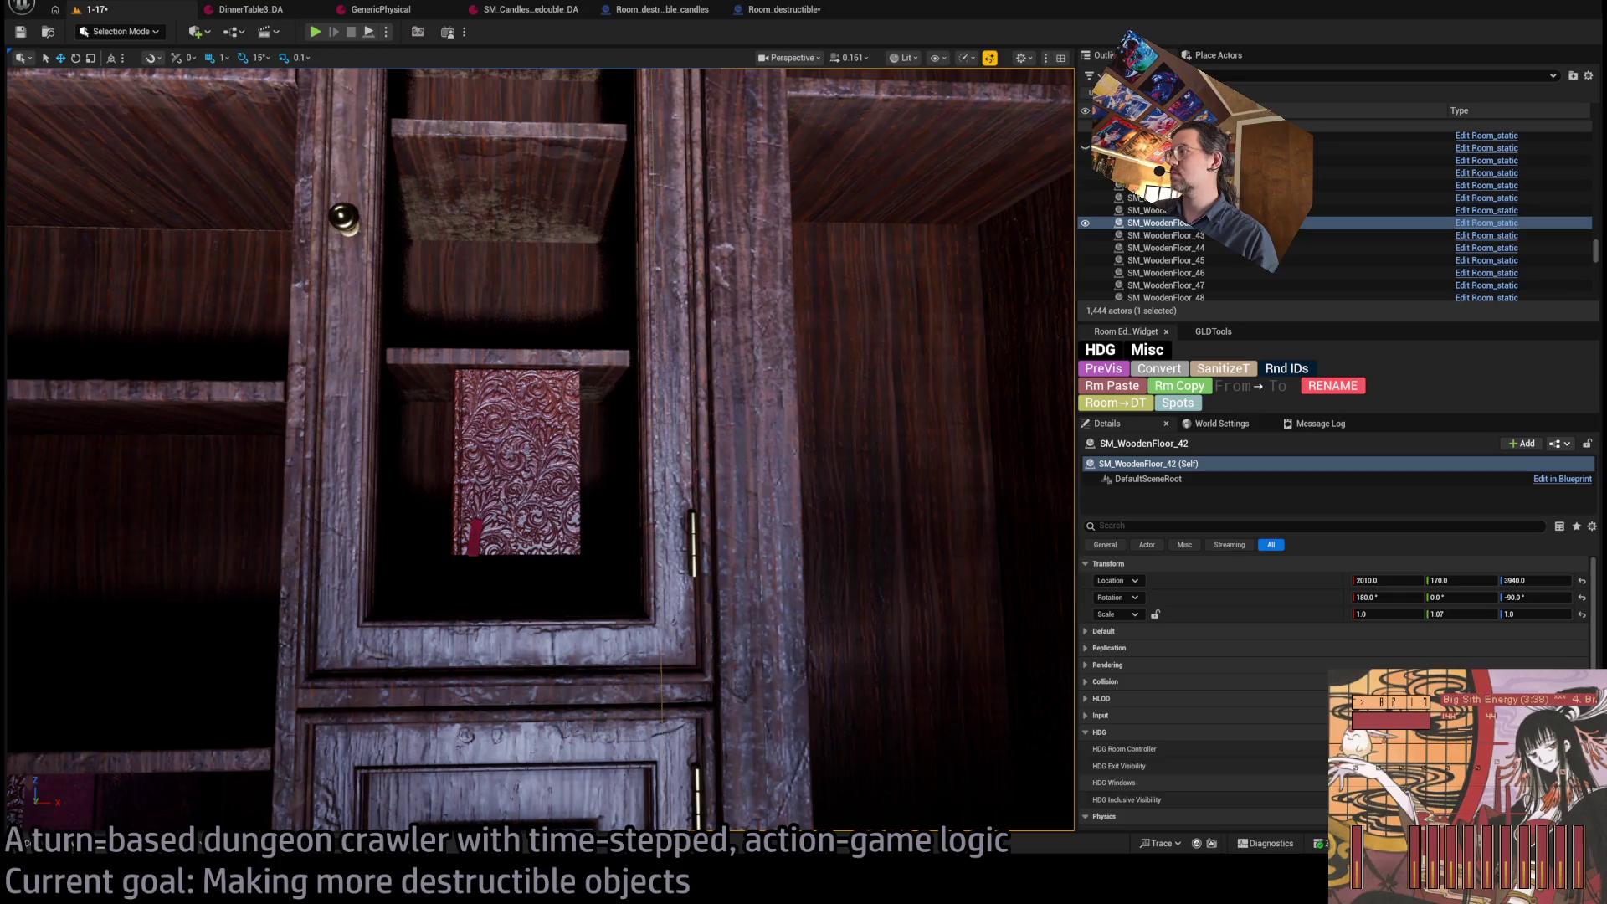
pyautogui.click(517, 460)
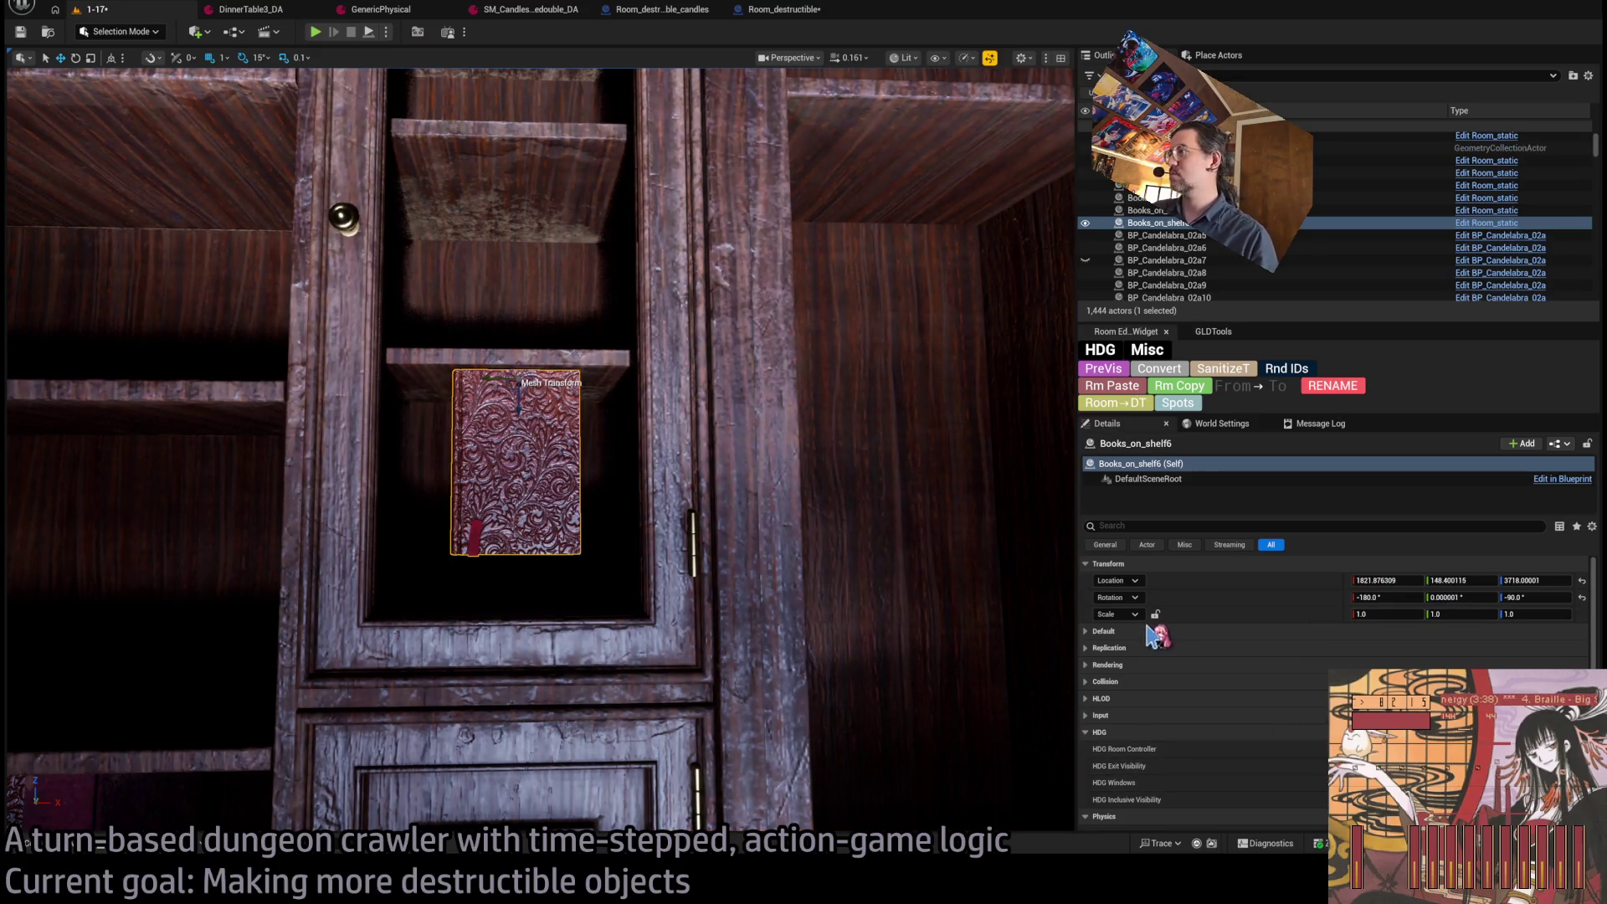
pyautogui.click(1105, 631)
pyautogui.click(1395, 664)
# Rotate the SM_Book_04 book to -180/0/-90 so it stands upright.
pyautogui.press('a')
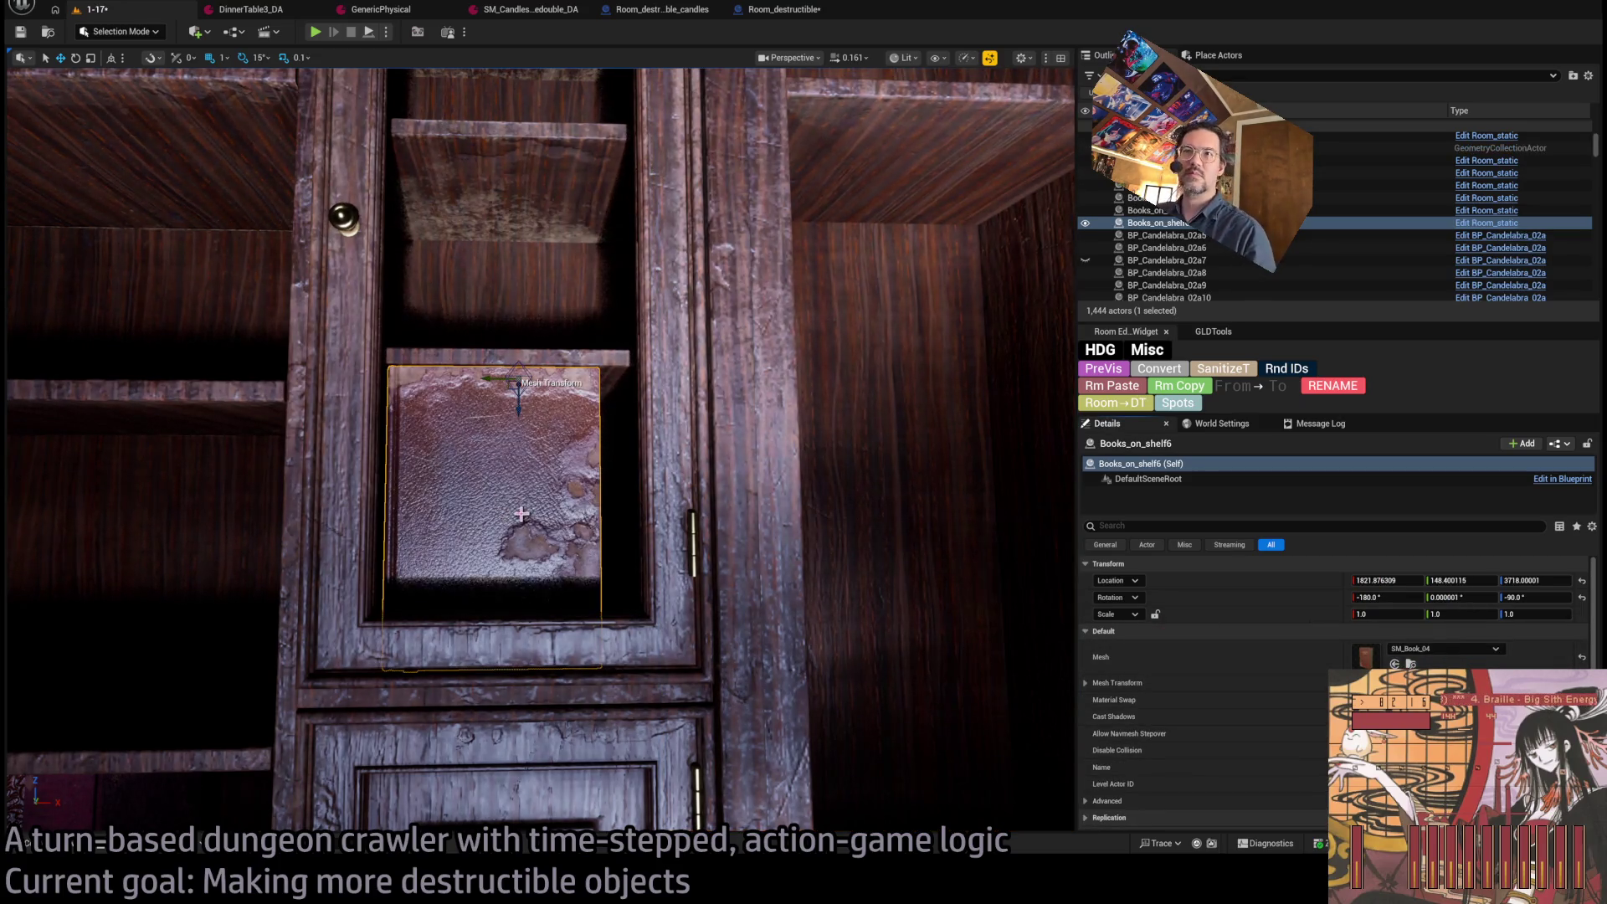
pyautogui.press('d')
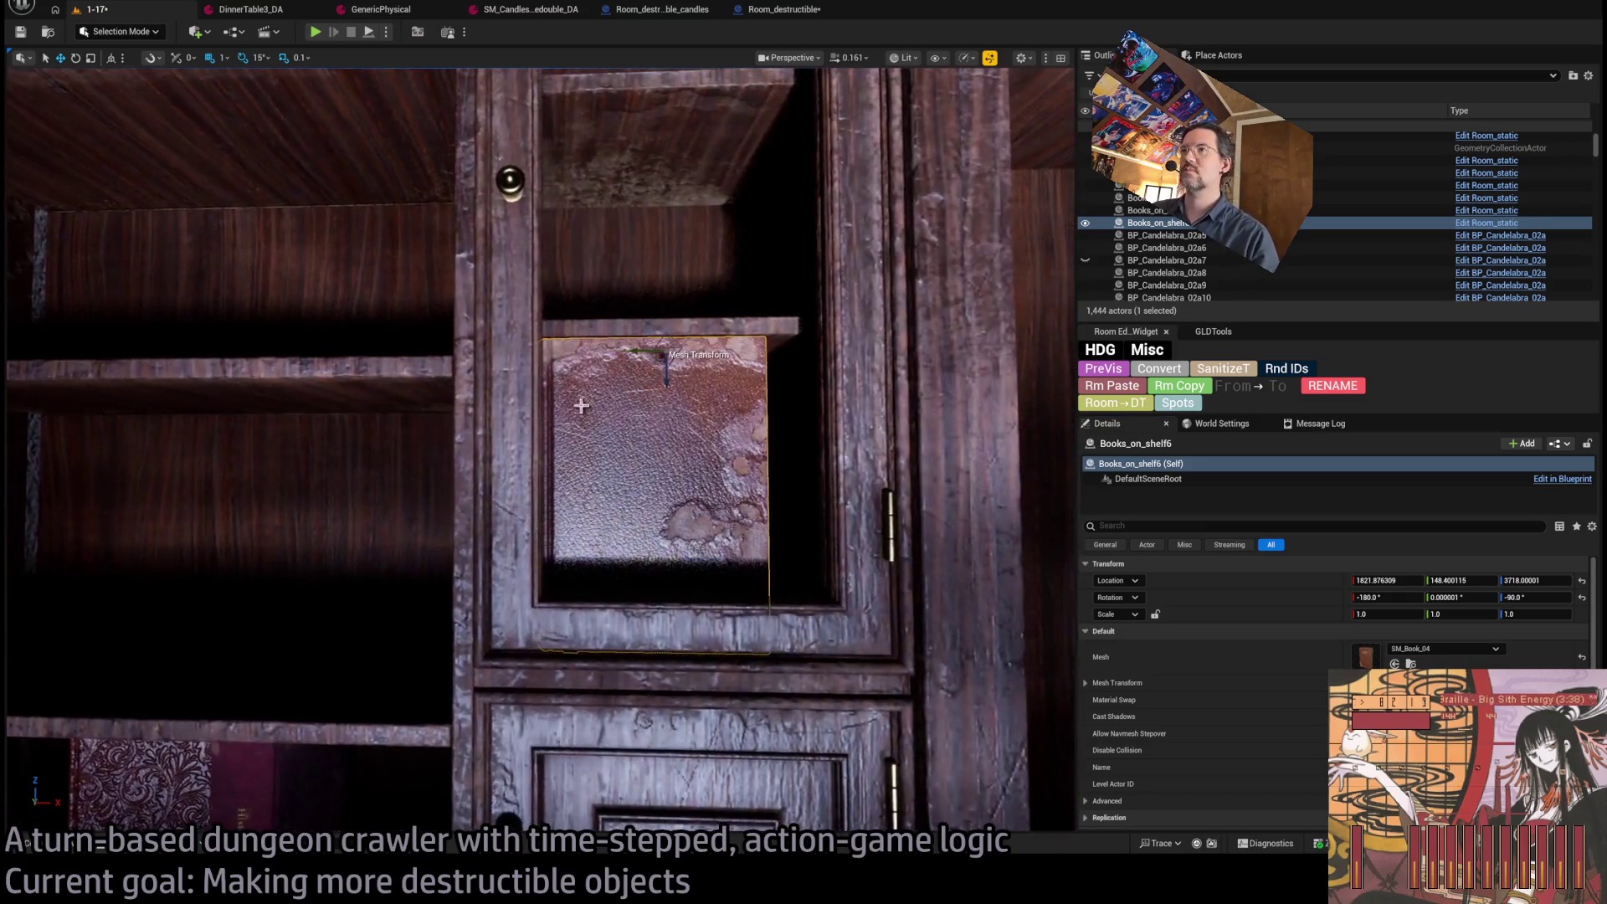
pyautogui.press('e')
pyautogui.moveTo(668, 369)
pyautogui.mouseDown()
pyautogui.moveTo(699, 301)
pyautogui.moveTo(644, 252)
pyautogui.moveTo(682, 251)
pyautogui.moveTo(739, 208)
pyautogui.moveTo(740, 244)
pyautogui.moveTo(670, 267)
pyautogui.moveTo(671, 101)
pyautogui.mouseUp()
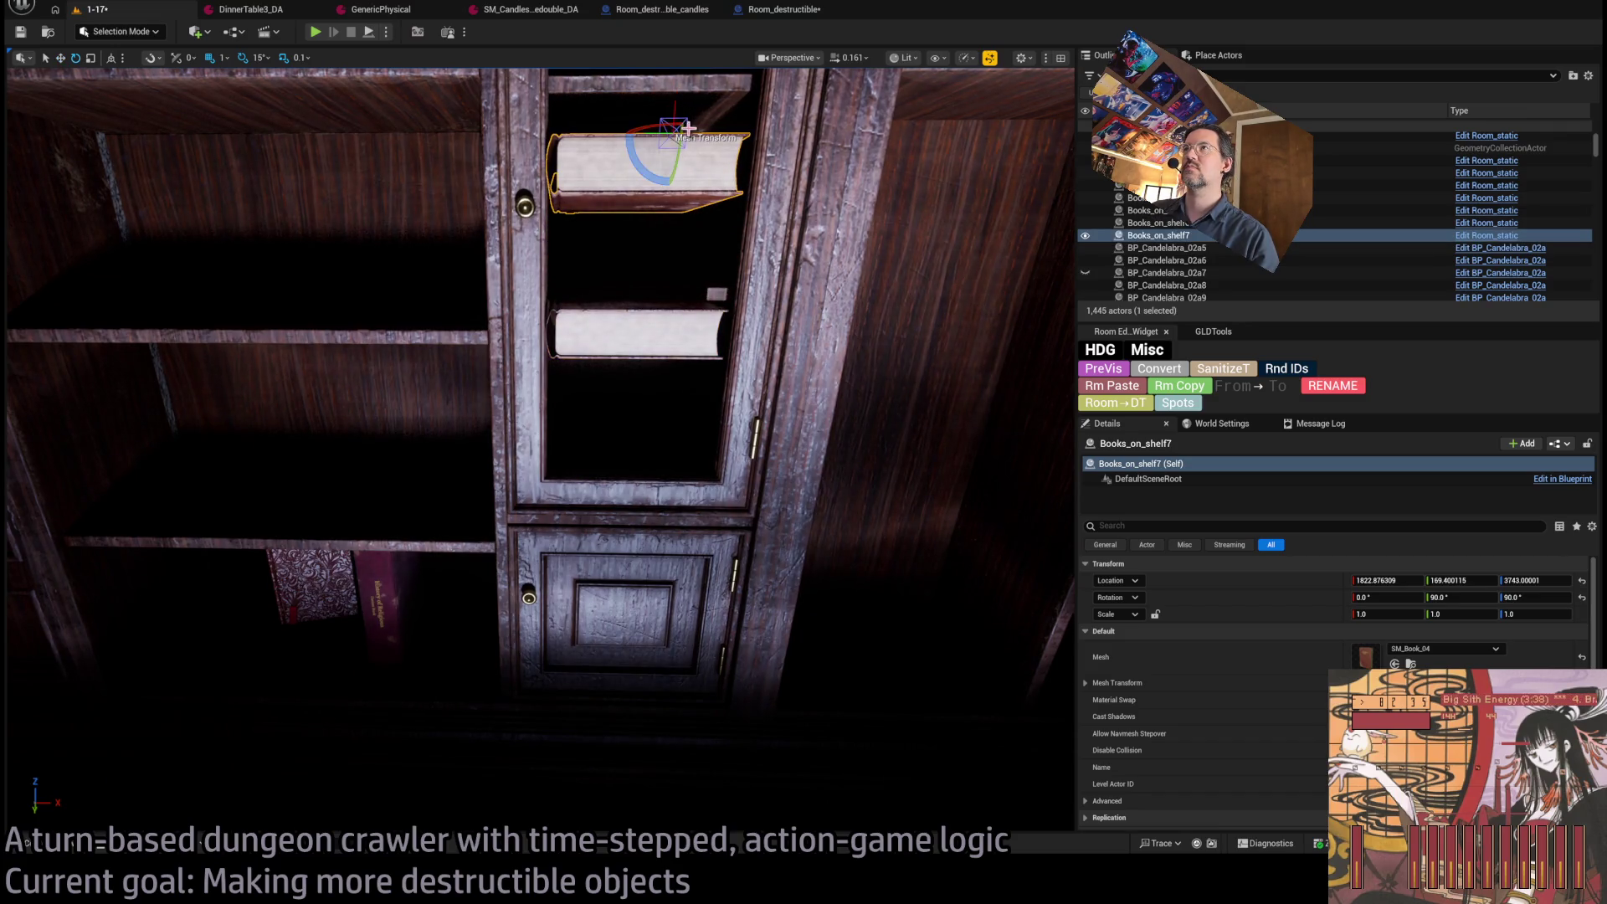
pyautogui.moveTo(675, 171); pyautogui.dragTo(675, 235)
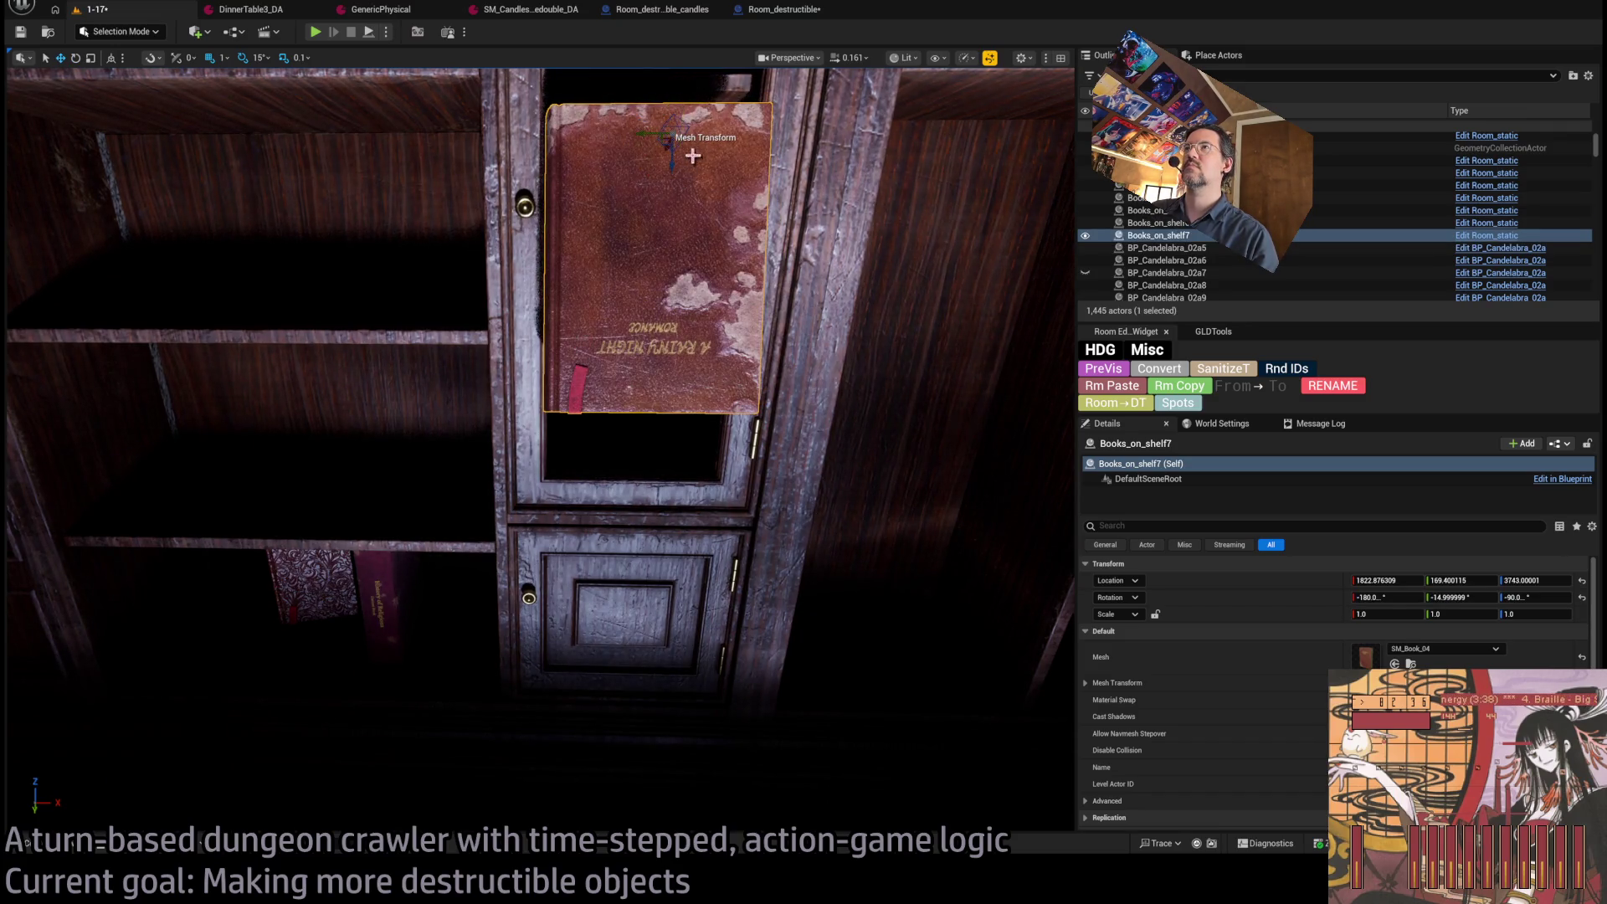
pyautogui.moveTo(667, 179)
pyautogui.mouseDown()
pyautogui.moveTo(607, 202)
pyautogui.moveTo(676, 256)
pyautogui.moveTo(553, 251)
pyautogui.moveTo(565, 263)
pyautogui.mouseUp()
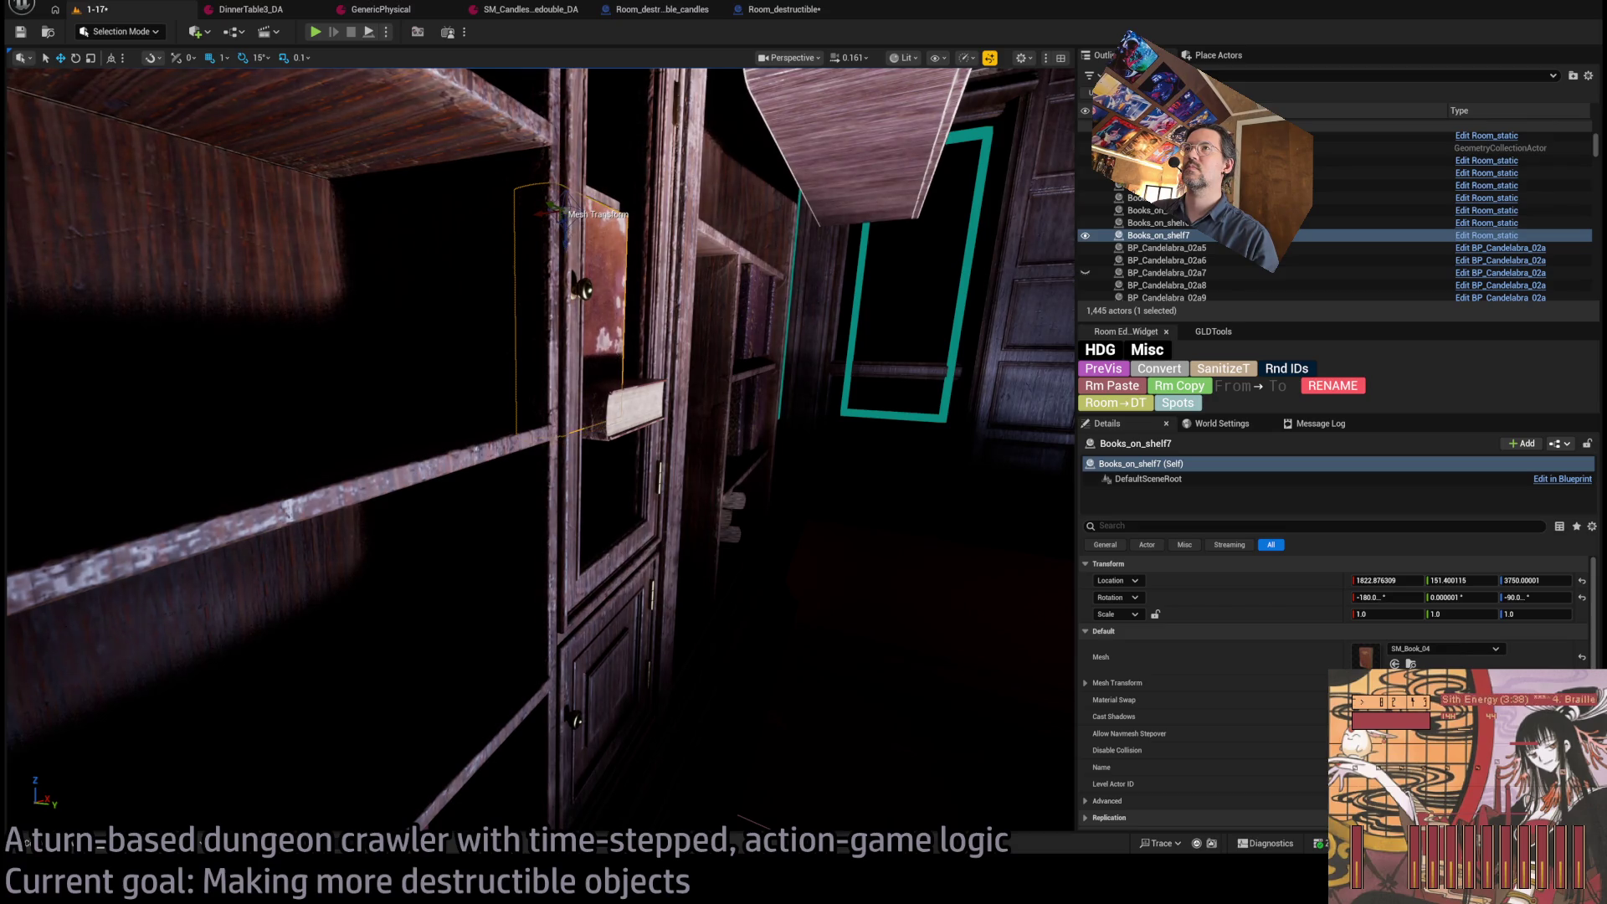
# Position the upright book so it rests on the cabinet shelf.
pyautogui.press('f')
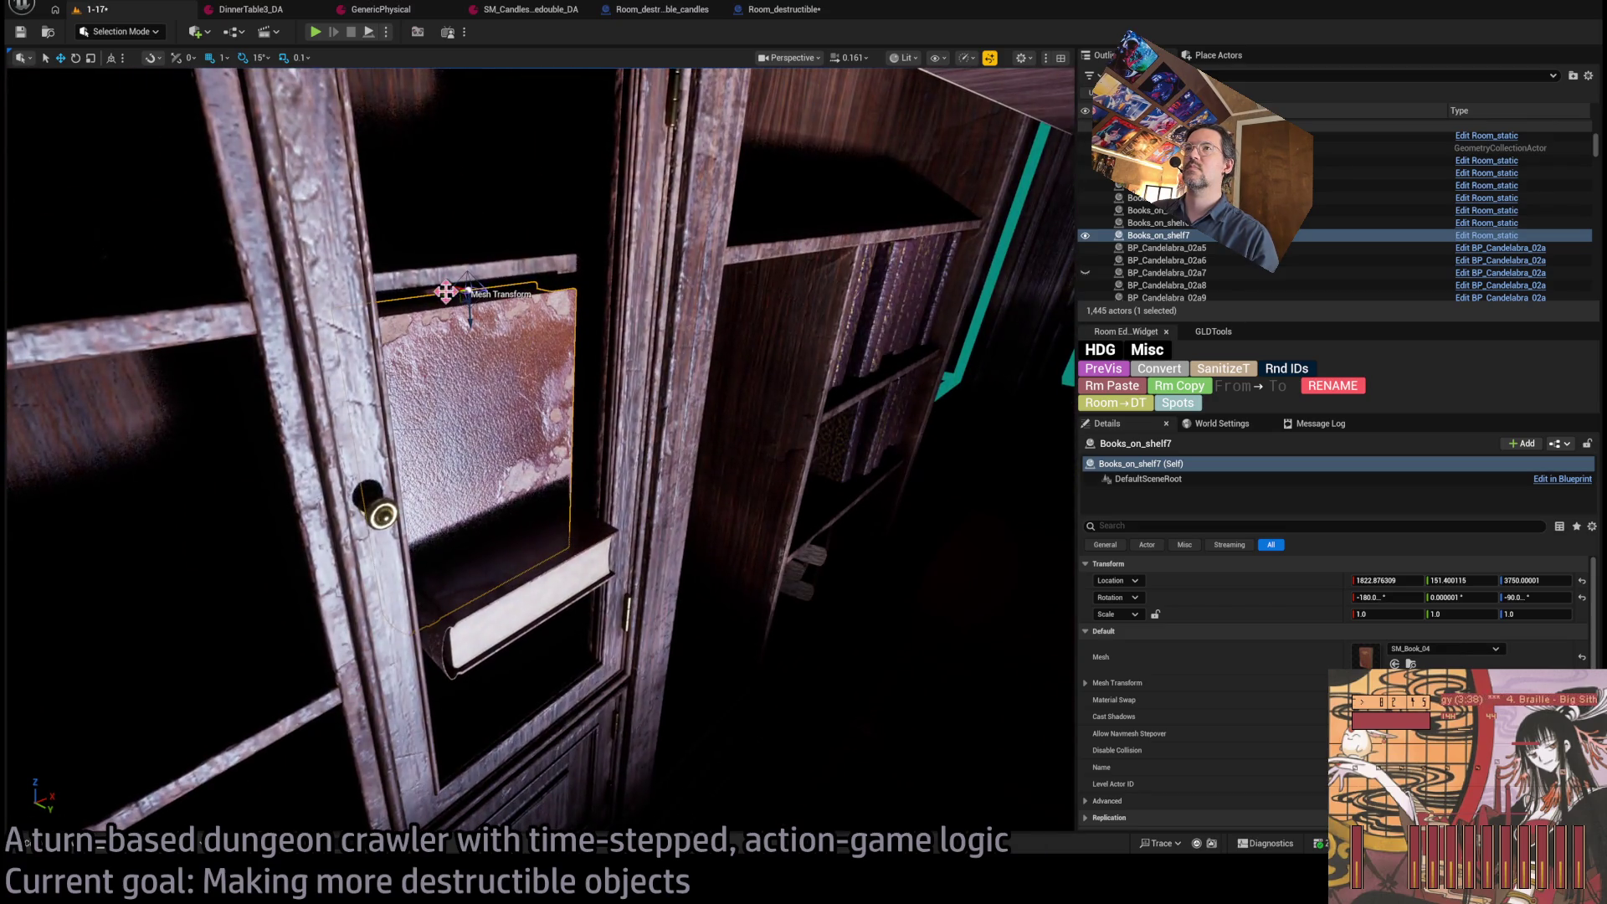
pyautogui.moveTo(446, 292)
pyautogui.mouseDown()
pyautogui.moveTo(392, 278)
pyautogui.moveTo(418, 285)
pyautogui.mouseUp()
pyautogui.press('f')
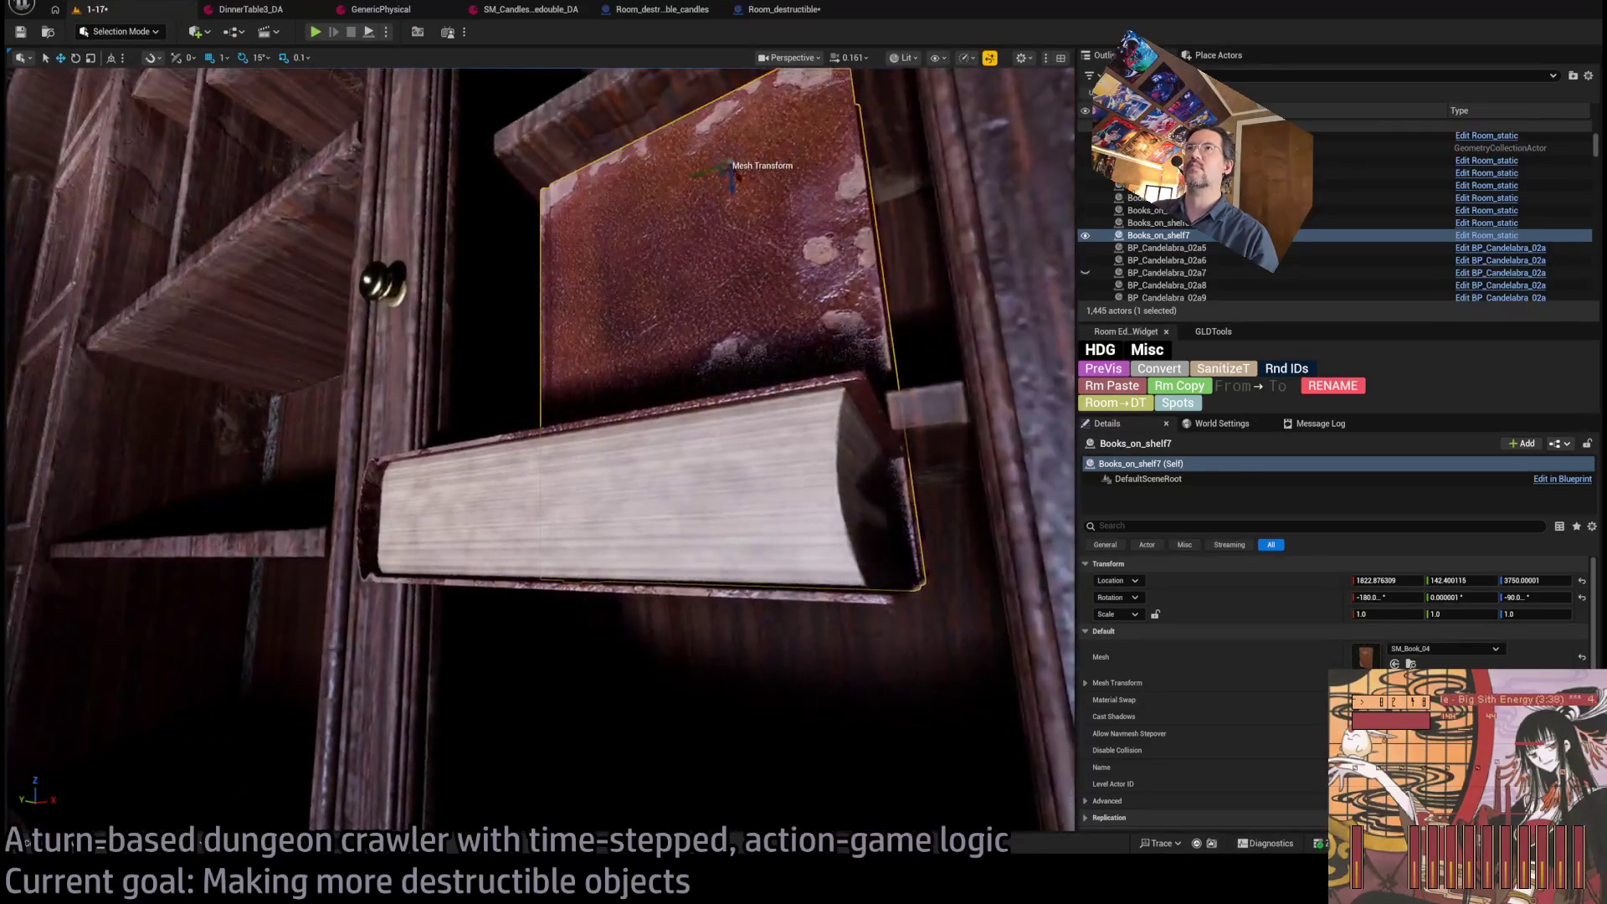
pyautogui.moveTo(706, 304)
pyautogui.mouseDown()
pyautogui.moveTo(707, 277)
pyautogui.moveTo(706, 297)
pyautogui.mouseUp()
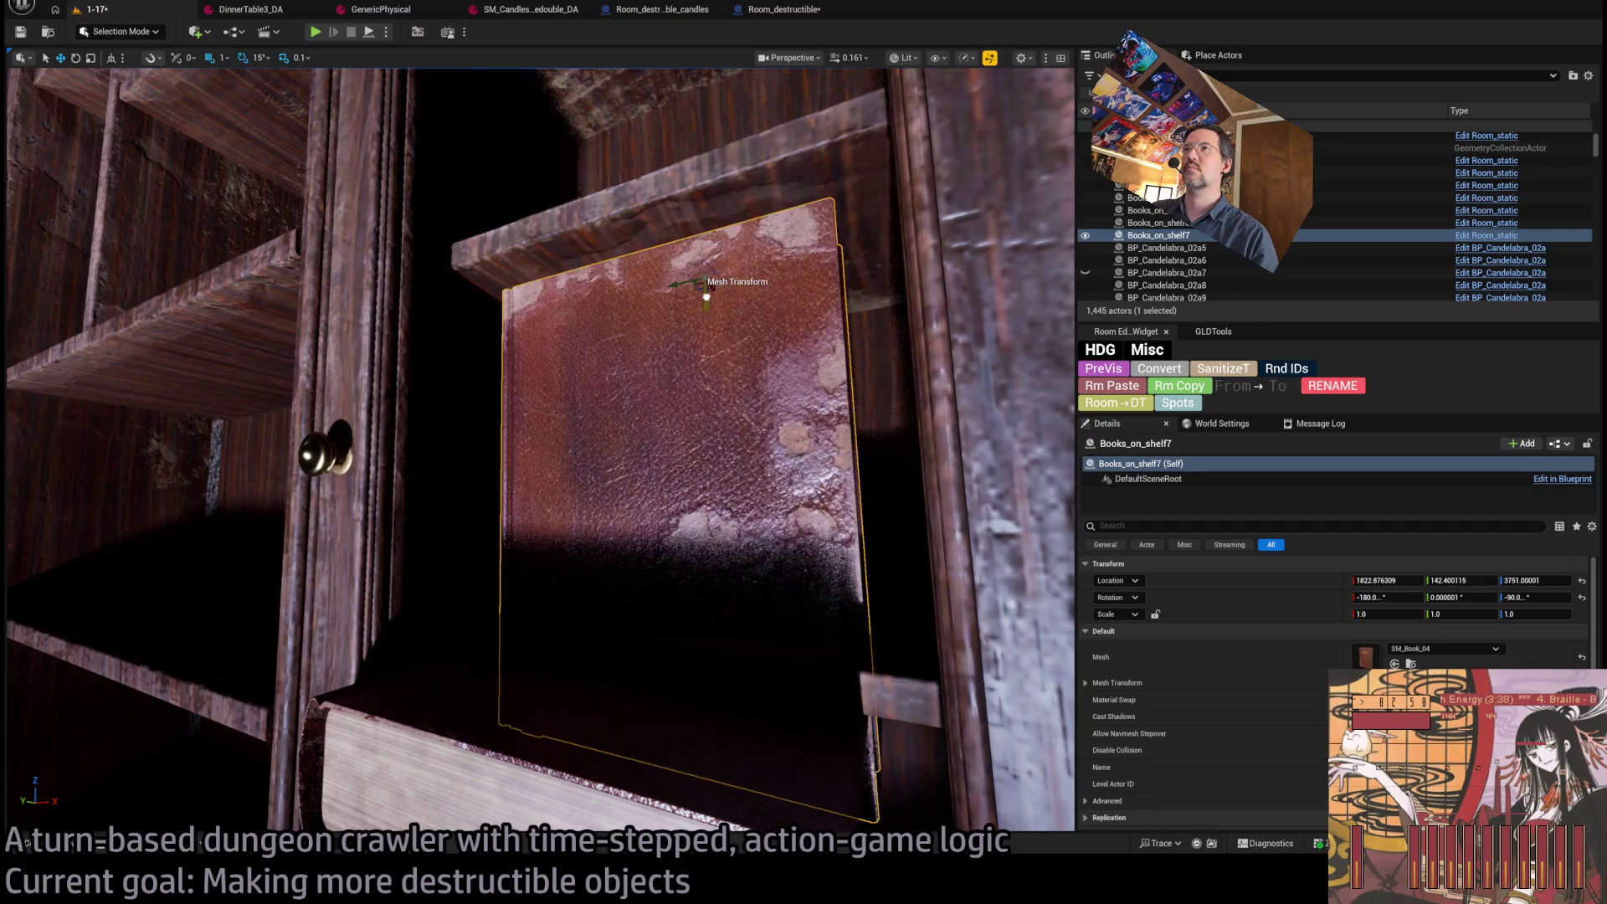
pyautogui.hotkey('ctrl', 'b')
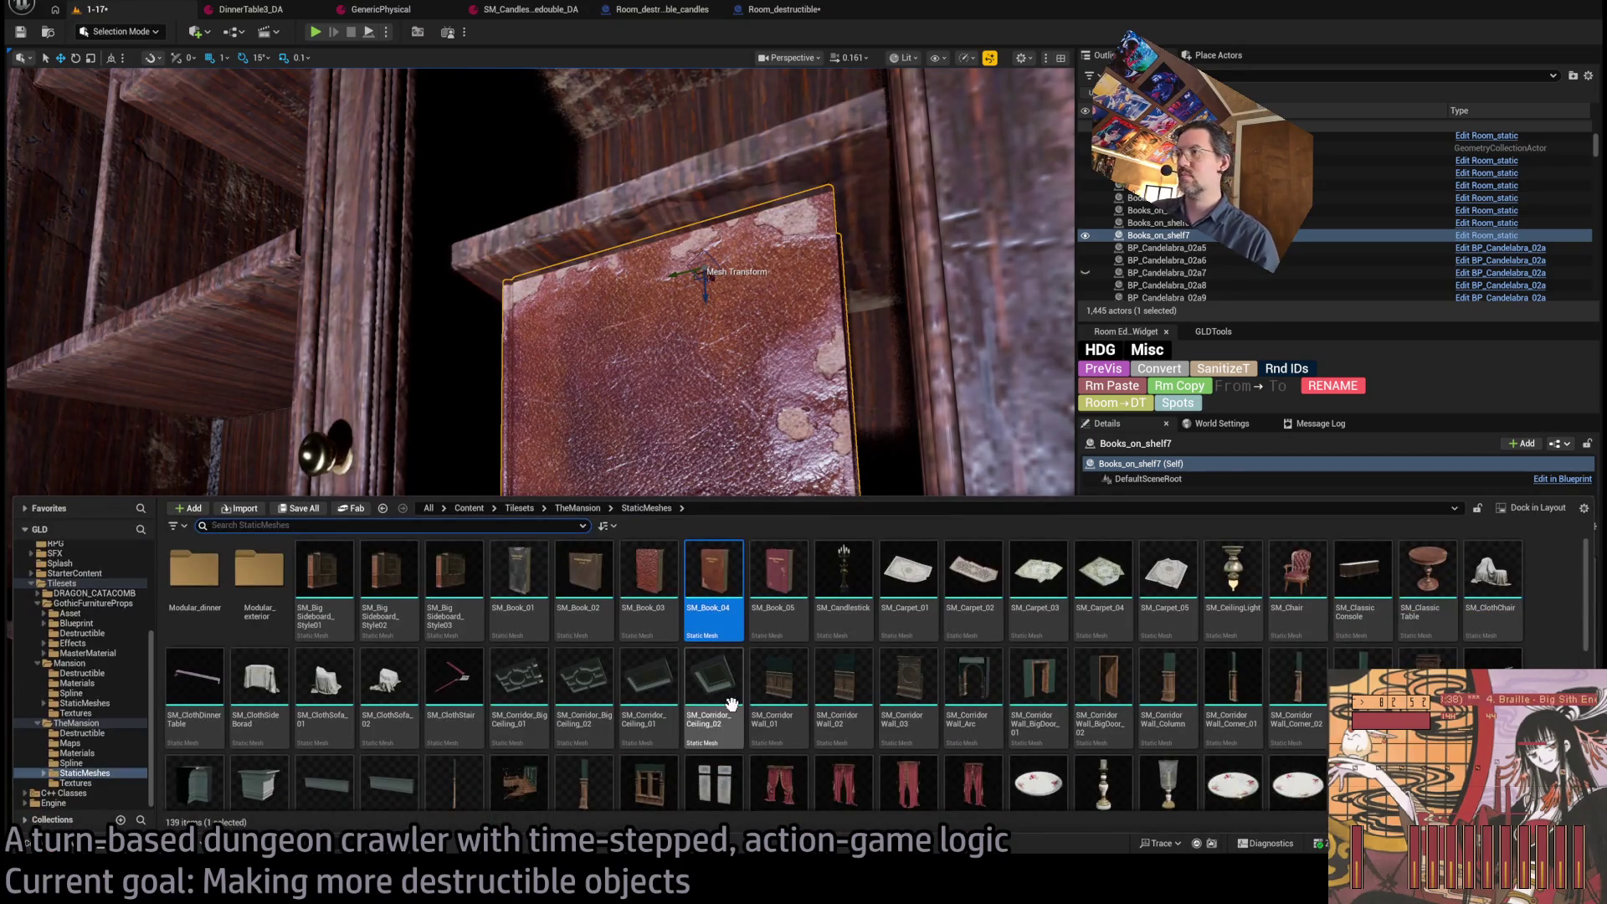
# Change the cabinet book's mesh to SM_Book_02 and move it left along the shelf.
pyautogui.scroll(3, 768, 437)
pyautogui.scroll(-4, 768, 438)
pyautogui.hotkey('ctrl', 'z')
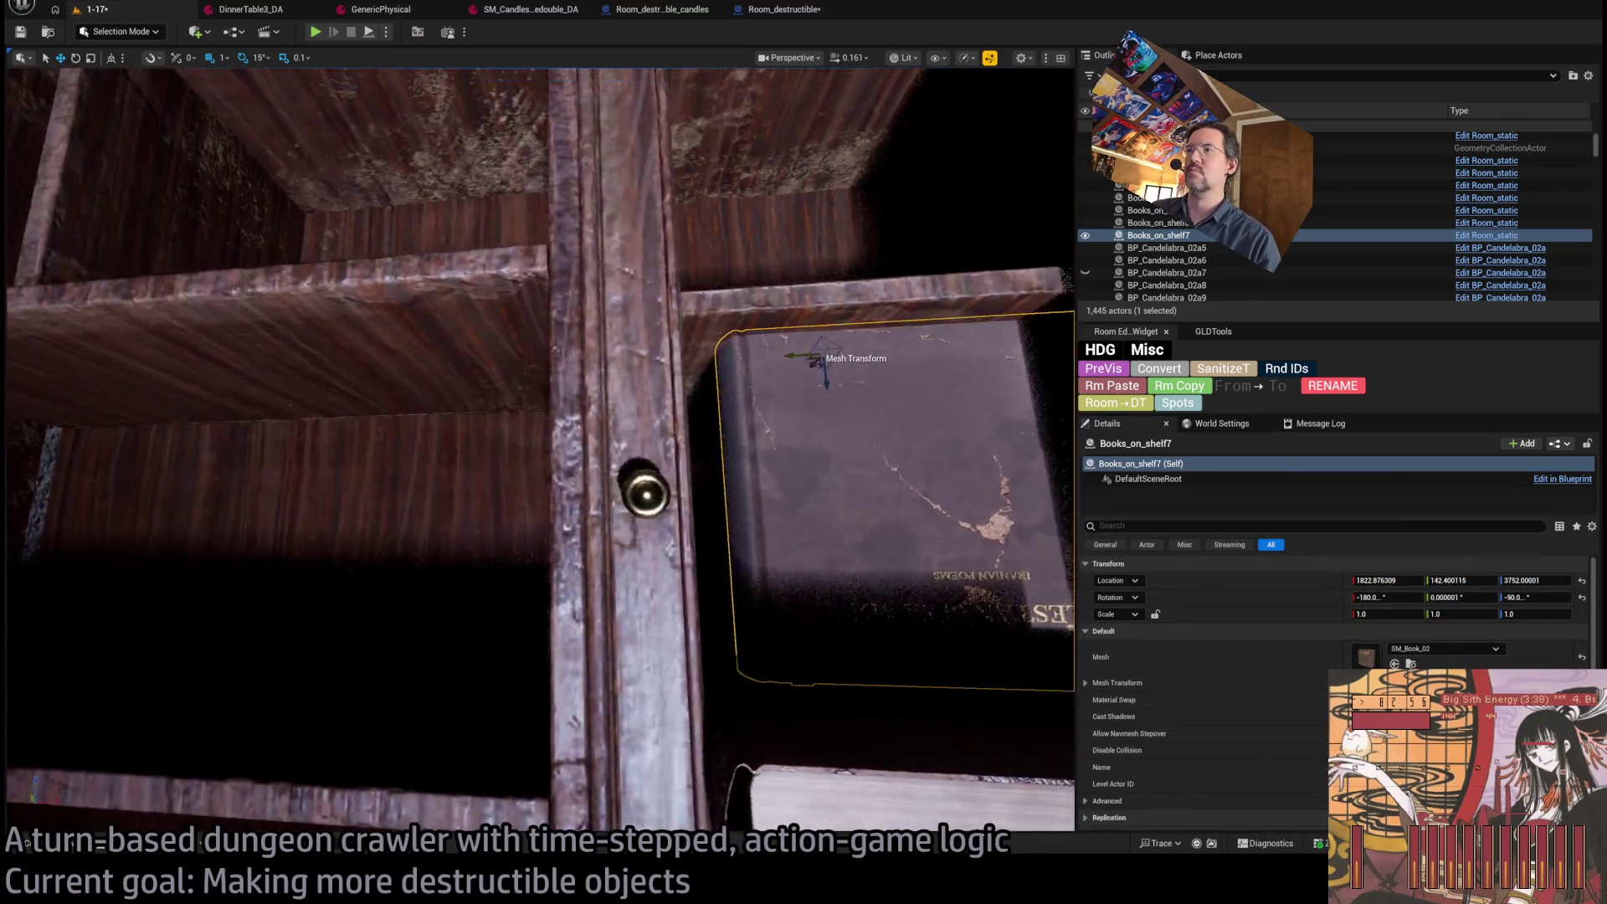
pyautogui.scroll(-5, 540, 450)
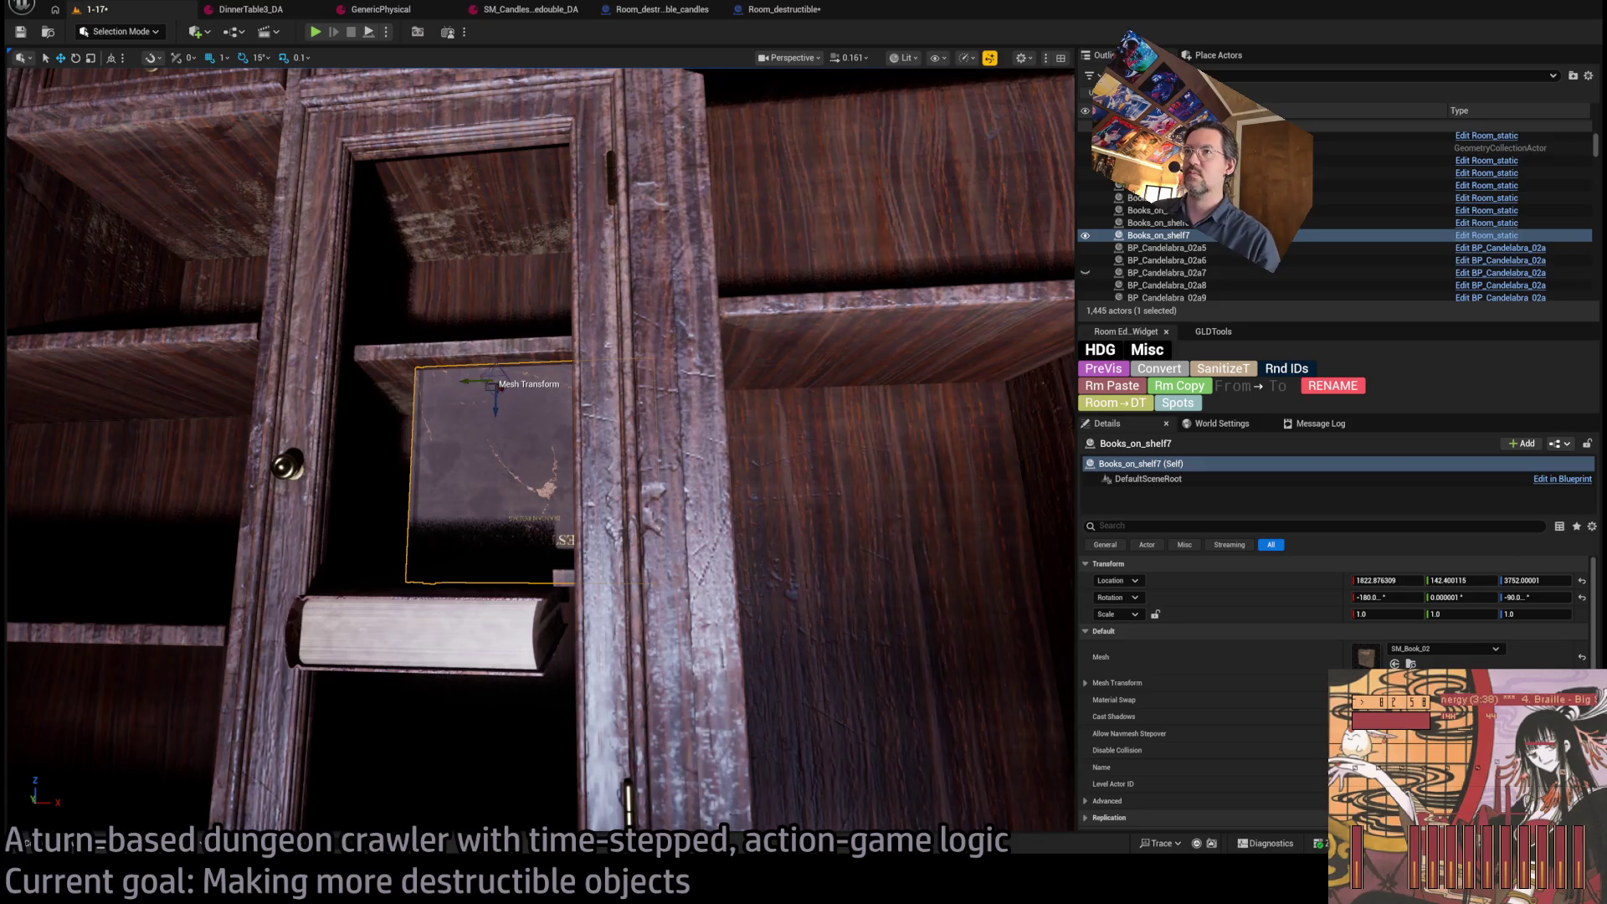
pyautogui.press('Right')
pyautogui.moveTo(432, 383)
pyautogui.mouseDown()
pyautogui.moveTo(393, 389)
pyautogui.moveTo(412, 396)
pyautogui.mouseUp()
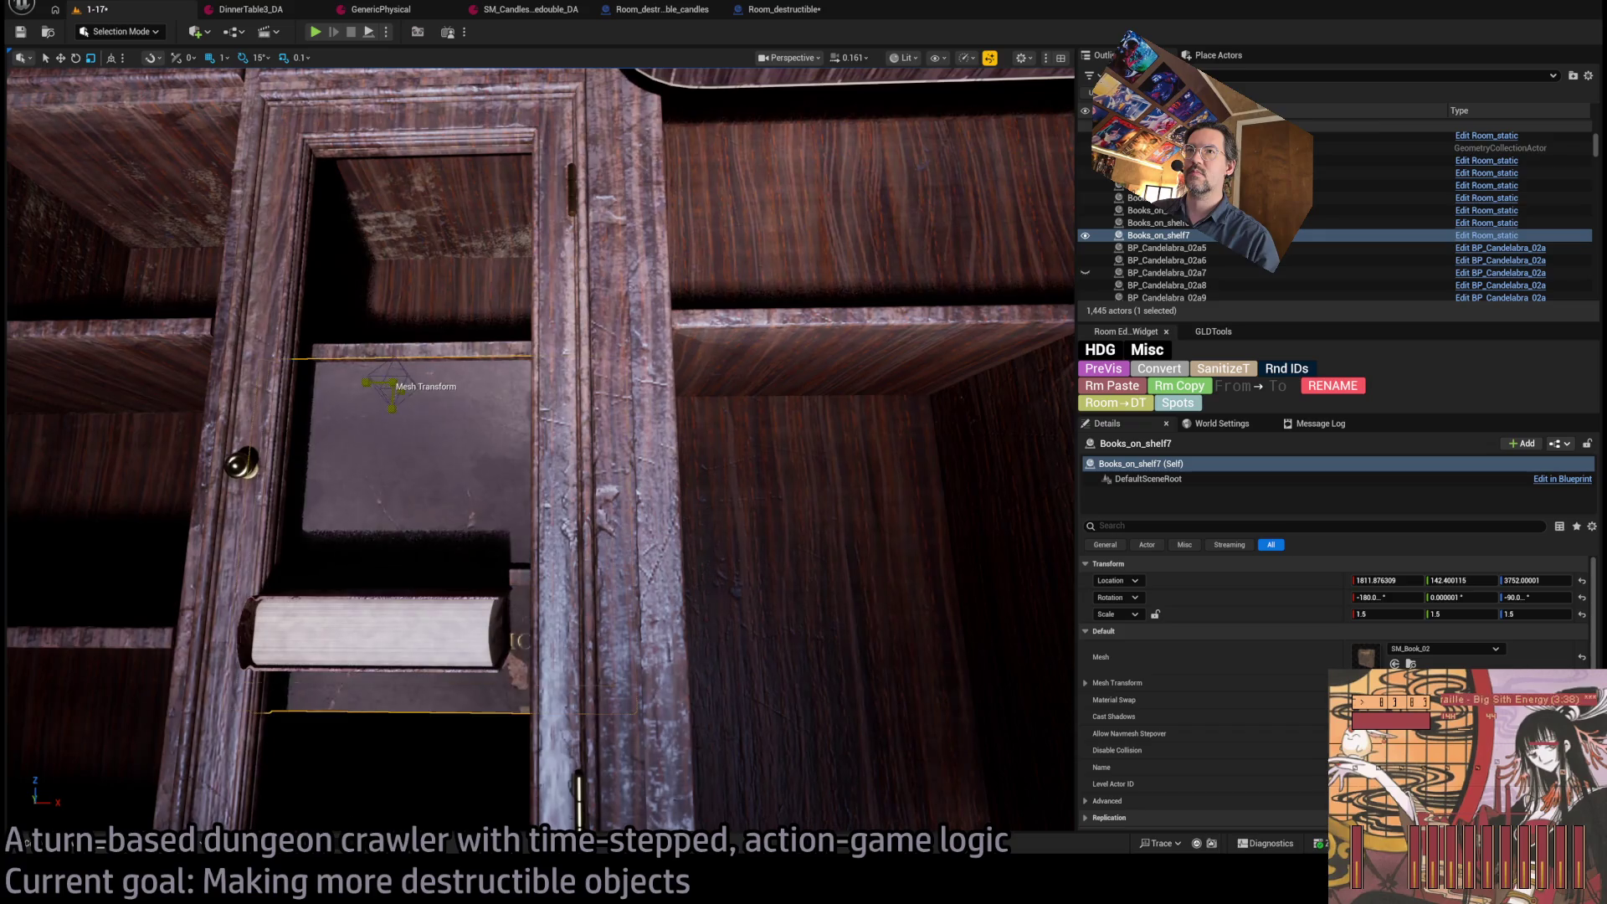
# Duplicate the book onto the upper shelf, give it SM_Book_01, and lean it 60 degrees.
pyautogui.moveTo(394, 417)
pyautogui.mouseDown()
pyautogui.moveTo(415, 211)
pyautogui.moveTo(420, 225)
pyautogui.mouseUp()
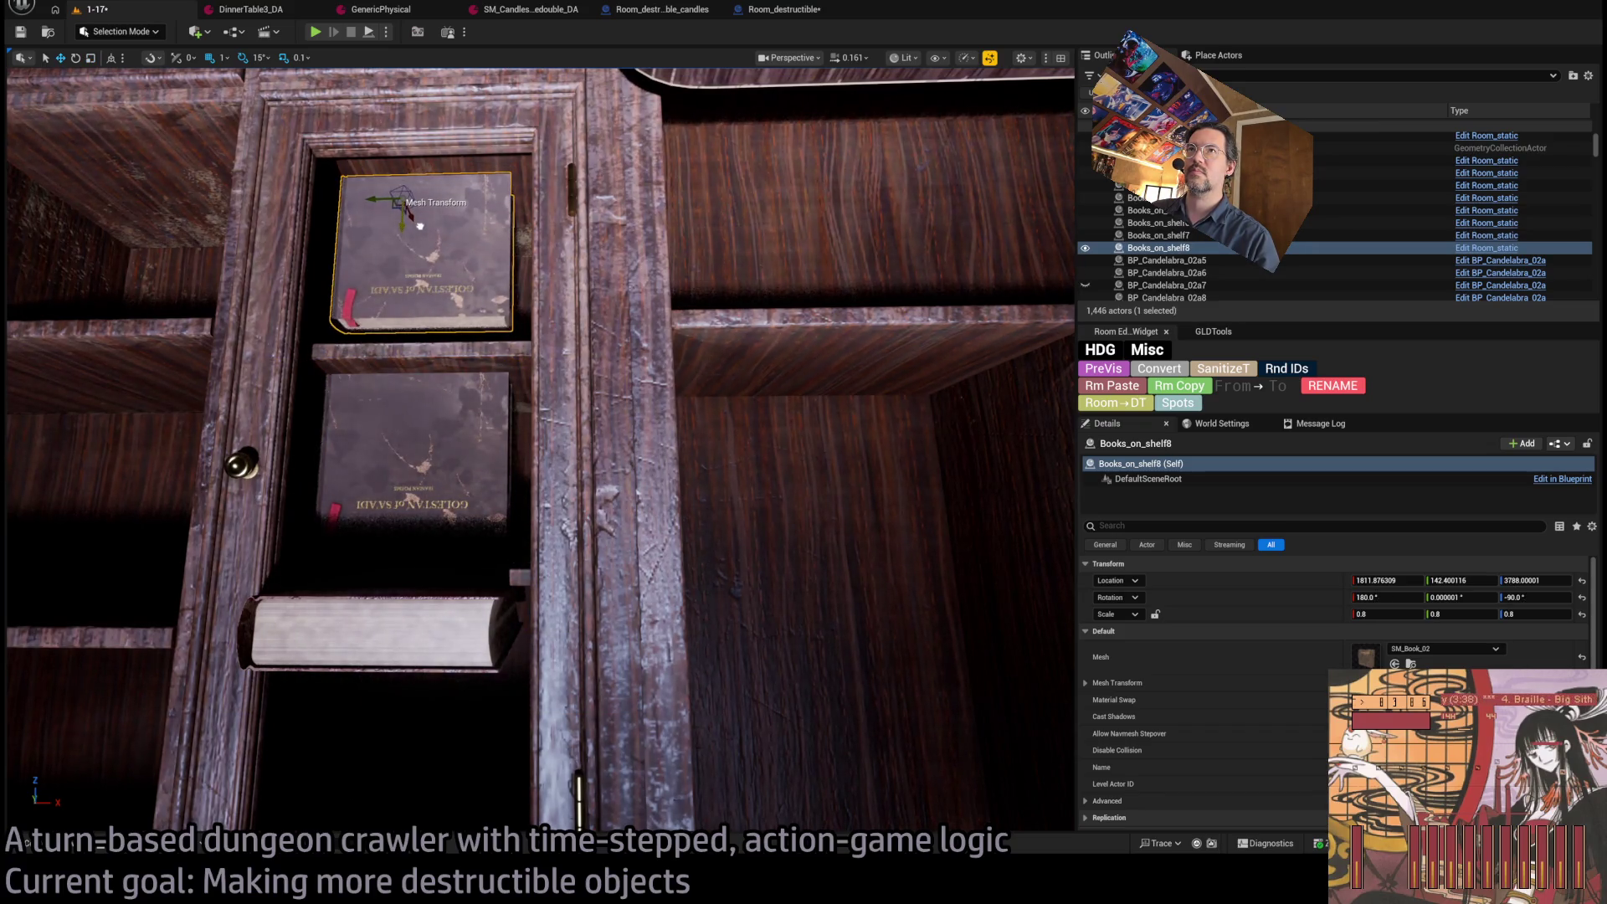
pyautogui.click(67, 847)
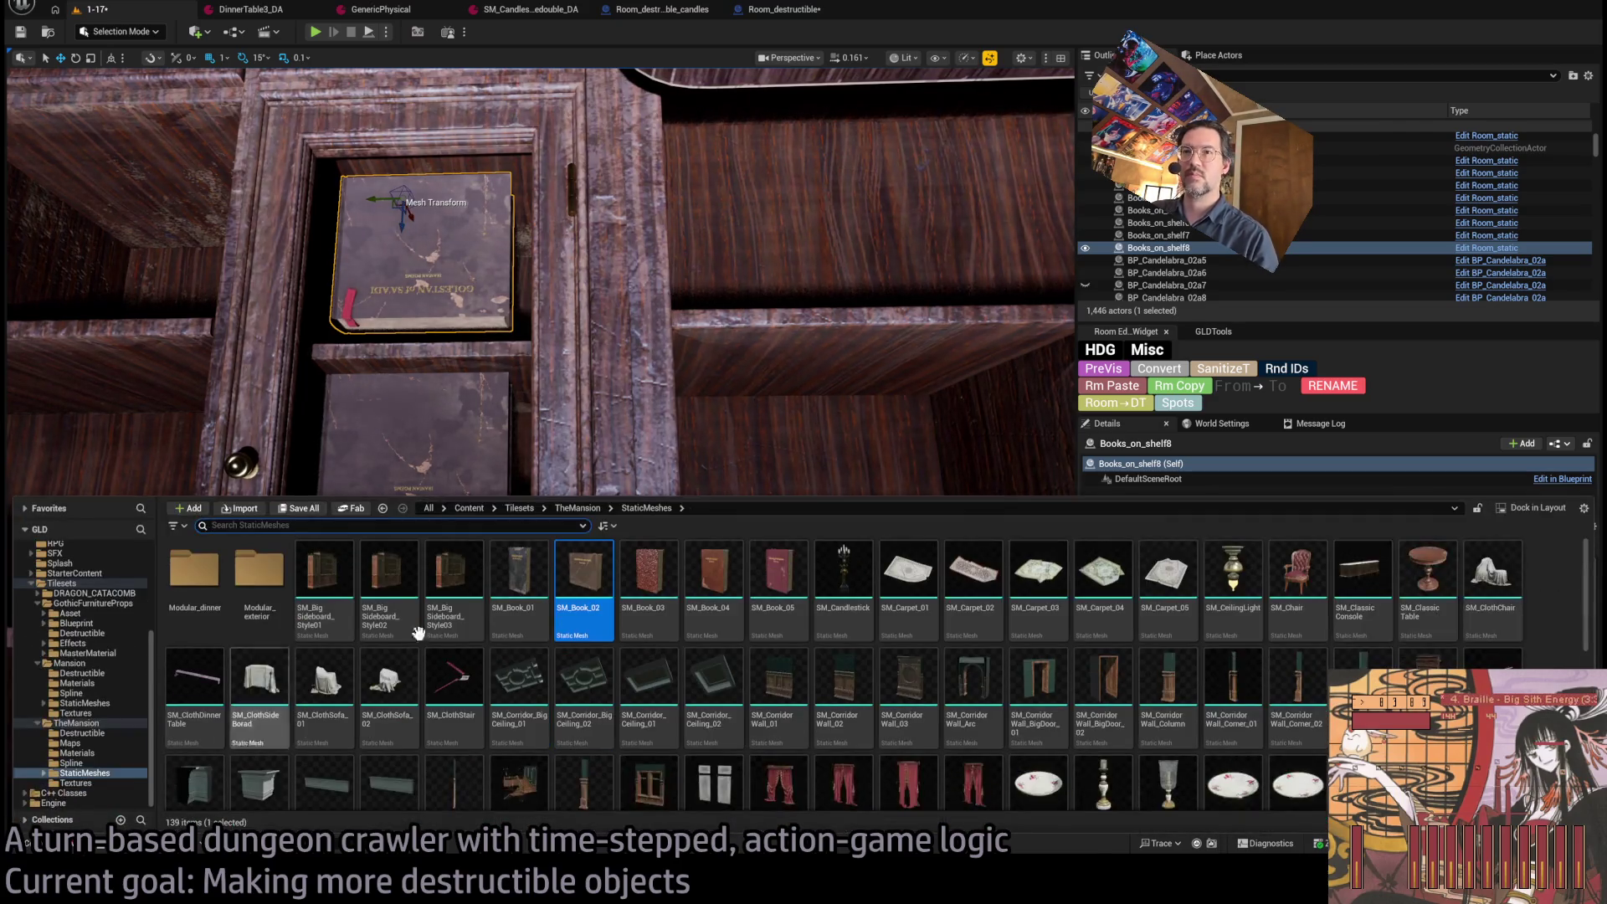
pyautogui.click(1132, 499)
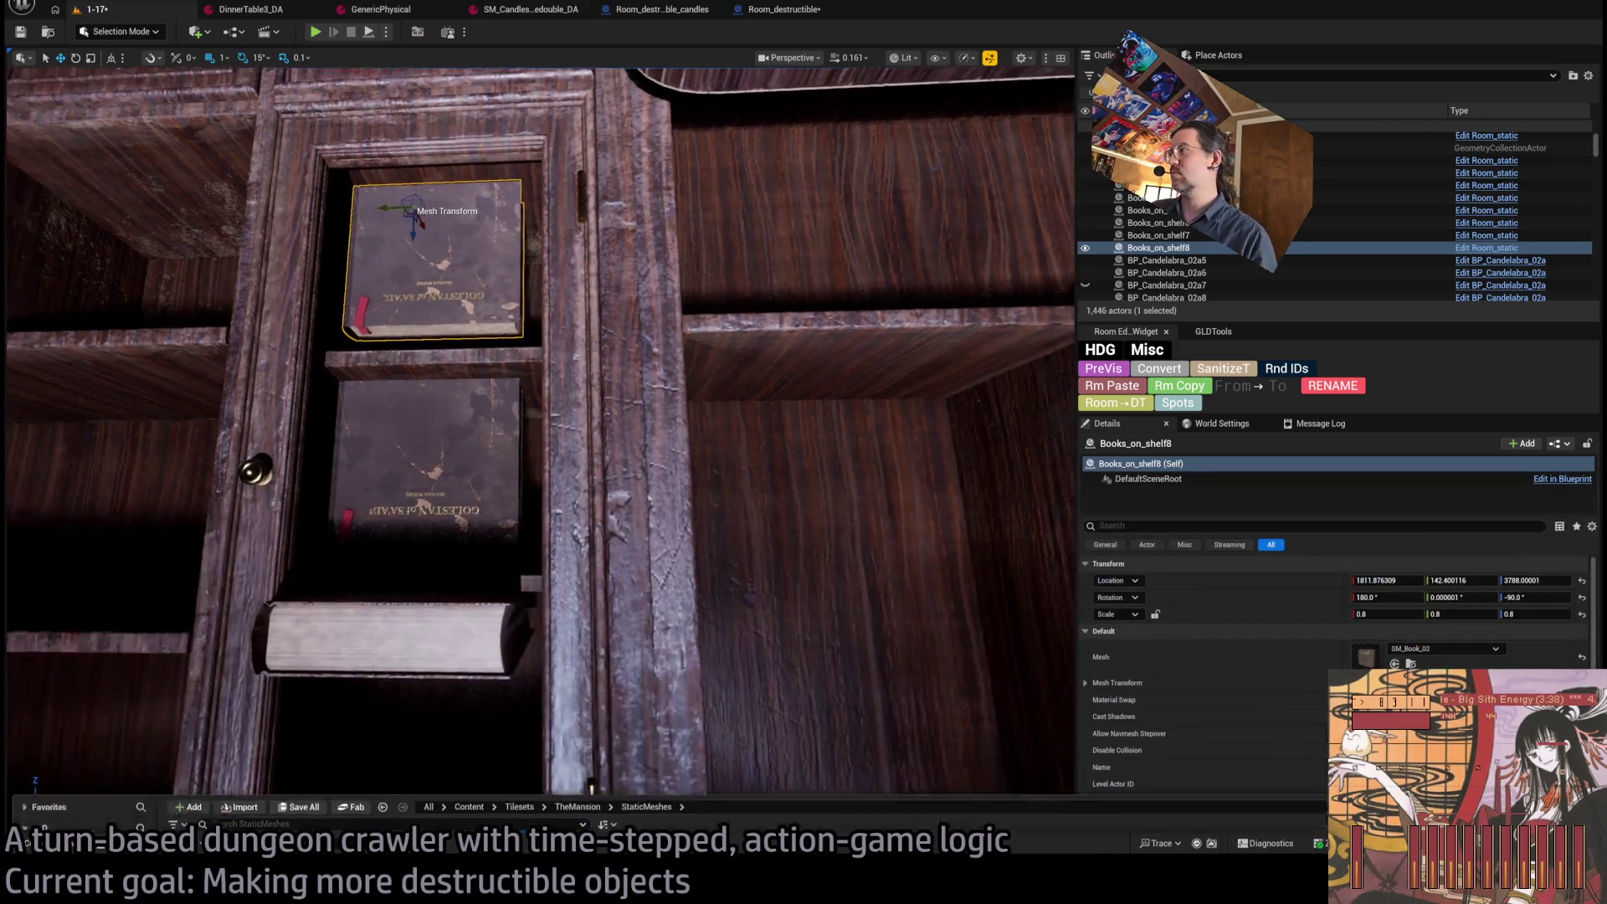
pyautogui.click(1394, 663)
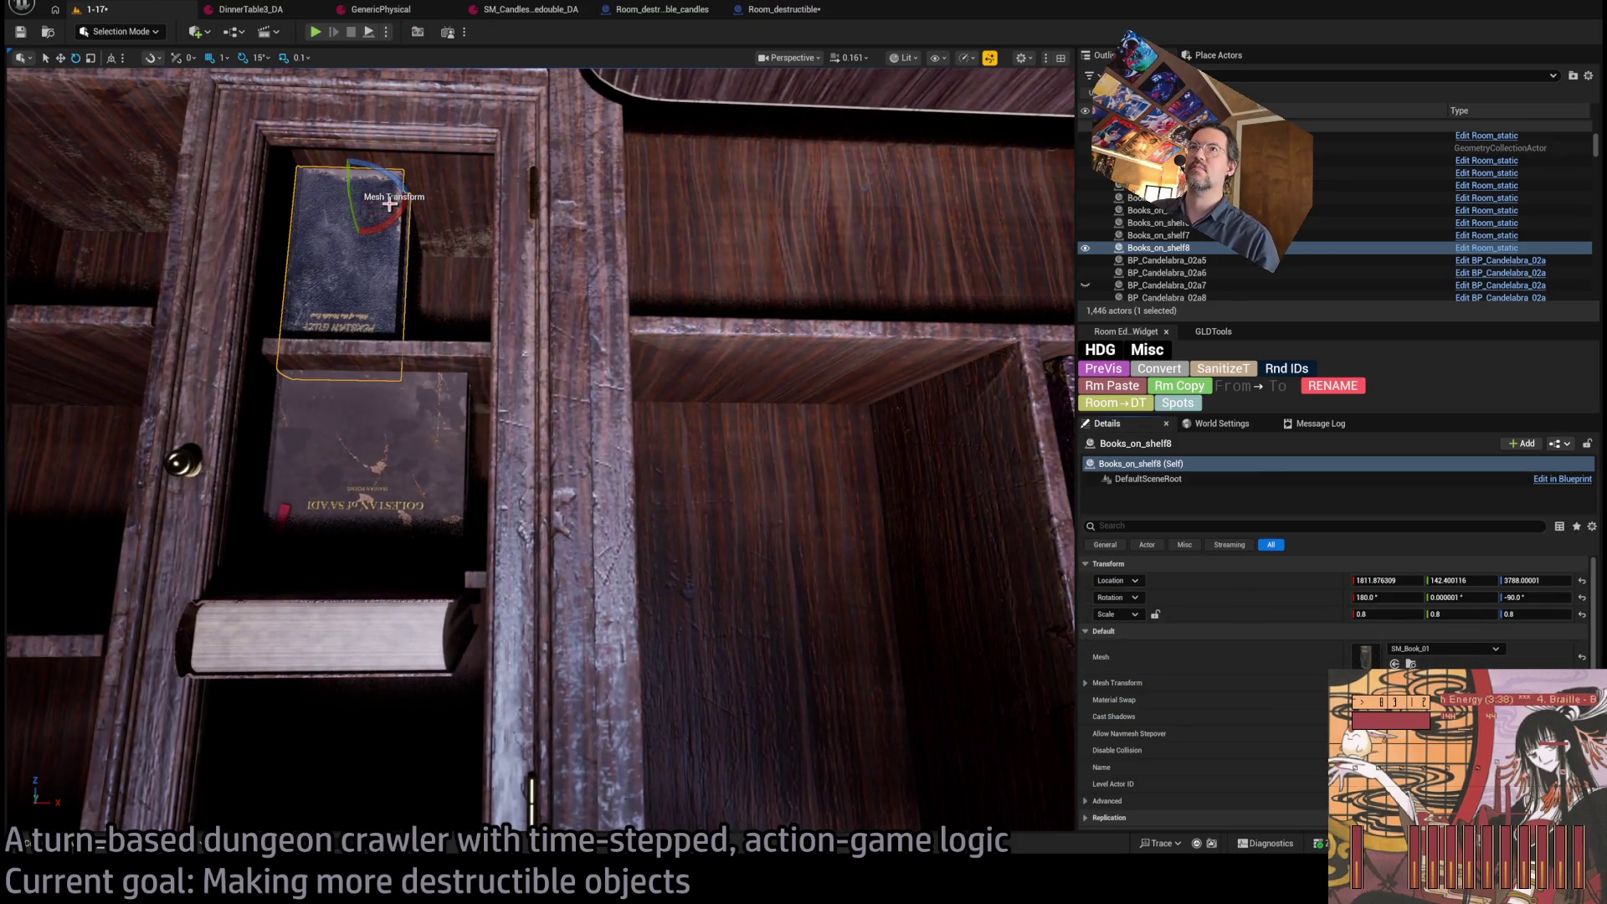
pyautogui.moveTo(396, 176); pyautogui.dragTo(373, 219)
pyautogui.press('w')
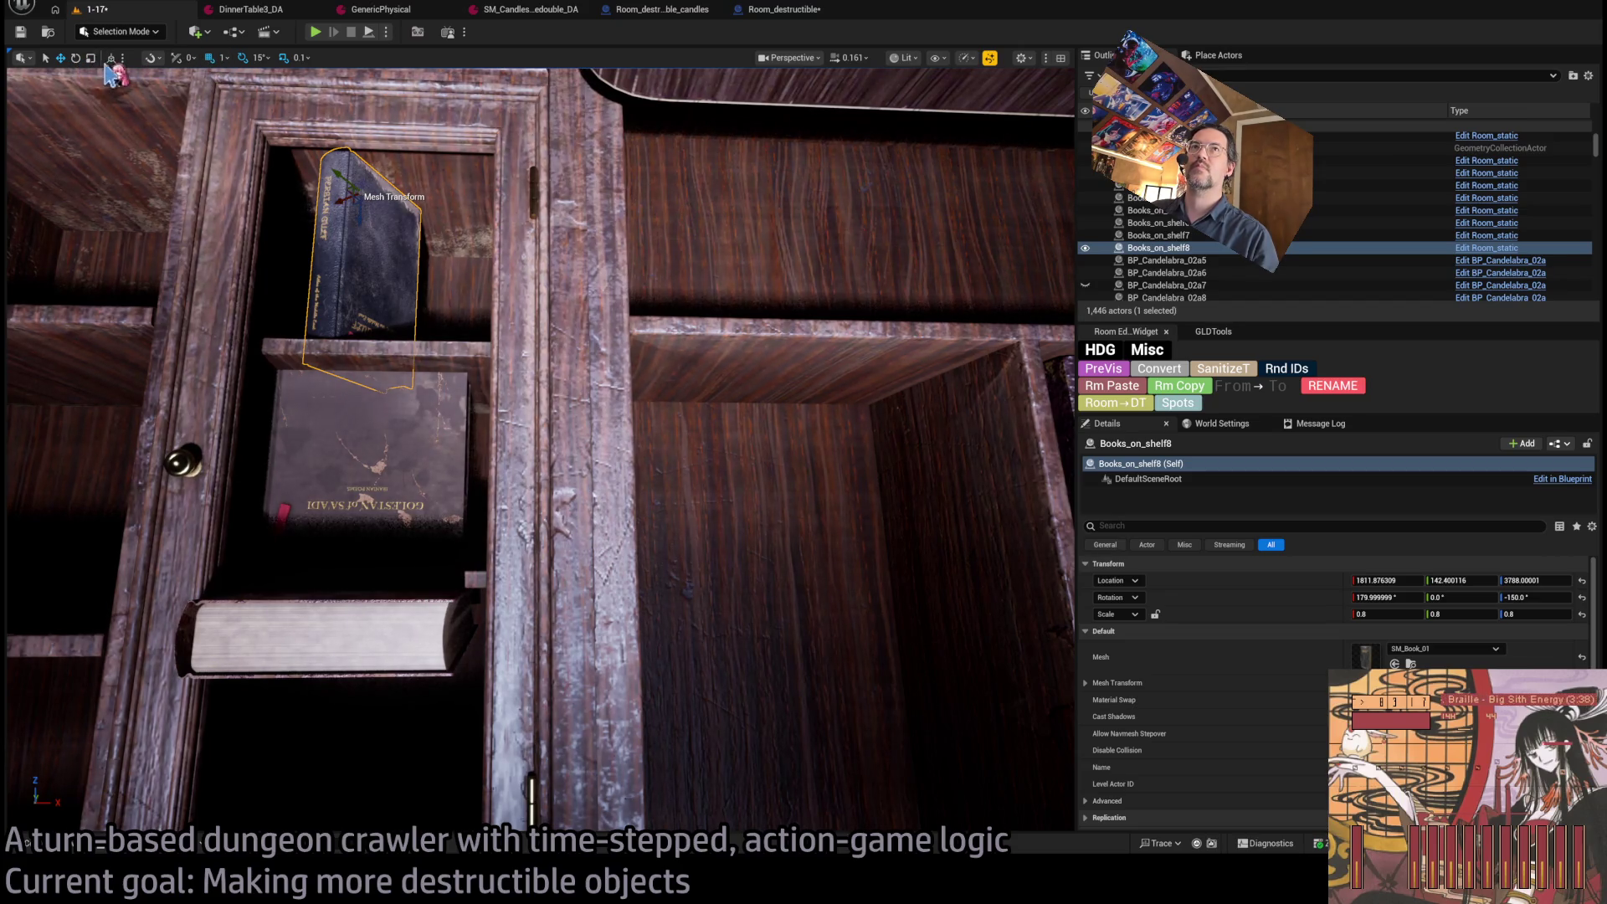
pyautogui.click(111, 57)
# Add another copy beside the blue book with the SM_Book_02 mesh and slide it along the shelf.
pyautogui.moveTo(390, 196)
pyautogui.keyDown('alt'); pyautogui.mouseDown()
pyautogui.moveTo(420, 195)
pyautogui.moveTo(360, 201)
pyautogui.mouseUp(); pyautogui.keyUp('alt')
pyautogui.click(363, 191)
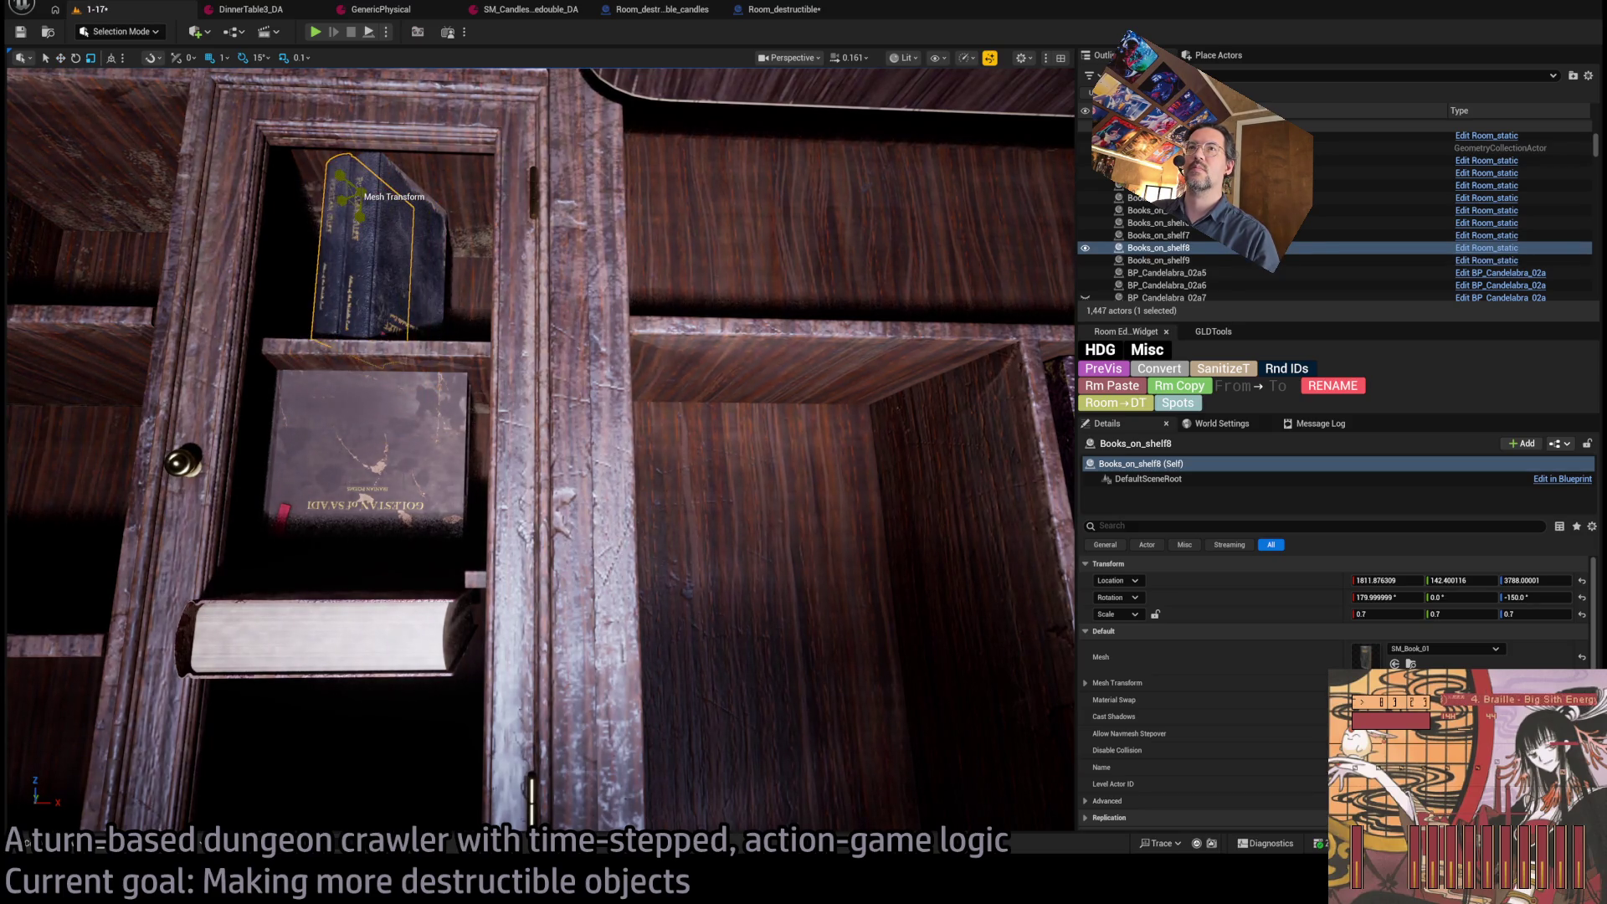
pyautogui.hotkey('ctrl', 'z')
pyautogui.hotkey('ctrl', 'z')
pyautogui.hotkey('ctrl', 'b')
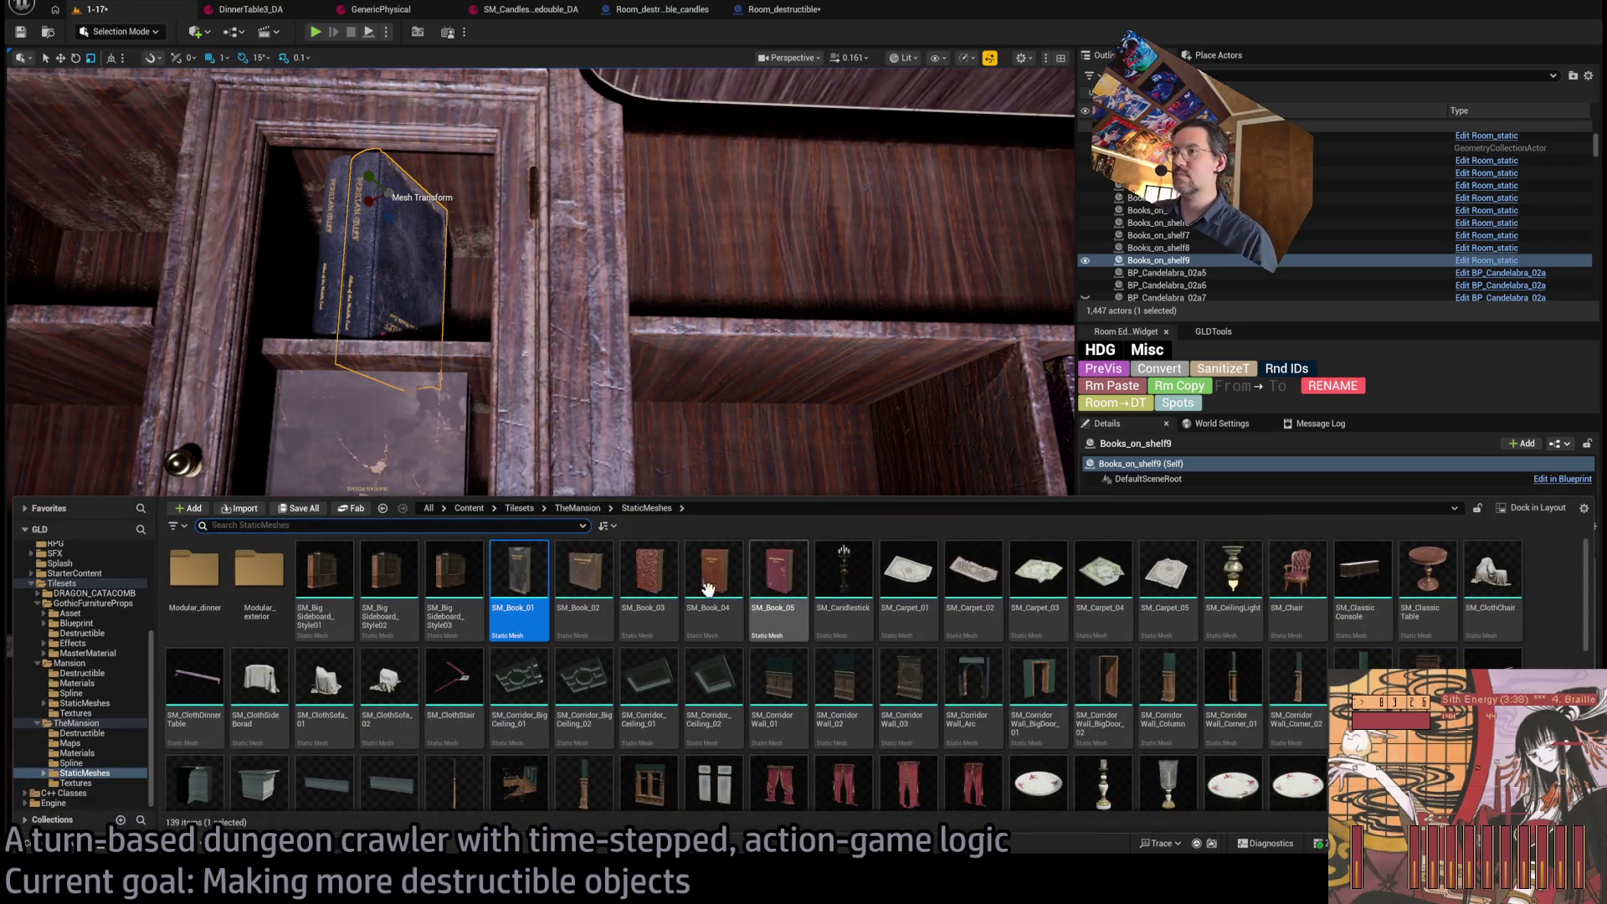
pyautogui.click(584, 586)
pyautogui.moveTo(480, 368); pyautogui.dragTo(399, 252)
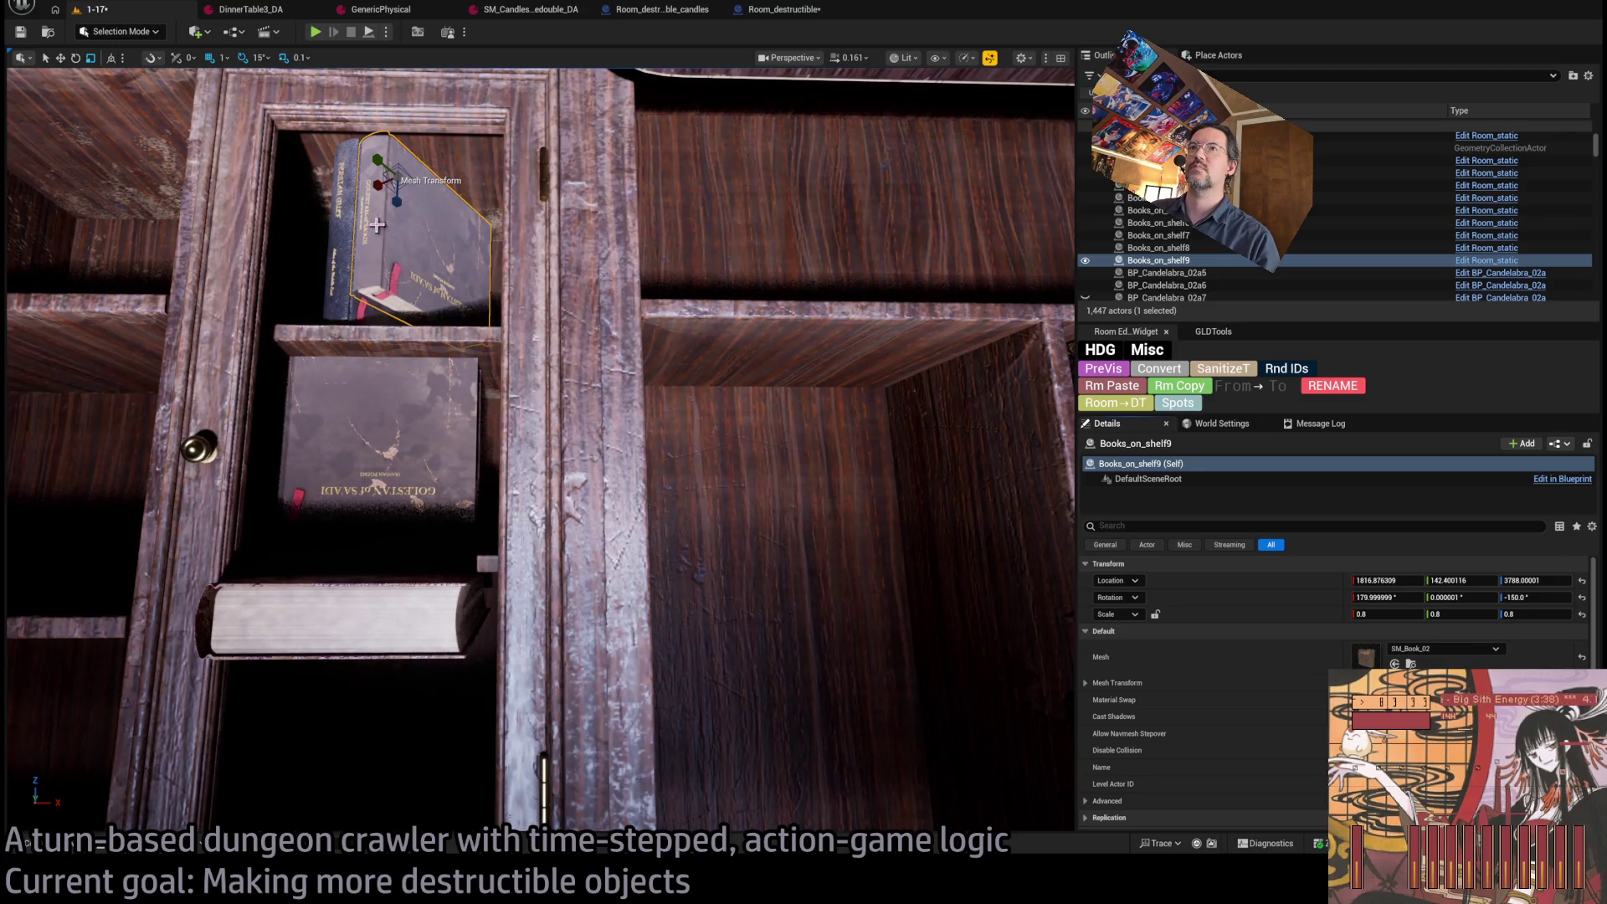
pyautogui.moveTo(388, 213)
pyautogui.mouseDown()
pyautogui.moveTo(444, 180)
pyautogui.moveTo(376, 301)
pyautogui.mouseUp()
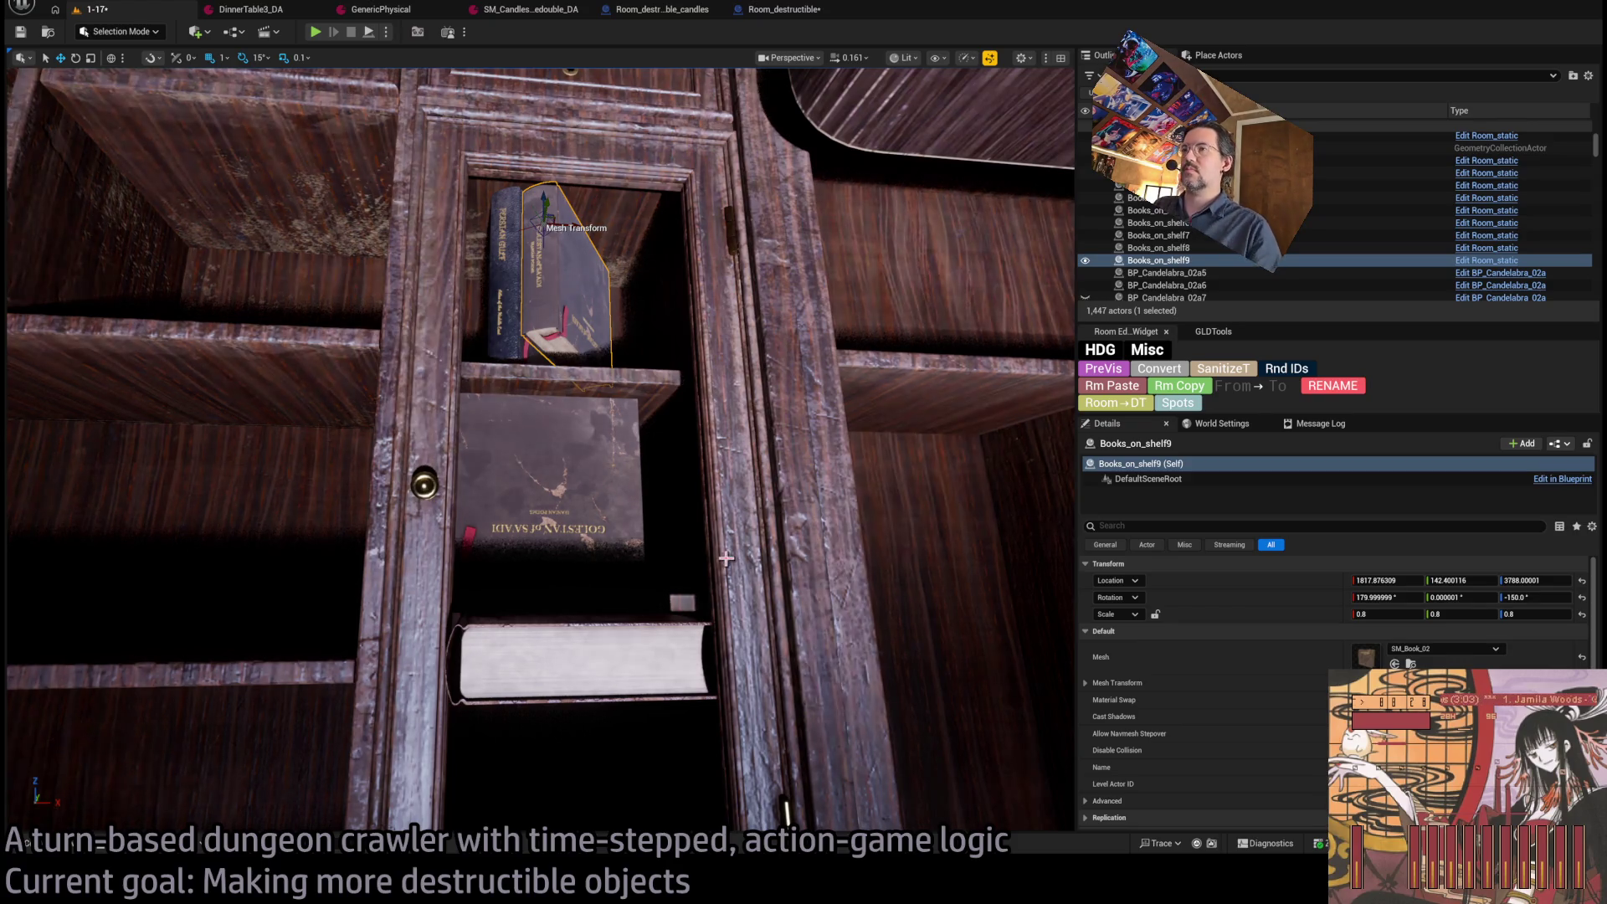
# Pull back to the bookcase, select the Books_on_shelf row, and remove the stray duplicate.
pyautogui.moveTo(601, 476)
pyautogui.mouseDown()
pyautogui.moveTo(924, 400)
pyautogui.moveTo(243, 409)
pyautogui.mouseUp()
pyautogui.click(895, 403)
pyautogui.hotkey('ctrl', 'z')
pyautogui.press('a')
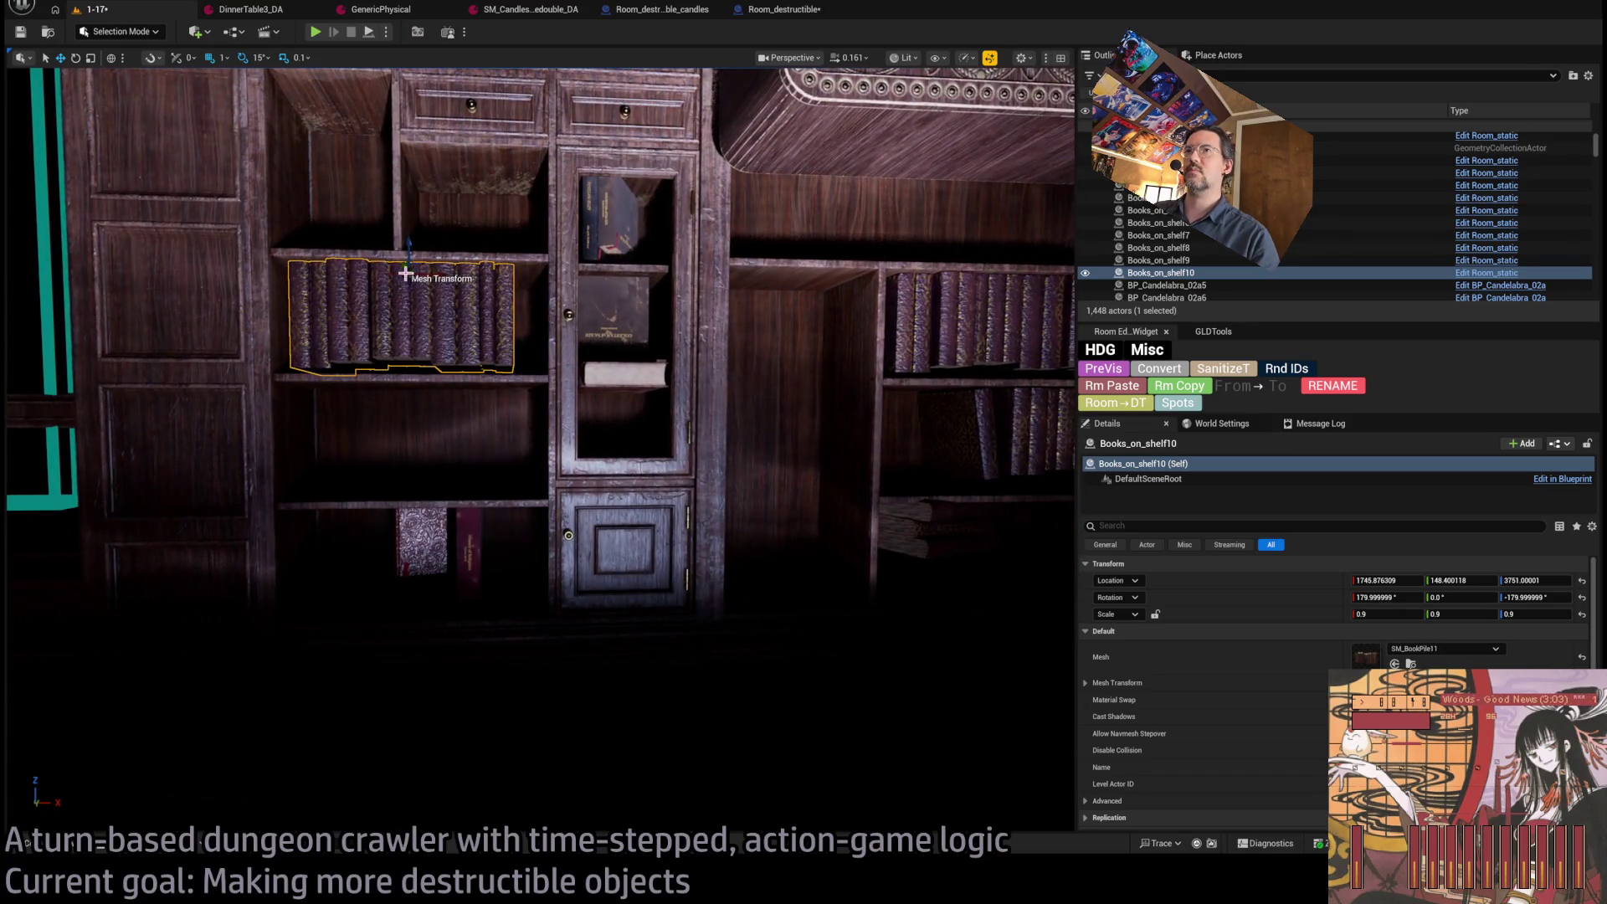
# Slide the Books_on_shelf10 pile left along its shelf.
pyautogui.click(75, 851)
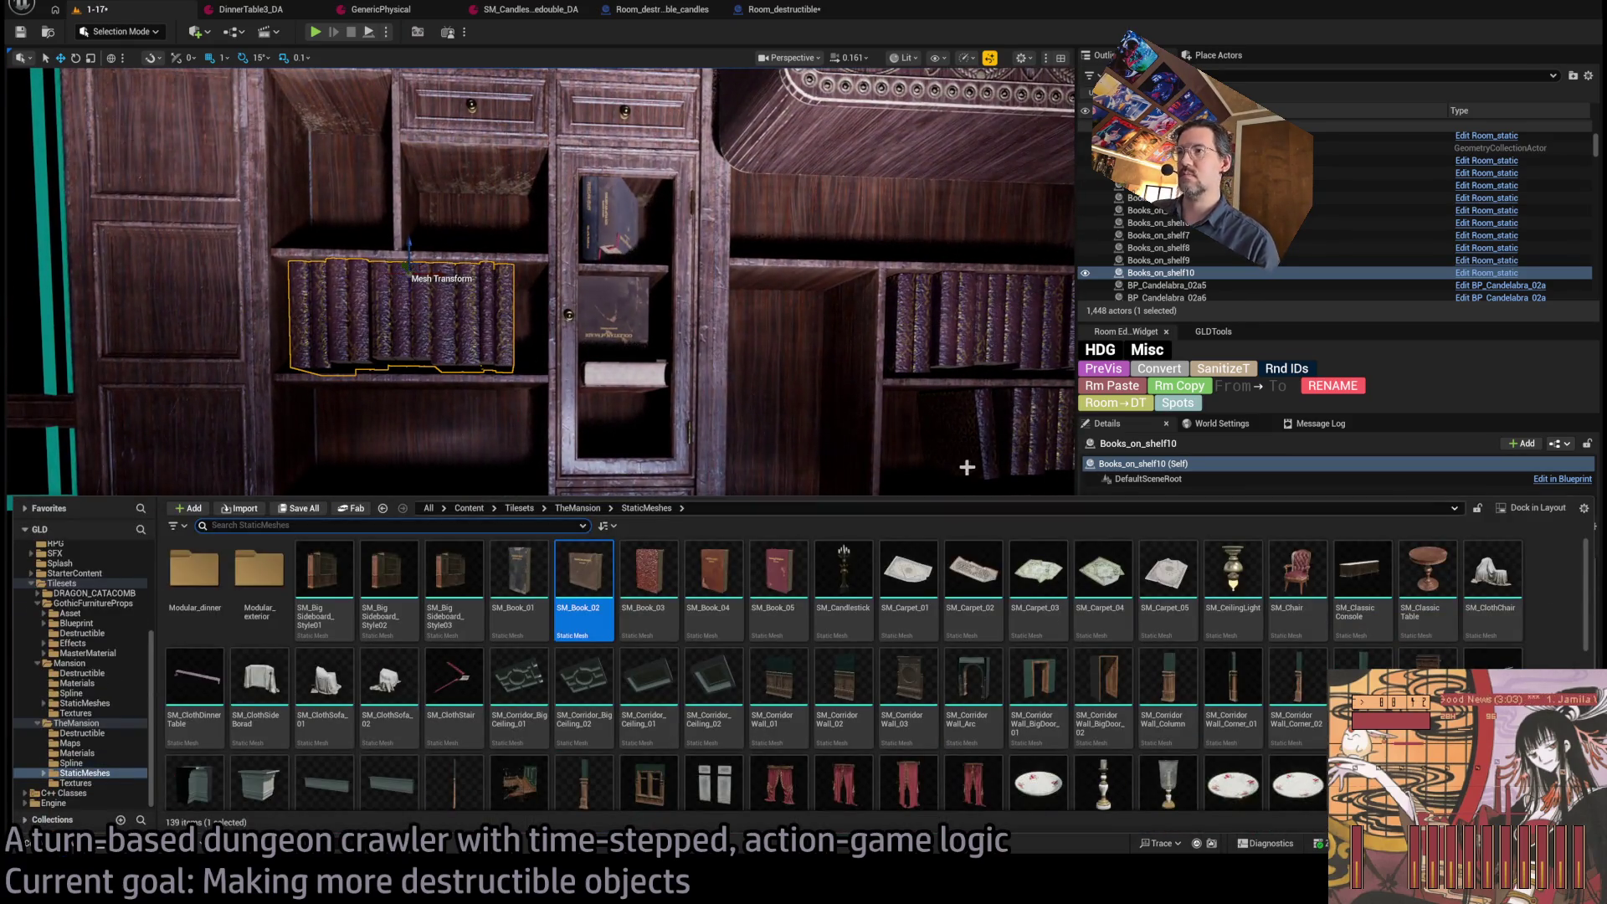
pyautogui.hotkey('ctrl', 'b')
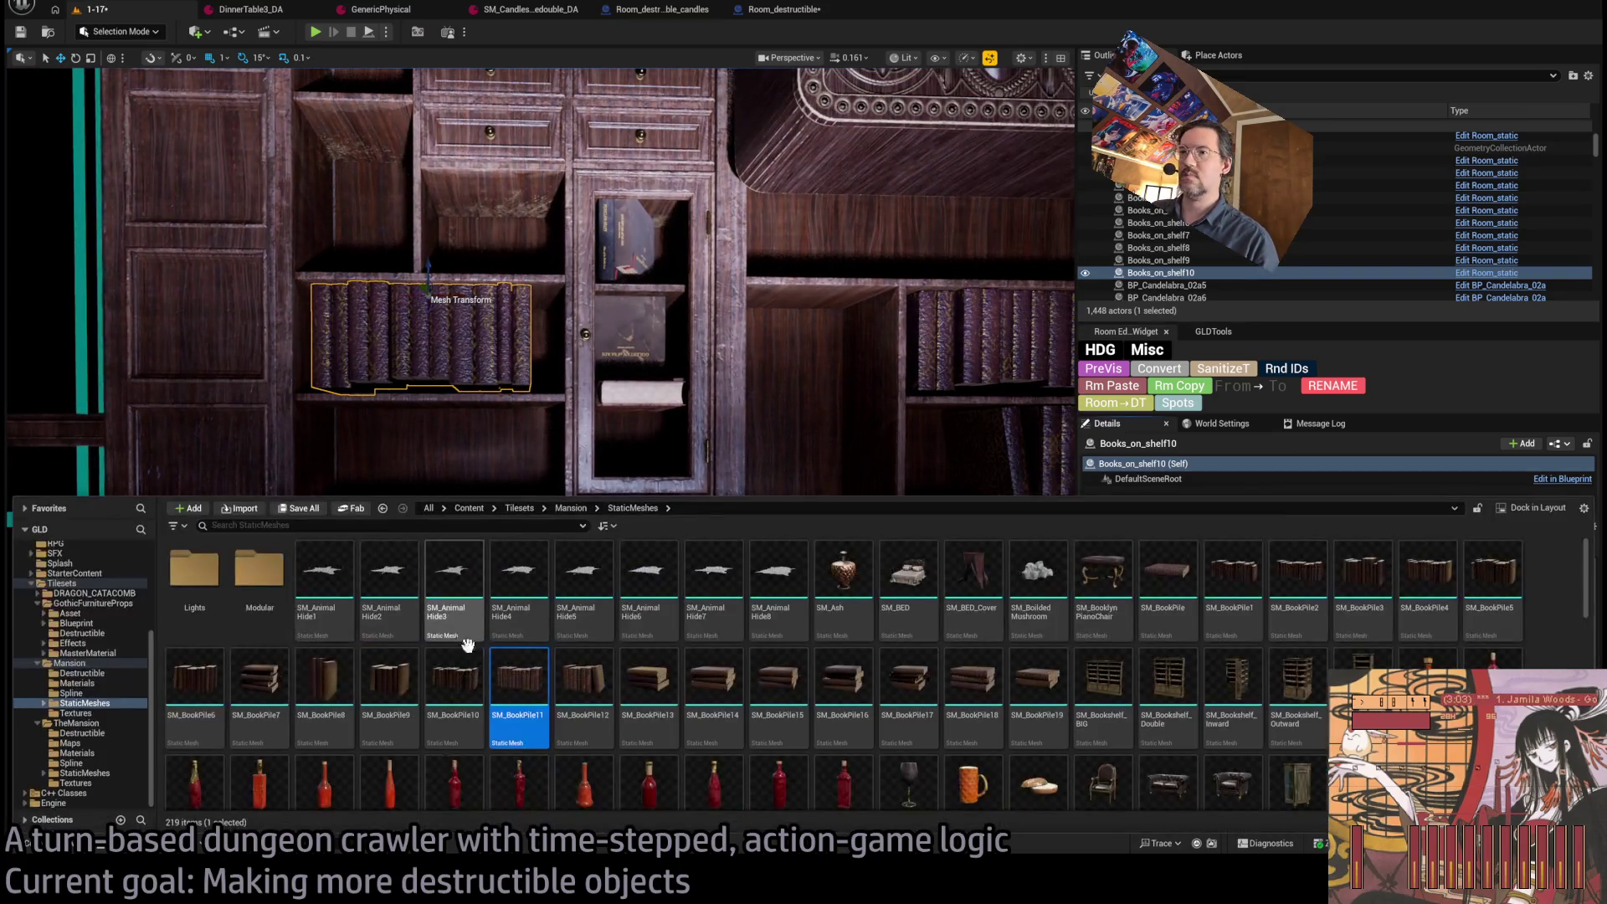
pyautogui.rightClick(670, 465)
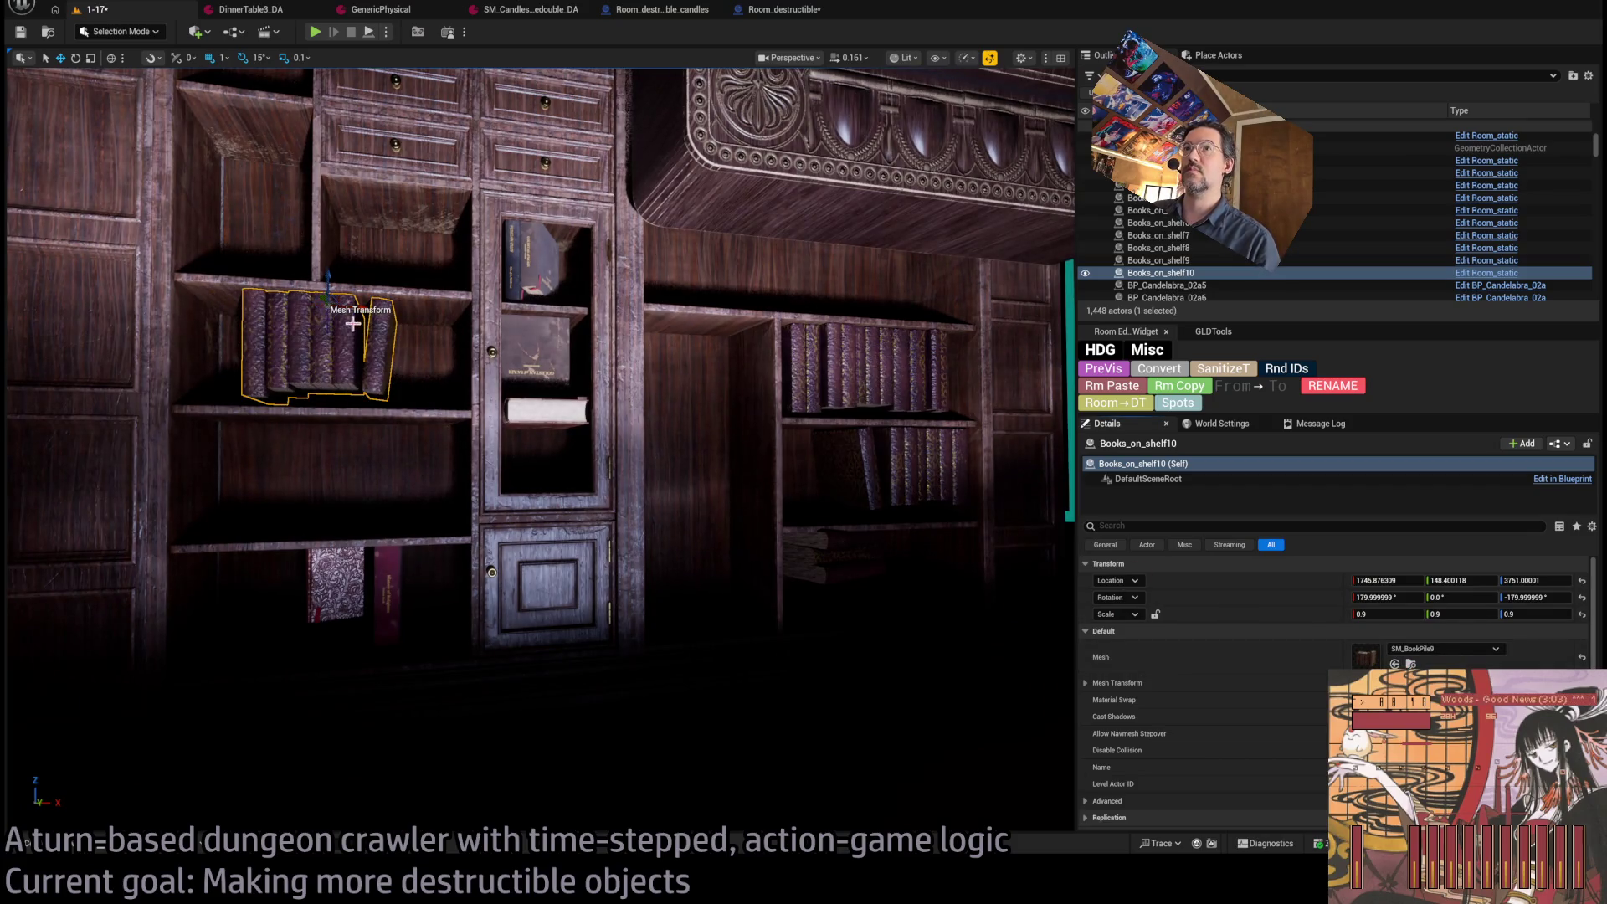
pyautogui.moveTo(359, 308); pyautogui.dragTo(309, 308)
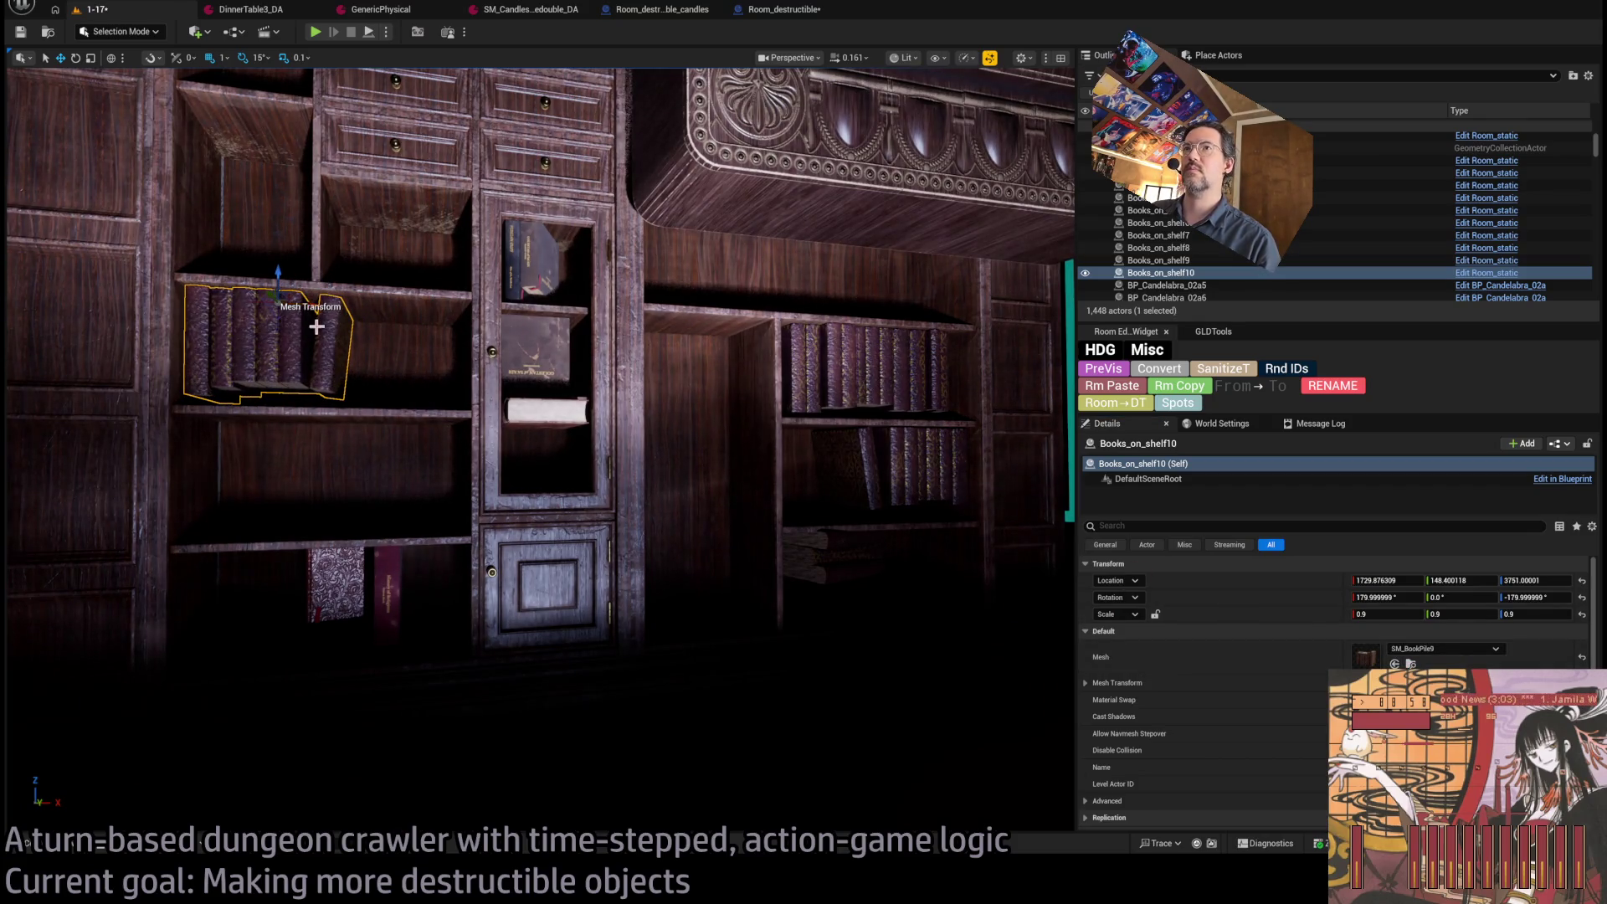
# Copy the lying SM_Book_04 book onto the empty shelf, nudge it right, and start a play-test.
pyautogui.rightClick(345, 351)
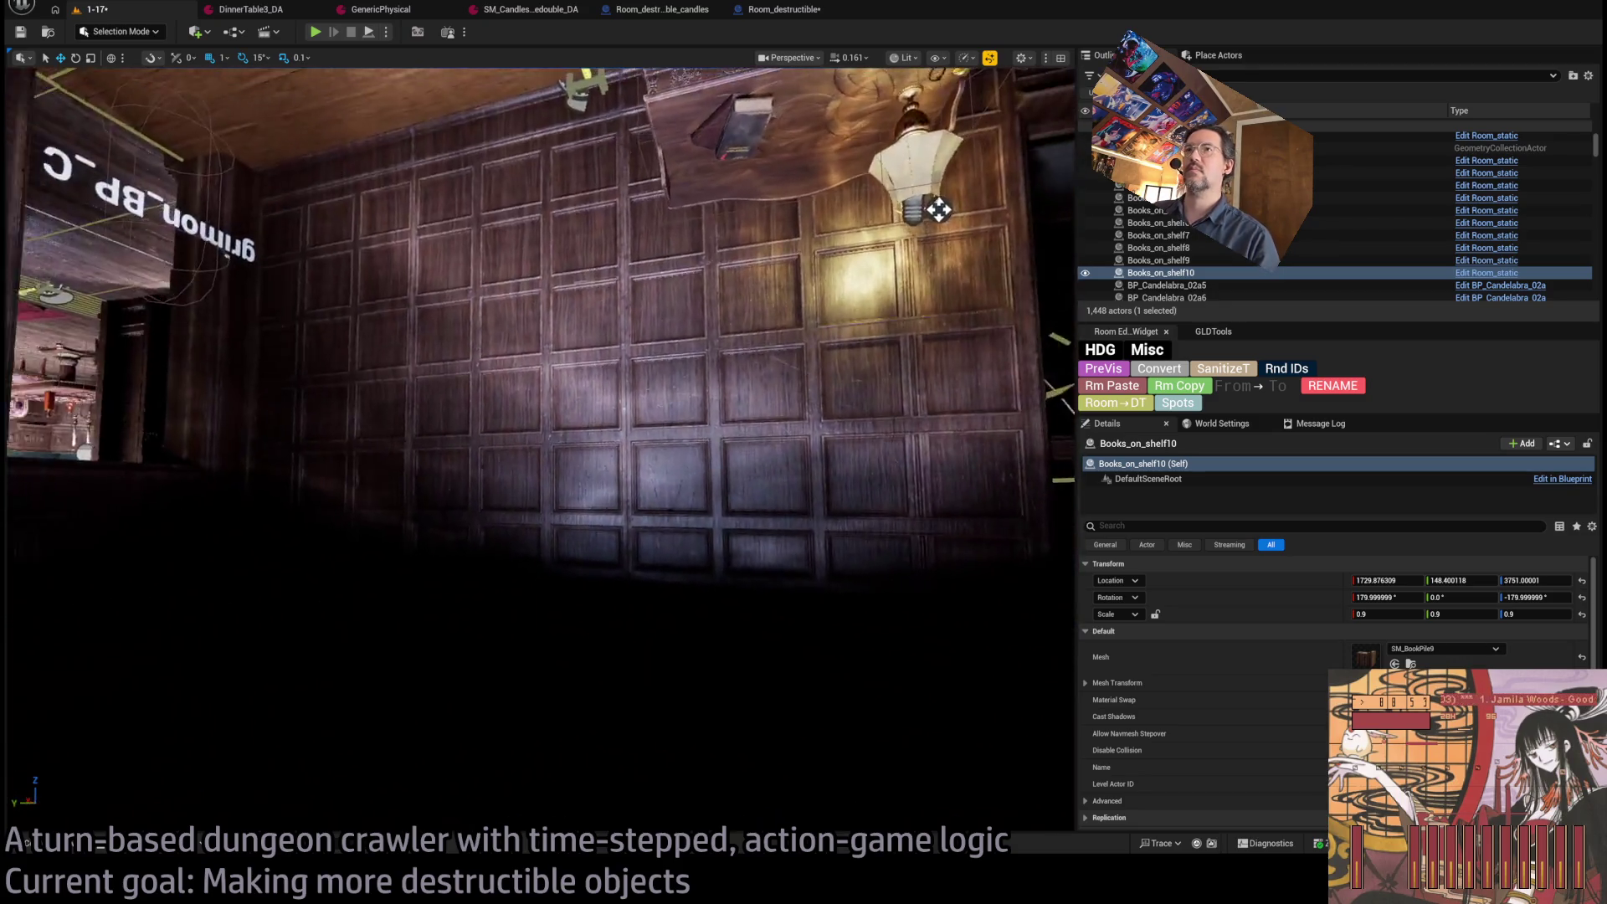
pyautogui.rightClick(939, 210)
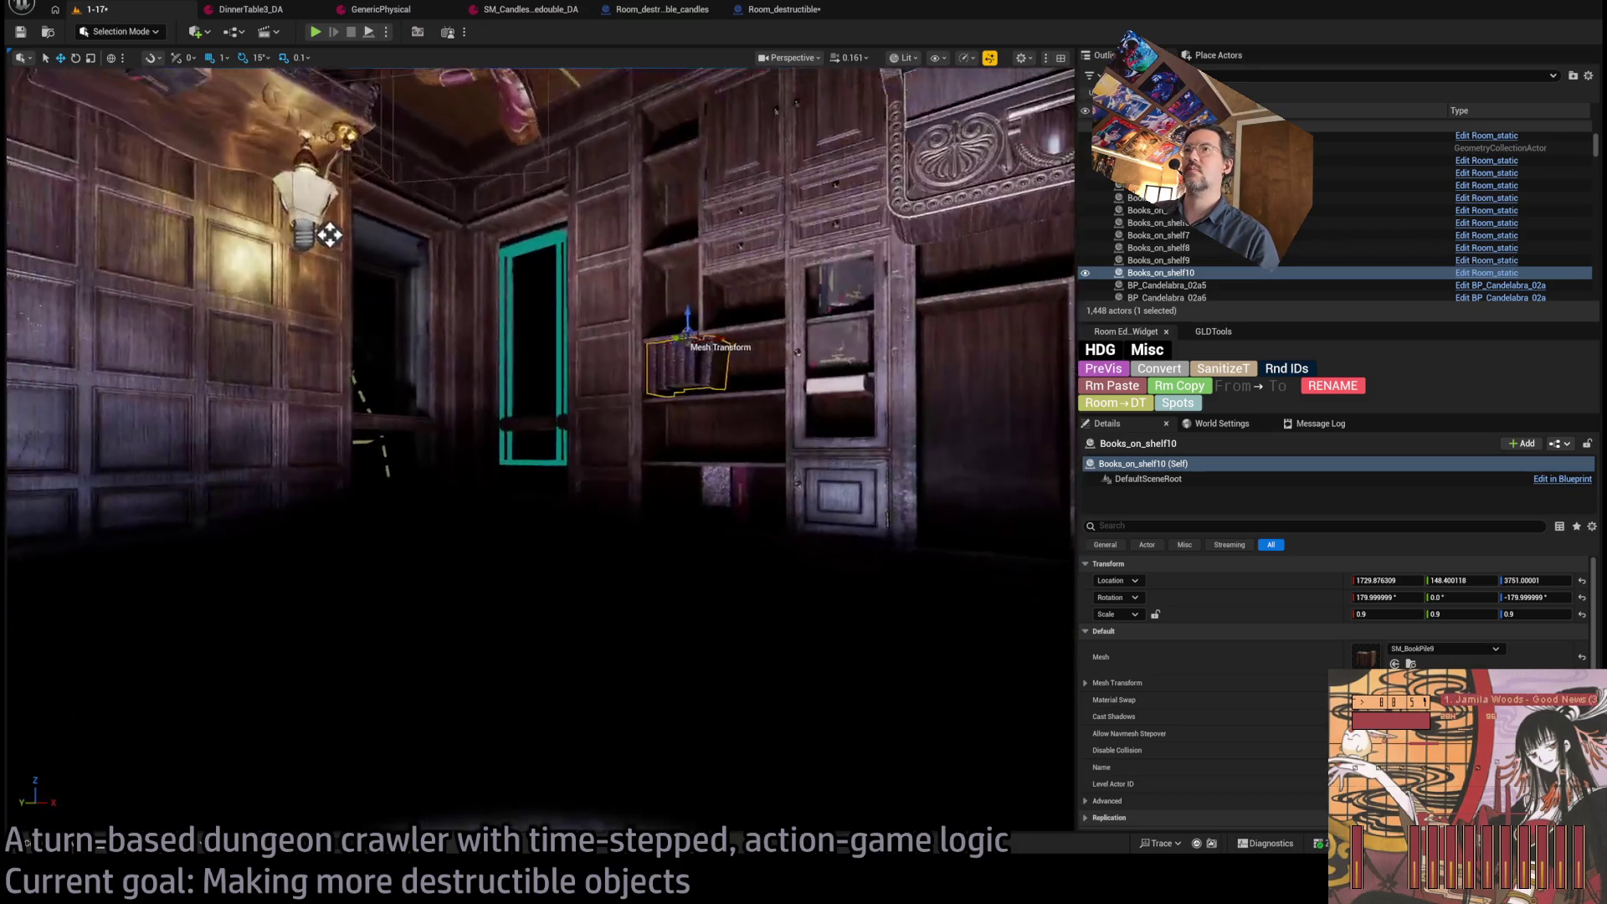
pyautogui.rightClick(479, 385)
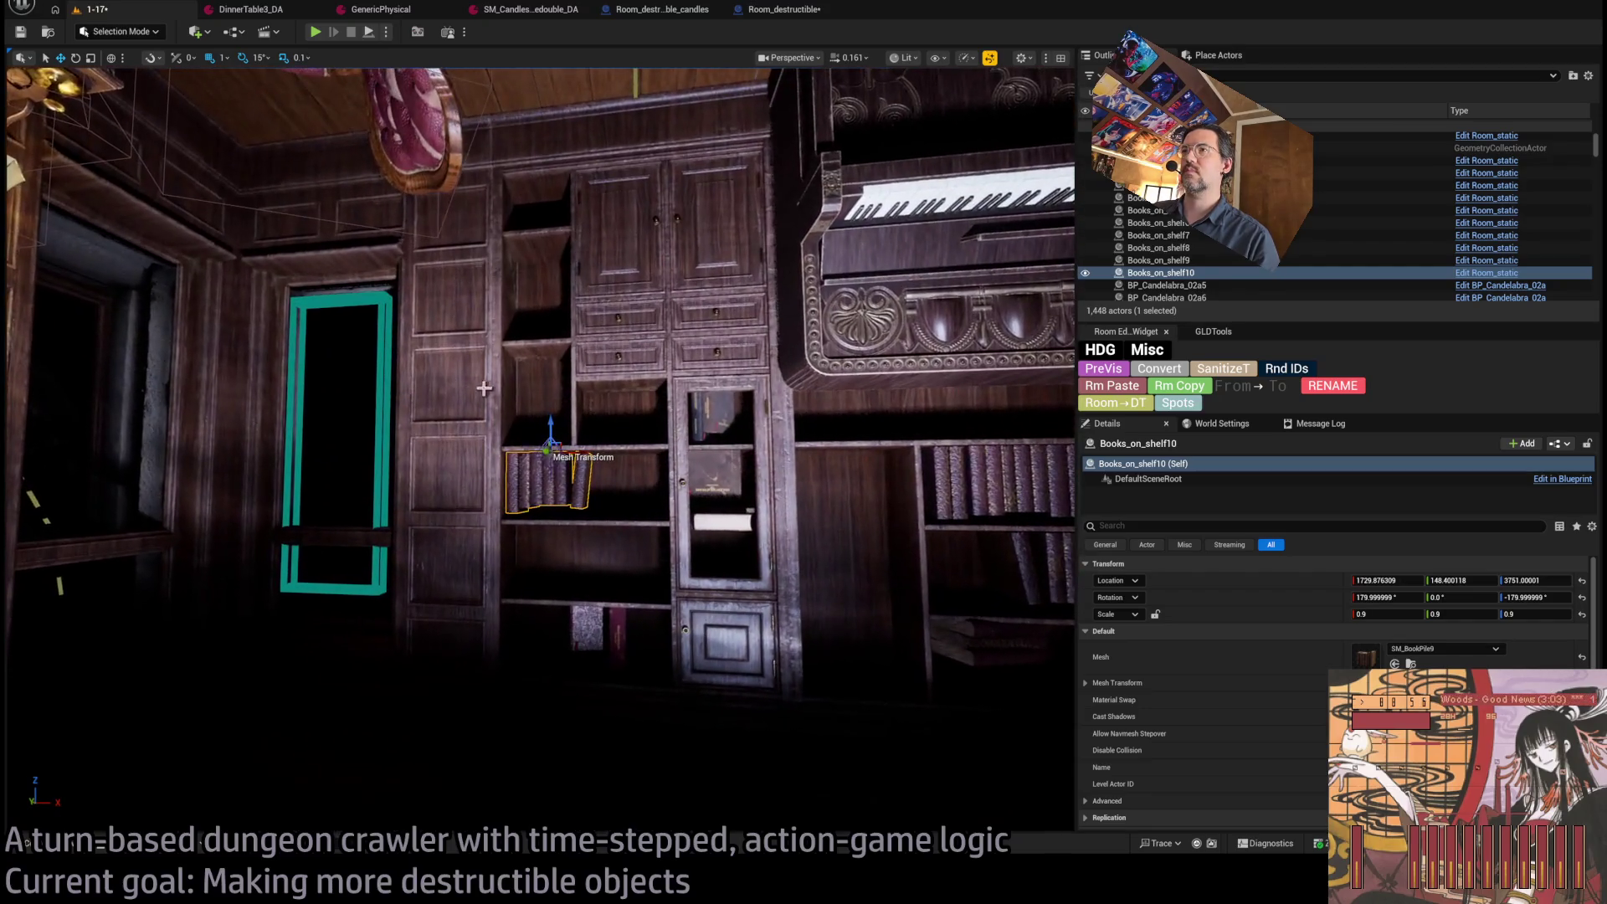
pyautogui.rightClick(748, 486)
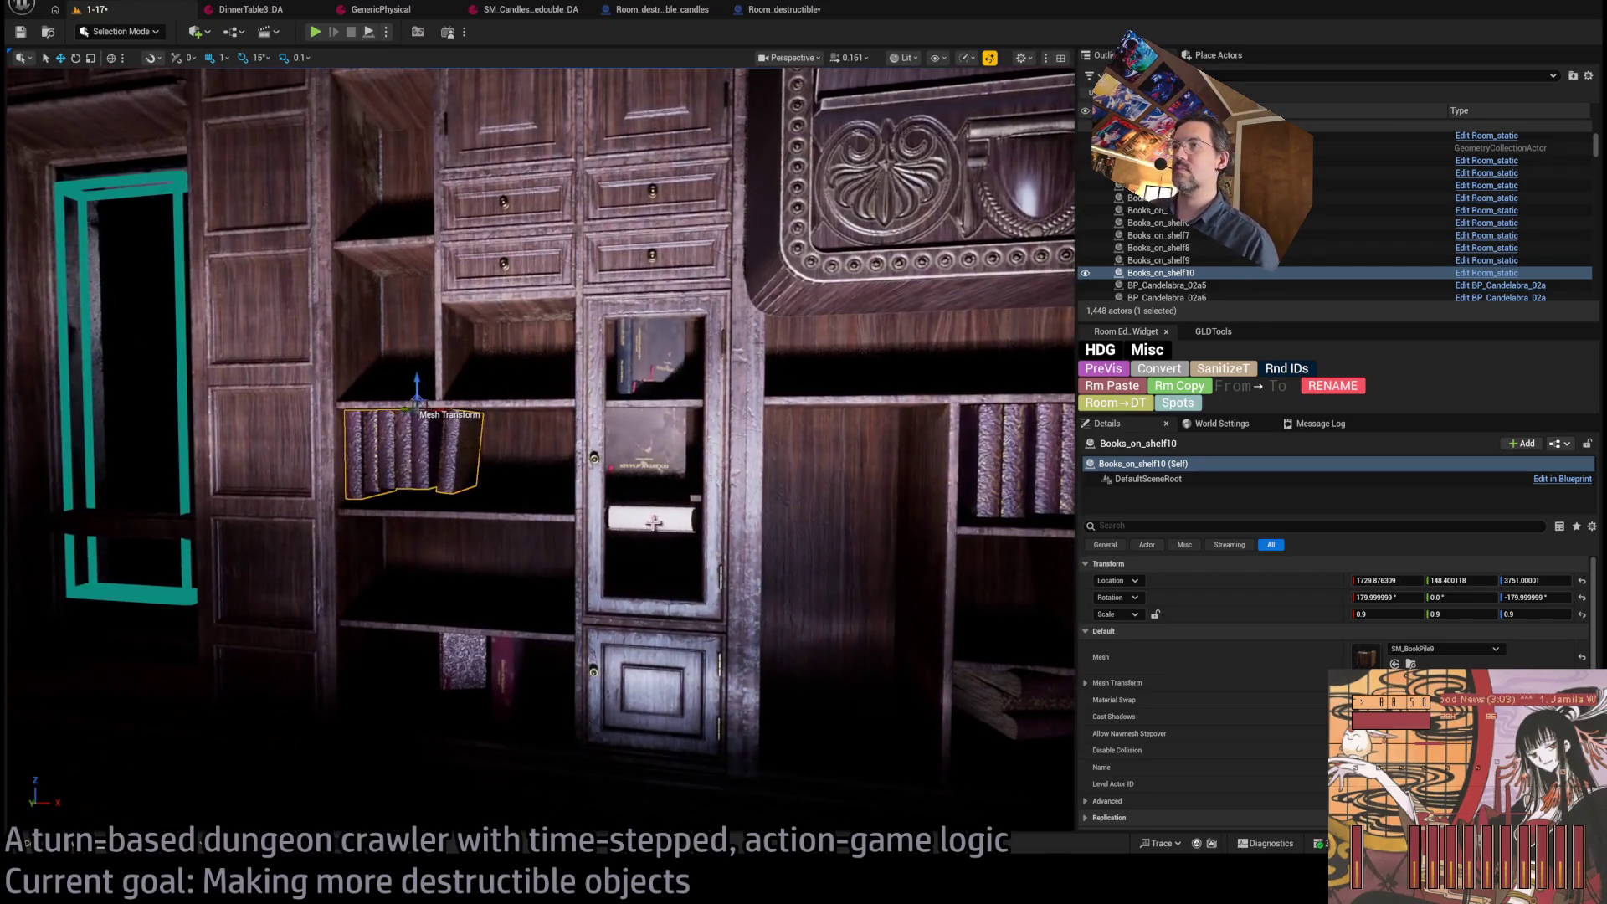
pyautogui.click(657, 512)
pyautogui.moveTo(698, 496); pyautogui.dragTo(895, 491)
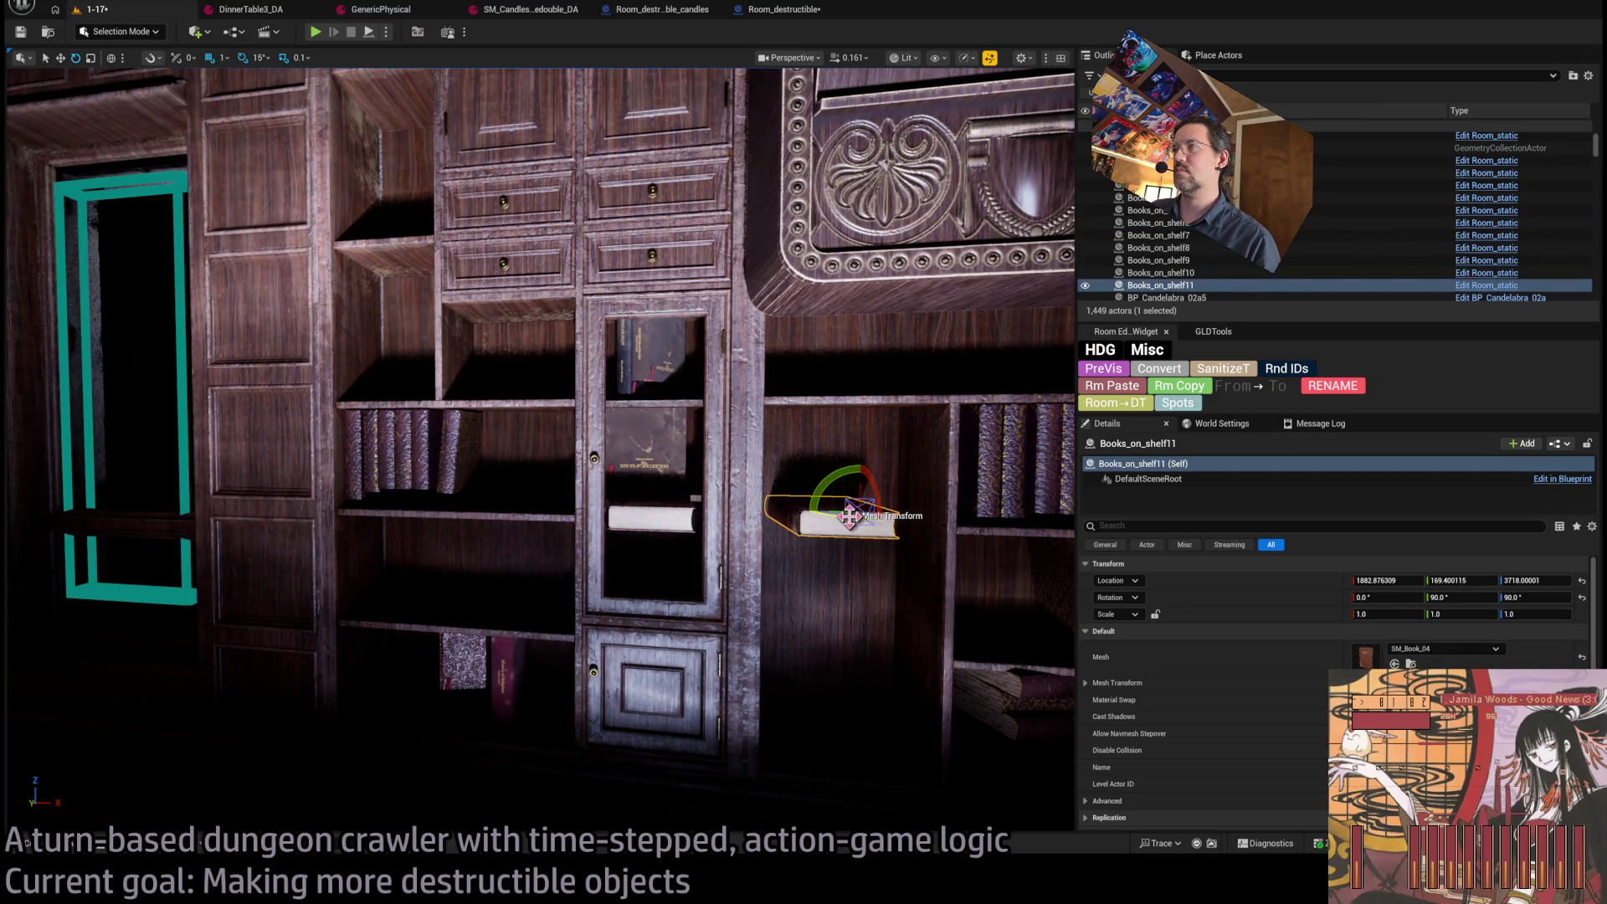
pyautogui.scroll(5, 856, 507)
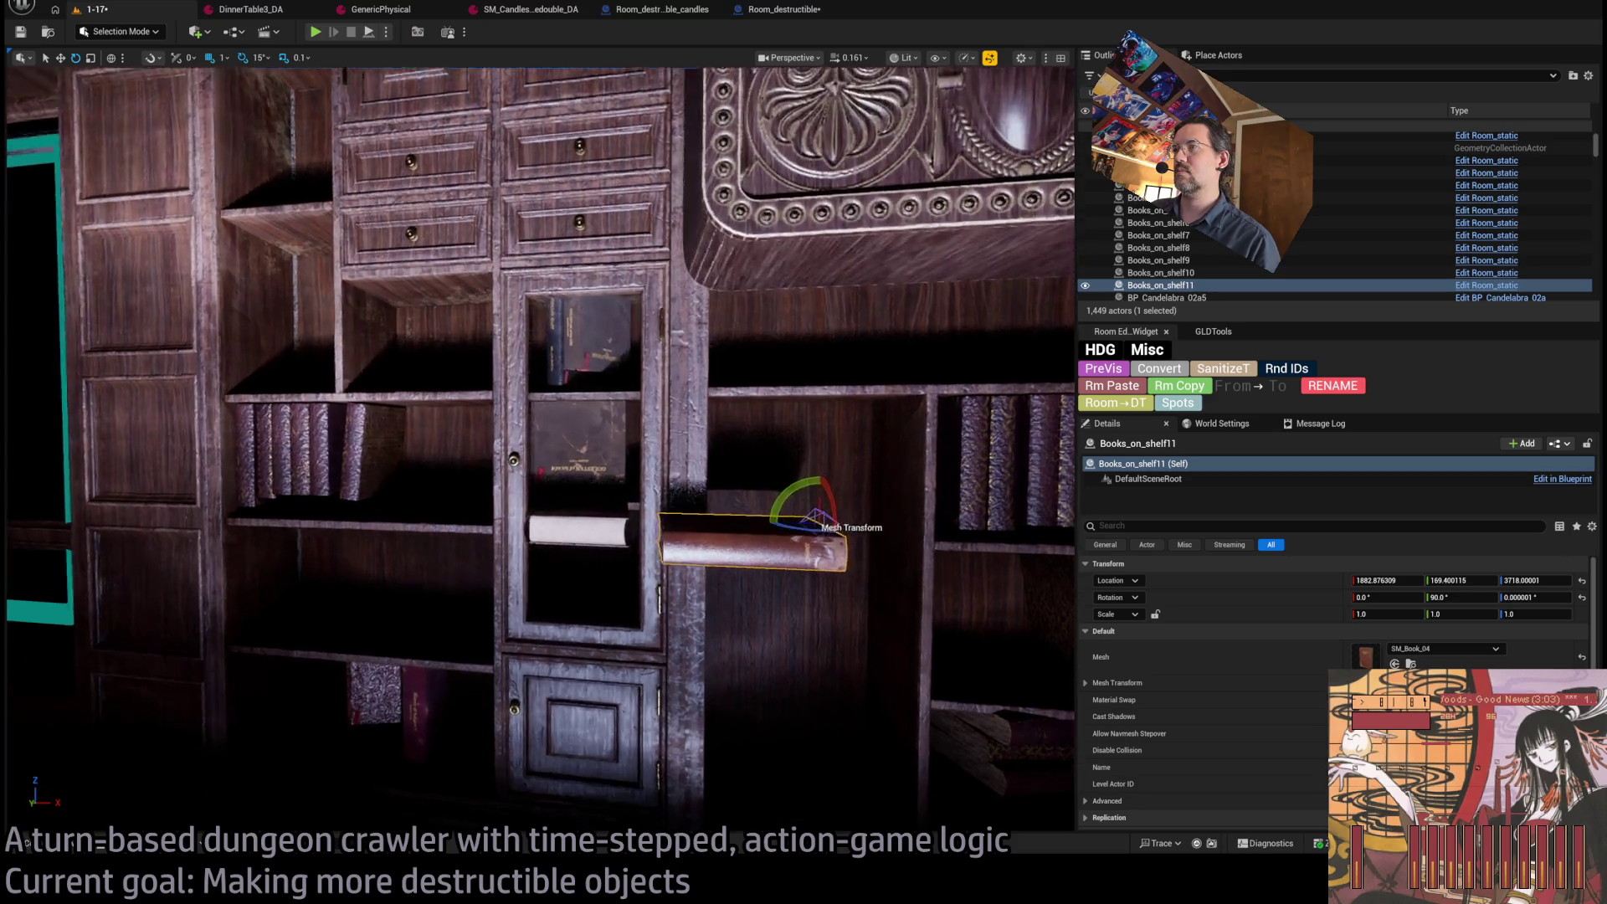
pyautogui.moveTo(769, 550); pyautogui.dragTo(856, 554)
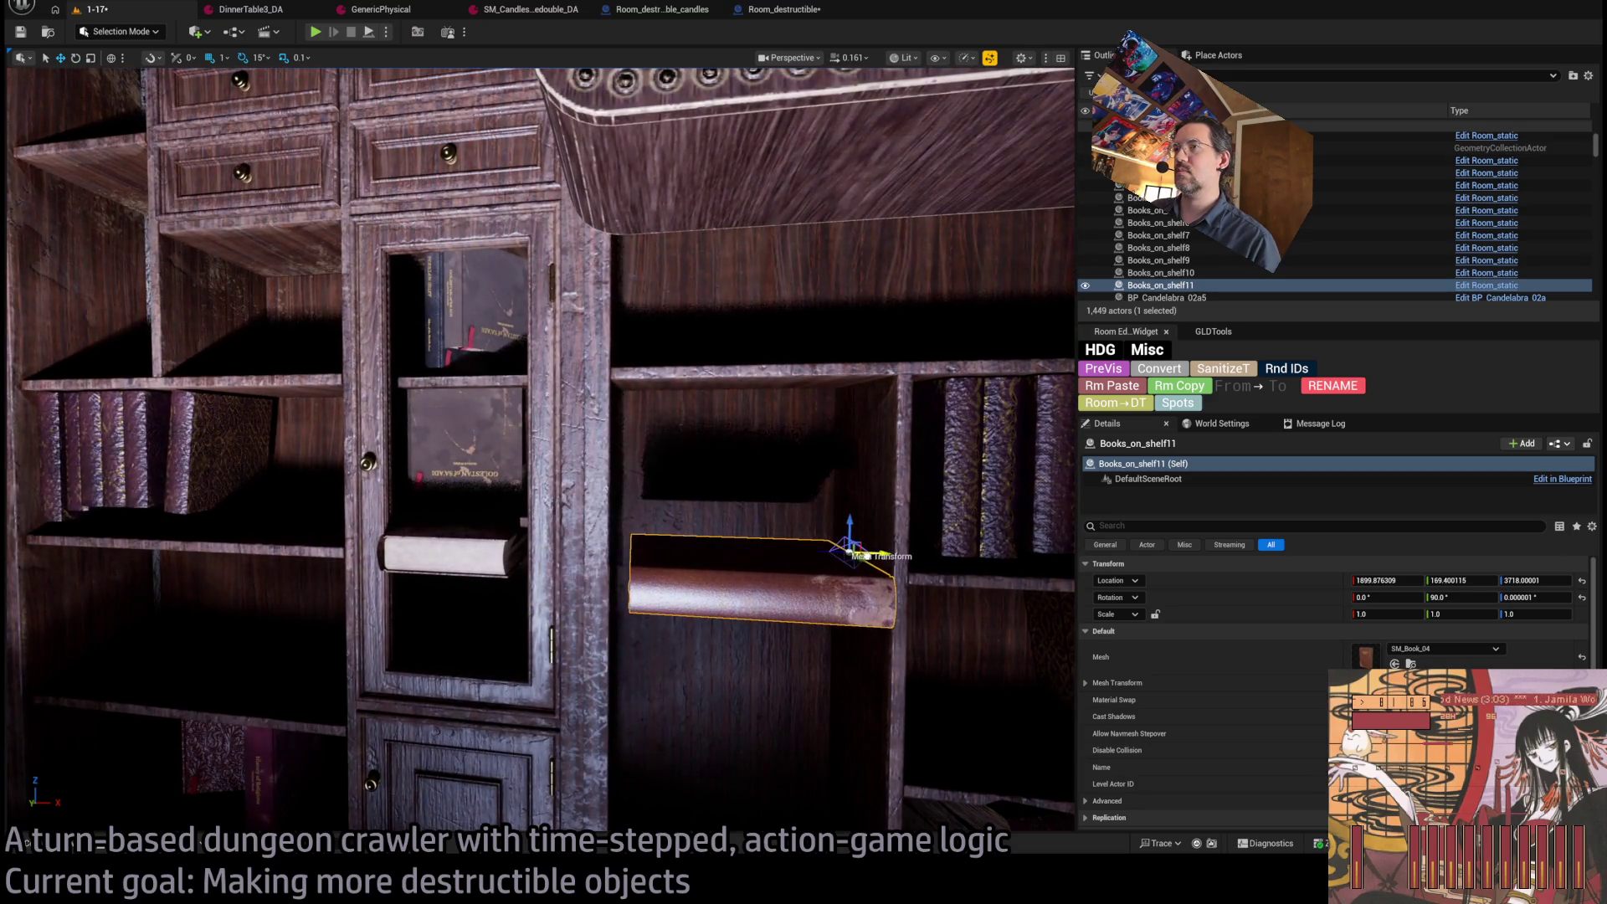
pyautogui.moveTo(832, 354)
pyautogui.mouseDown()
pyautogui.moveTo(871, 255)
pyautogui.moveTo(955, 309)
pyautogui.moveTo(919, 420)
pyautogui.moveTo(865, 266)
pyautogui.moveTo(962, 335)
pyautogui.moveTo(955, 360)
pyautogui.moveTo(978, 363)
pyautogui.moveTo(927, 387)
pyautogui.moveTo(664, 366)
pyautogui.moveTo(694, 352)
pyautogui.moveTo(855, 402)
pyautogui.moveTo(753, 435)
pyautogui.moveTo(737, 393)
pyautogui.moveTo(739, 435)
pyautogui.moveTo(636, 423)
pyautogui.mouseUp()
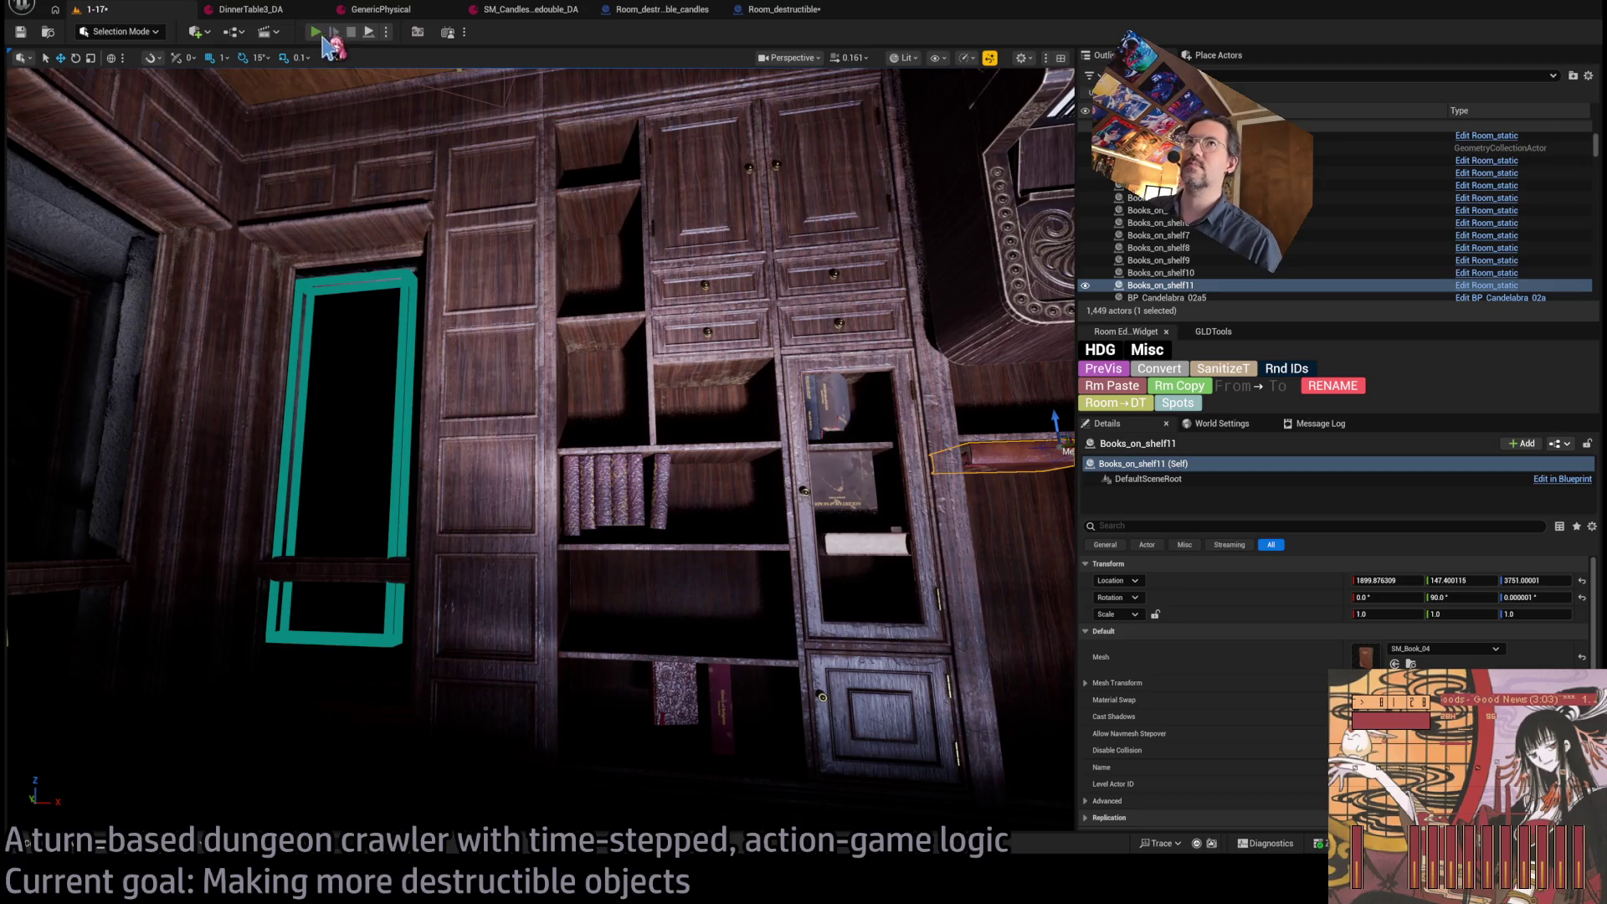
pyautogui.hotkey('alt', 'p')
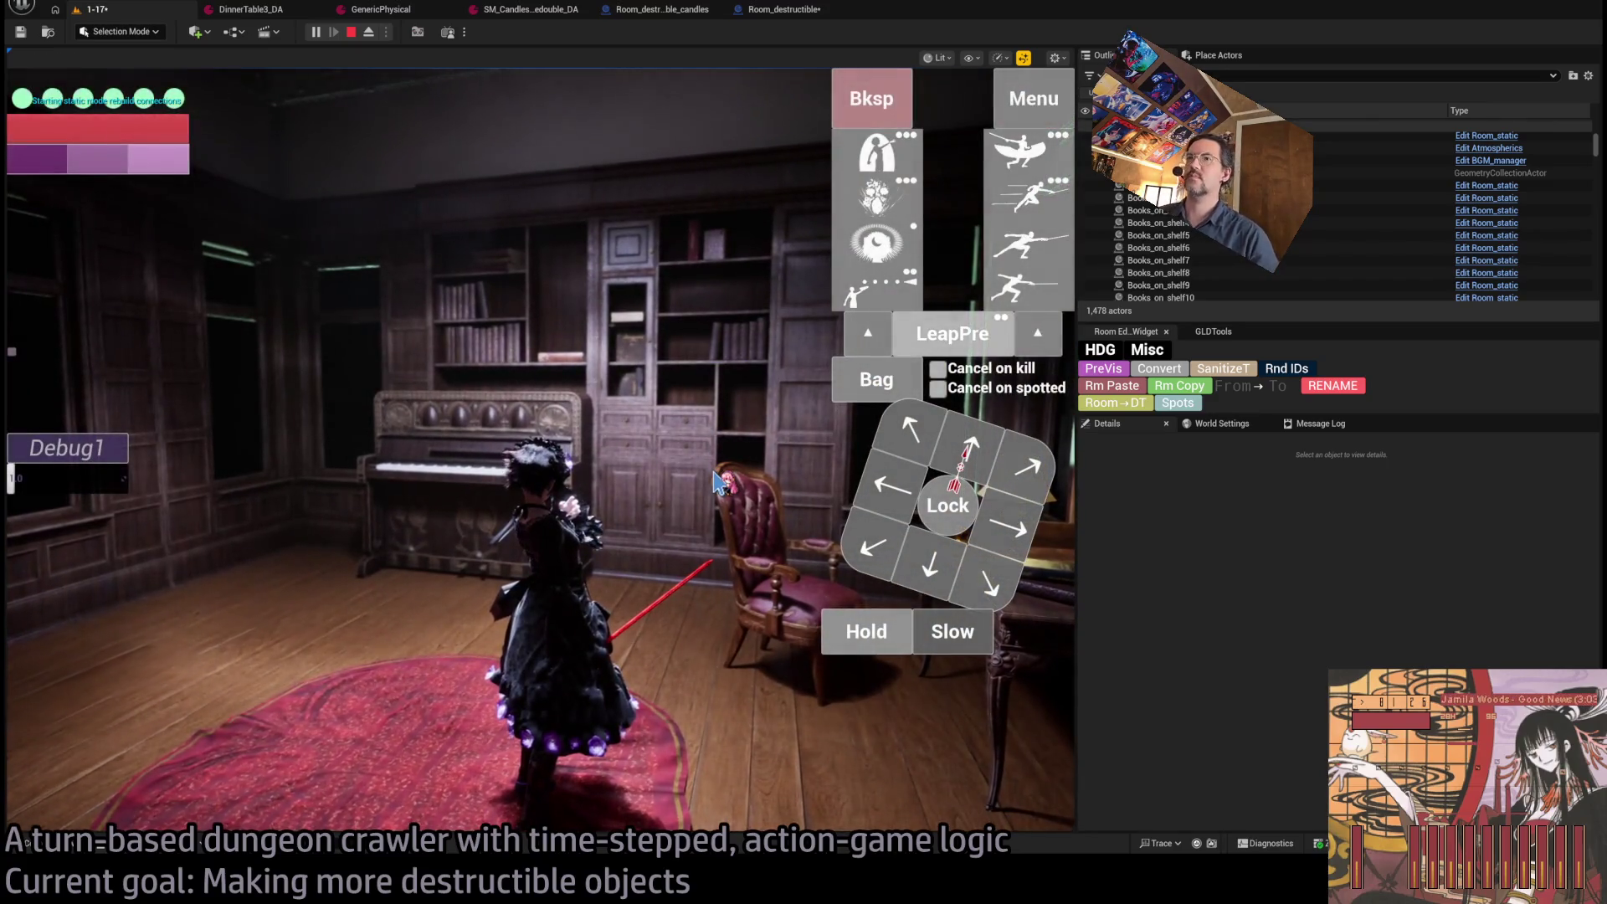
pyautogui.click(716, 483)
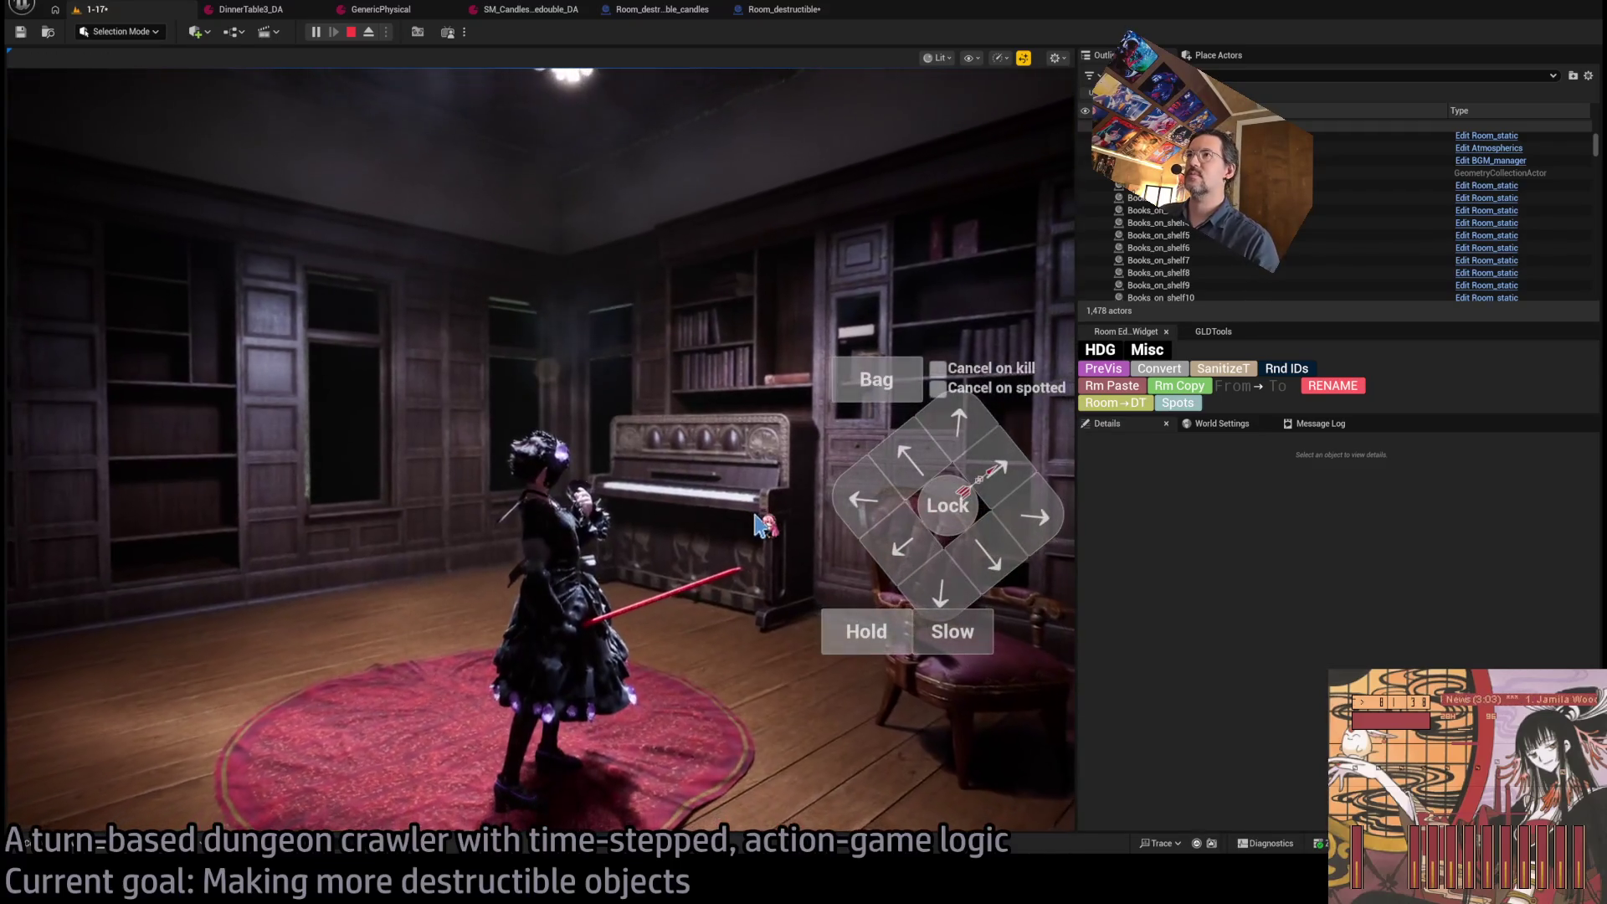
pyautogui.press('Escape')
pyautogui.press('f')
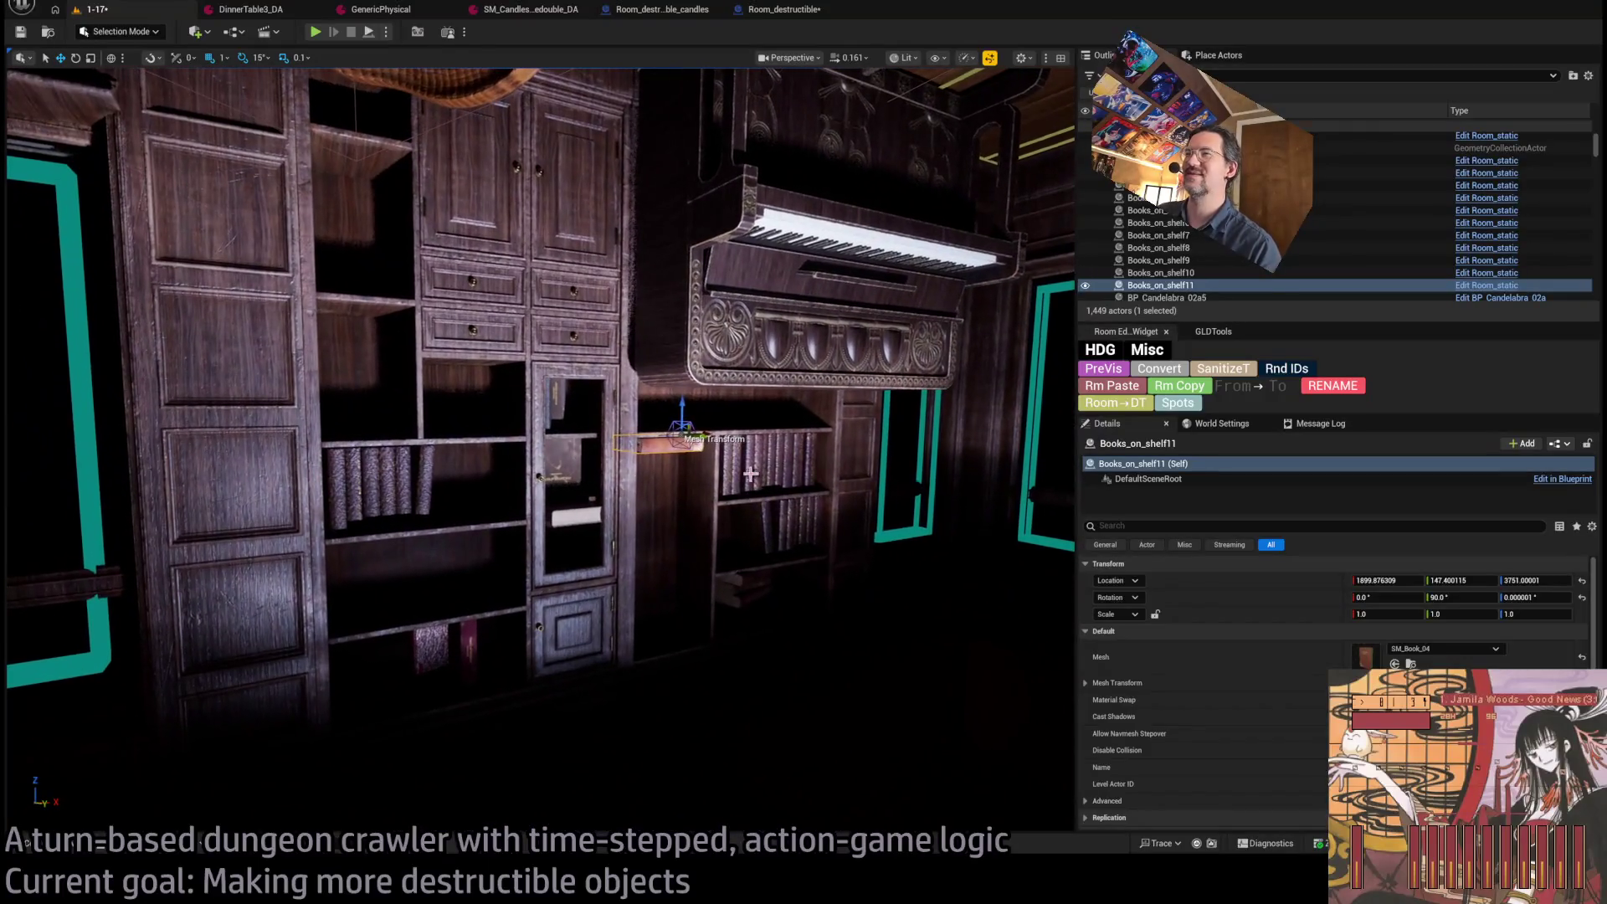
# Copy the upright book pile and lift it onto an upper shelf of the opposite bookcase.
pyautogui.click(483, 461)
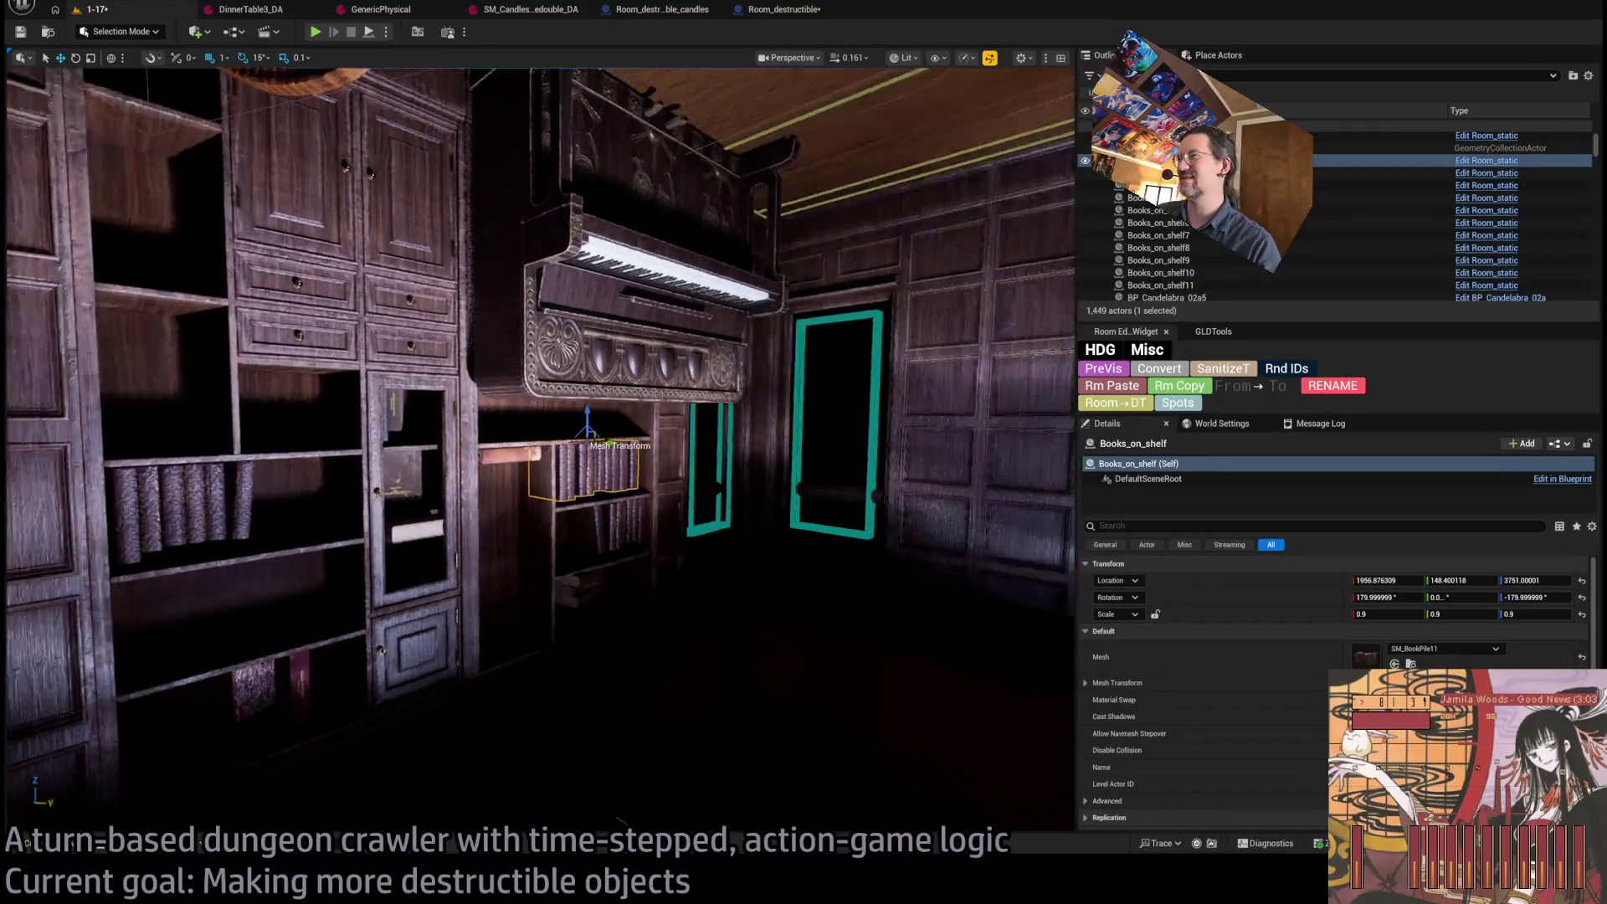
pyautogui.moveTo(453, 427)
pyautogui.mouseDown()
pyautogui.moveTo(912, 460)
pyautogui.moveTo(423, 543)
pyautogui.moveTo(84, 511)
pyautogui.moveTo(303, 510)
pyautogui.mouseUp()
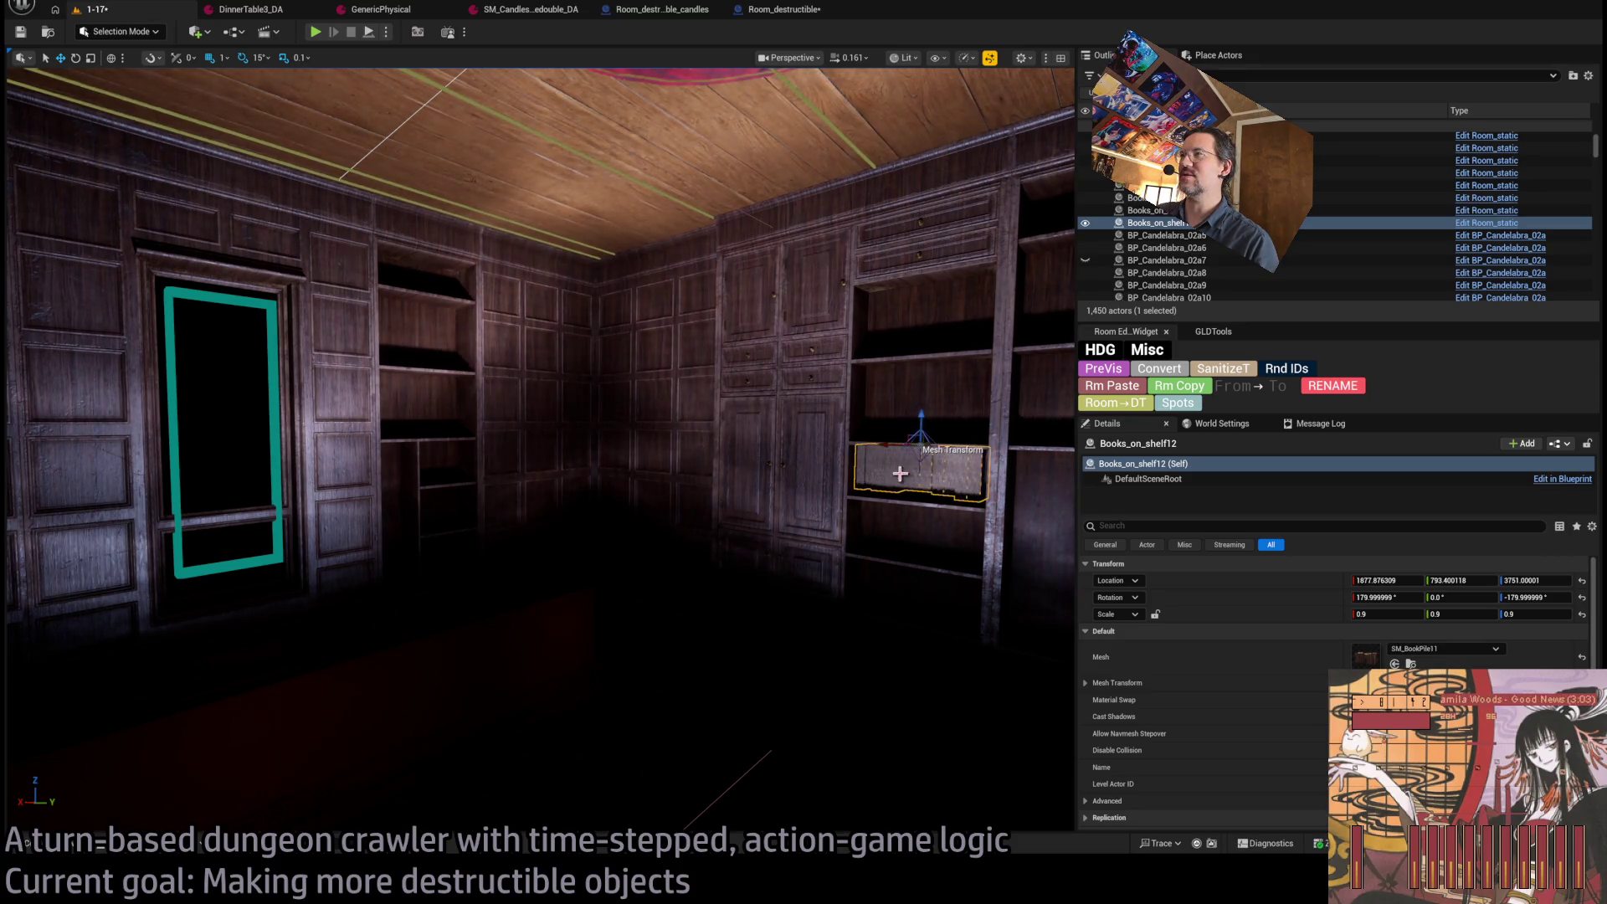
pyautogui.press('f')
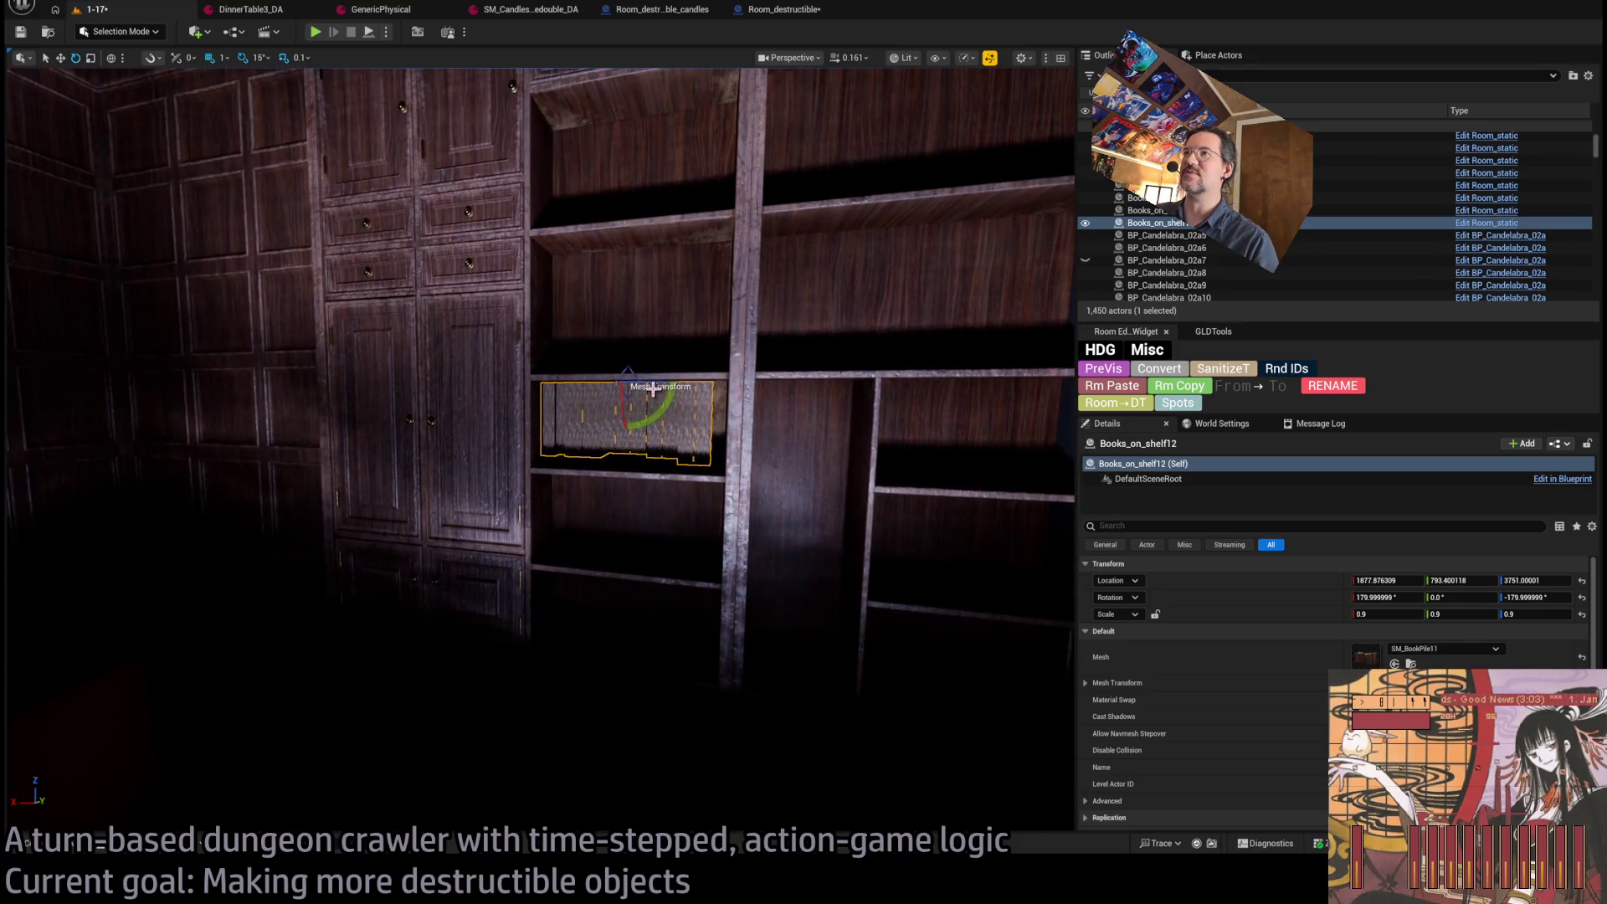
pyautogui.moveTo(778, 404)
pyautogui.mouseDown()
pyautogui.moveTo(747, 405)
pyautogui.moveTo(778, 404)
pyautogui.mouseUp()
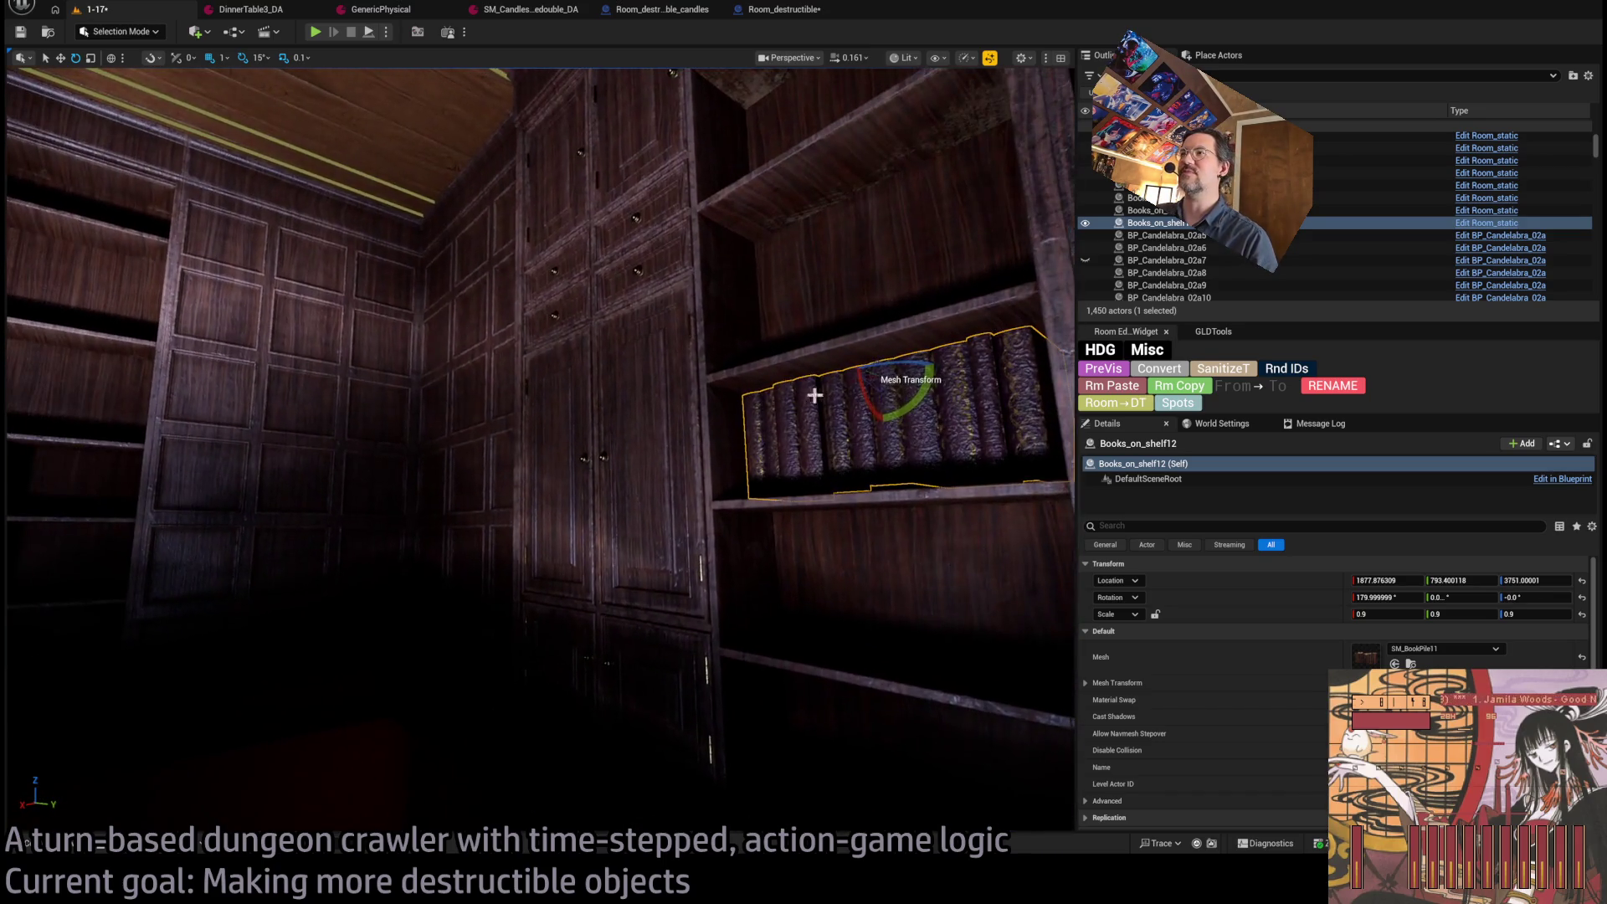
pyautogui.moveTo(884, 354)
pyautogui.mouseDown()
pyautogui.moveTo(850, 179)
pyautogui.moveTo(861, 154)
pyautogui.moveTo(834, 149)
pyautogui.moveTo(778, 276)
pyautogui.moveTo(817, 459)
pyautogui.moveTo(764, 445)
pyautogui.moveTo(777, 453)
pyautogui.mouseUp()
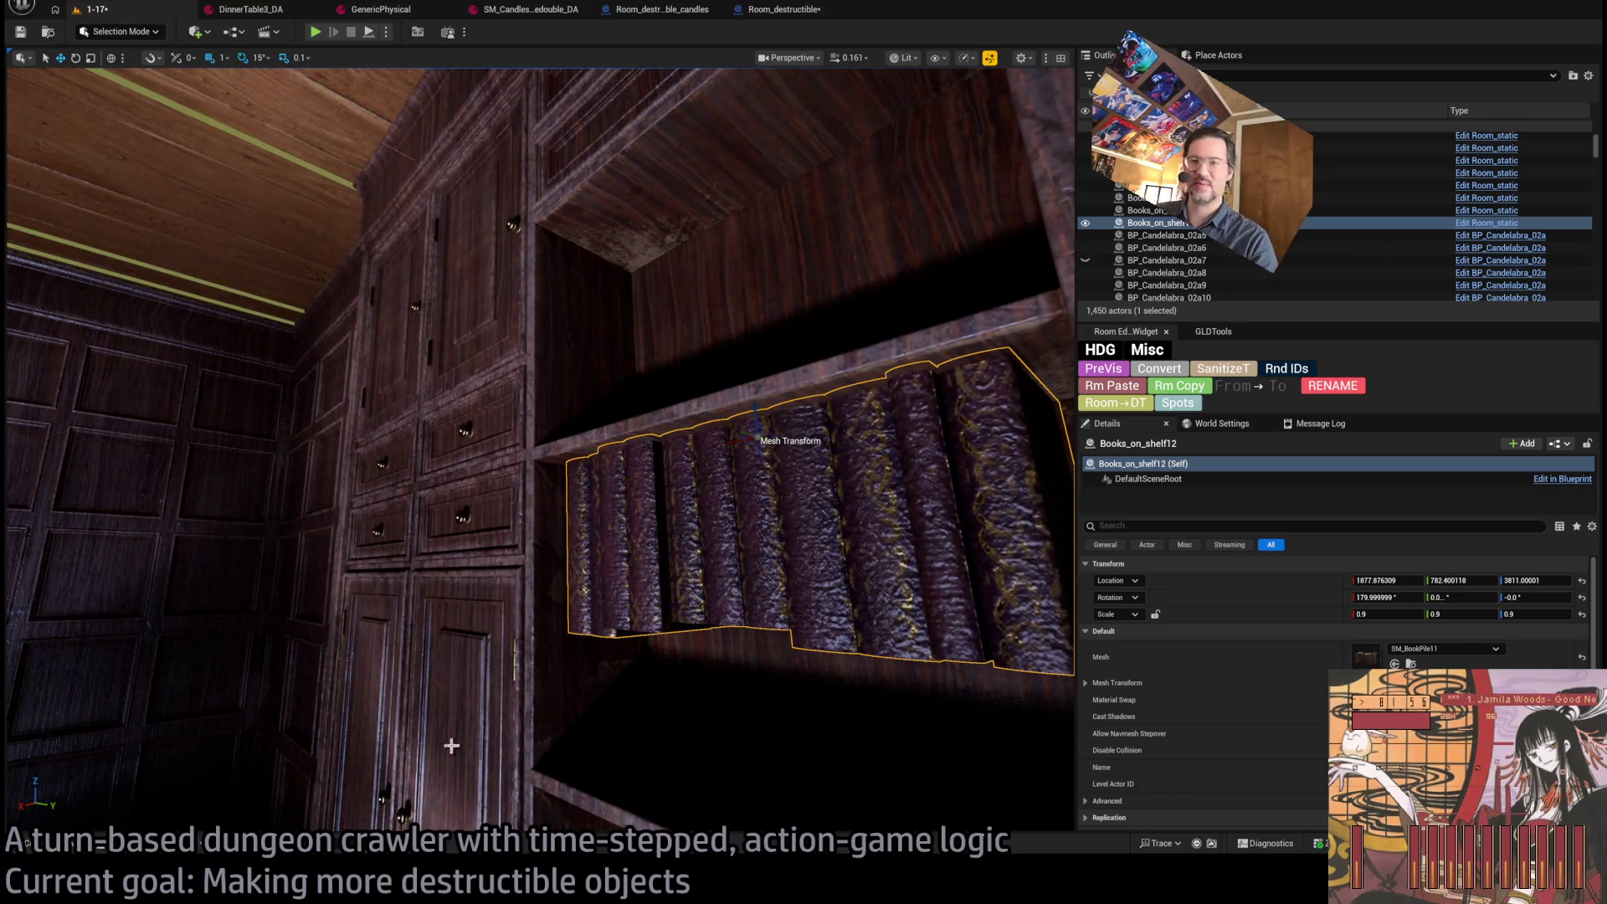
# Set the copied pile's mesh to SM_BookPile7.
pyautogui.hotkey('ctrl', 'space')
pyautogui.click(259, 678)
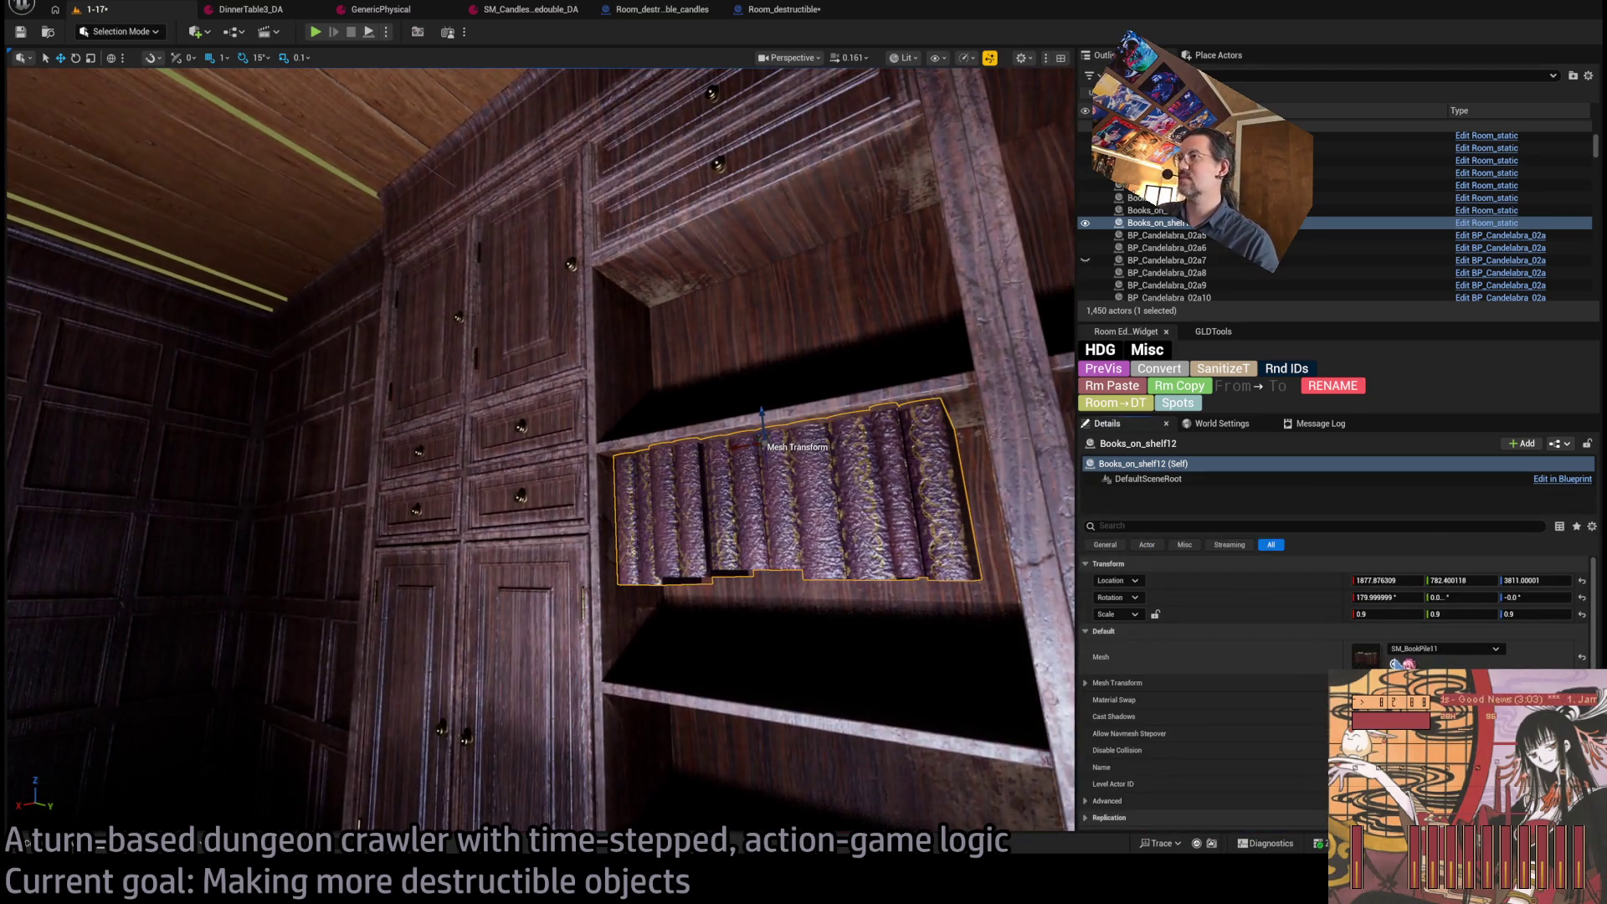
pyautogui.click(1395, 664)
pyautogui.press('f')
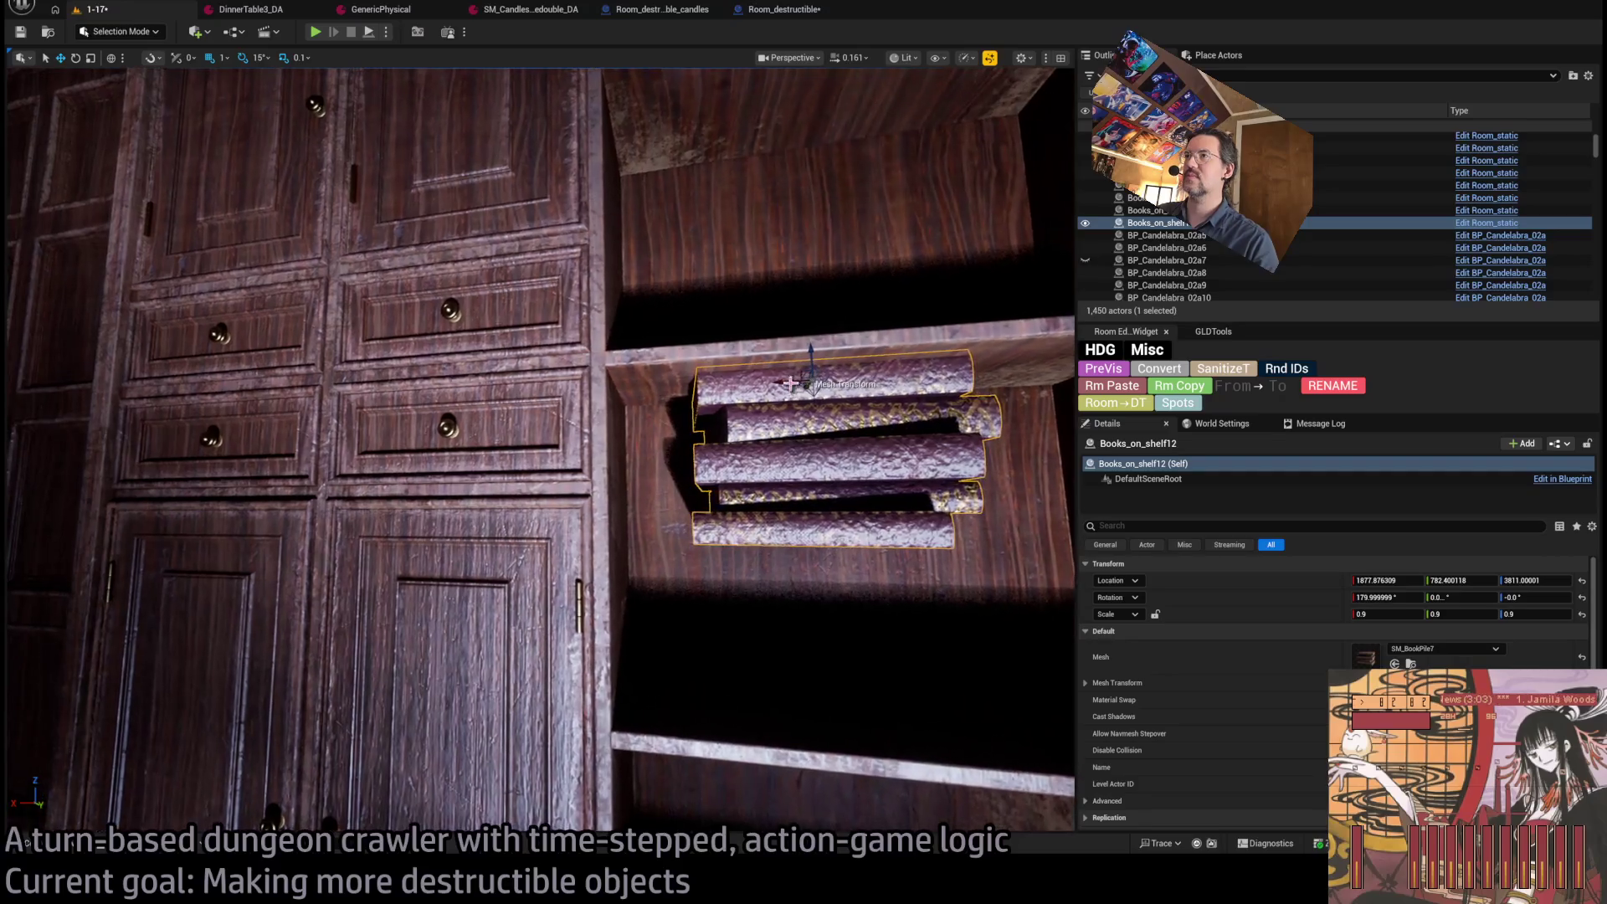
pyautogui.scroll(-3, 540, 452)
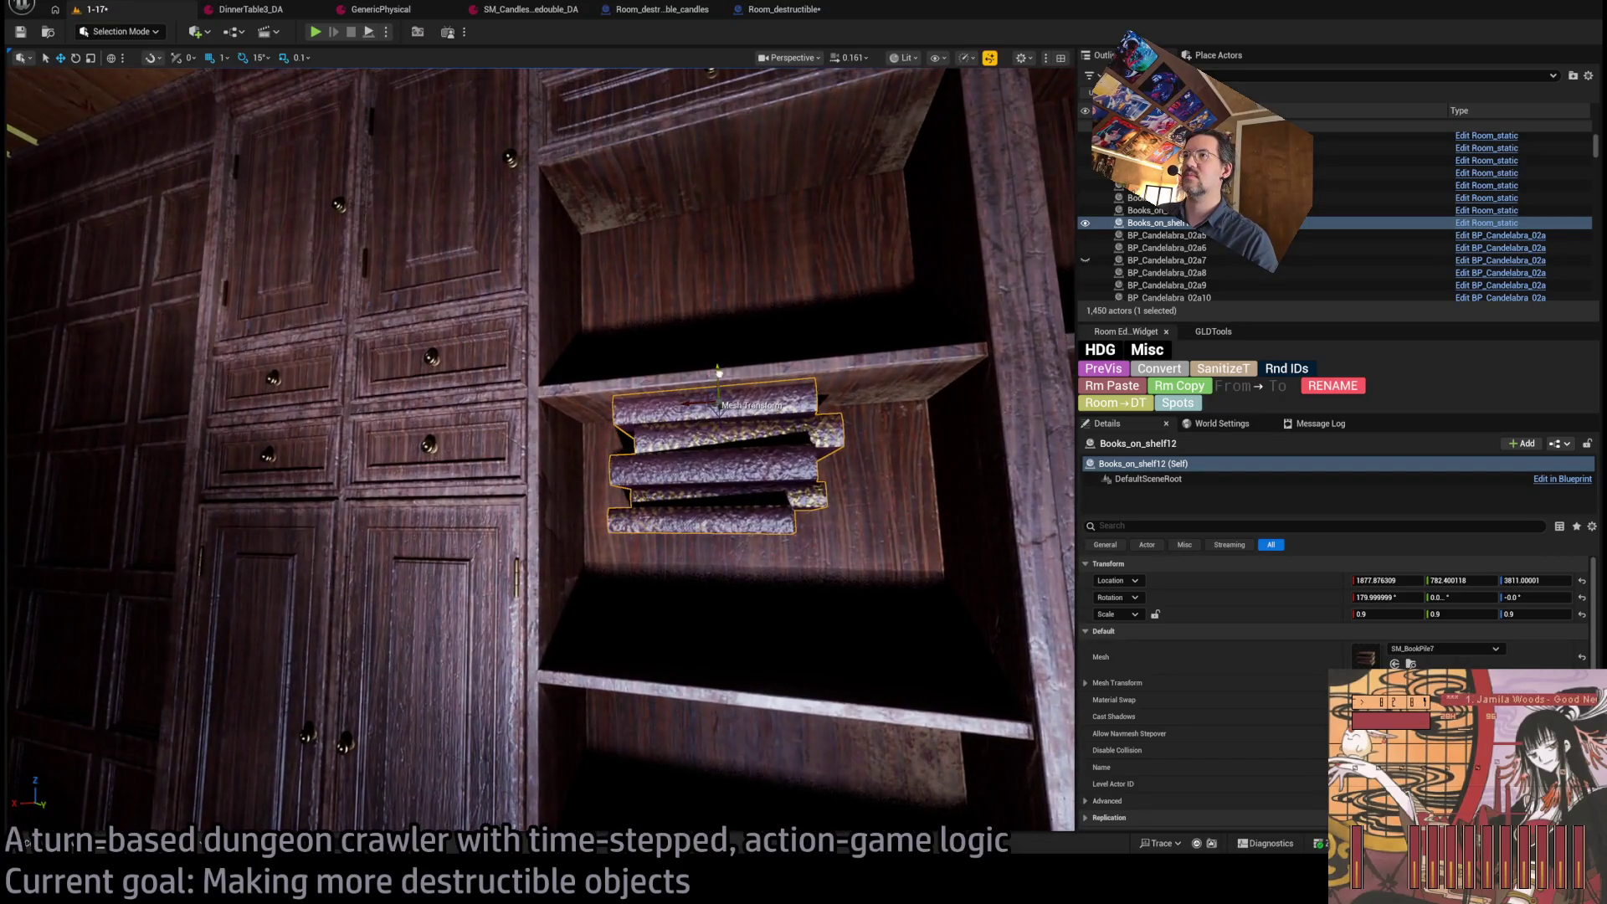
# Place a lower copy of the stack and give it the SM_BookPile mesh.
pyautogui.moveTo(736, 404)
pyautogui.mouseDown()
pyautogui.moveTo(740, 557)
pyautogui.moveTo(748, 503)
pyautogui.mouseUp()
pyautogui.moveTo(837, 620); pyautogui.dragTo(865, 631)
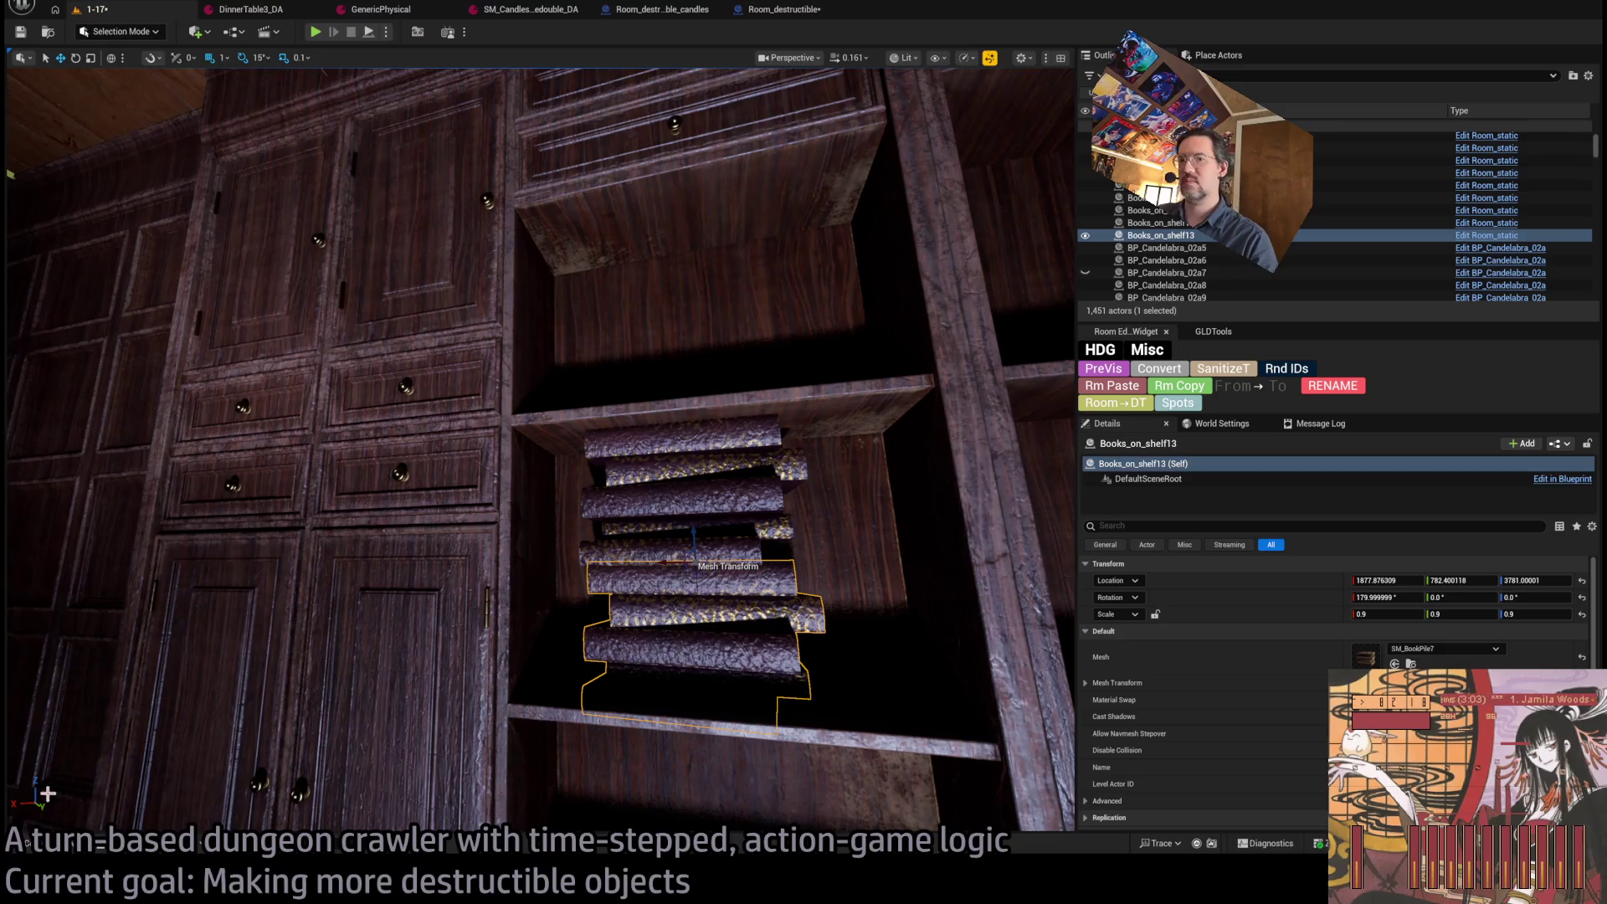
pyautogui.click(28, 844)
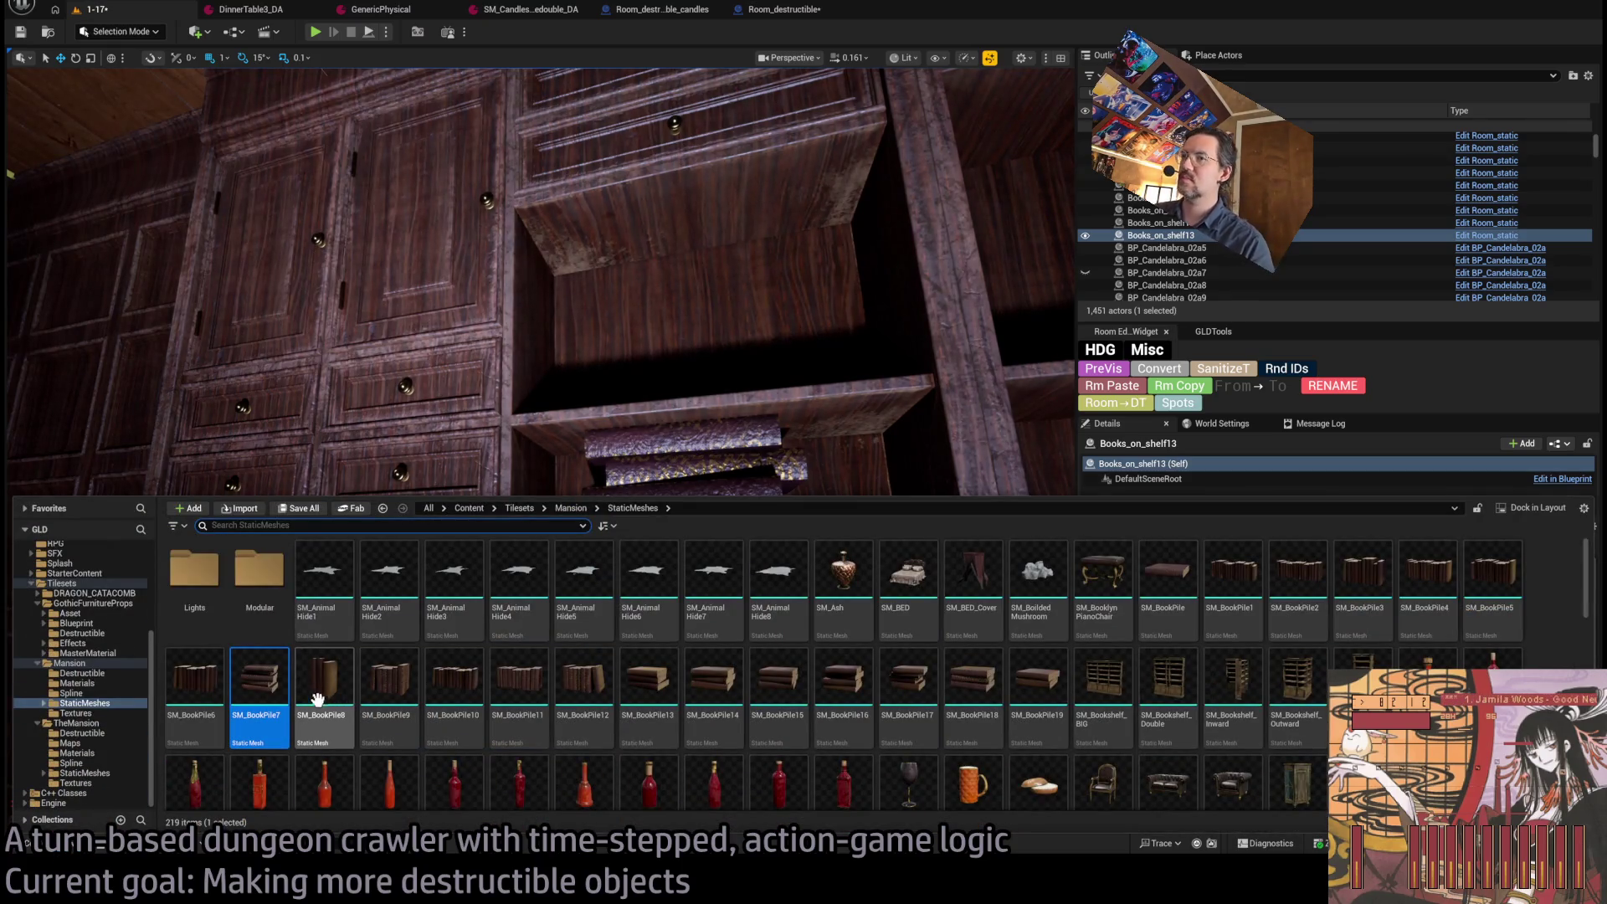
pyautogui.click(1139, 574)
pyautogui.moveTo(704, 536)
pyautogui.mouseDown()
pyautogui.moveTo(703, 518)
pyautogui.moveTo(770, 535)
pyautogui.moveTo(677, 540)
pyautogui.moveTo(688, 604)
pyautogui.mouseUp()
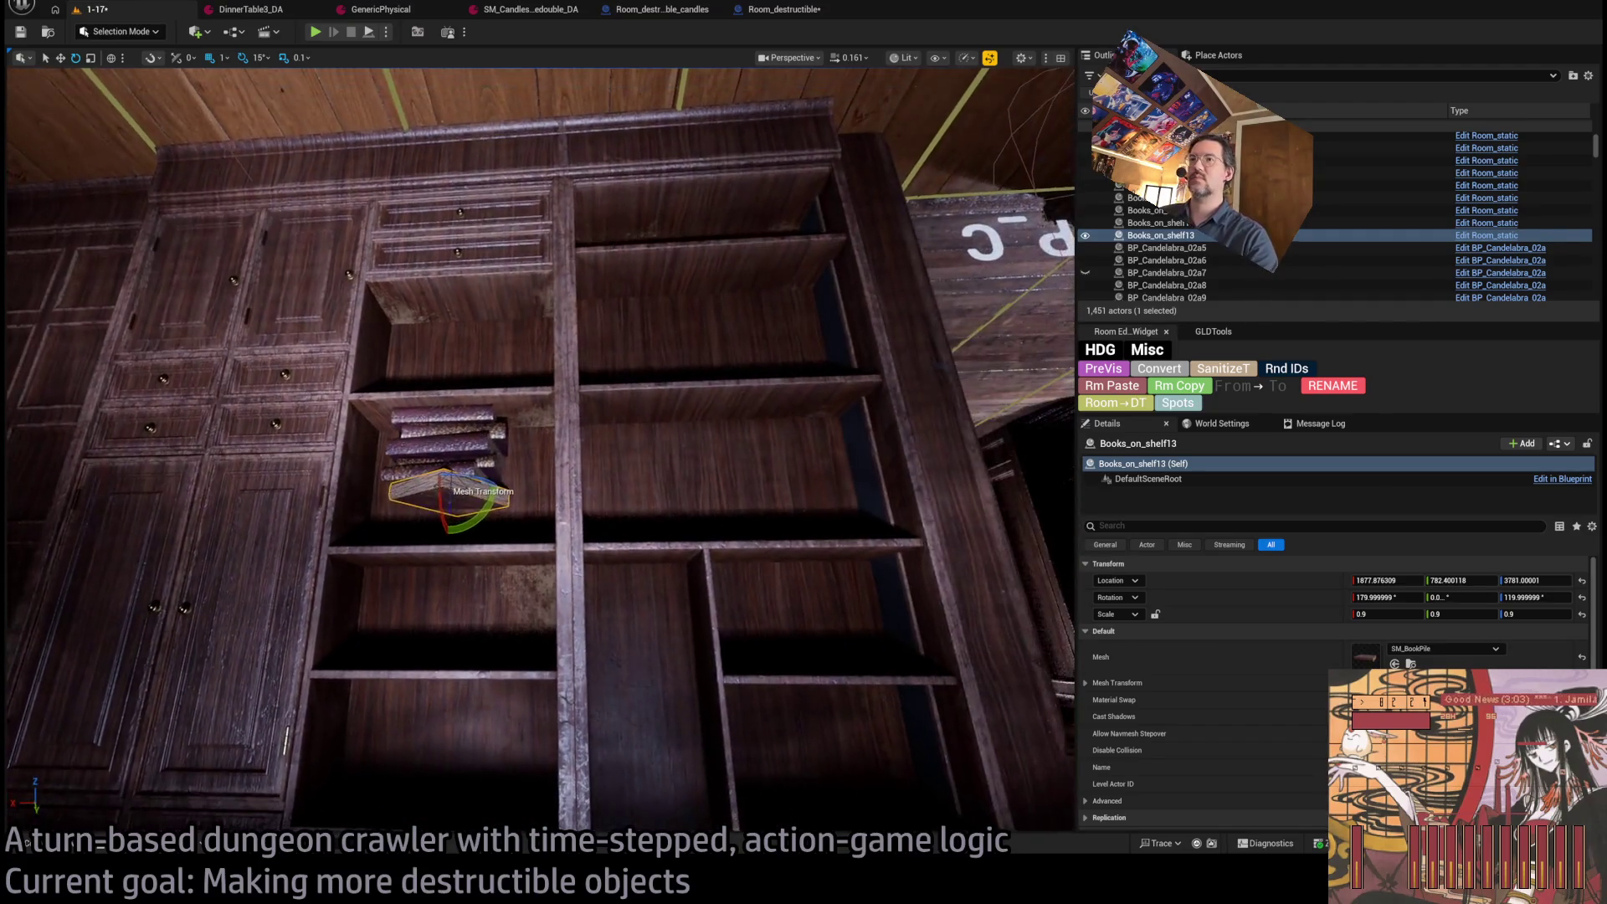
# Copy the stacked book pile into the next shelf compartment and give it the SM_BookPile1 mesh.
pyautogui.click(464, 436)
pyautogui.moveTo(431, 420)
pyautogui.mouseDown()
pyautogui.moveTo(718, 416)
pyautogui.moveTo(685, 412)
pyautogui.mouseUp()
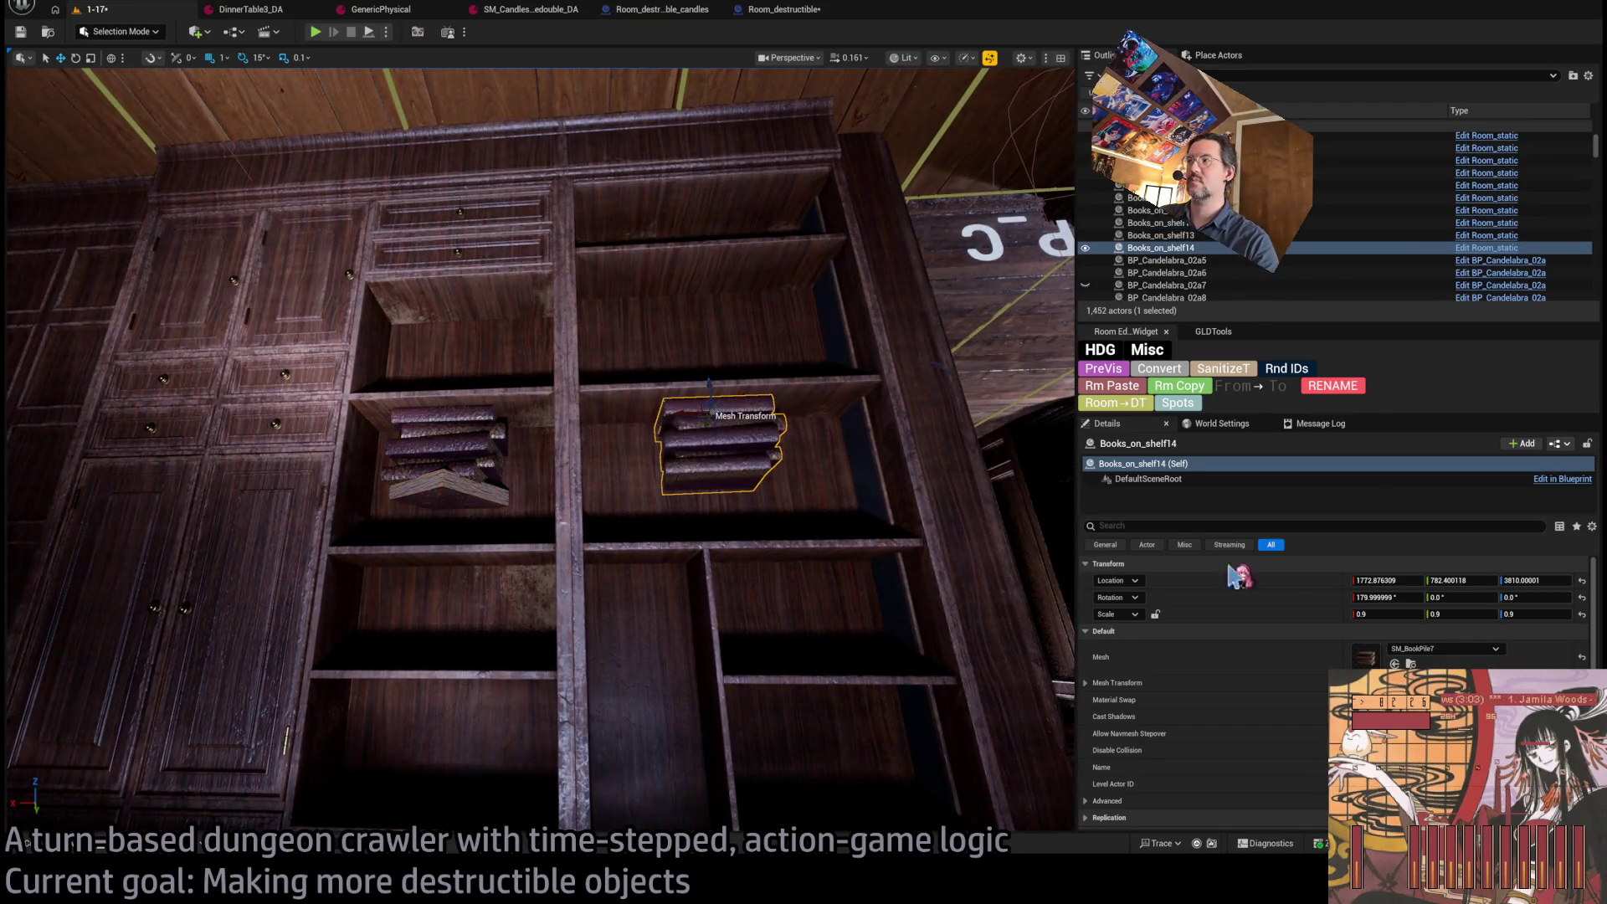
pyautogui.hotkey('ctrl', 'space')
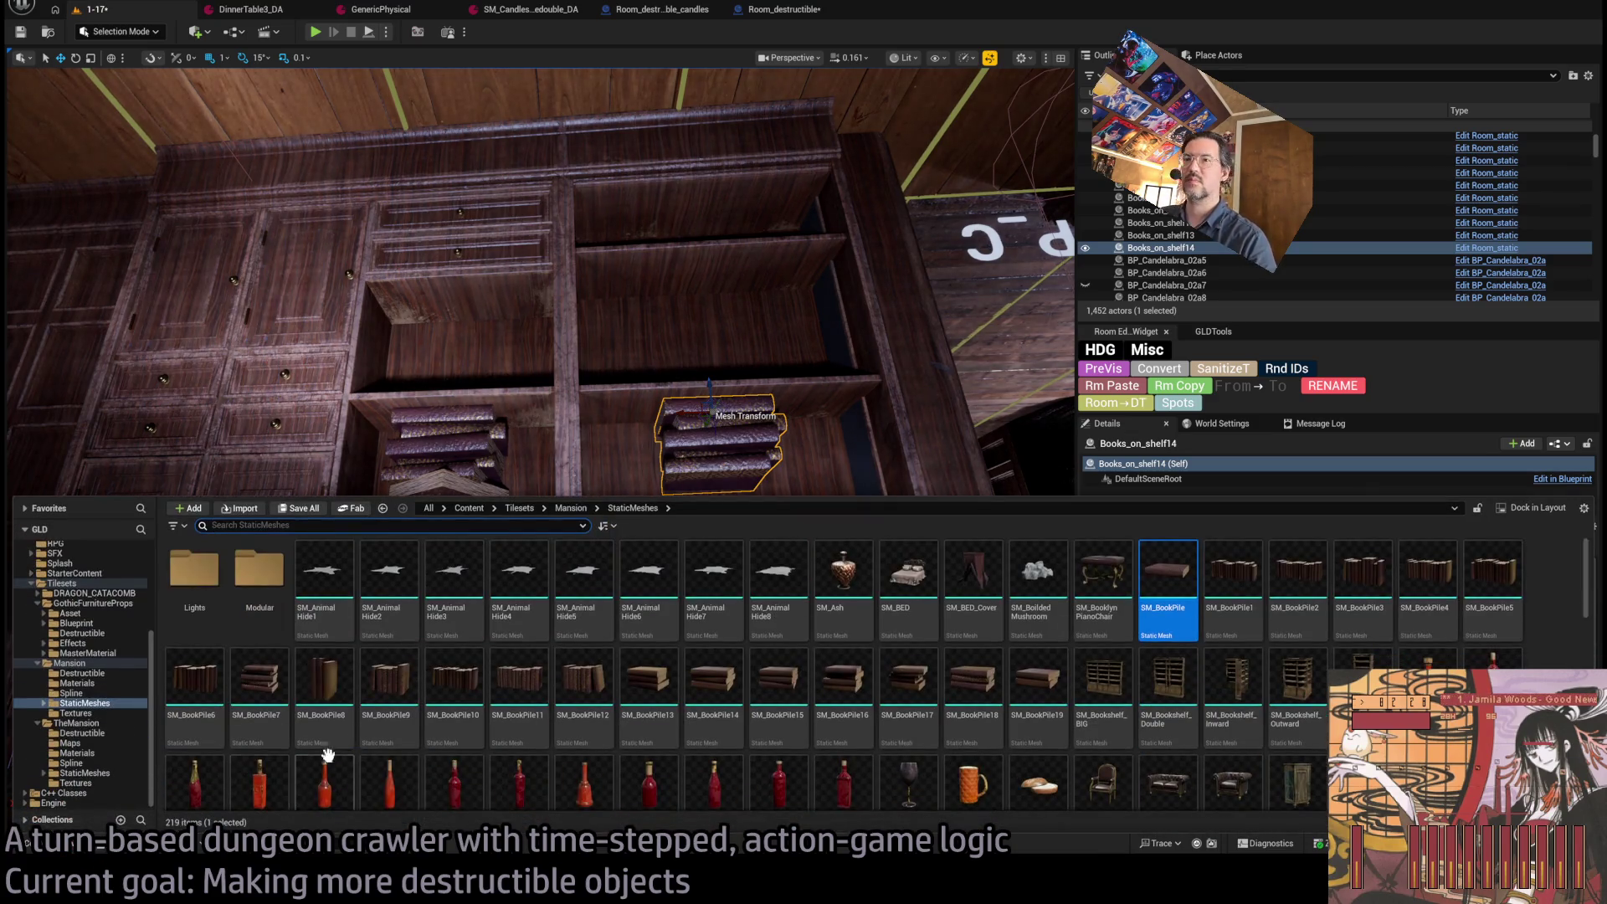
pyautogui.click(1279, 585)
pyautogui.moveTo(1232, 586); pyautogui.dragTo(1333, 659)
# Nudge the new book row slightly to the right.
pyautogui.press('f')
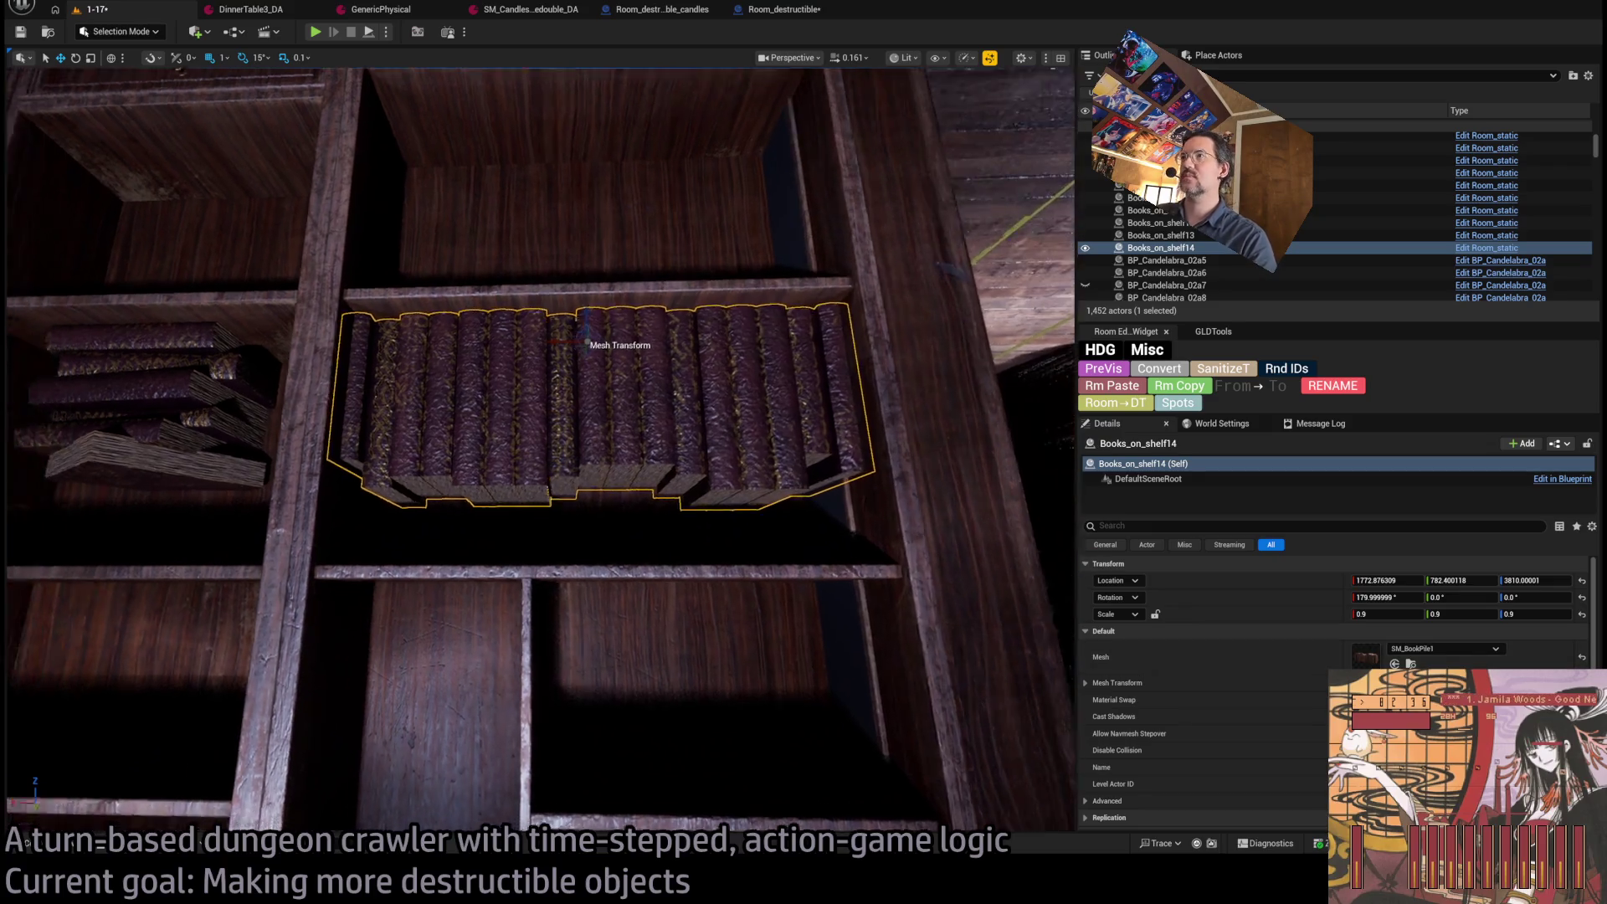
pyautogui.moveTo(603, 454)
pyautogui.mouseDown()
pyautogui.moveTo(670, 419)
pyautogui.moveTo(638, 577)
pyautogui.mouseUp()
pyautogui.moveTo(651, 347); pyautogui.dragTo(660, 348)
# Swap the upper-shelf book pile to SM_BookPile2, then to the narrower SM_BookPile3.
pyautogui.press('f')
pyautogui.moveTo(535, 452); pyautogui.dragTo(507, 335)
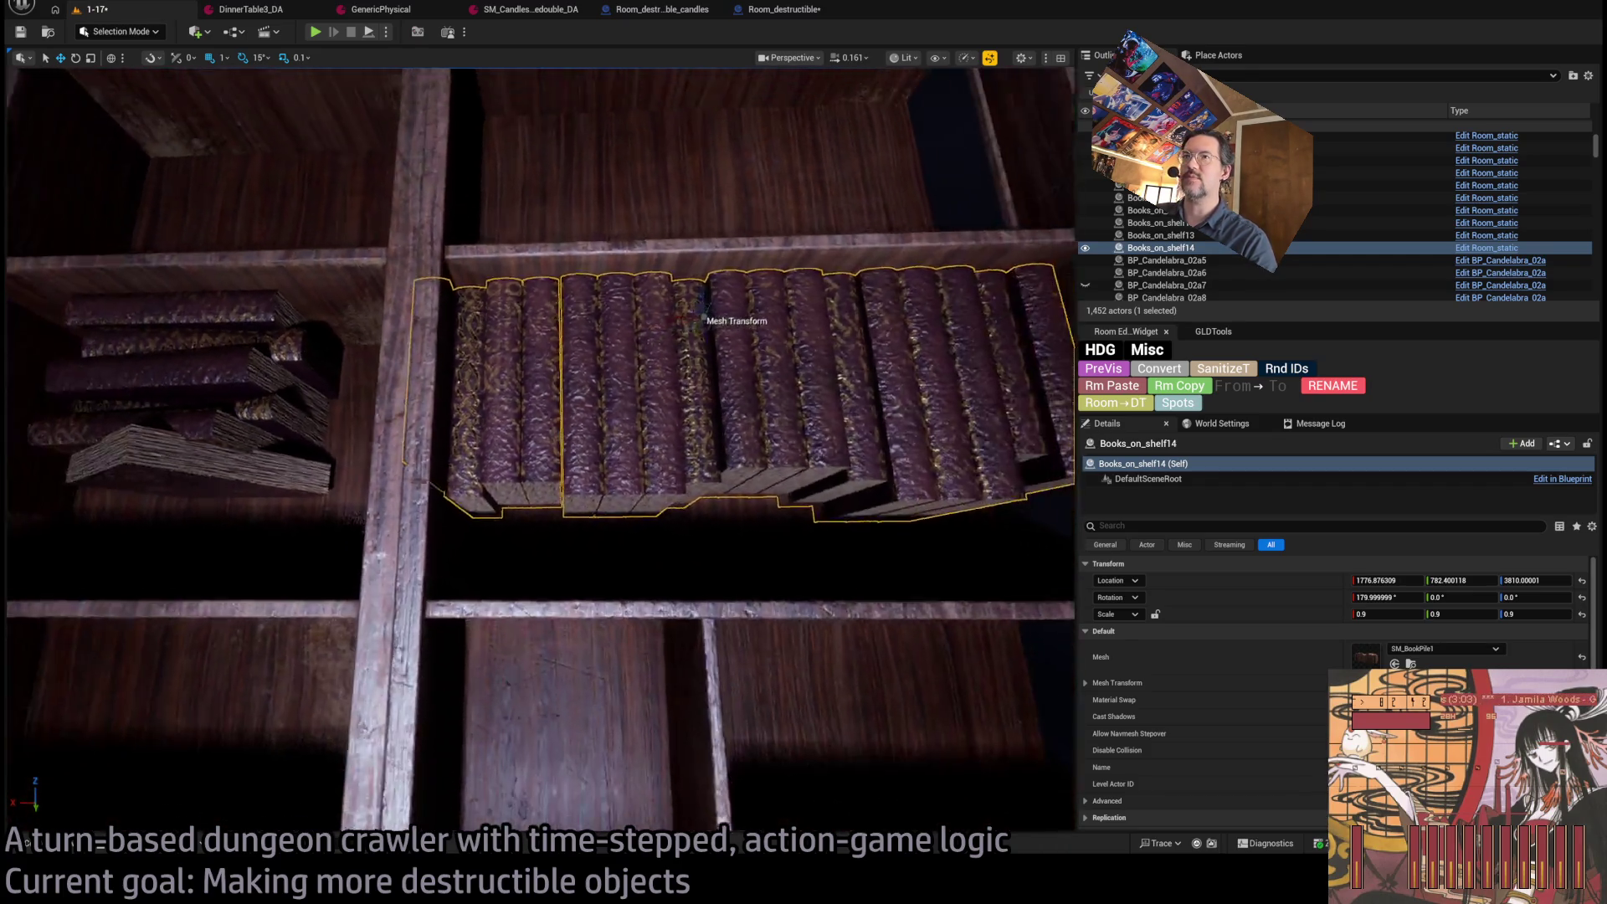
pyautogui.scroll(-8, 669, 365)
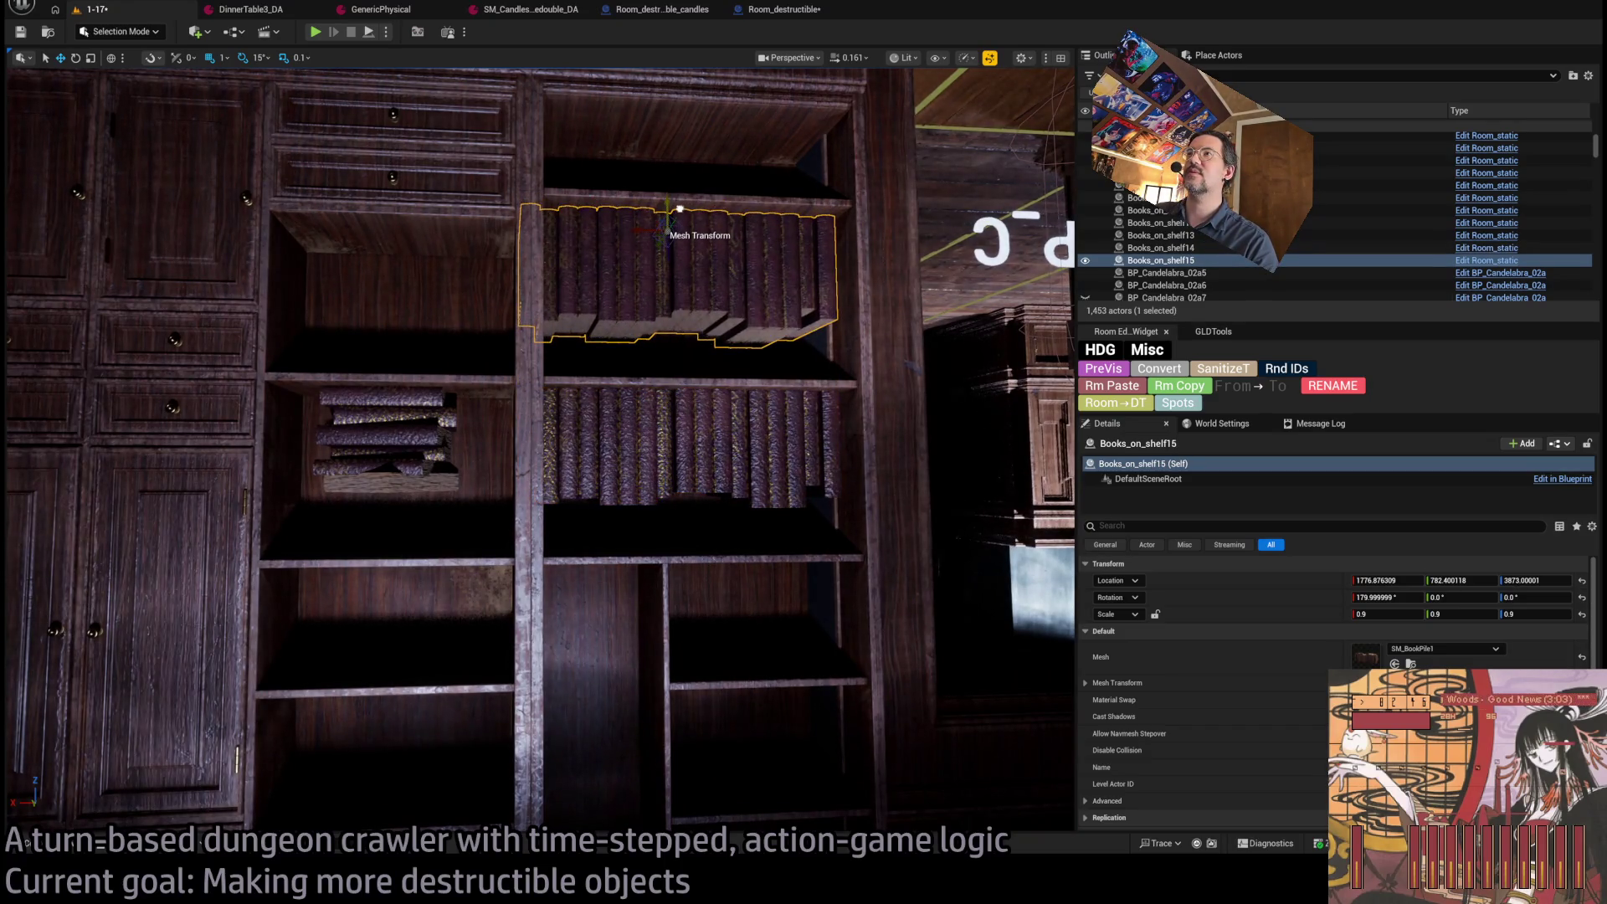
pyautogui.scroll(6, 667, 473)
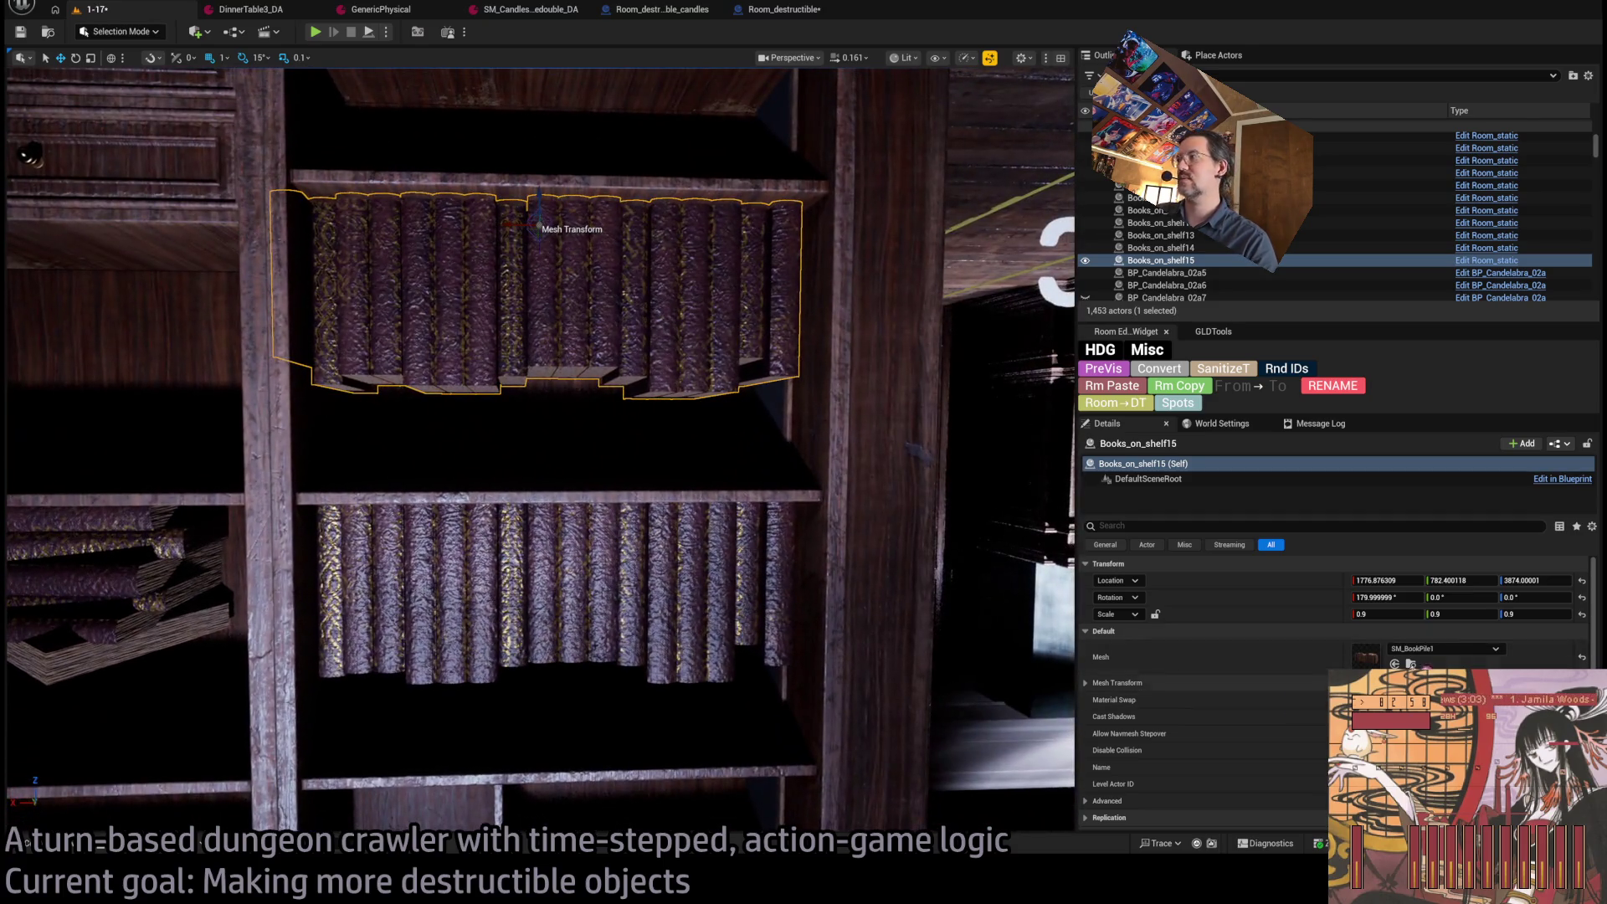
pyautogui.click(1395, 664)
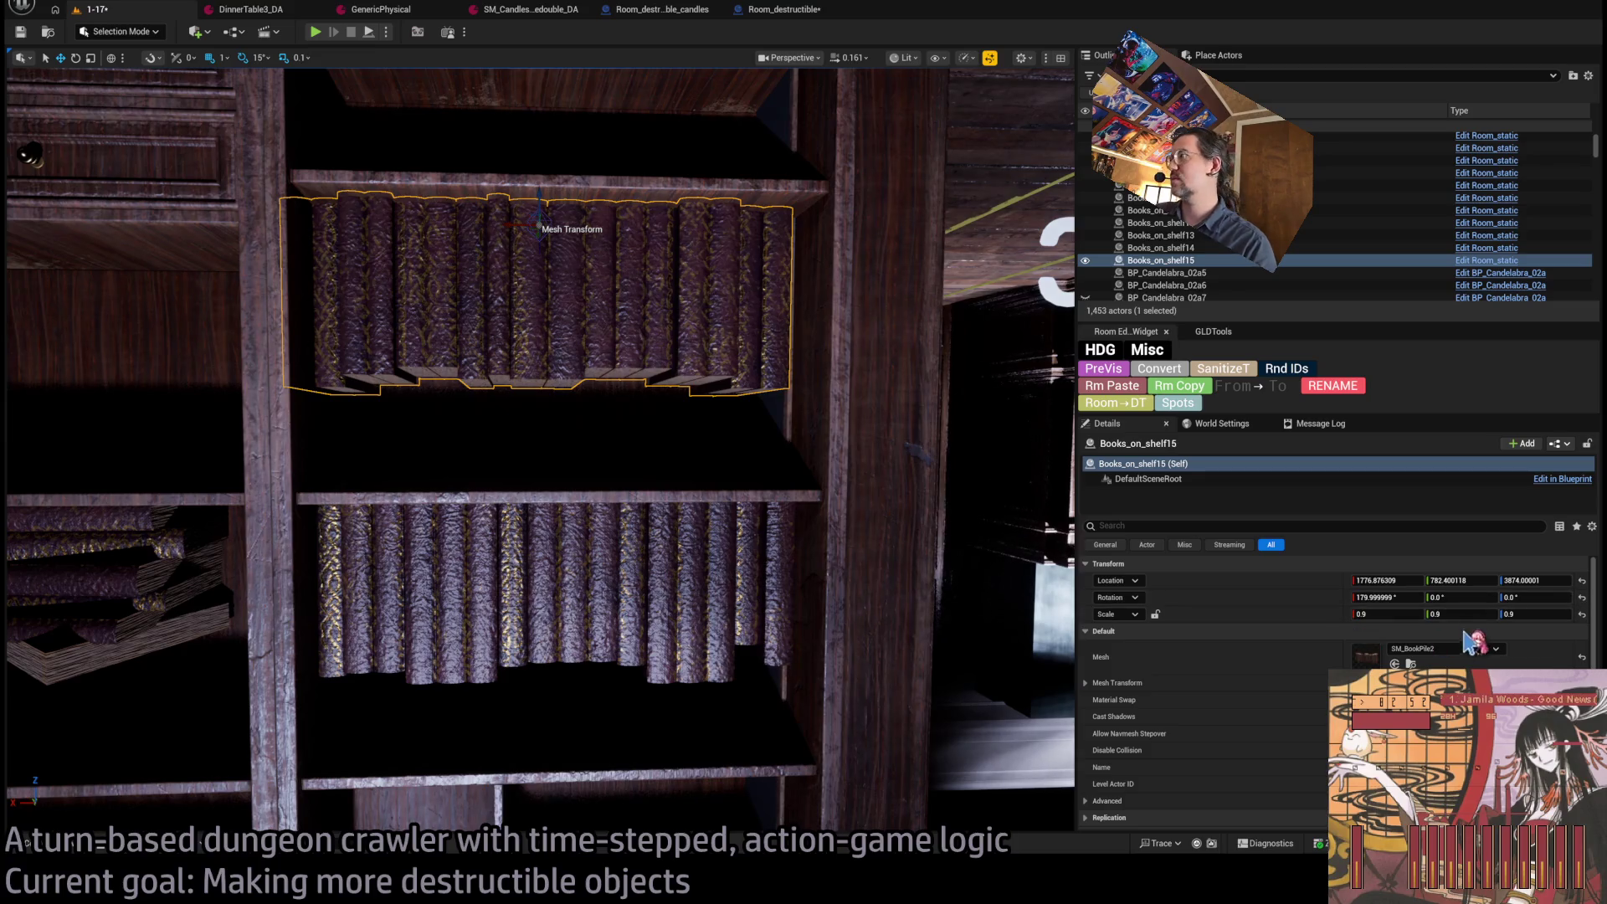
pyautogui.click(1395, 664)
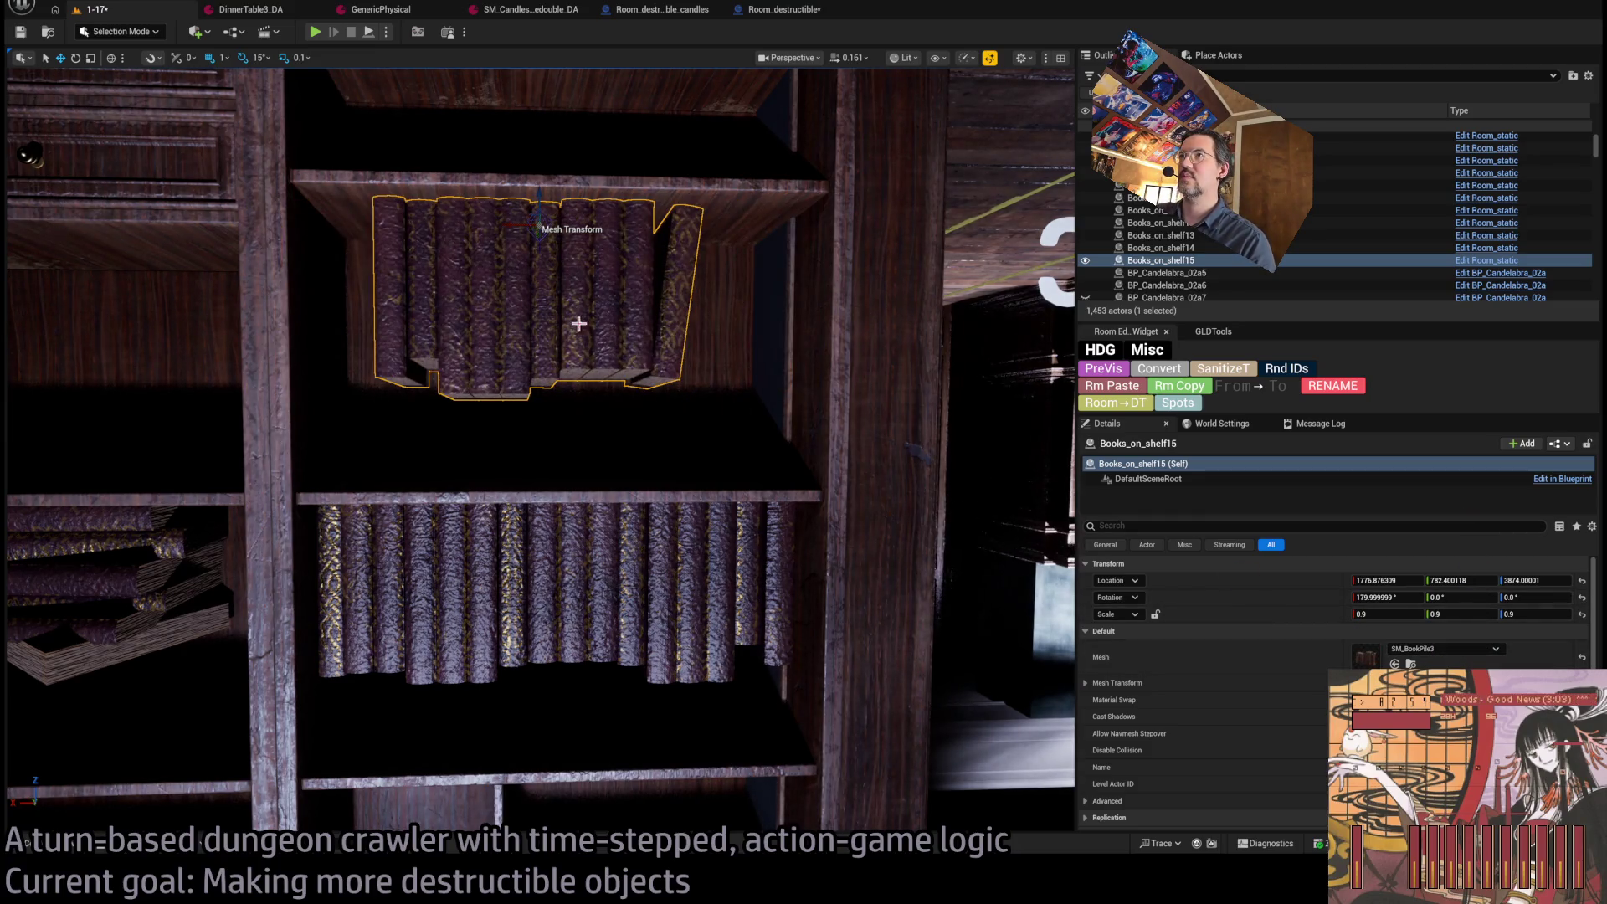
# Move the view to another cabinet and select two book actors on its shelf.
pyautogui.scroll(-4, 585, 335)
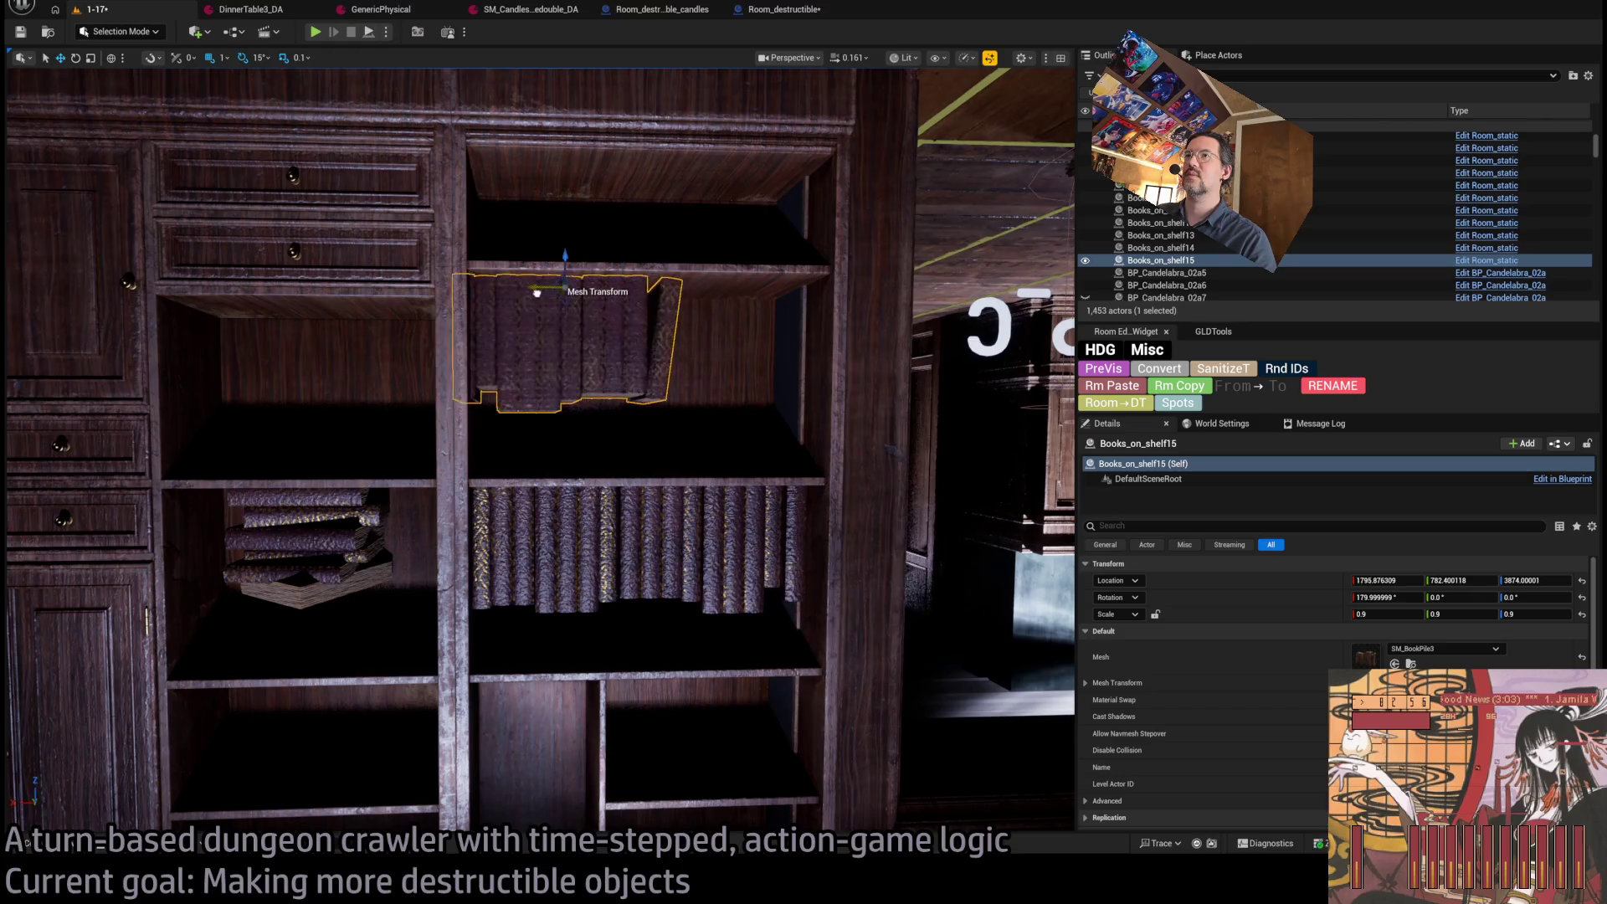
pyautogui.moveTo(552, 288); pyautogui.dragTo(576, 371)
pyautogui.moveTo(598, 201)
pyautogui.mouseDown()
pyautogui.moveTo(573, 339)
pyautogui.moveTo(616, 377)
pyautogui.moveTo(598, 397)
pyautogui.moveTo(1016, 656)
pyautogui.moveTo(968, 700)
pyautogui.moveTo(973, 723)
pyautogui.mouseUp()
pyautogui.click(634, 354)
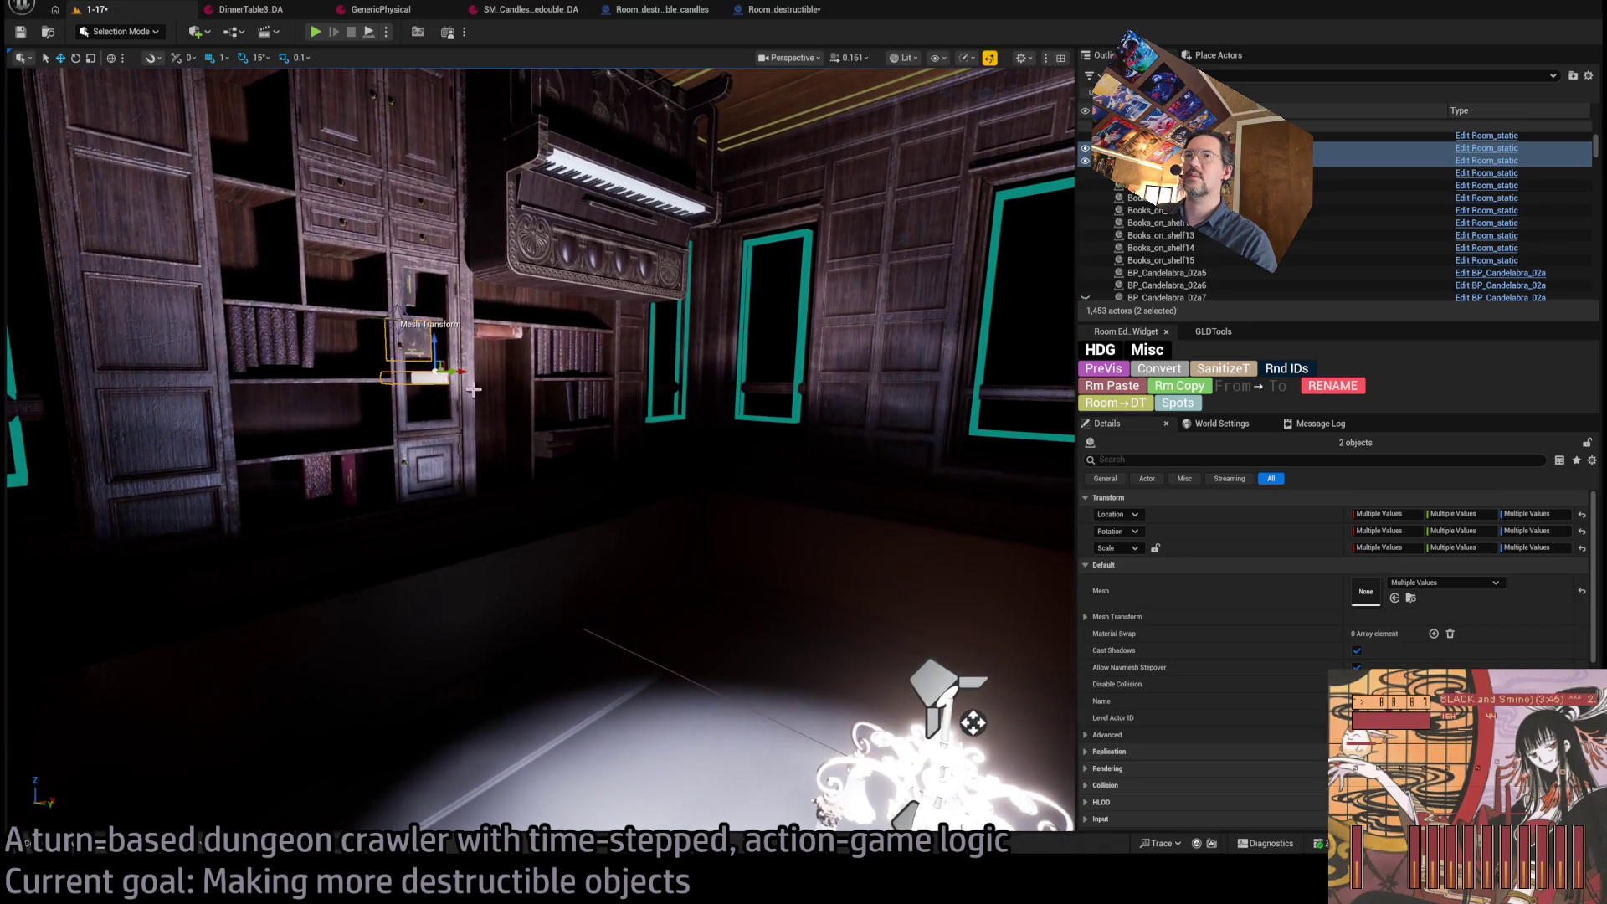
# Duplicate the two books onto the new cabinet and tilt the upper copy more upright.
pyautogui.moveTo(452, 373)
pyautogui.mouseDown()
pyautogui.moveTo(826, 377)
pyautogui.moveTo(467, 366)
pyautogui.moveTo(500, 362)
pyautogui.mouseUp()
pyautogui.press('d')
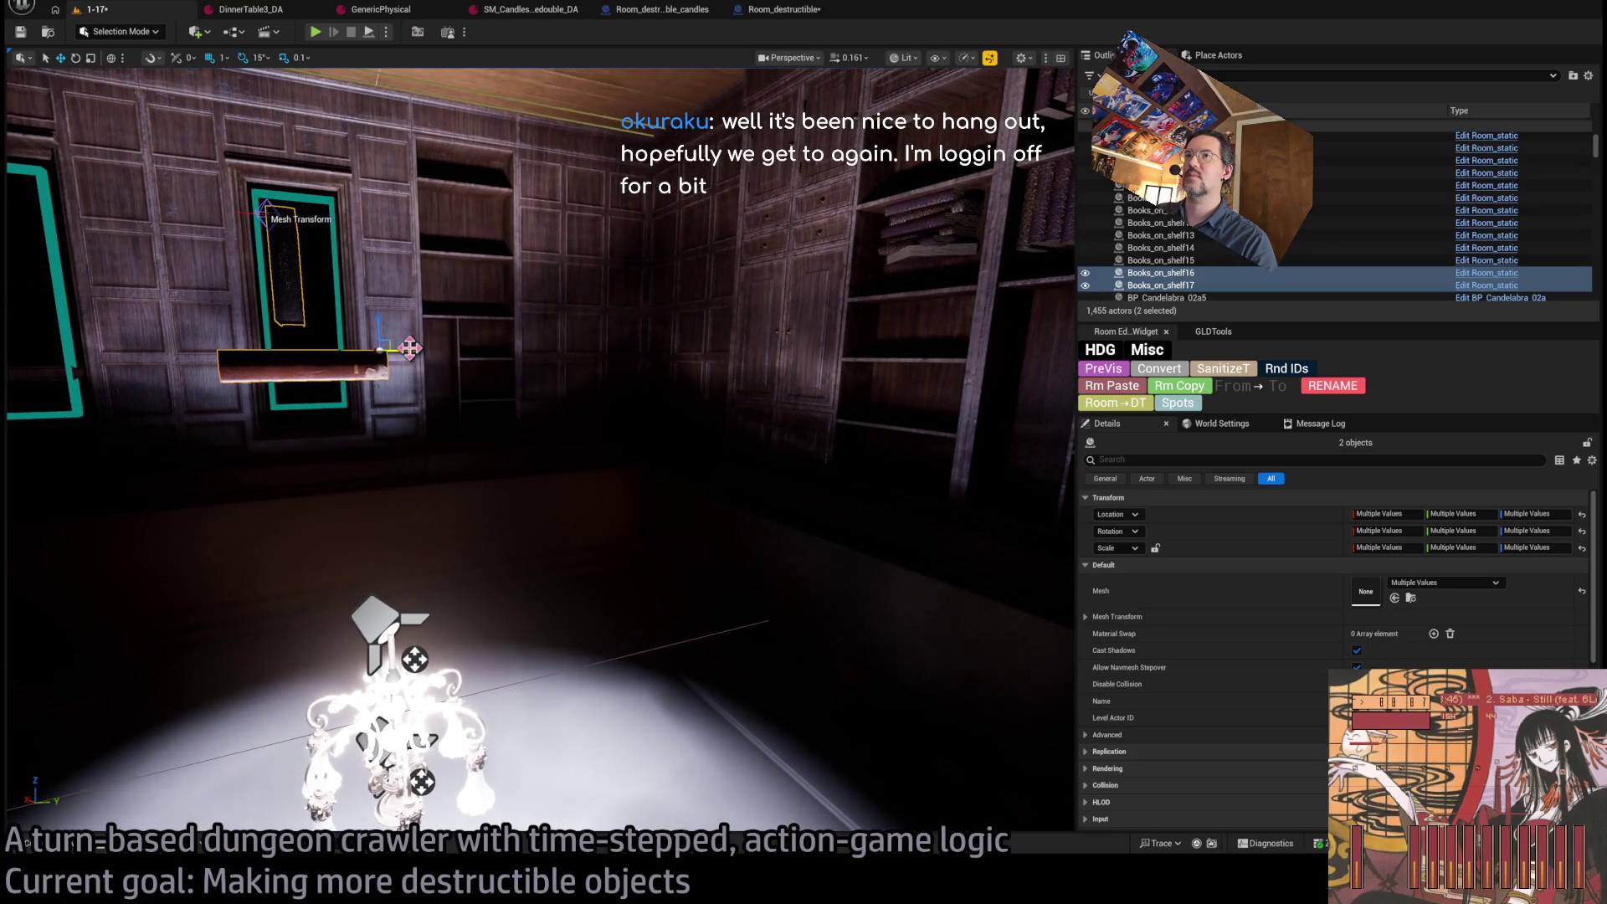
pyautogui.moveTo(765, 358); pyautogui.dragTo(786, 323)
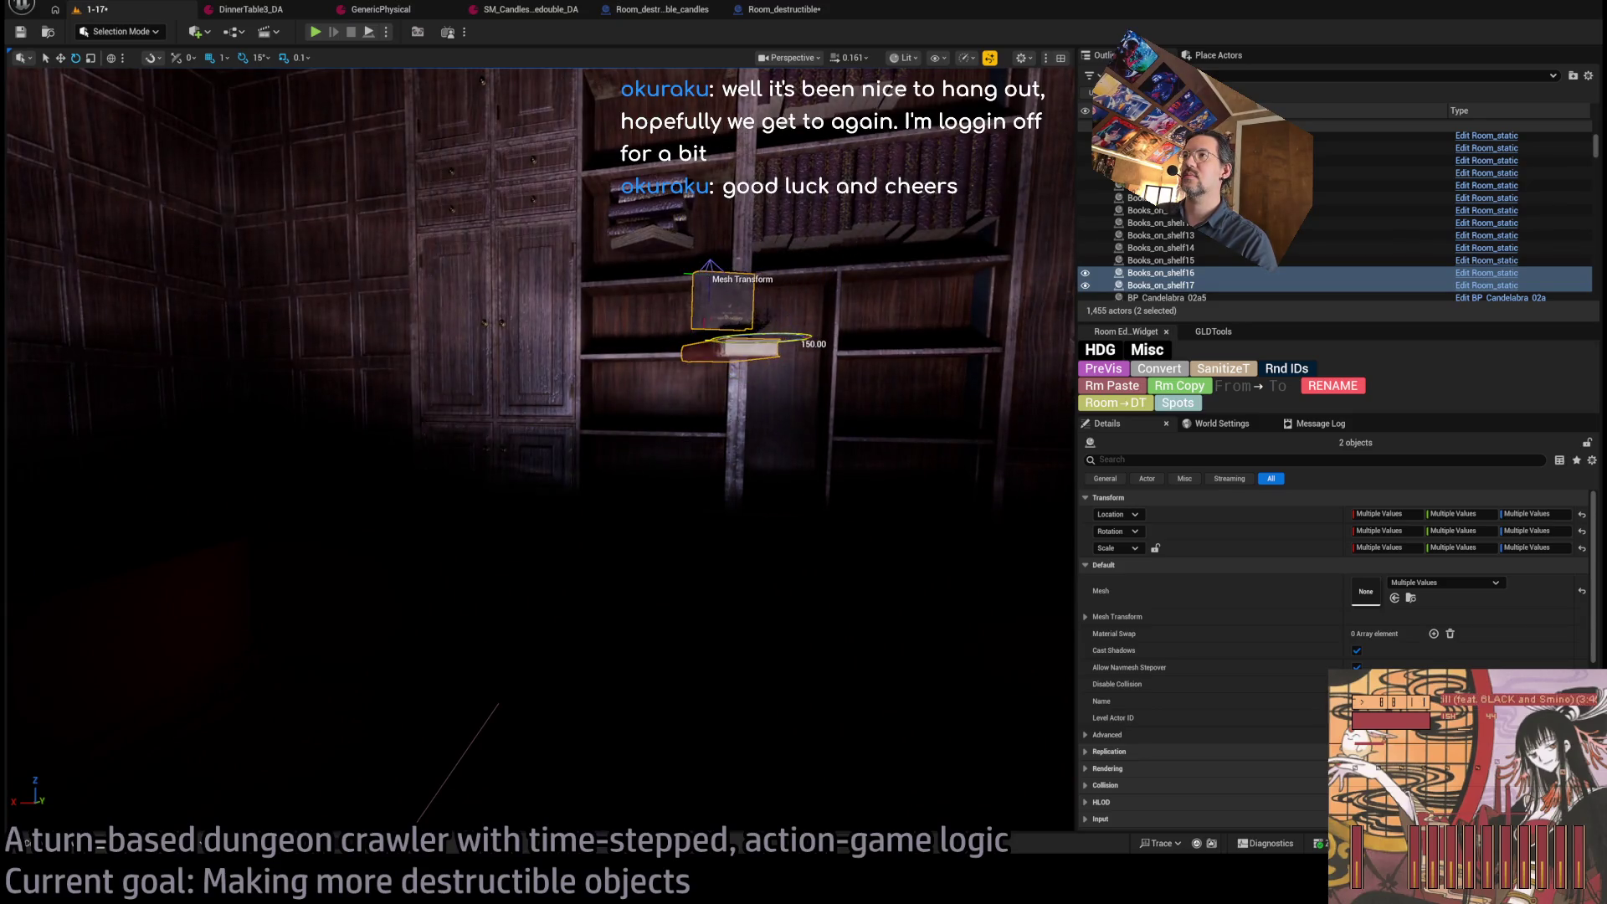
pyautogui.scroll(5, 737, 347)
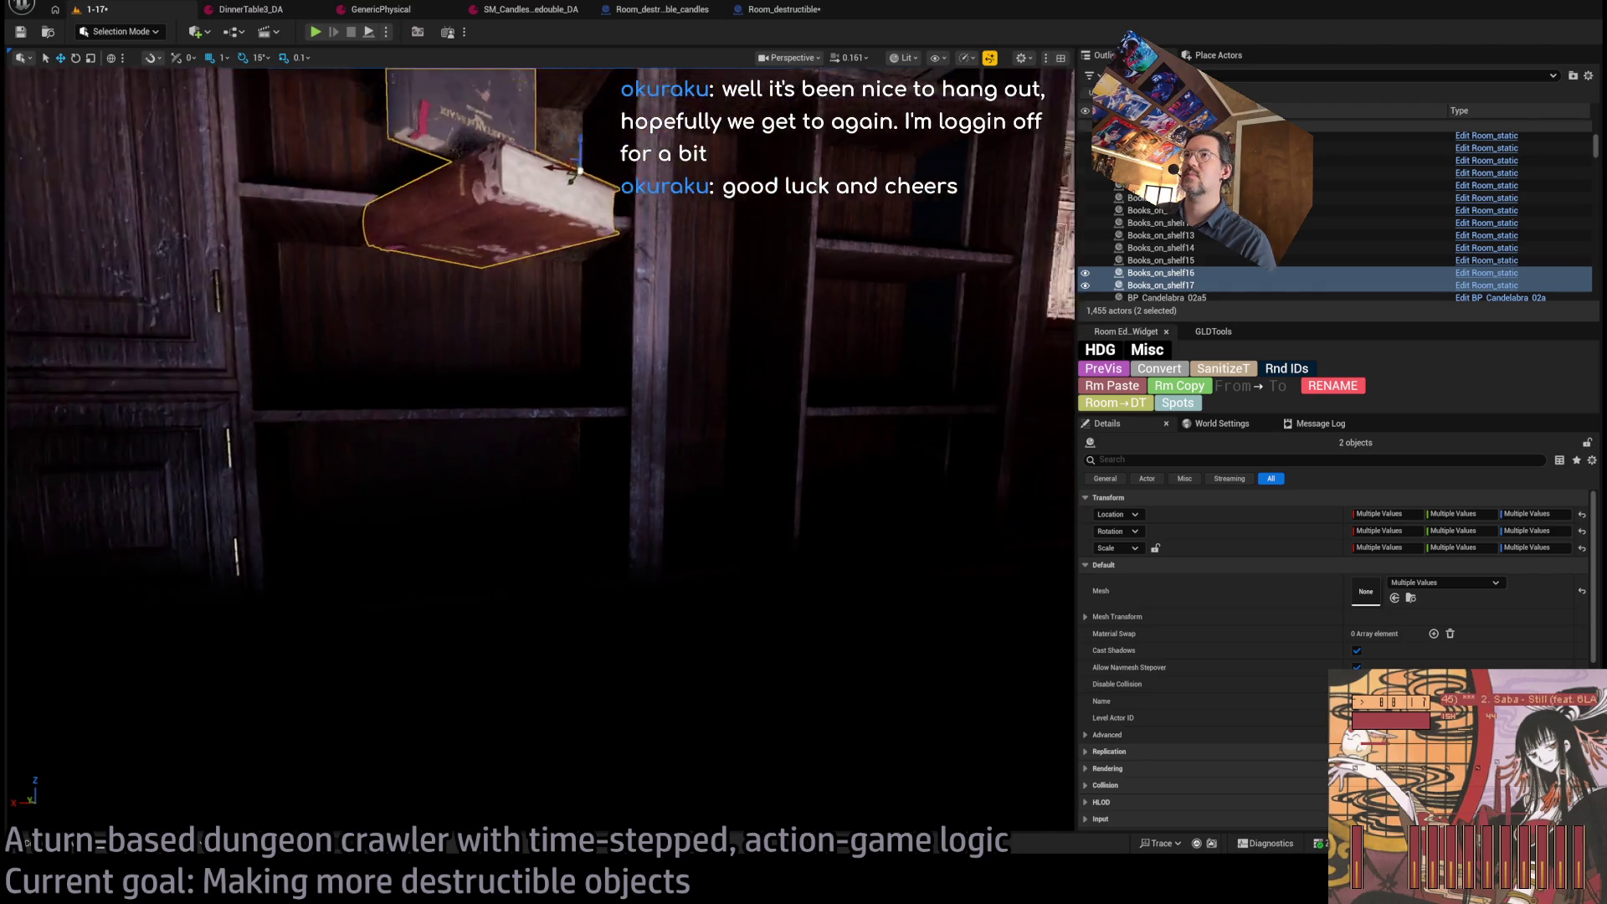
pyautogui.press('f')
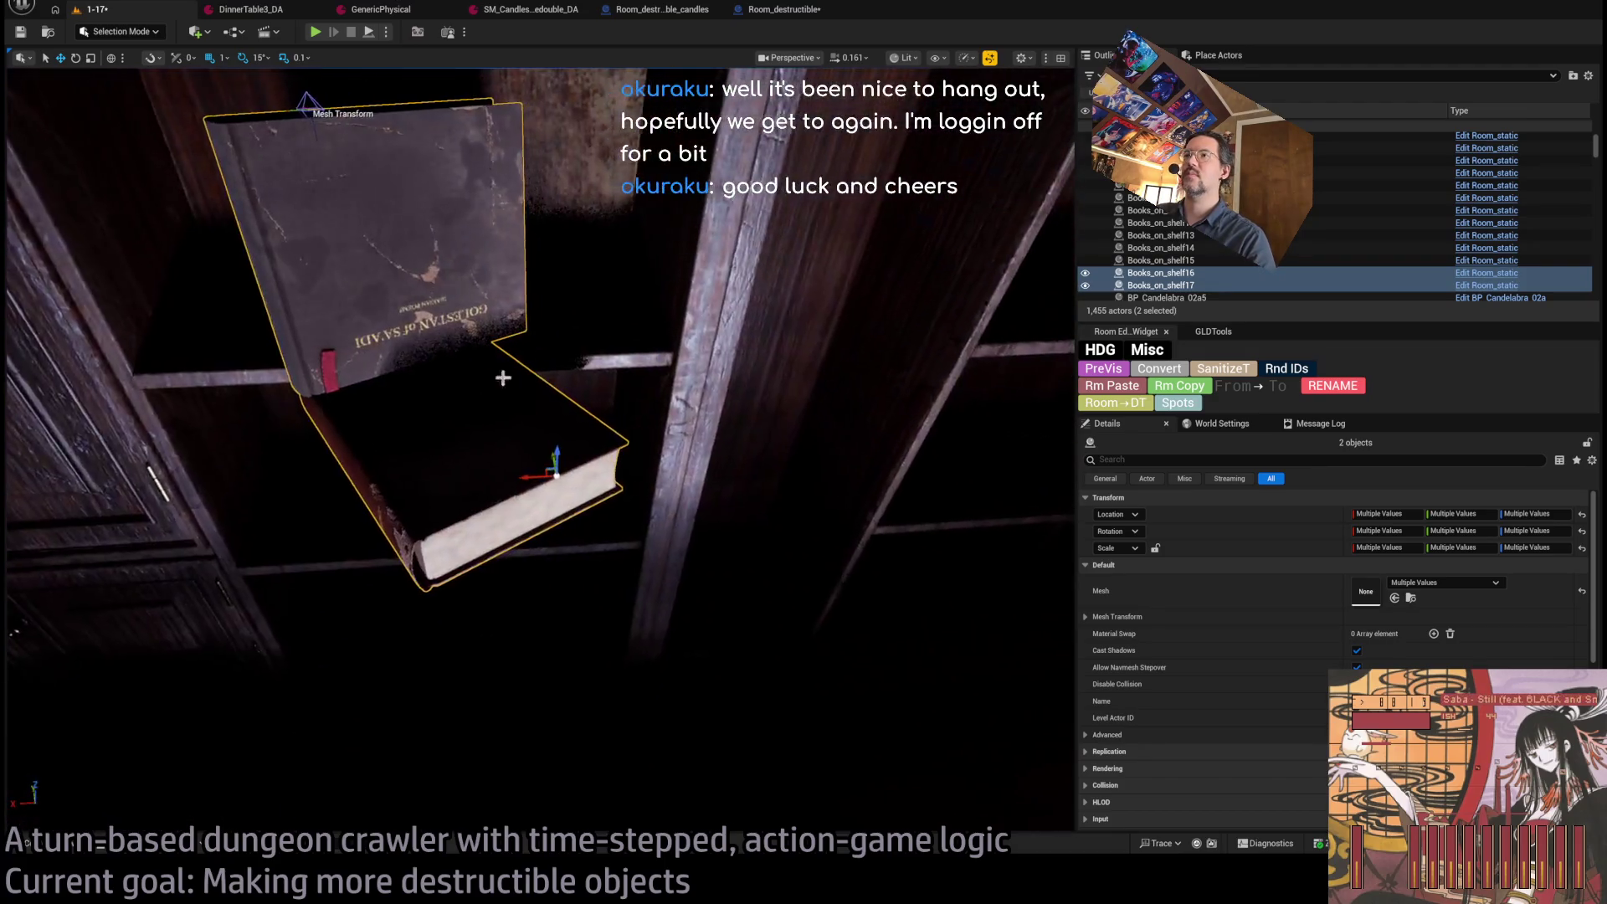
pyautogui.moveTo(544, 457); pyautogui.dragTo(544, 393)
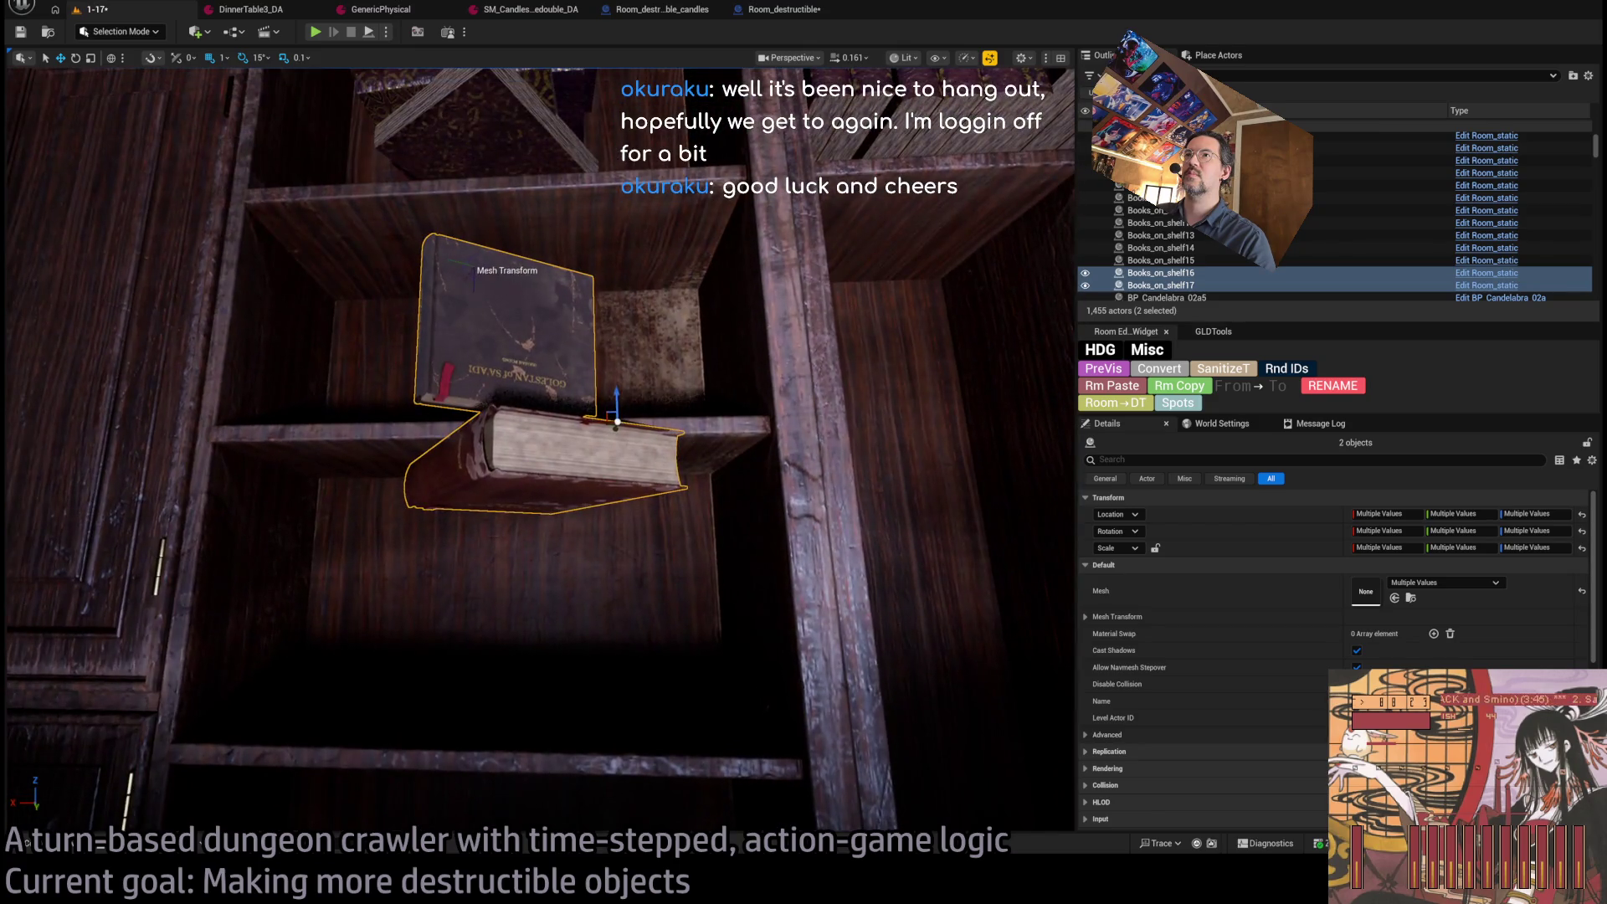
pyautogui.press('e')
pyautogui.moveTo(489, 285); pyautogui.dragTo(506, 244)
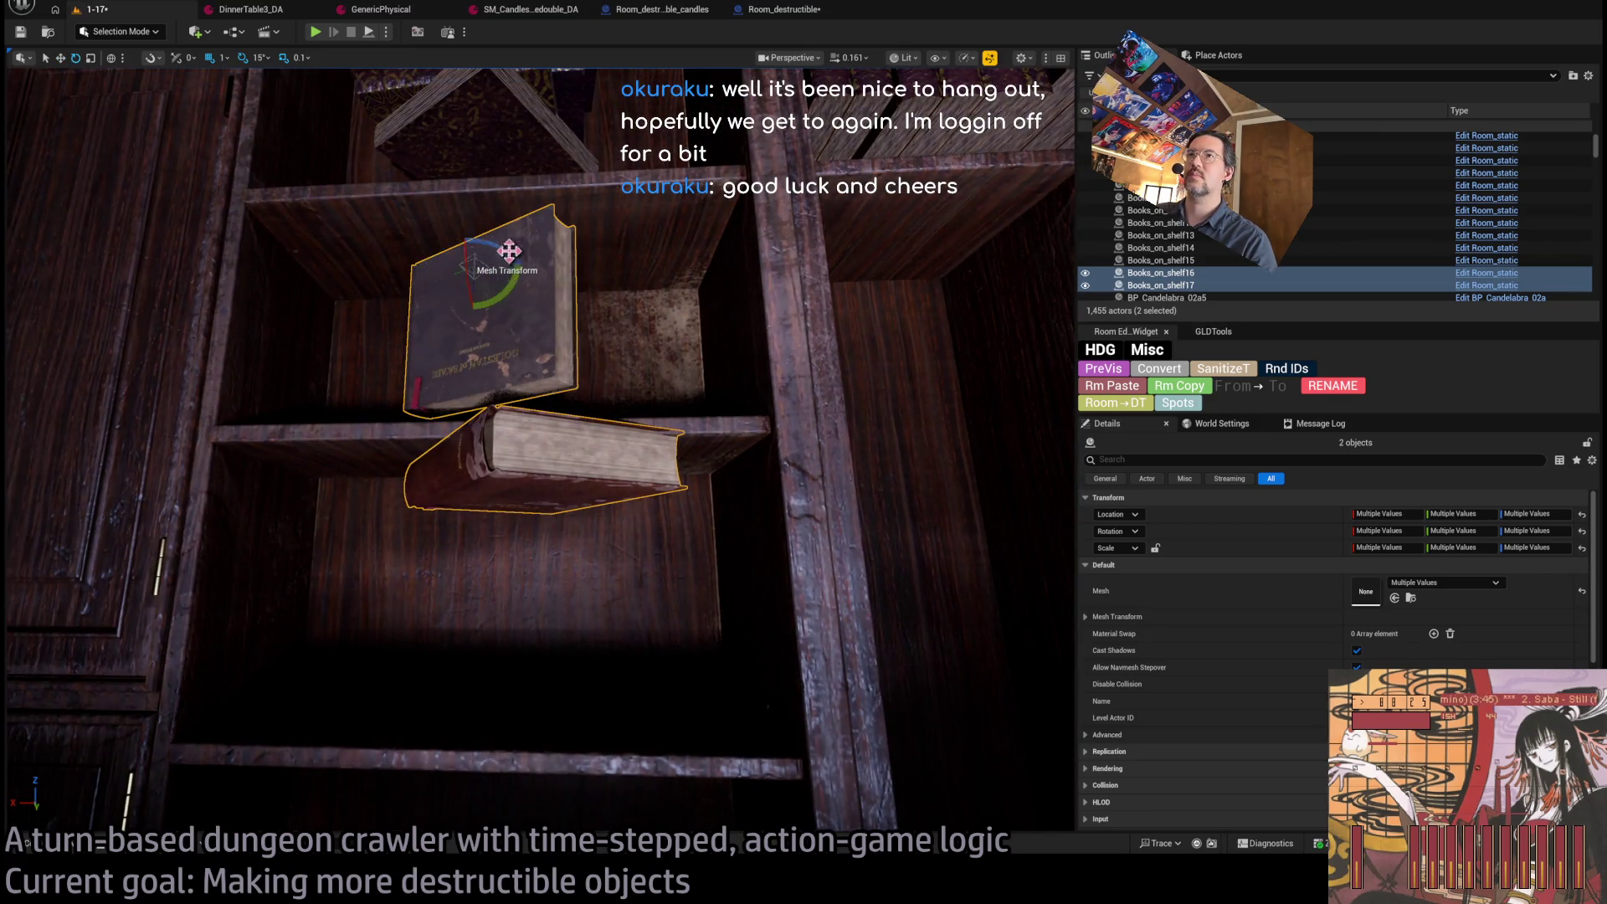
# Copy the lower lying book onto the shelf below, then start a play-test of the level.
pyautogui.click(583, 434)
pyautogui.press('w')
pyautogui.press('f')
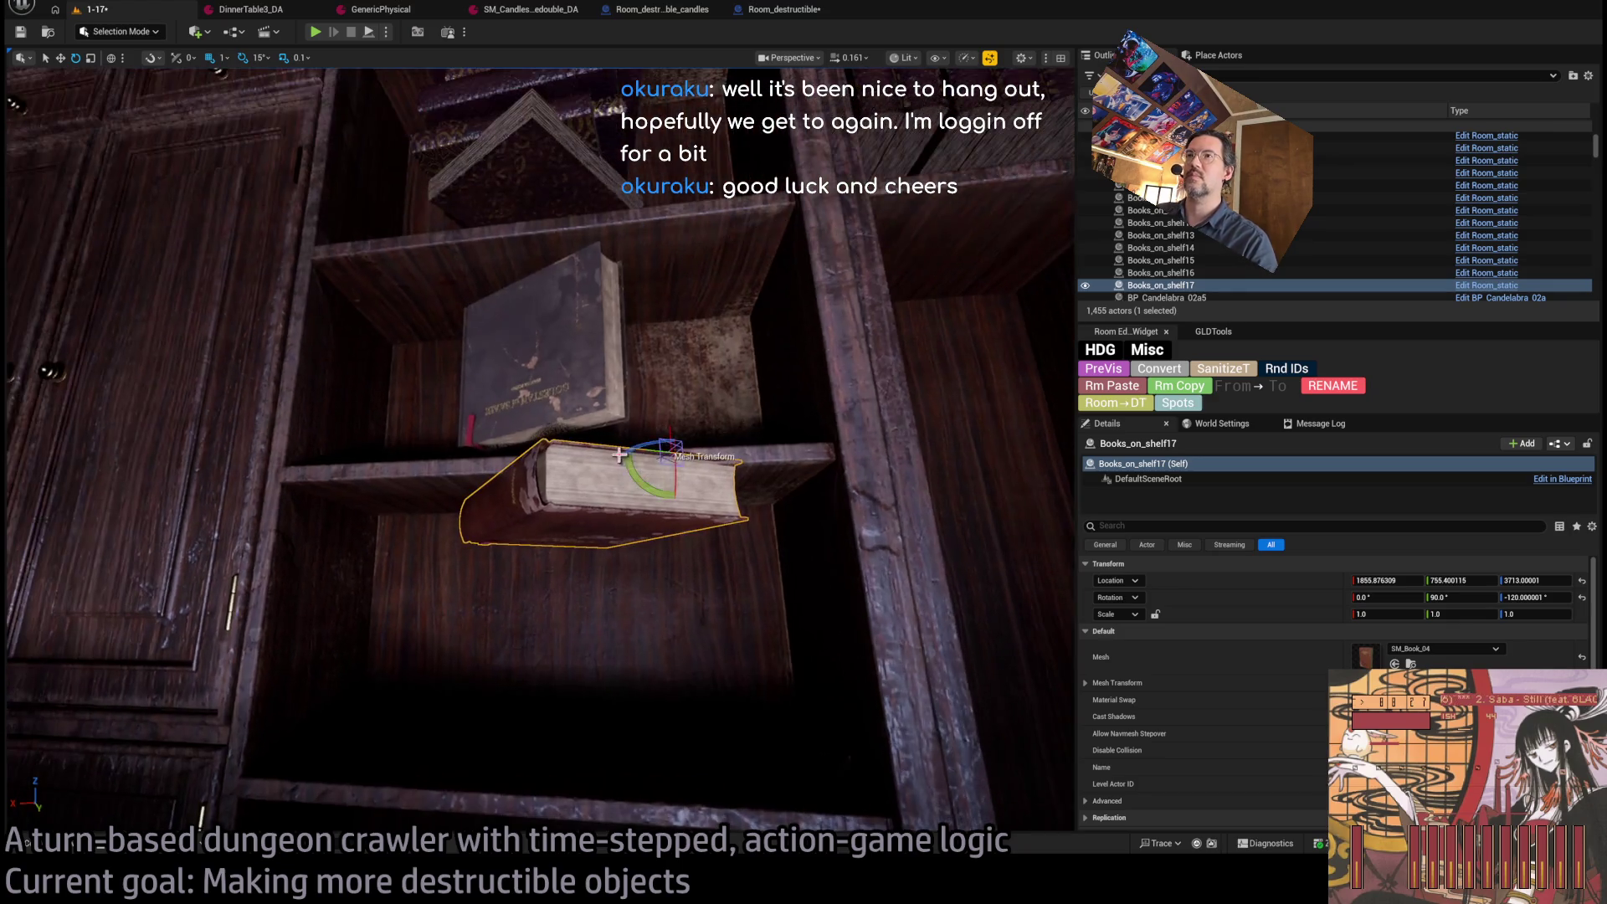
pyautogui.moveTo(668, 430)
pyautogui.keyDown('alt'); pyautogui.mouseDown()
pyautogui.moveTo(672, 524)
pyautogui.moveTo(469, 515)
pyautogui.moveTo(520, 360)
pyautogui.moveTo(500, 337)
pyautogui.moveTo(559, 577)
pyautogui.moveTo(586, 576)
pyautogui.moveTo(578, 360)
pyautogui.moveTo(620, 441)
pyautogui.moveTo(579, 399)
pyautogui.moveTo(615, 406)
pyautogui.moveTo(616, 477)
pyautogui.moveTo(621, 462)
pyautogui.moveTo(586, 461)
pyautogui.moveTo(653, 440)
pyautogui.mouseUp(); pyautogui.keyUp('alt')
pyautogui.press('e')
pyautogui.click(316, 33)
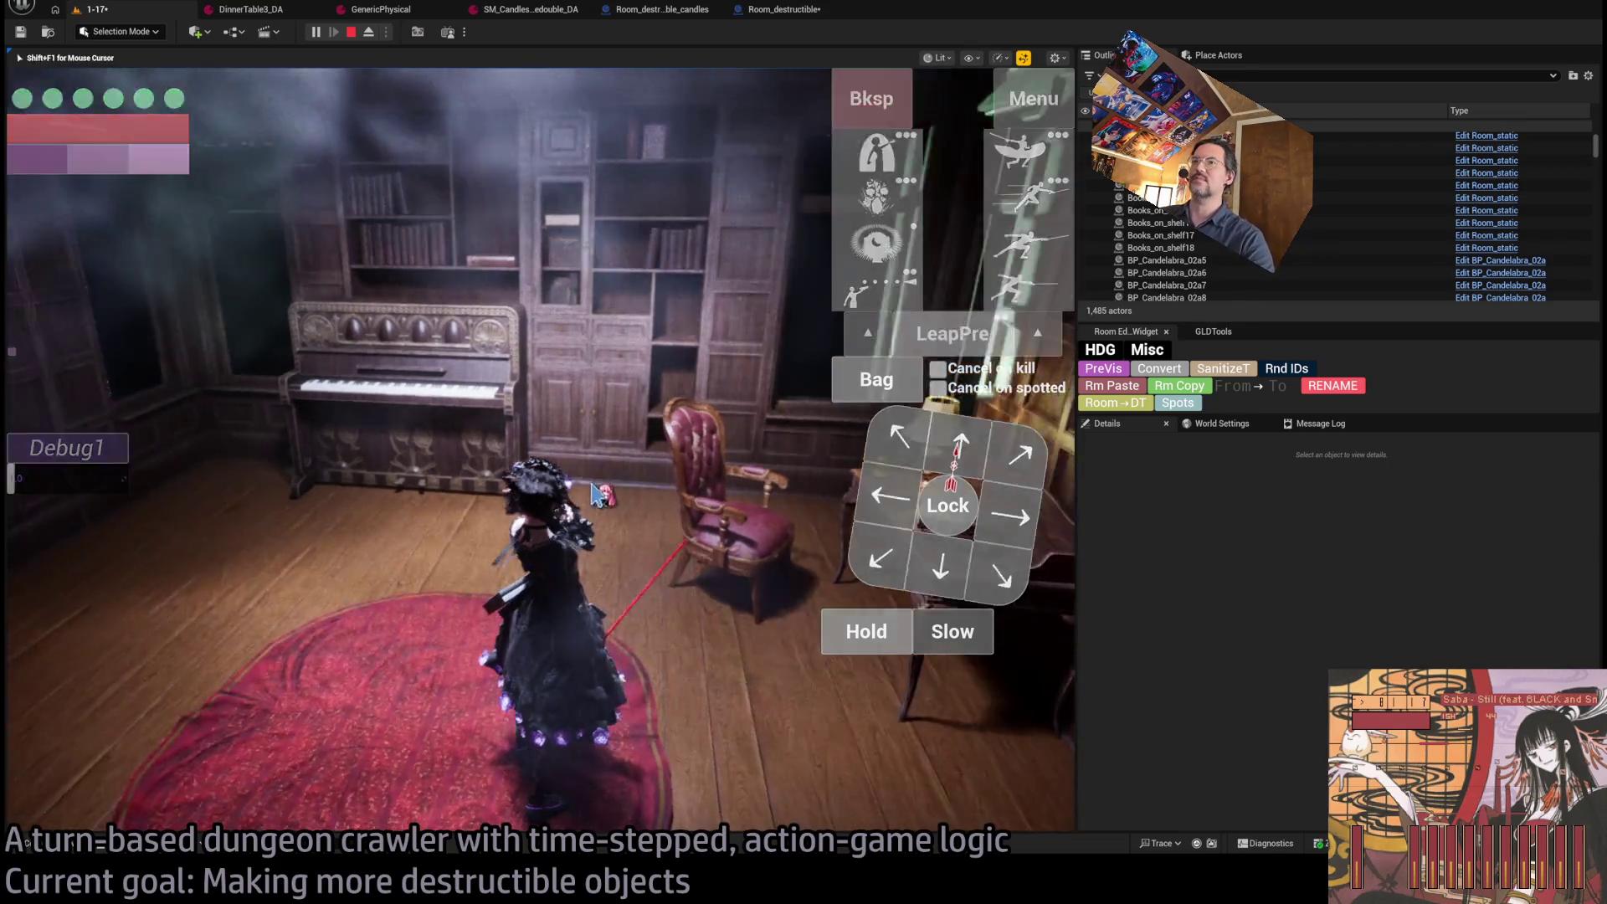
# In the play-test, walk the character over to the piano and attack it.
pyautogui.click(255, 441)
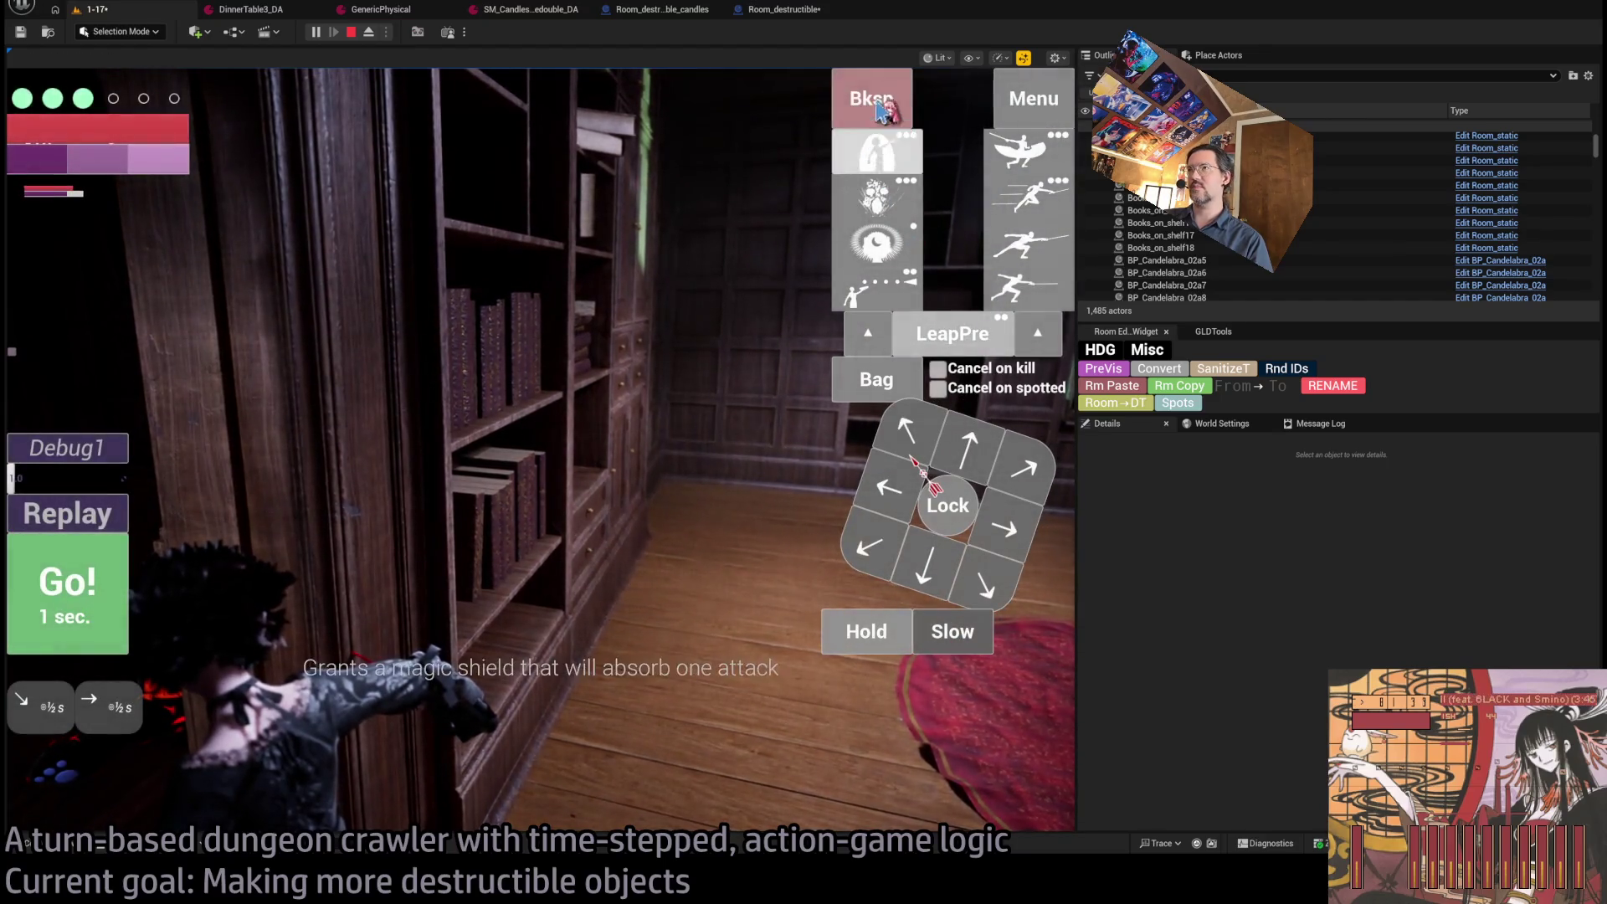
pyautogui.moveTo(678, 456); pyautogui.dragTo(996, 509)
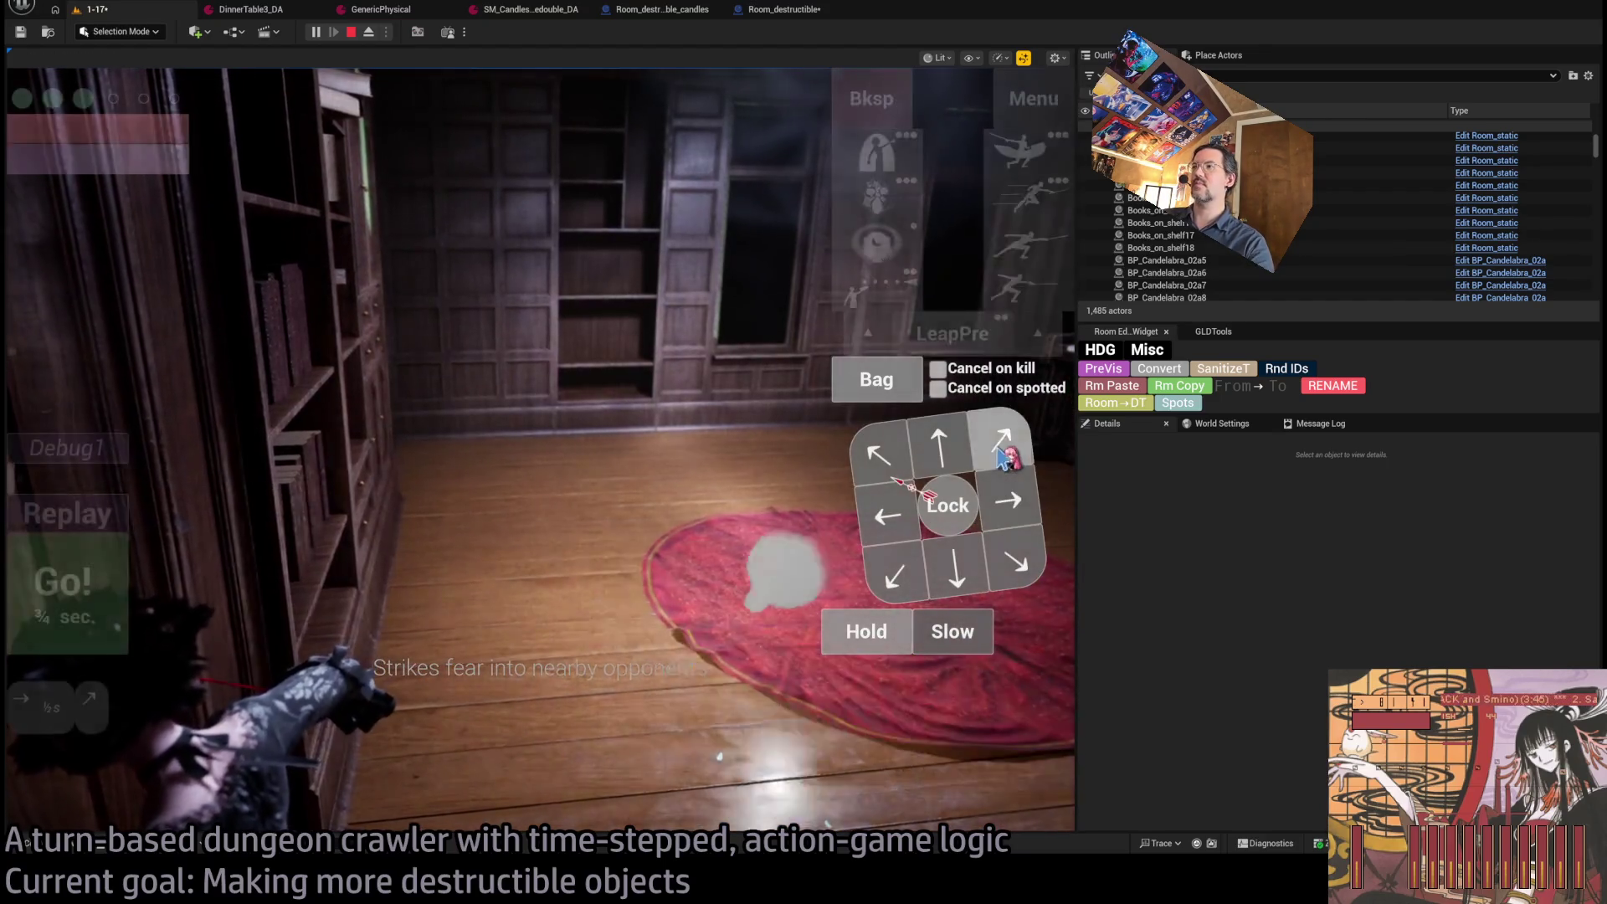
pyautogui.moveTo(410, 541)
pyautogui.mouseDown()
pyautogui.moveTo(921, 490)
pyautogui.moveTo(735, 531)
pyautogui.mouseUp()
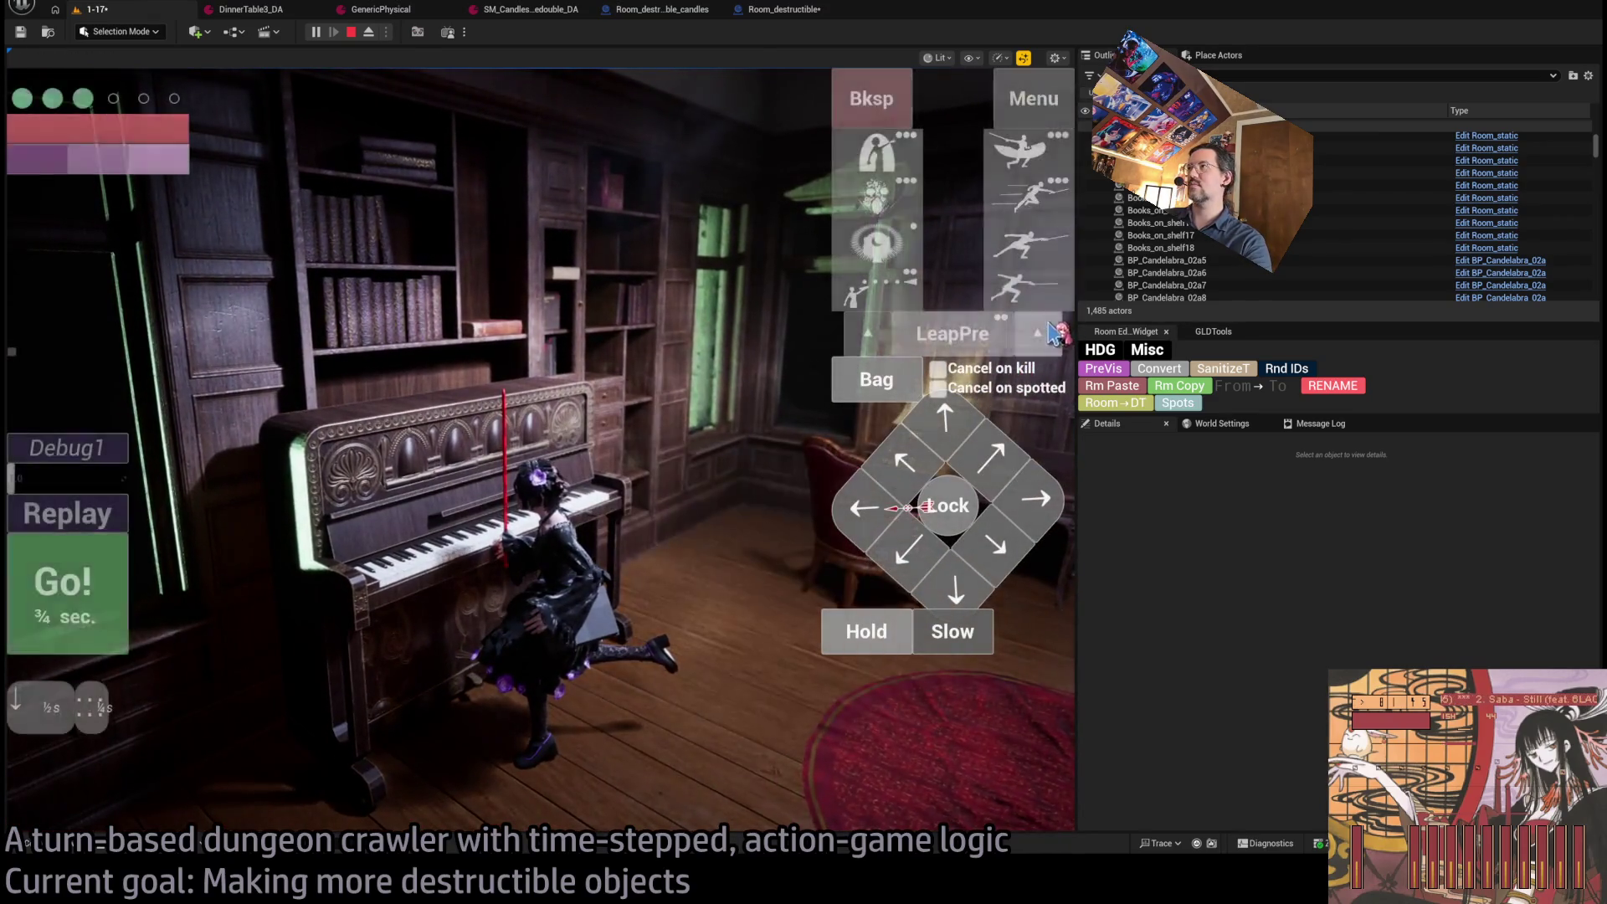
pyautogui.click(513, 567)
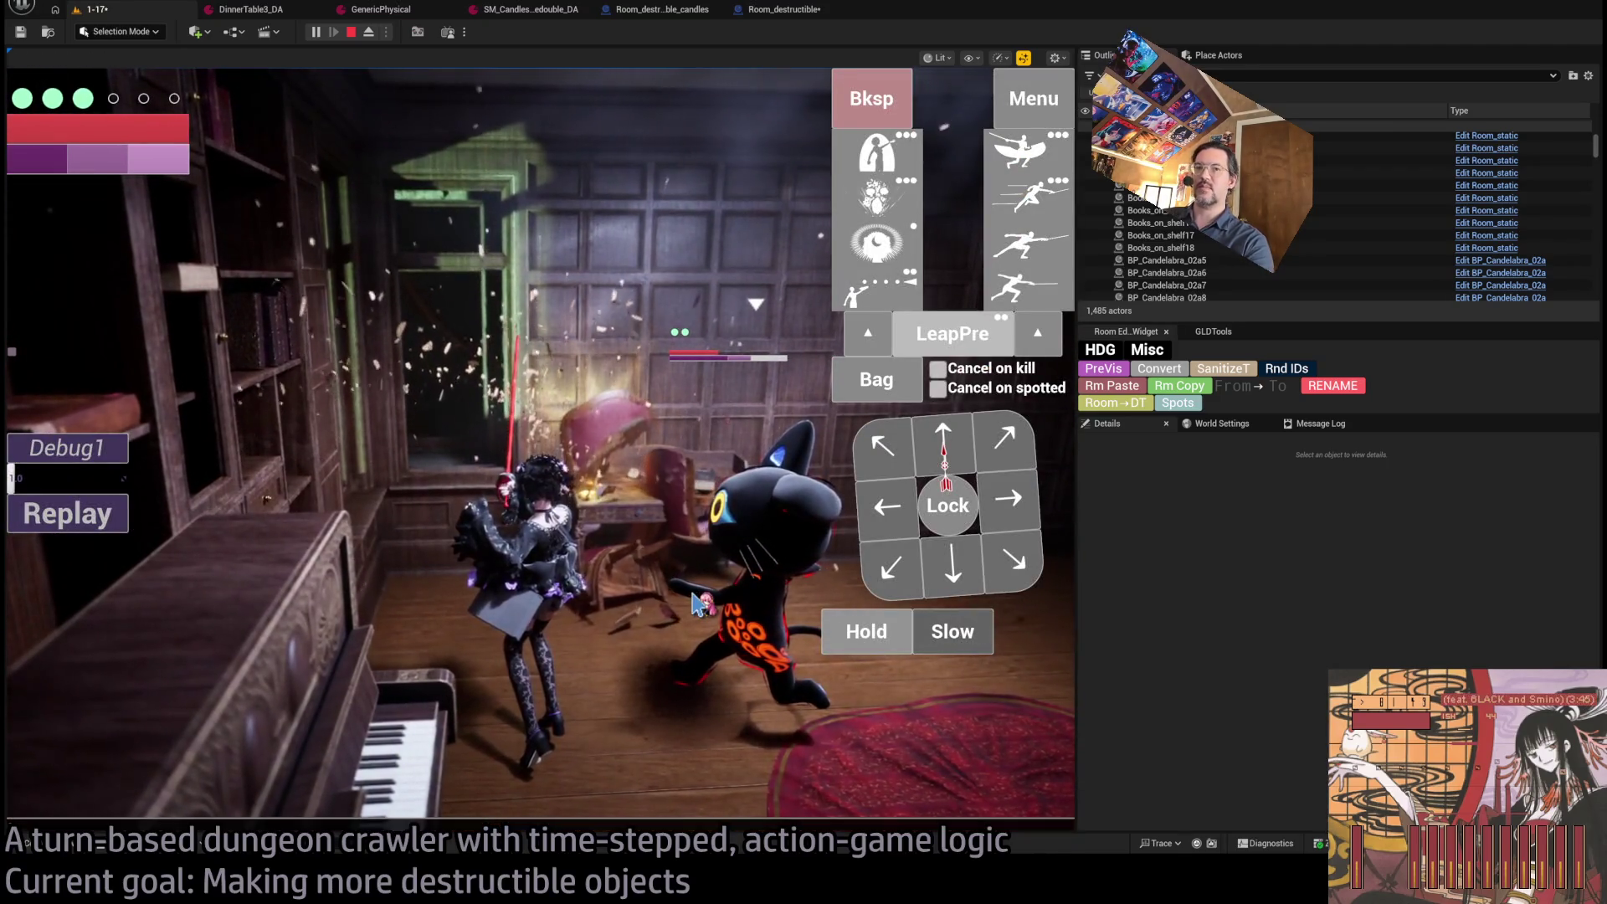
# Show the frame timing stats overlay with the stat unit console command.
pyautogui.press('`')
pyautogui.write('stat')
pyautogui.press('Return')
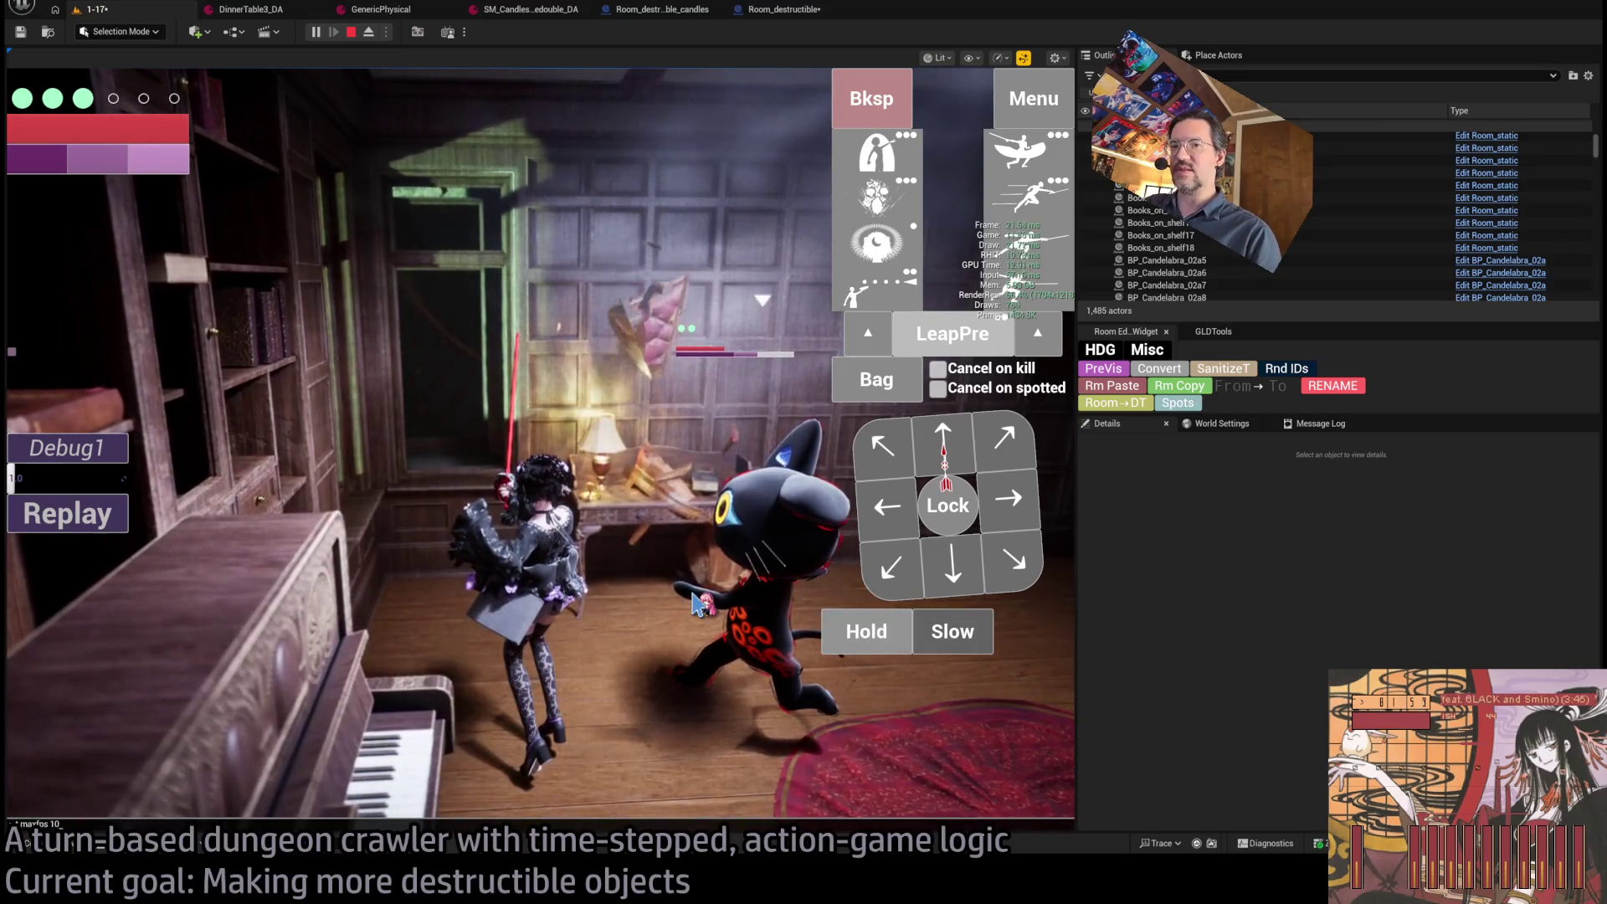
# Swing the game camera around the room and run ProfileGPU to capture a GPU profile.
pyautogui.click(697, 603)
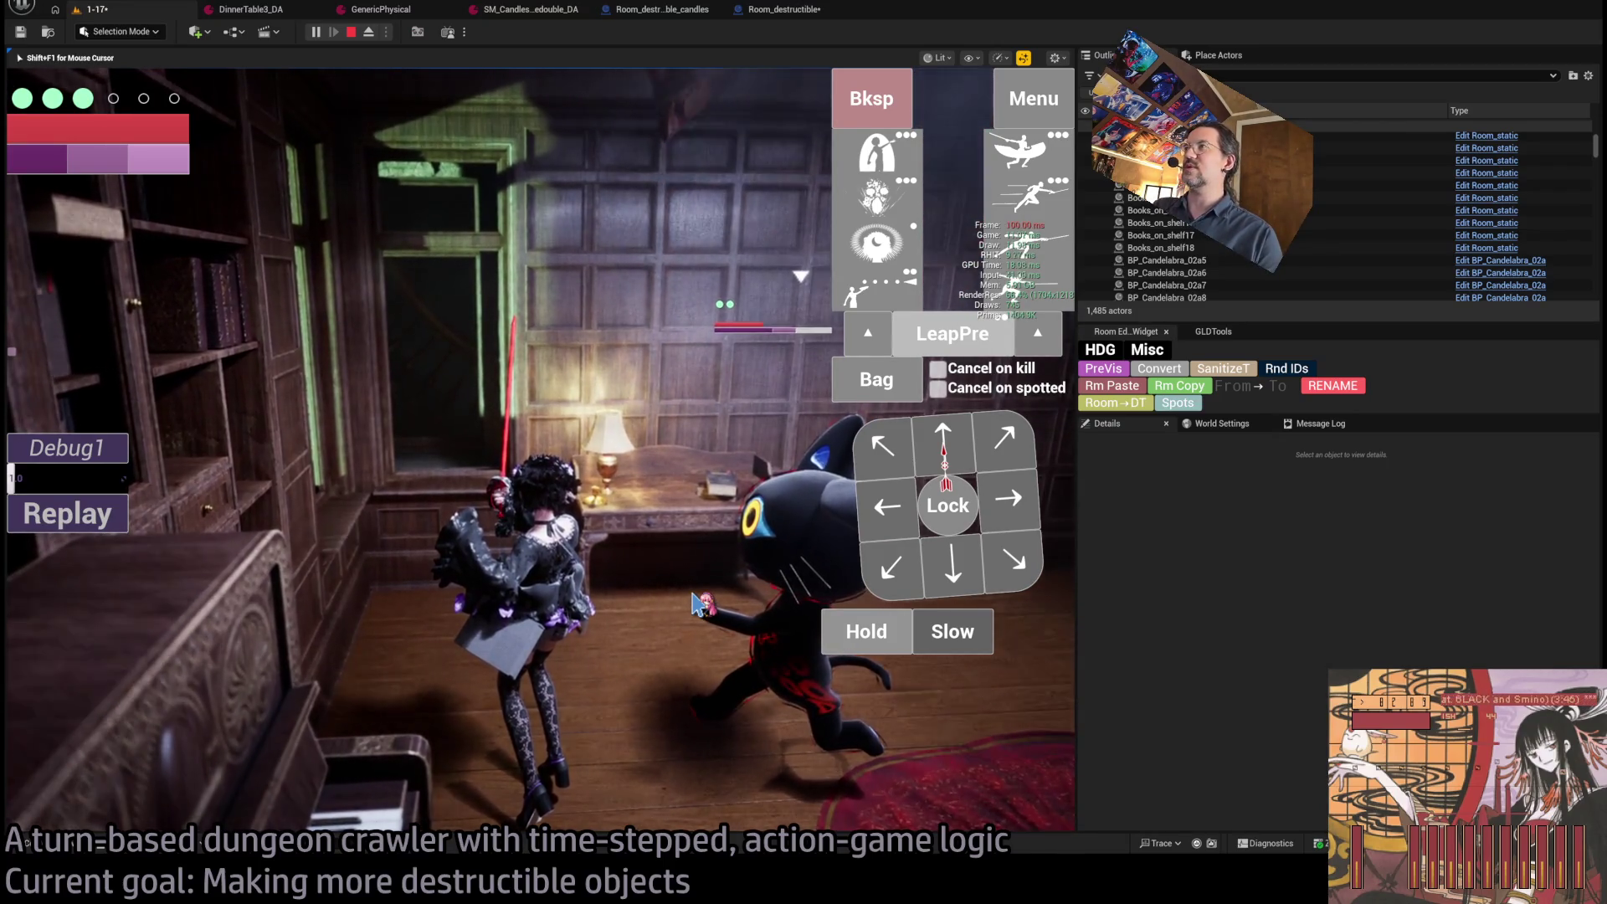
pyautogui.moveTo(695, 603); pyautogui.dragTo(117, 548)
pyautogui.press('Up')
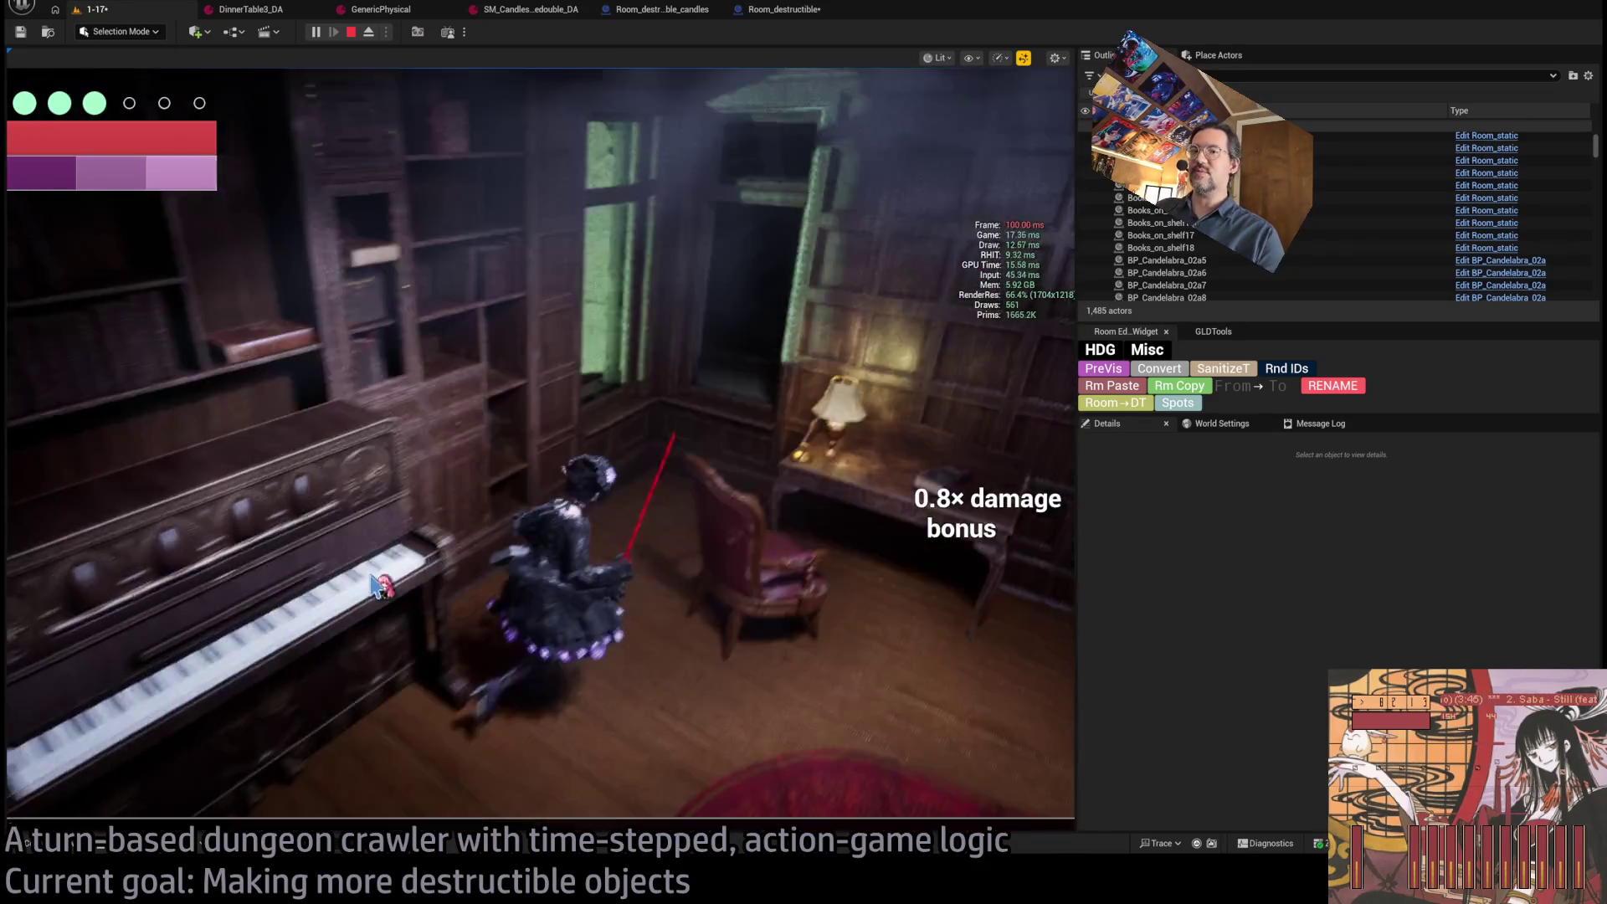
pyautogui.write('ProfileGPU')
pyautogui.press('Return')
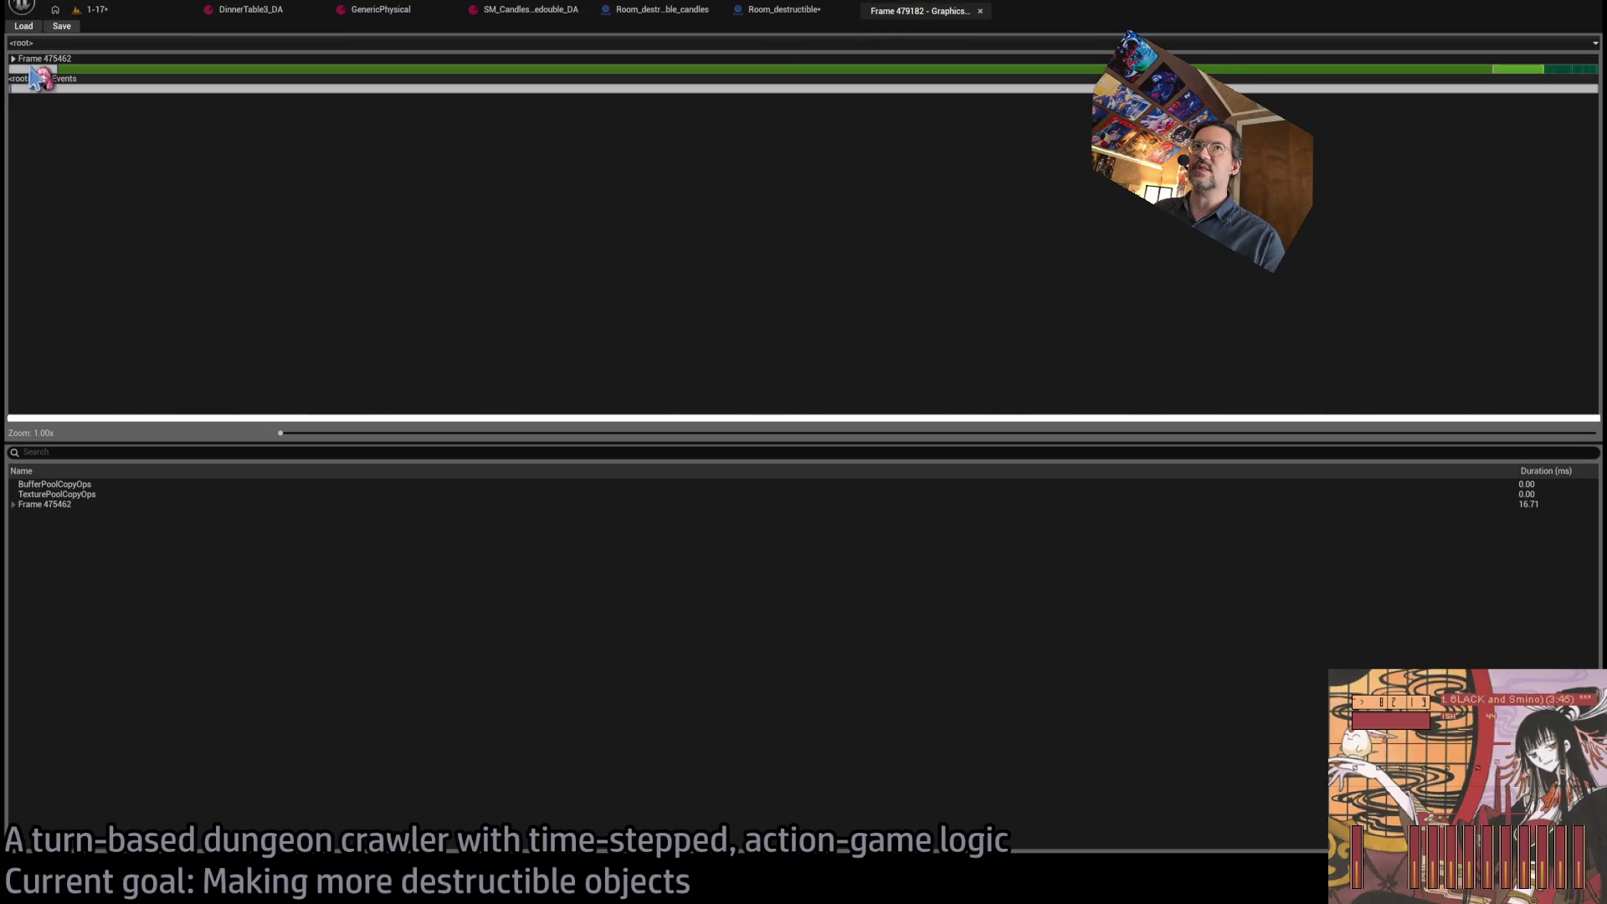
# Drill into the scene render graph events and check the deferred lighting and PostProcessing timings.
pyautogui.doubleClick(18, 69)
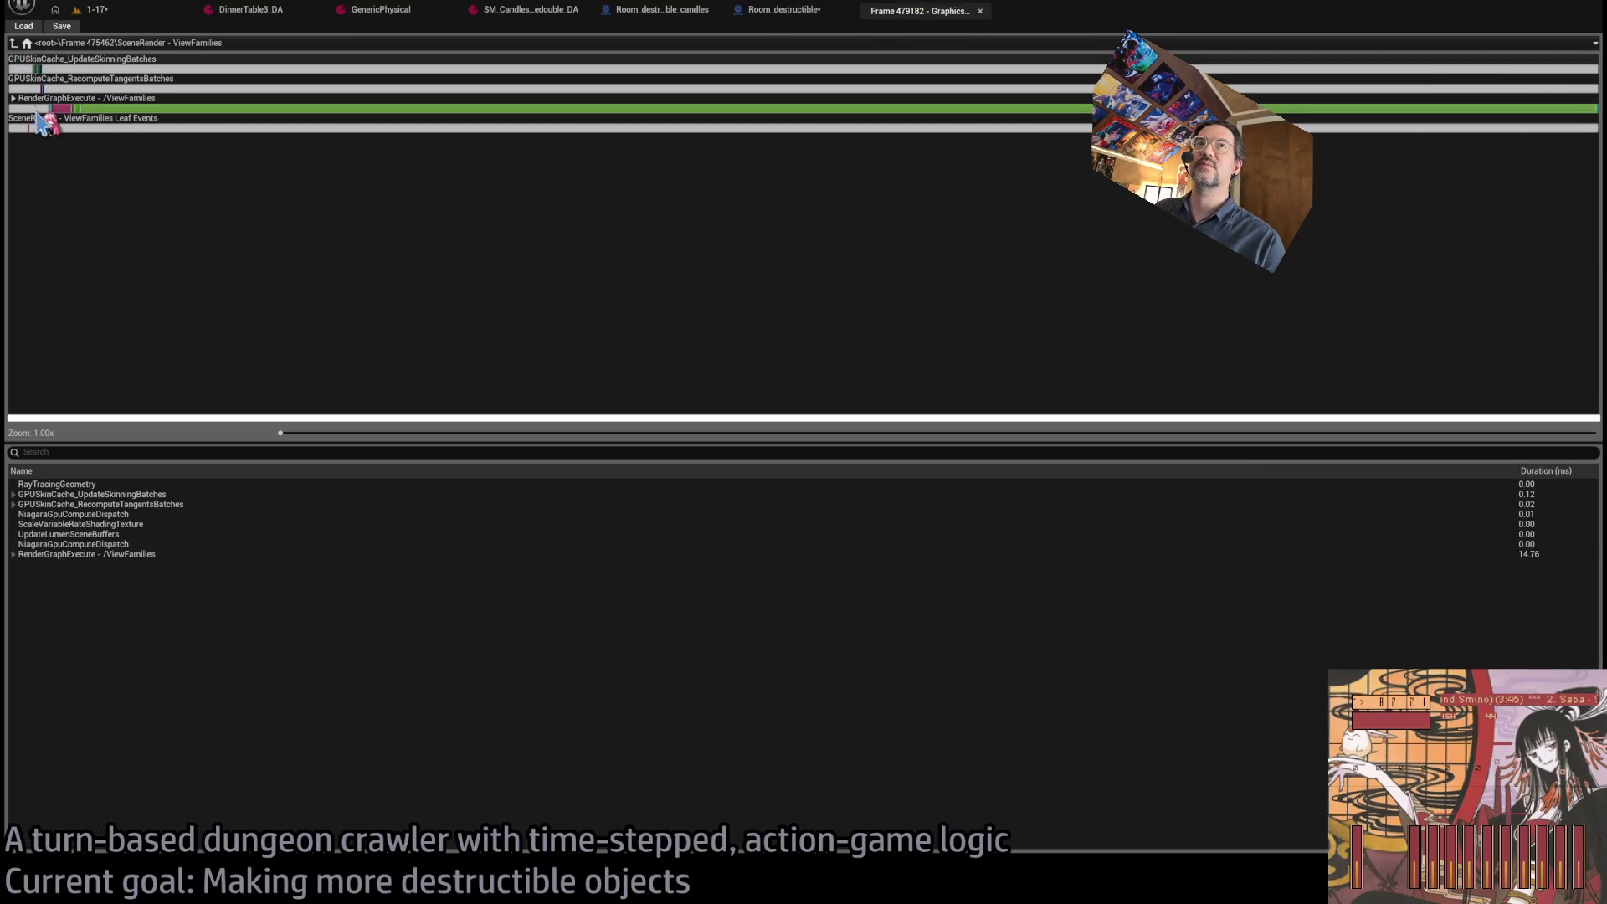
pyautogui.doubleClick(33, 121)
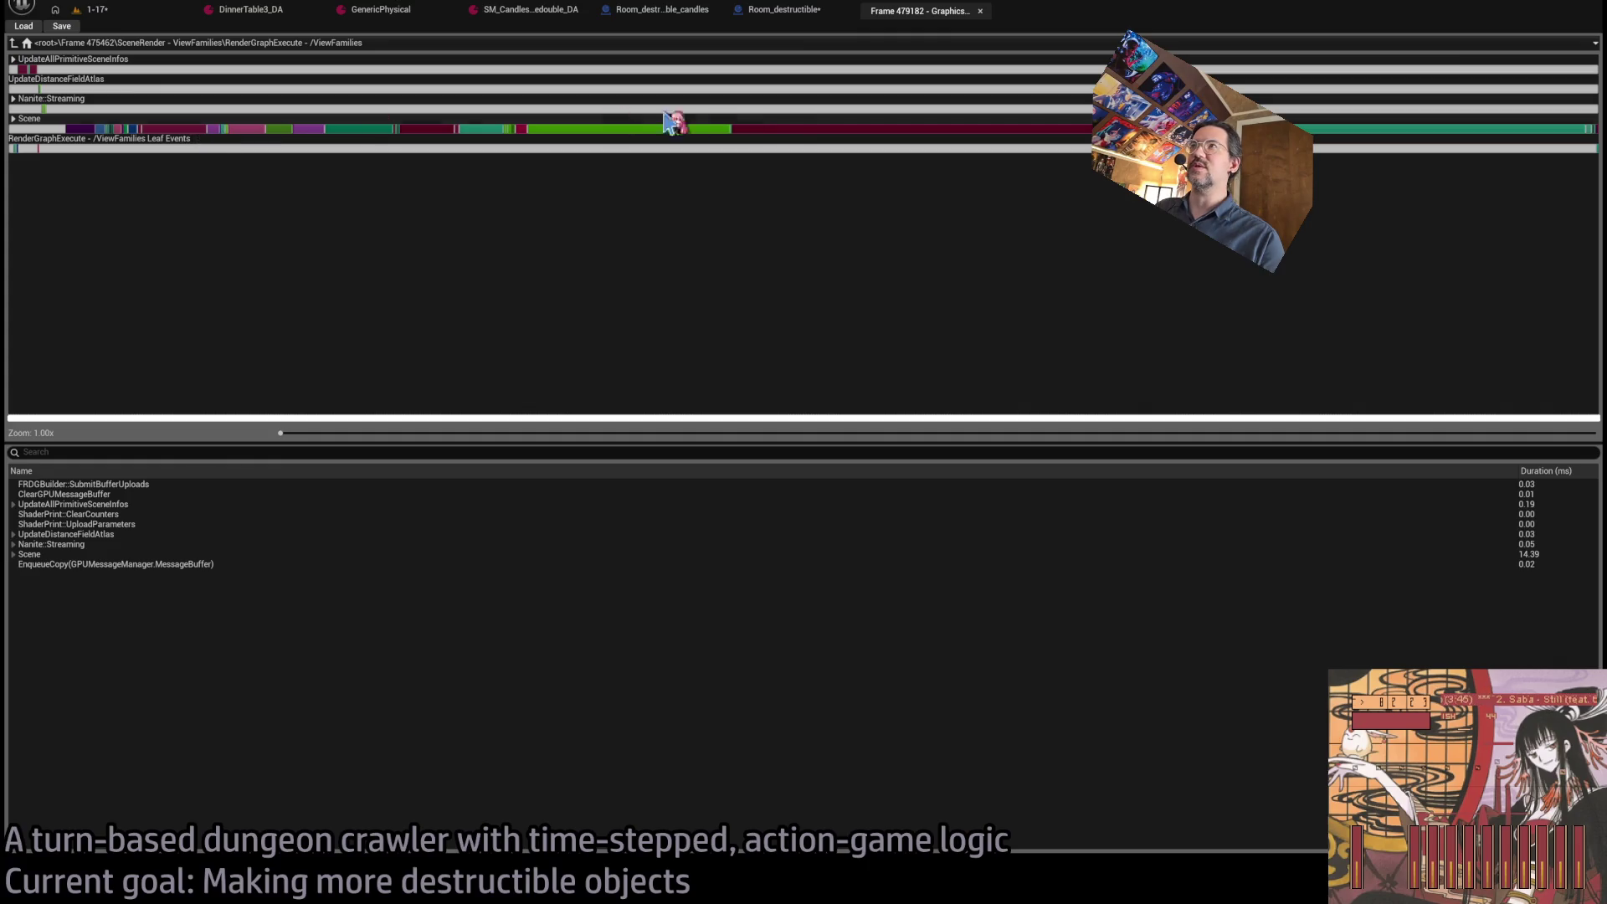
pyautogui.click(802, 132)
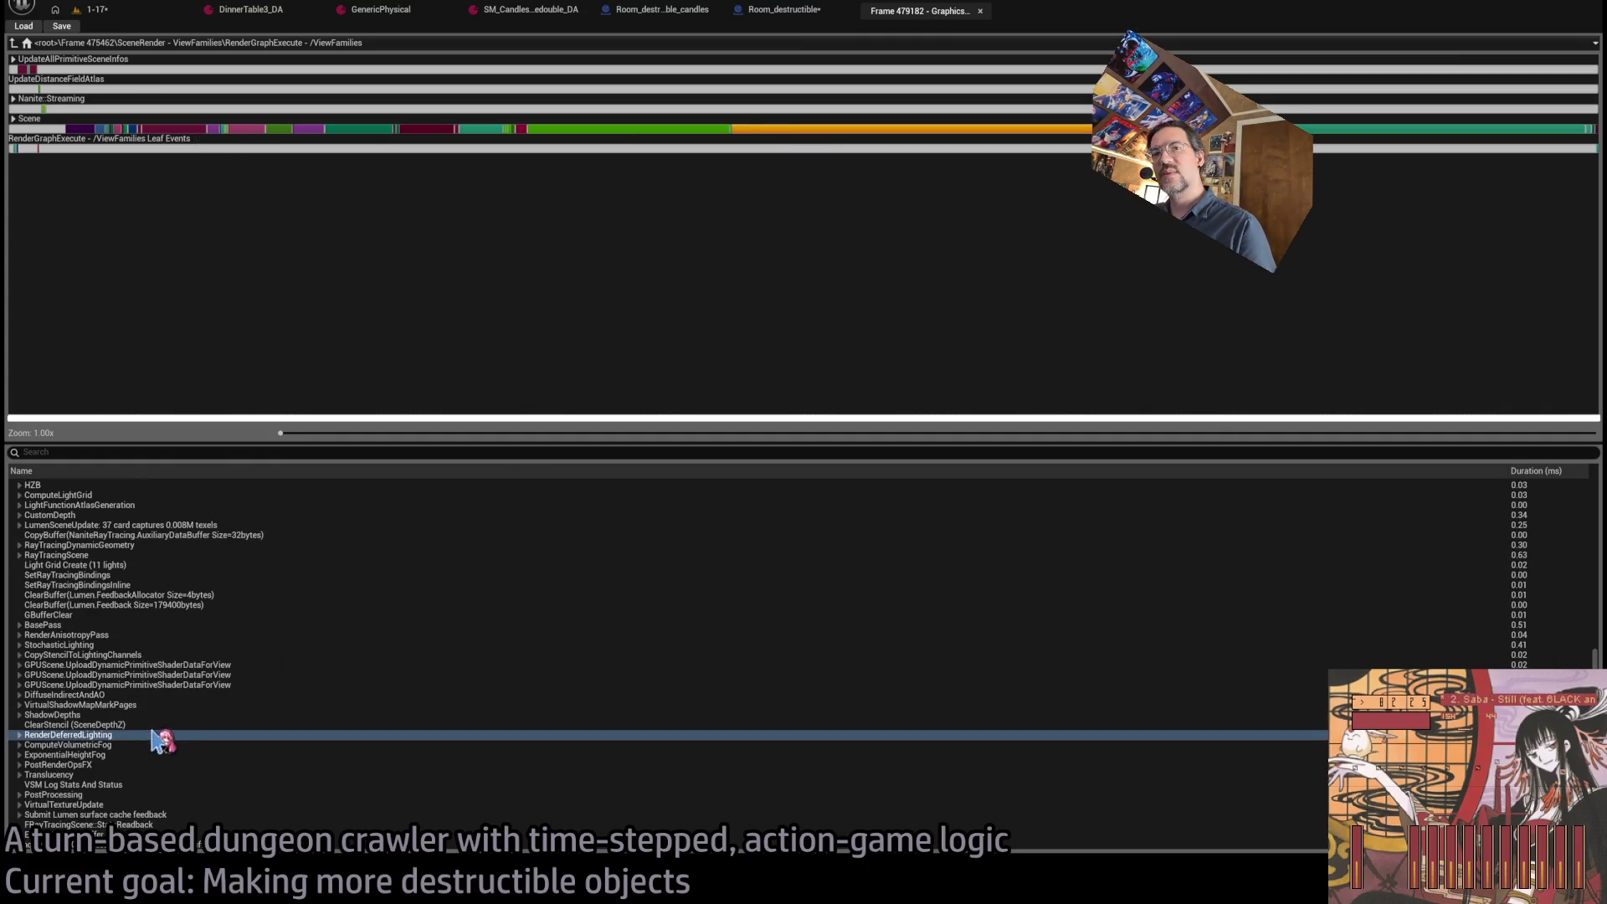
pyautogui.click(25, 795)
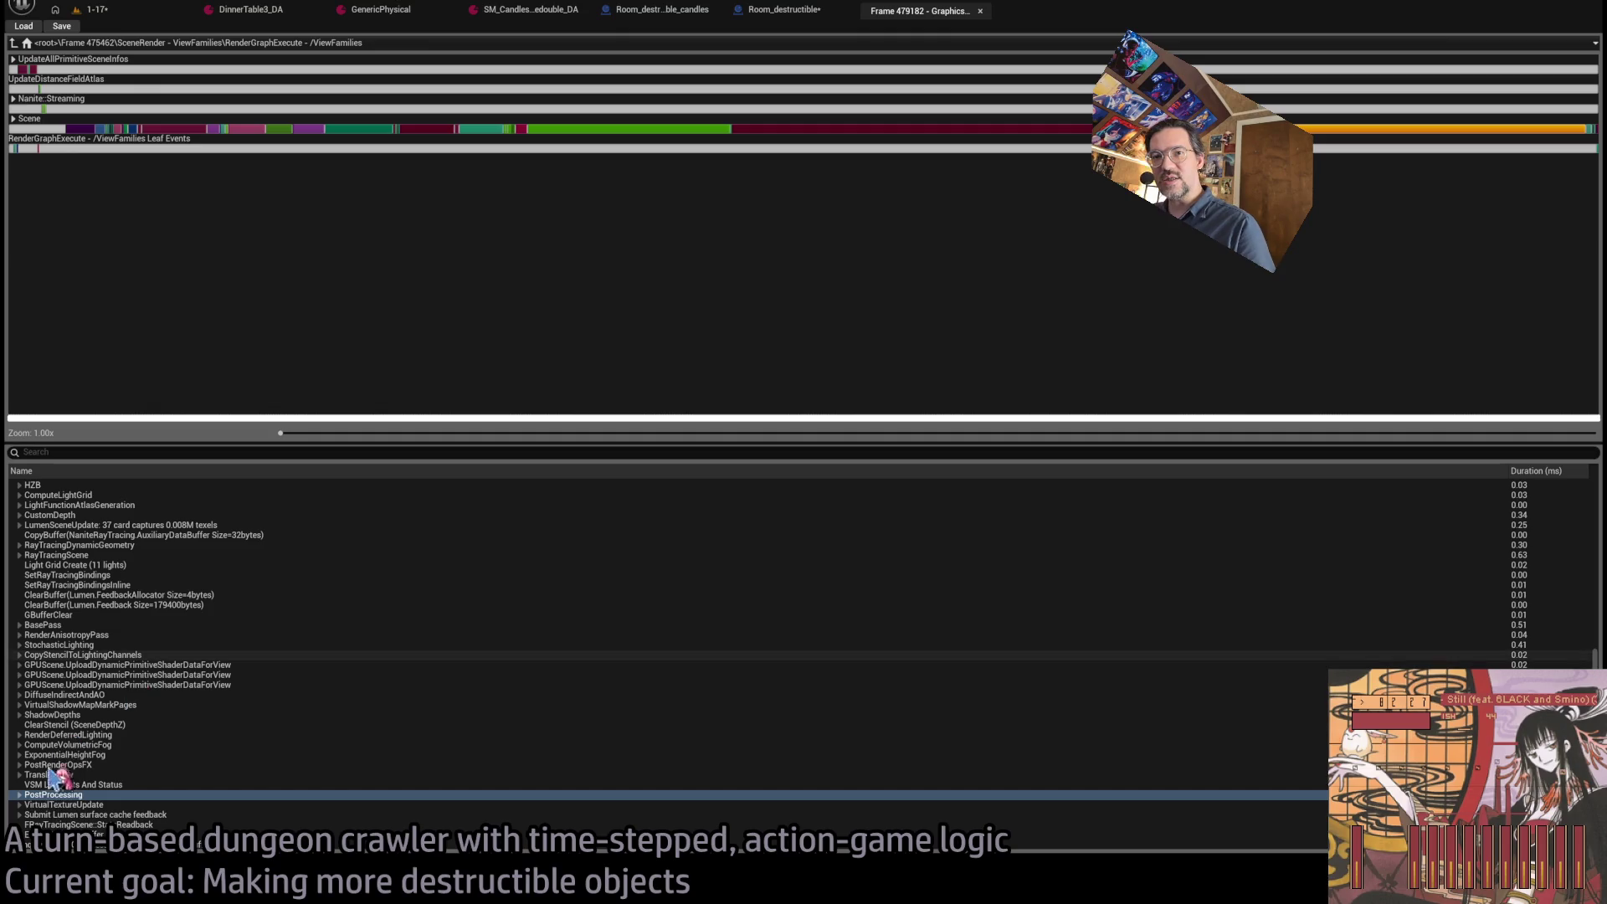
pyautogui.press('Right')
# Inspect the FXeSS upscaler and DOF sub-pass timings under PostProcessing.
pyautogui.scroll(-2, 134, 812)
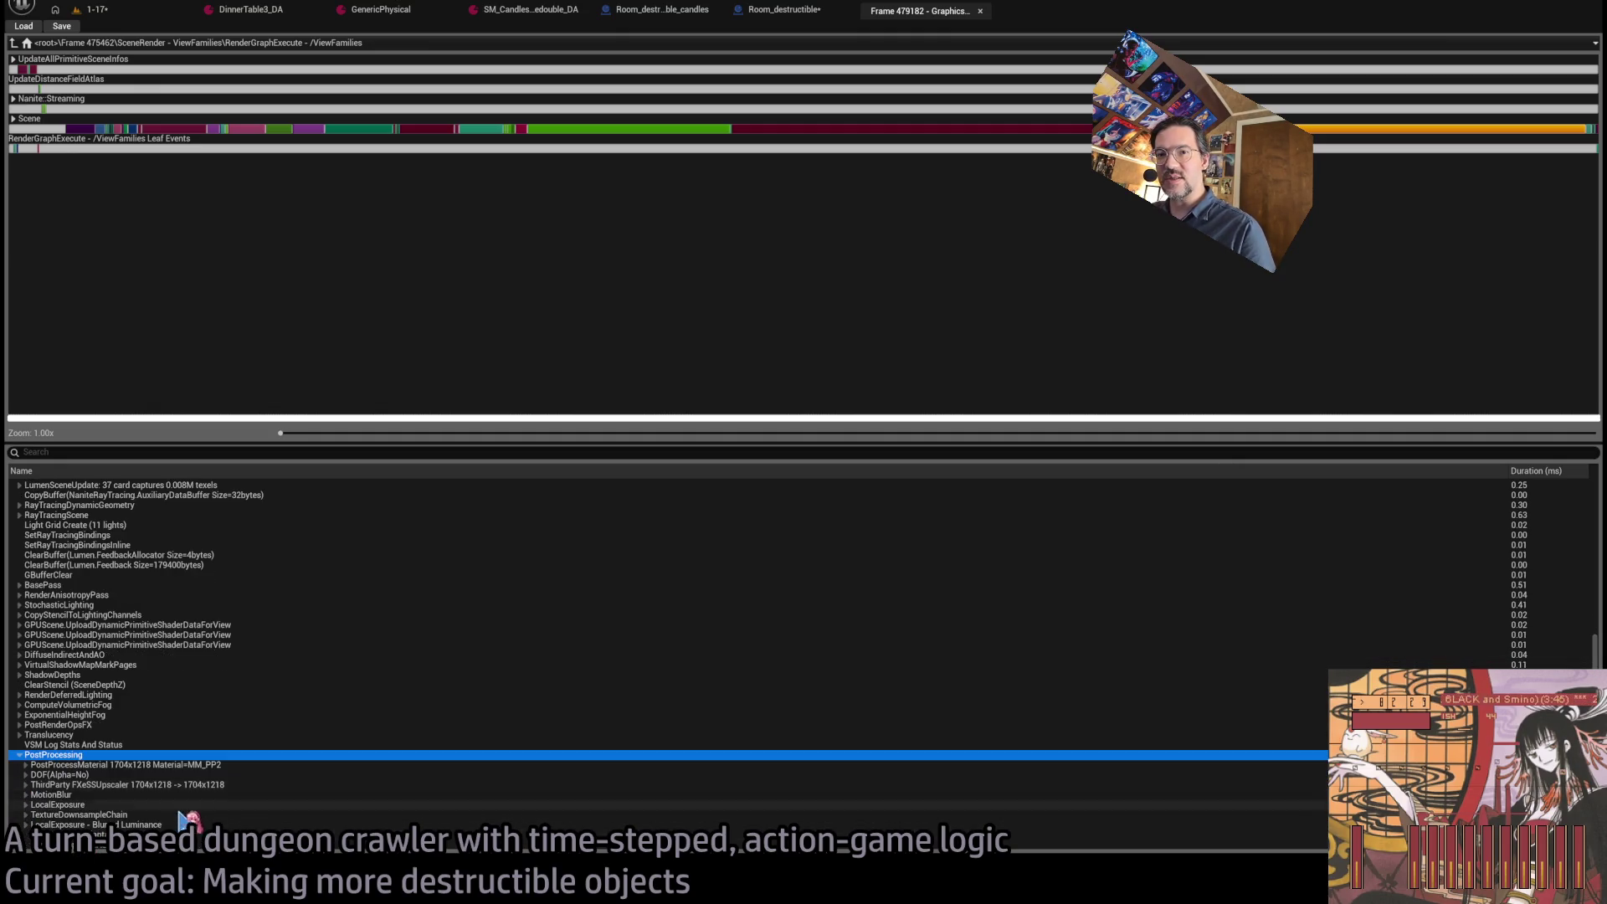
pyautogui.click(191, 766)
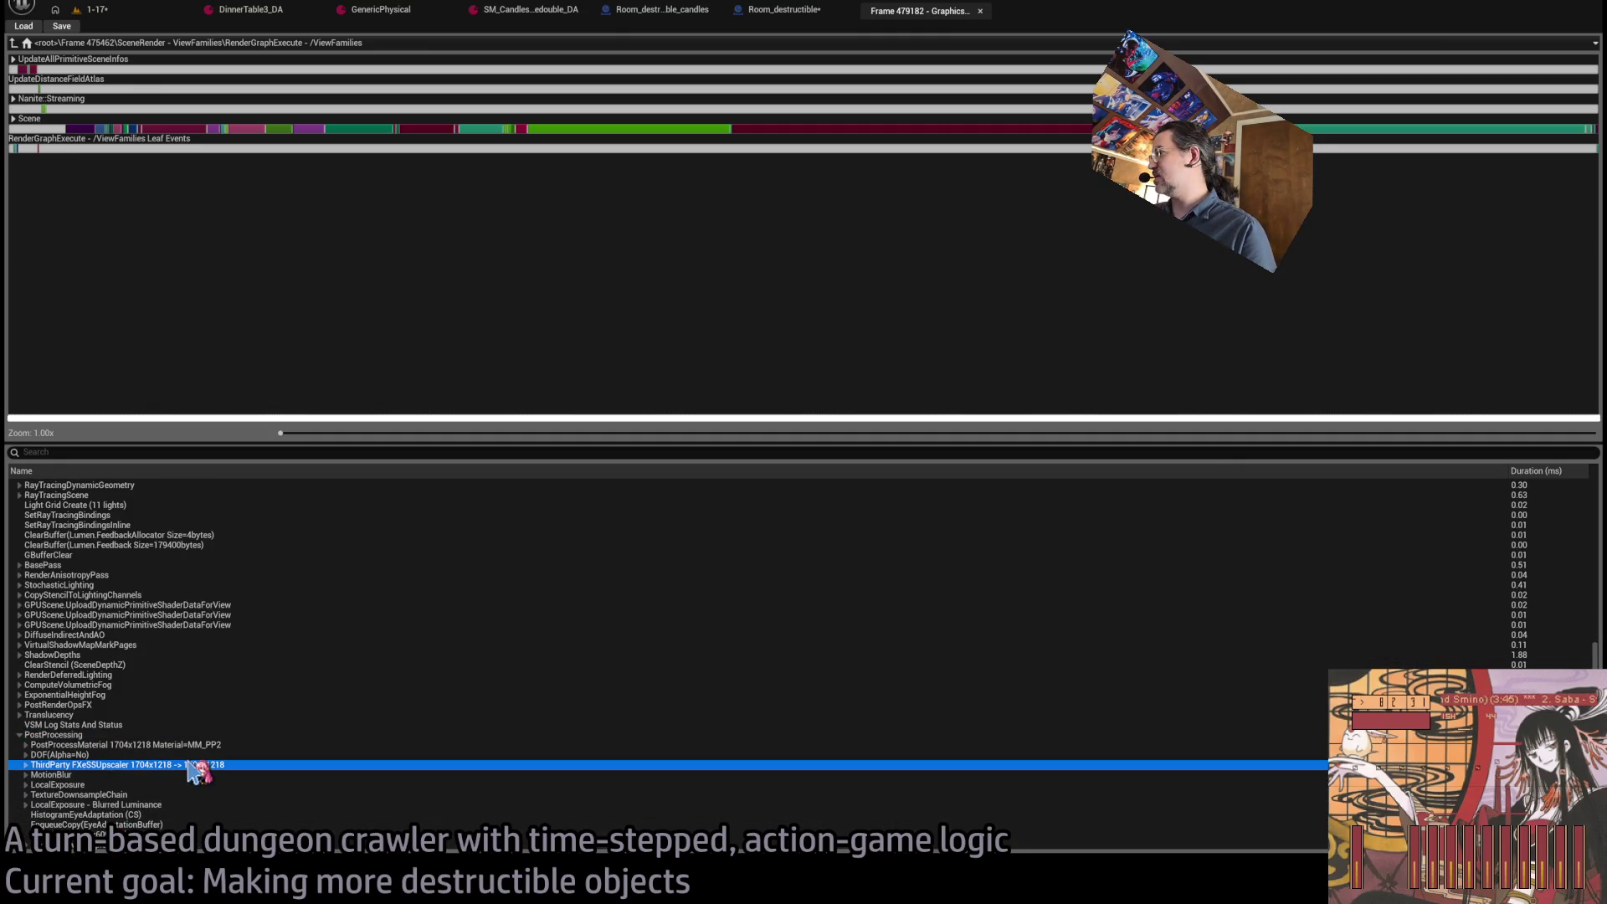
pyautogui.press('Up')
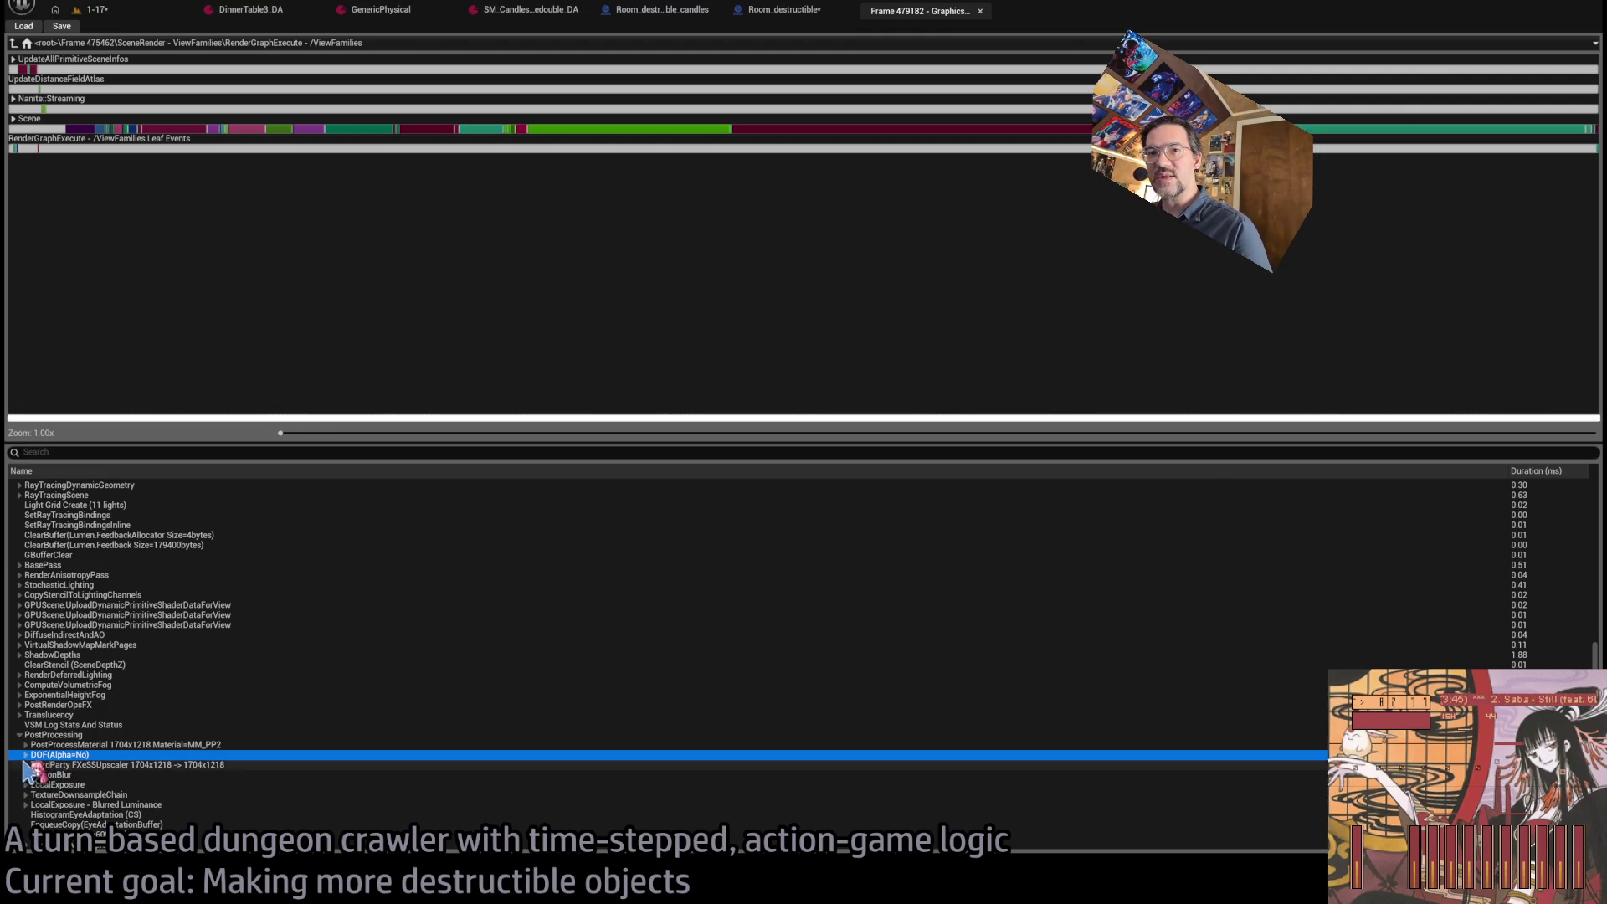
pyautogui.click(26, 755)
pyautogui.scroll(-1, 276, 762)
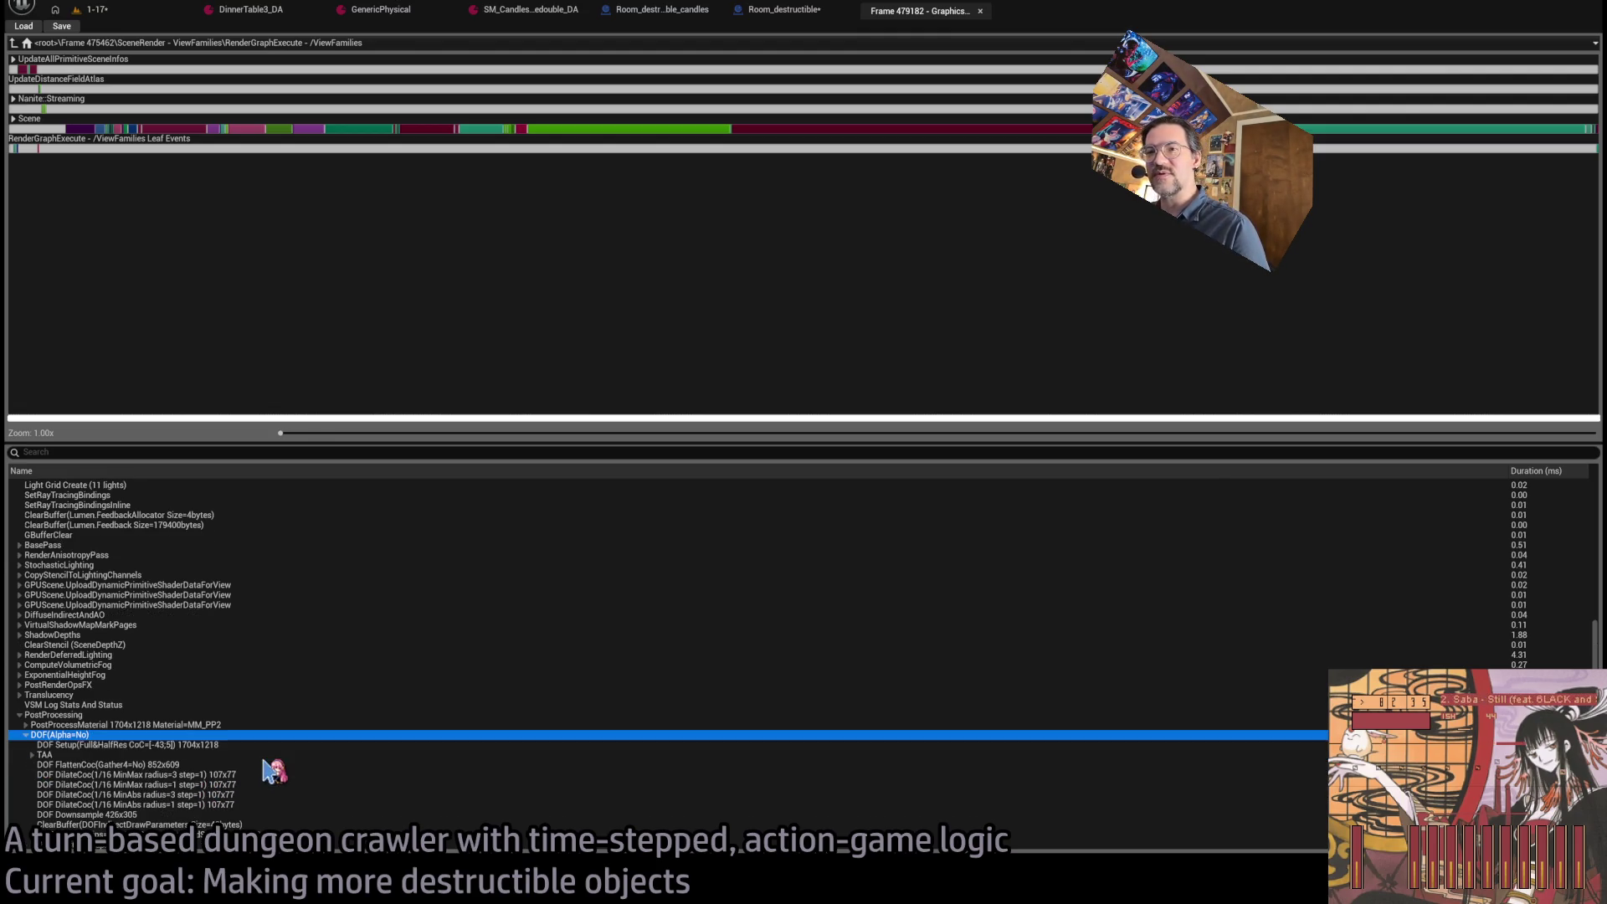
pyautogui.click(26, 735)
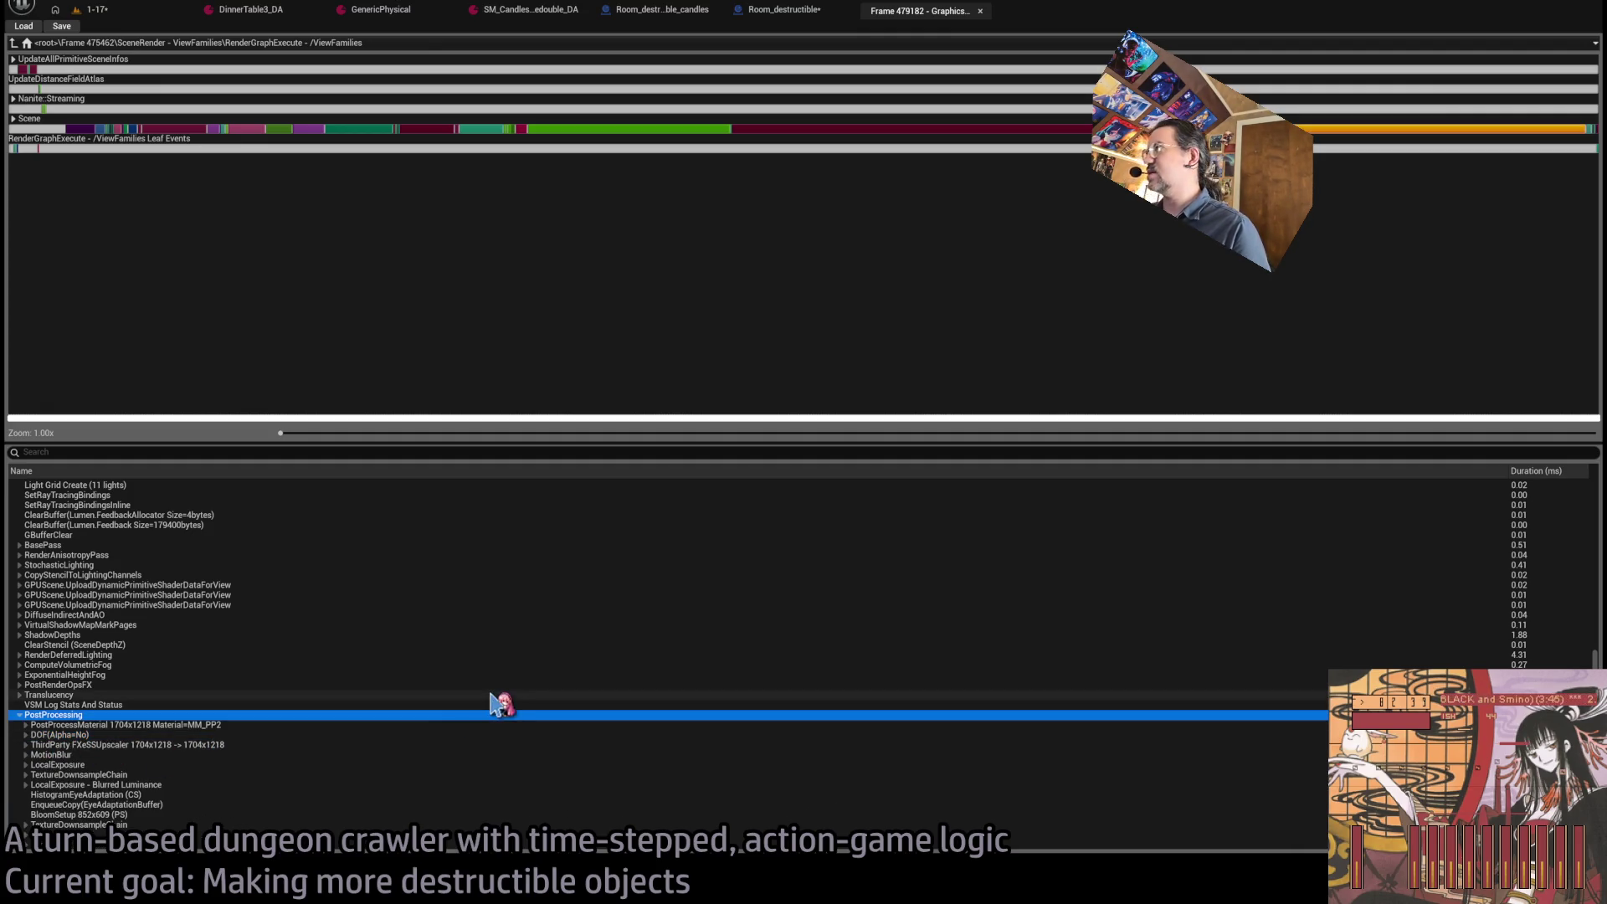
# Inspect the Nanite::VisBuffer, RayTracingScene and ShadowDepths segments on the scene timeline.
pyautogui.click(186, 129)
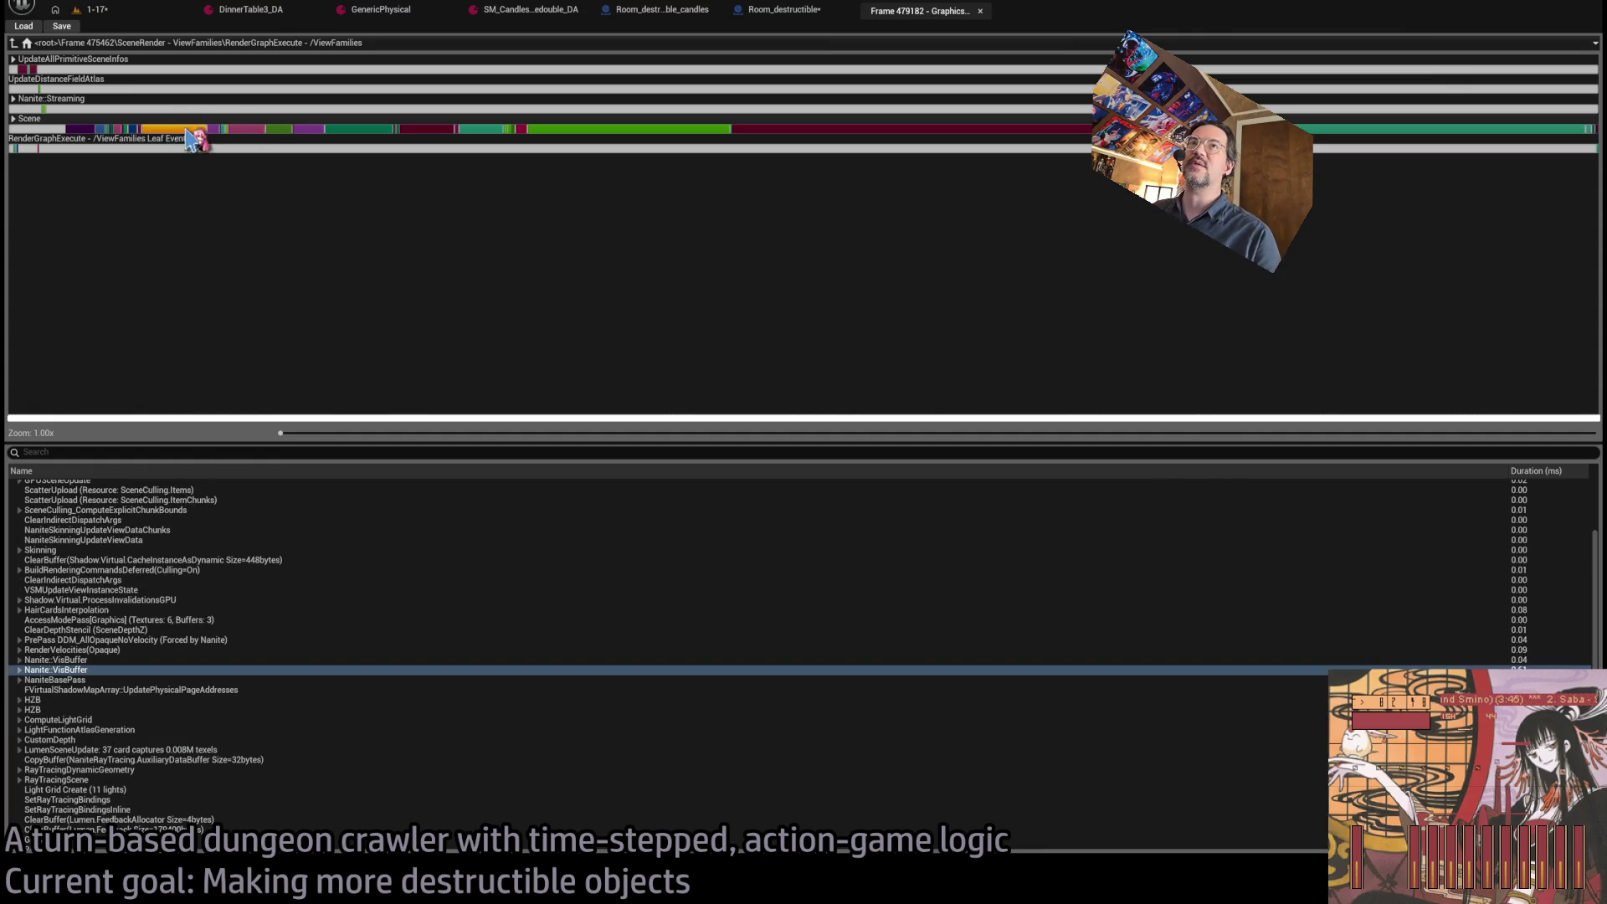
pyautogui.click(279, 131)
pyautogui.click(309, 131)
pyautogui.click(353, 131)
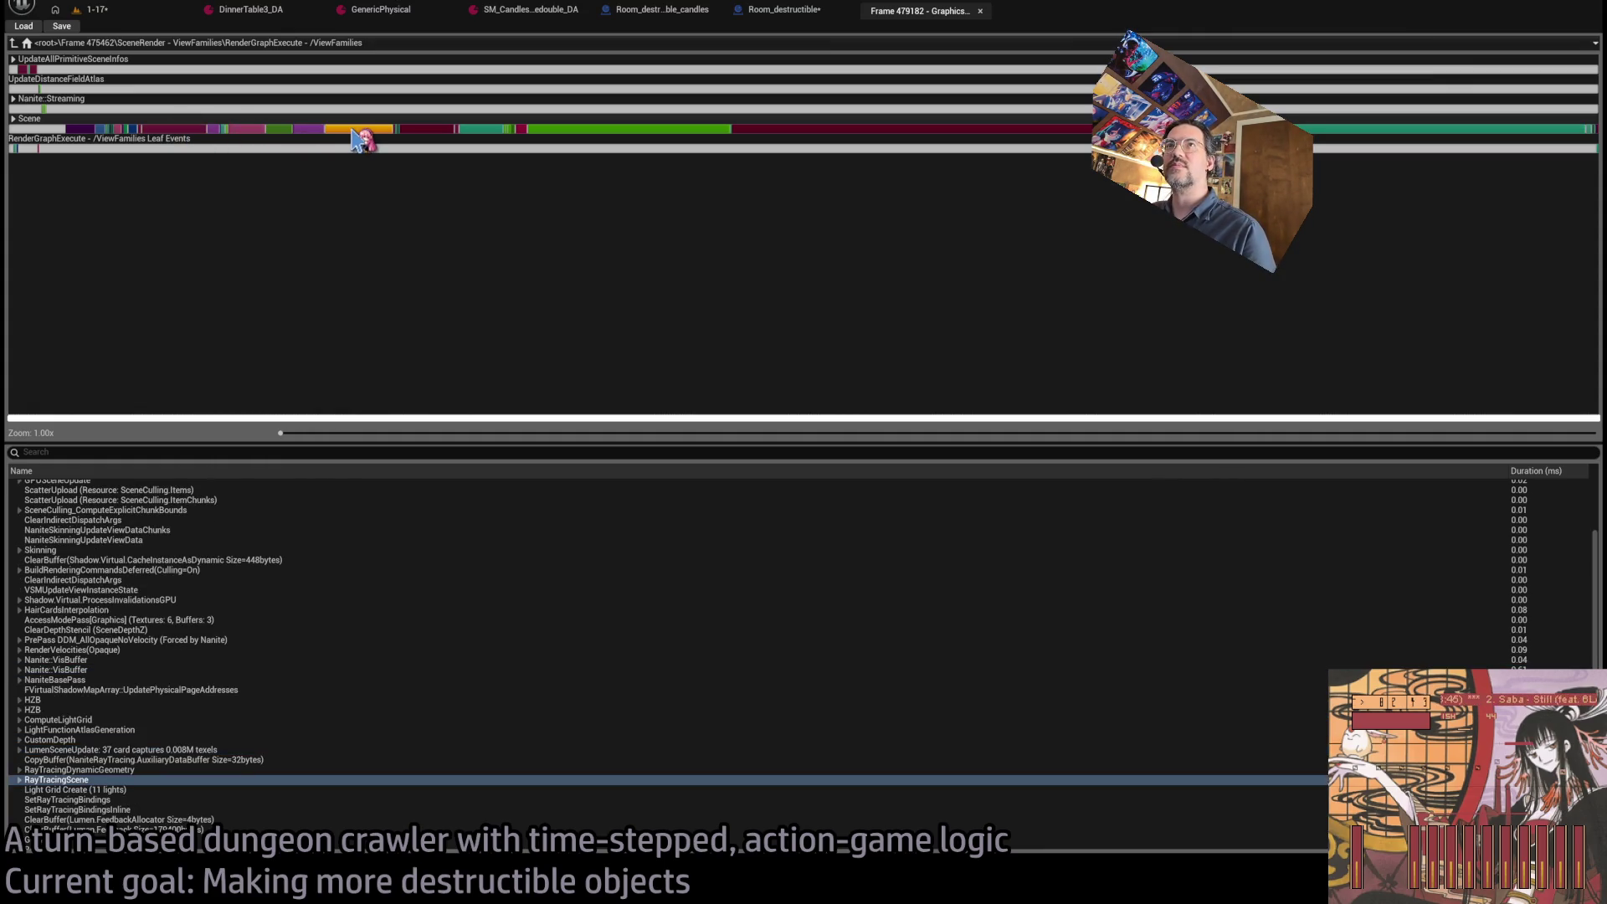
pyautogui.click(540, 130)
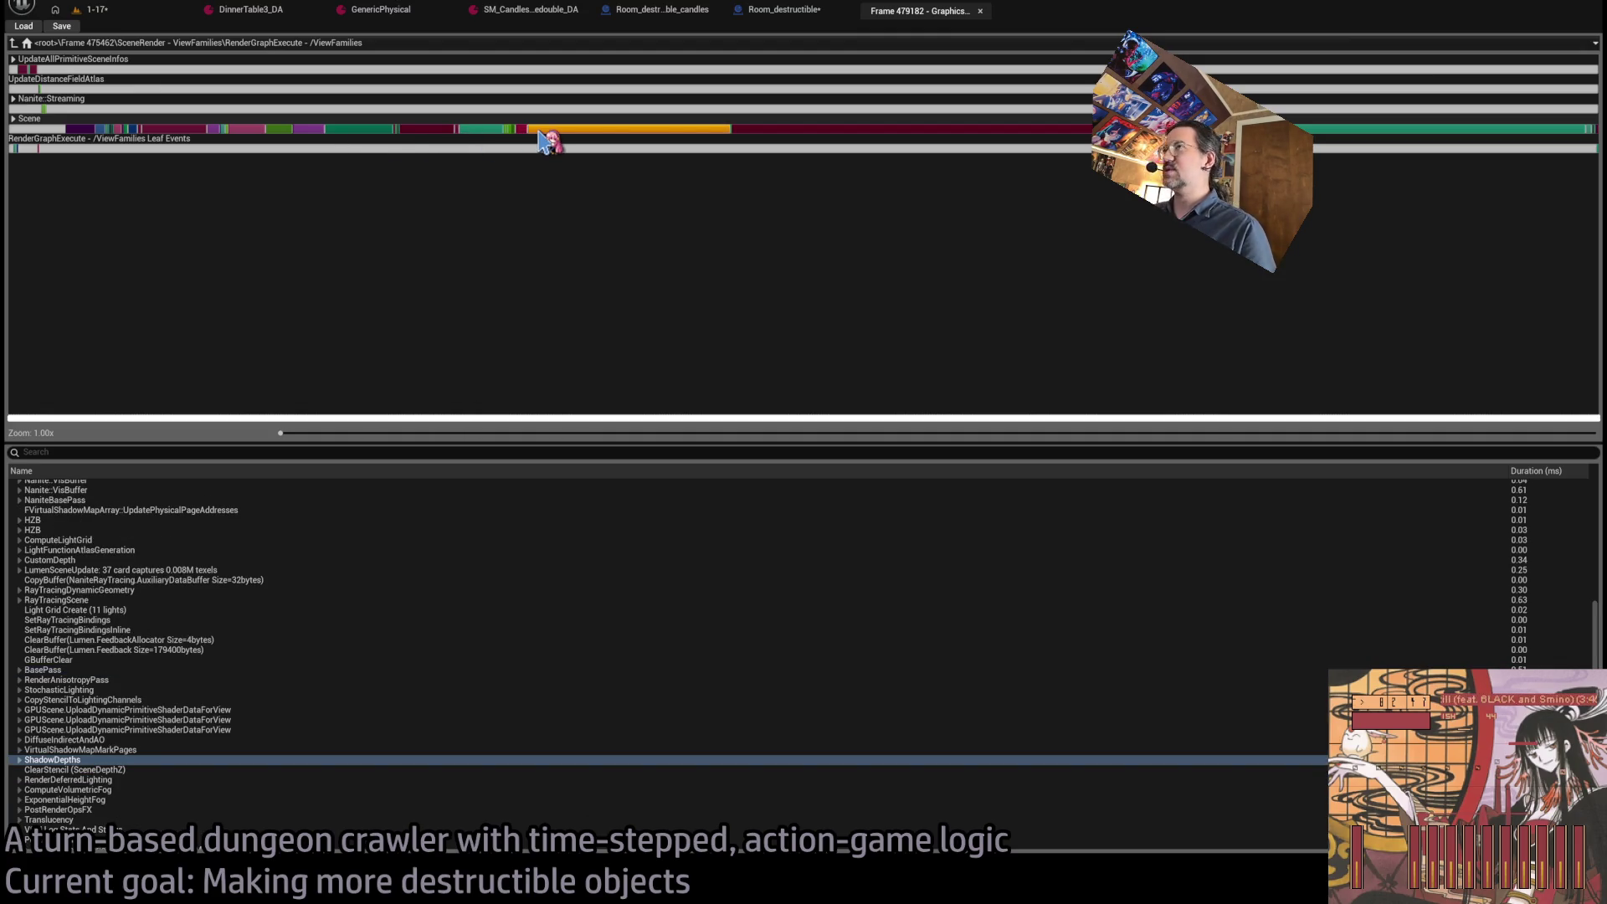
pyautogui.click(835, 130)
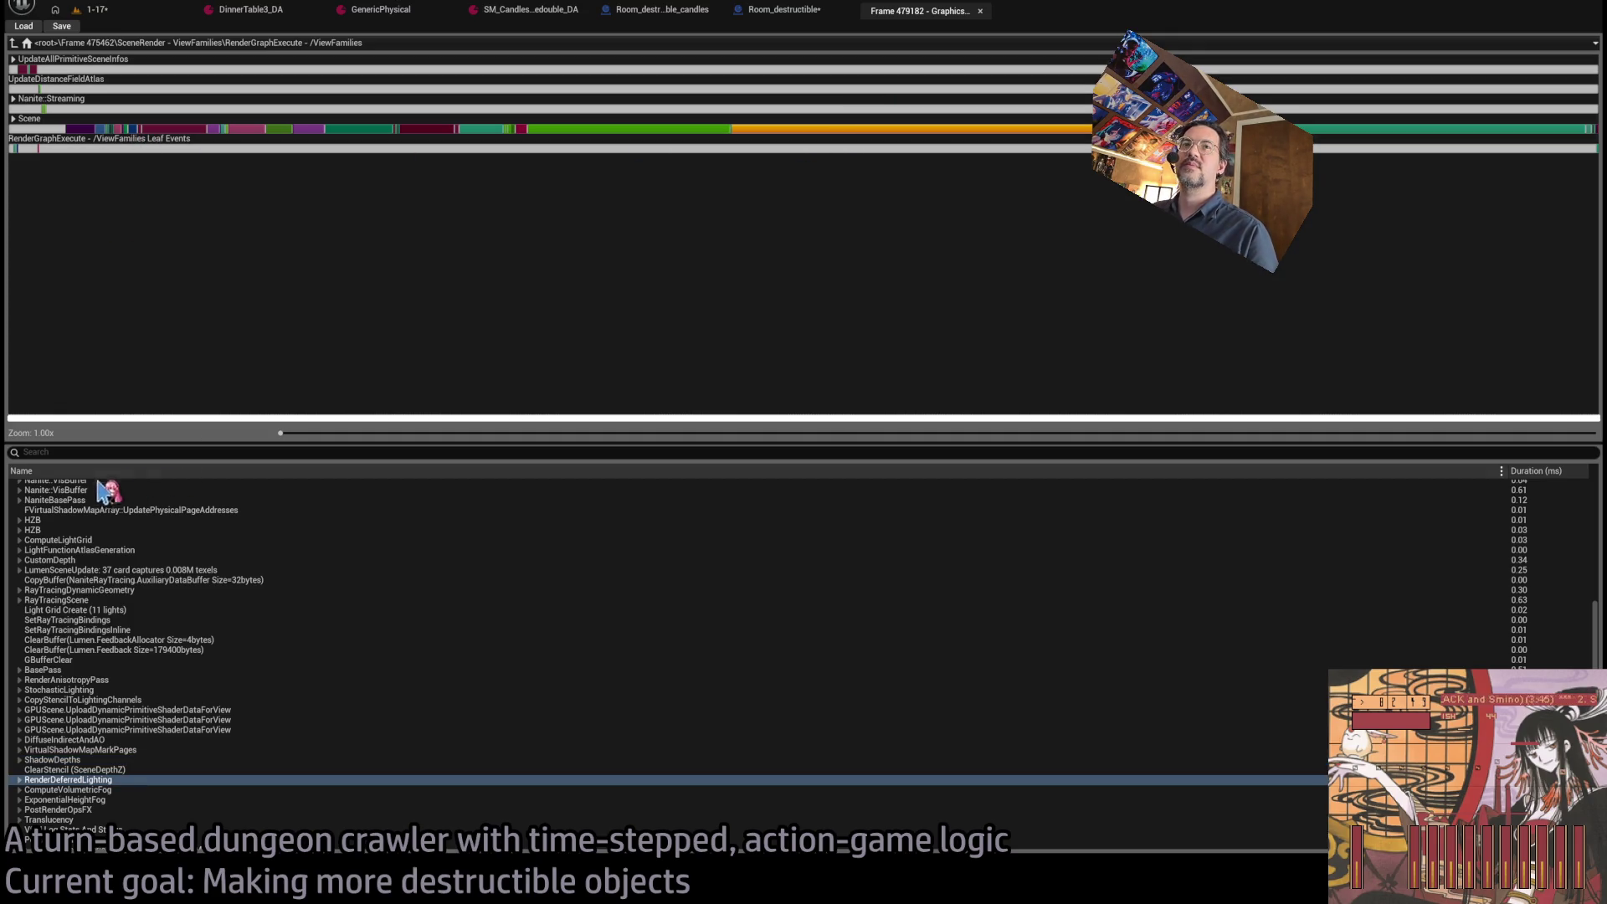
# Drill into the Scene pass's child events, then return to the ViewFamilies level.
pyautogui.scroll(3, 101, 500)
pyautogui.scroll(8, 101, 500)
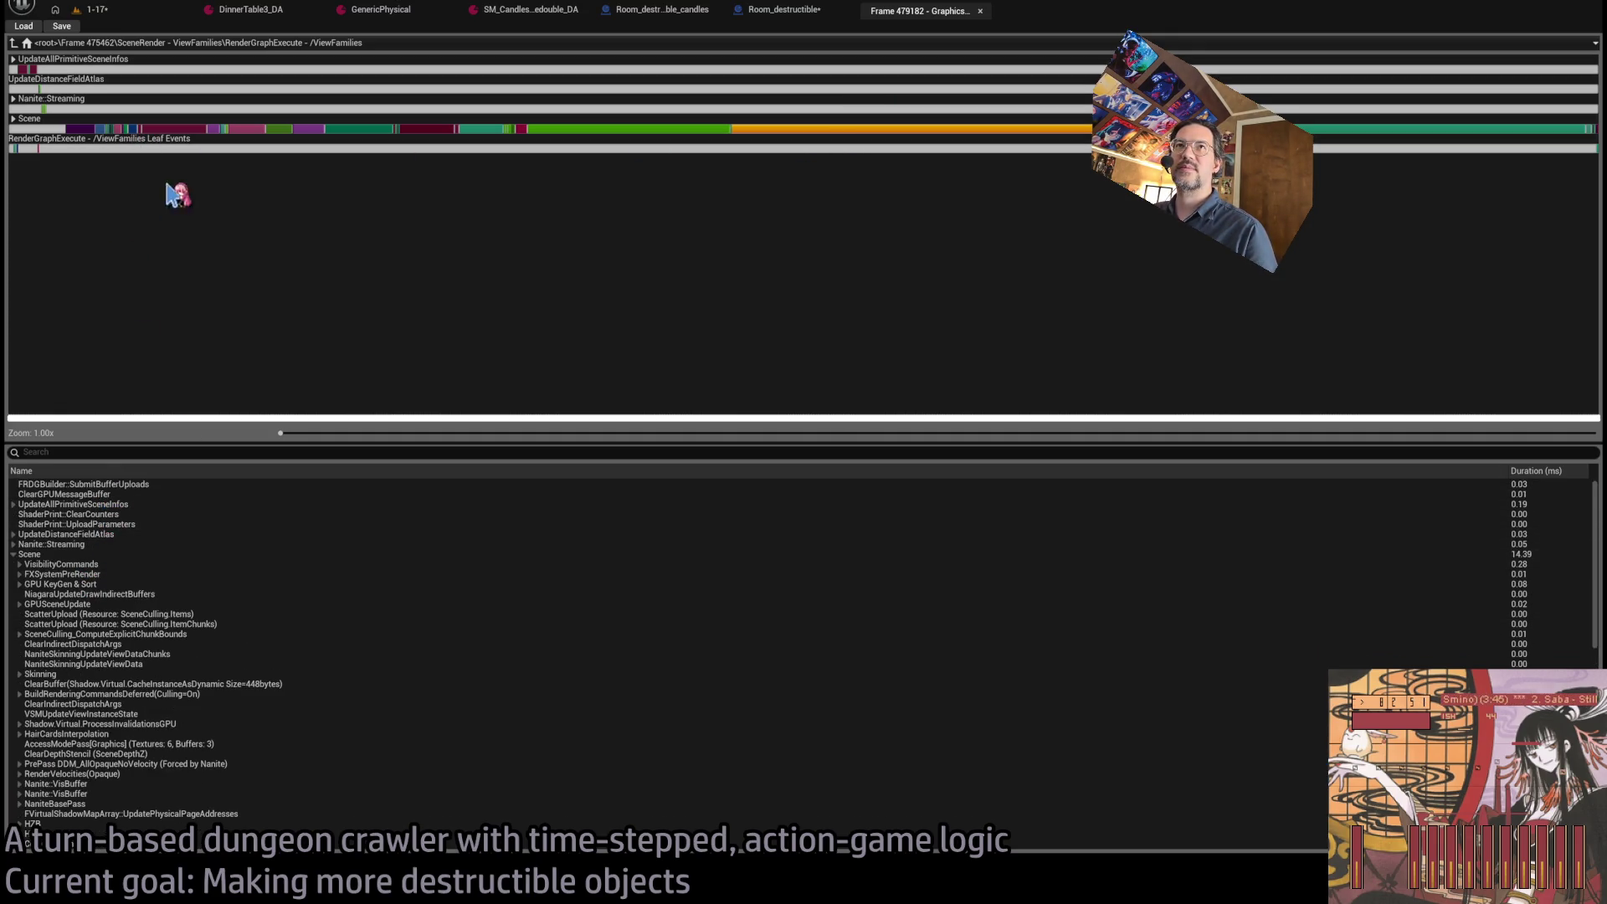
pyautogui.click(17, 120)
pyautogui.doubleClick(17, 121)
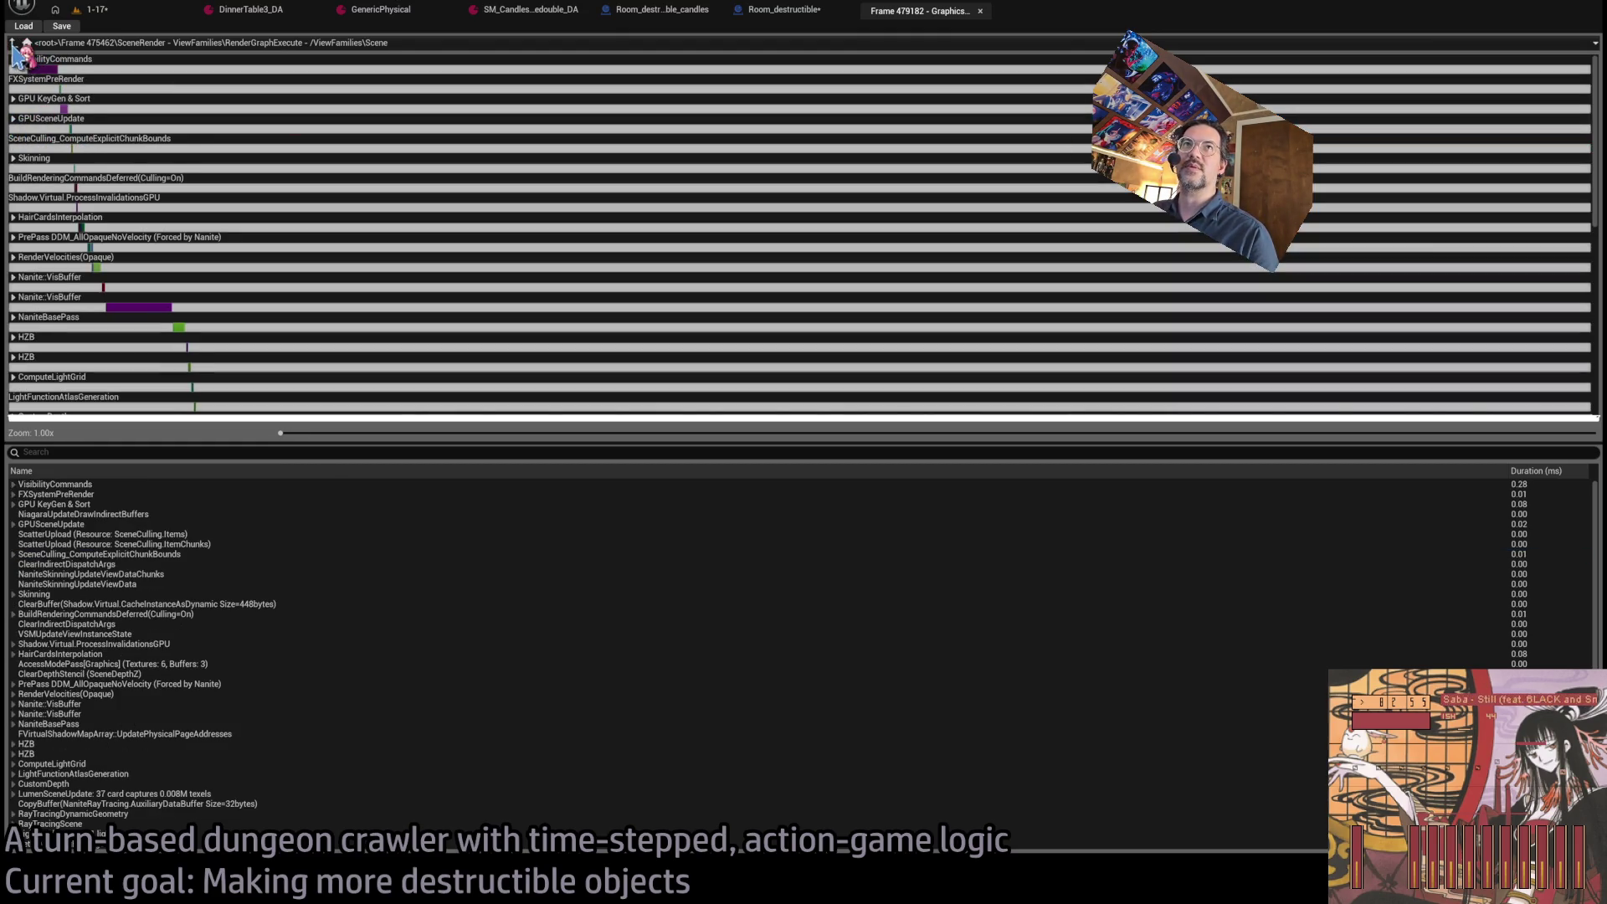
pyautogui.click(13, 44)
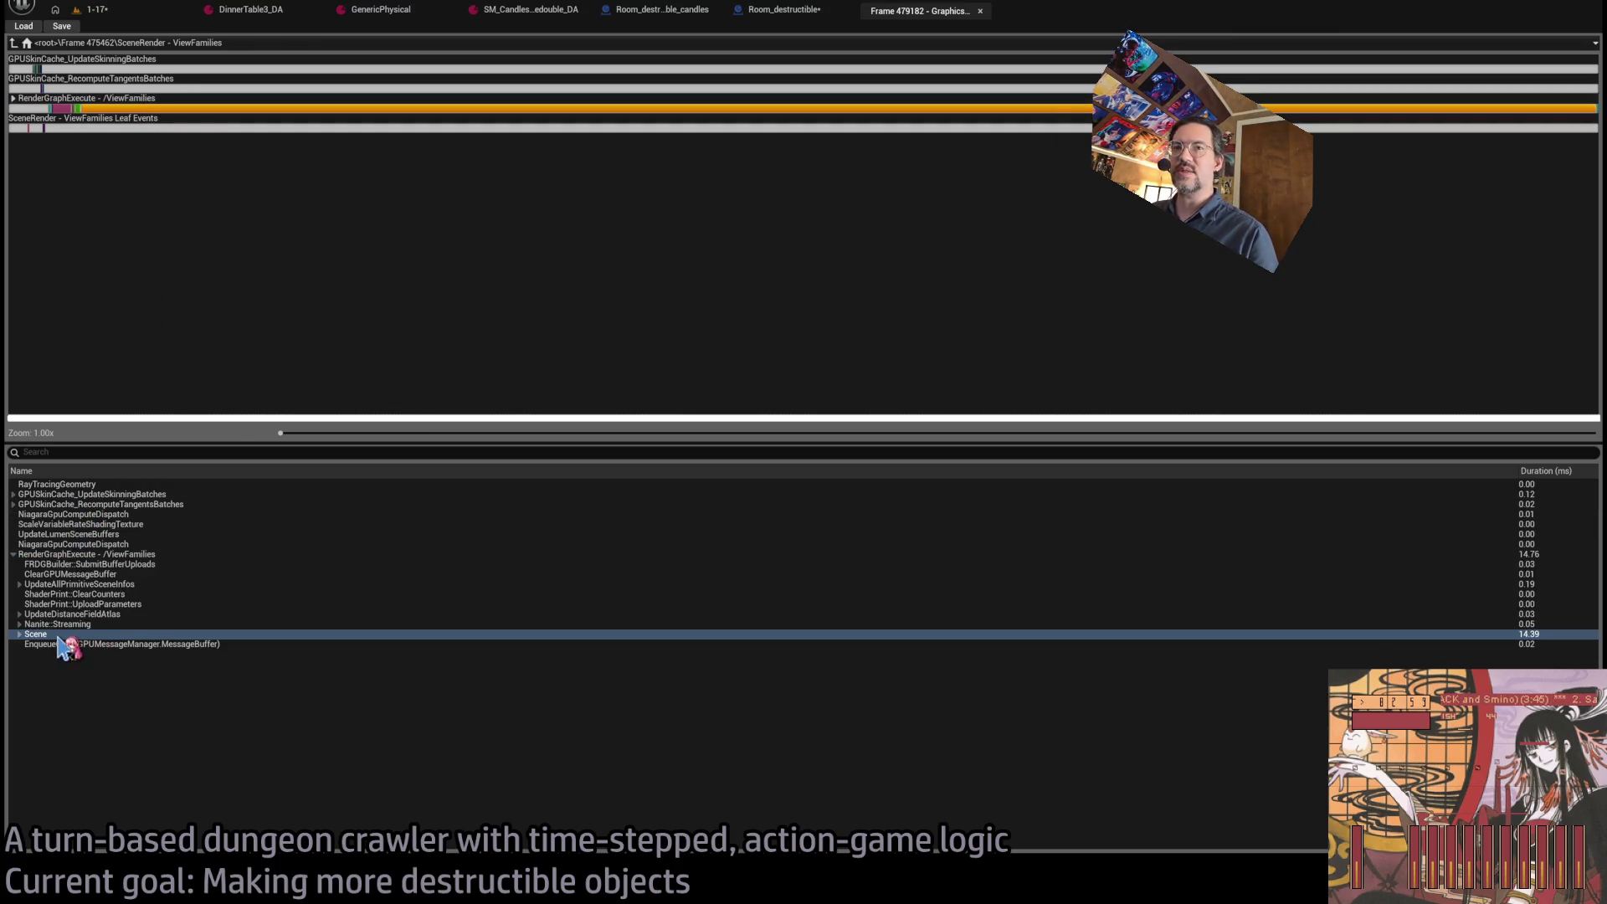
# Close the GPU frame capture and stop the running simulation from the Room_destructible graph.
pyautogui.middleClick(915, 13)
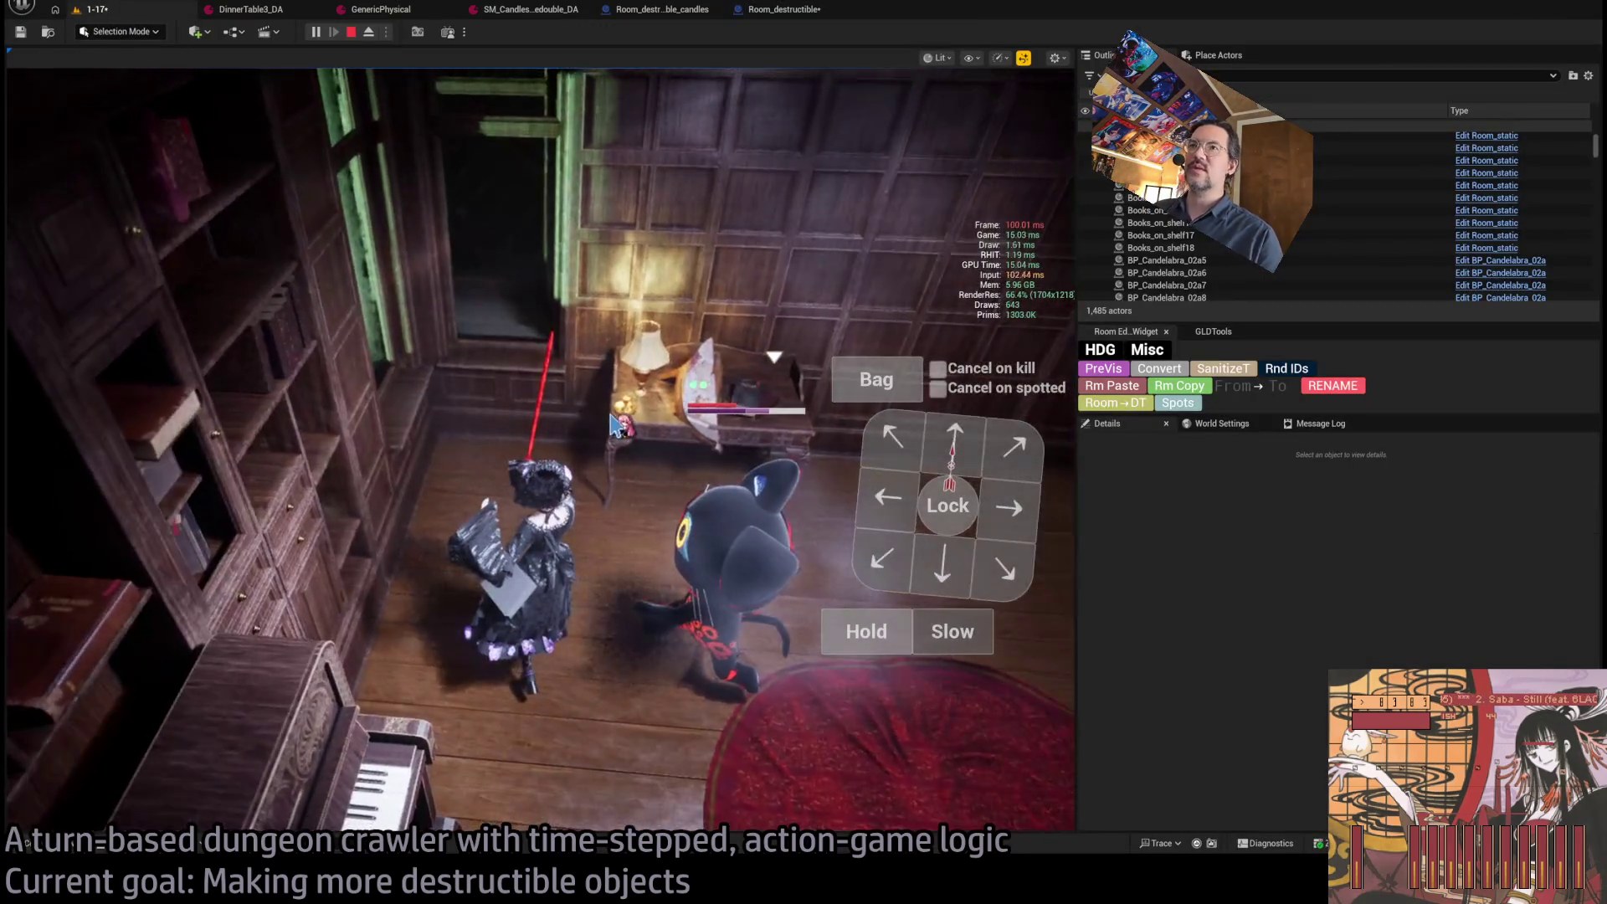
pyautogui.click(779, 9)
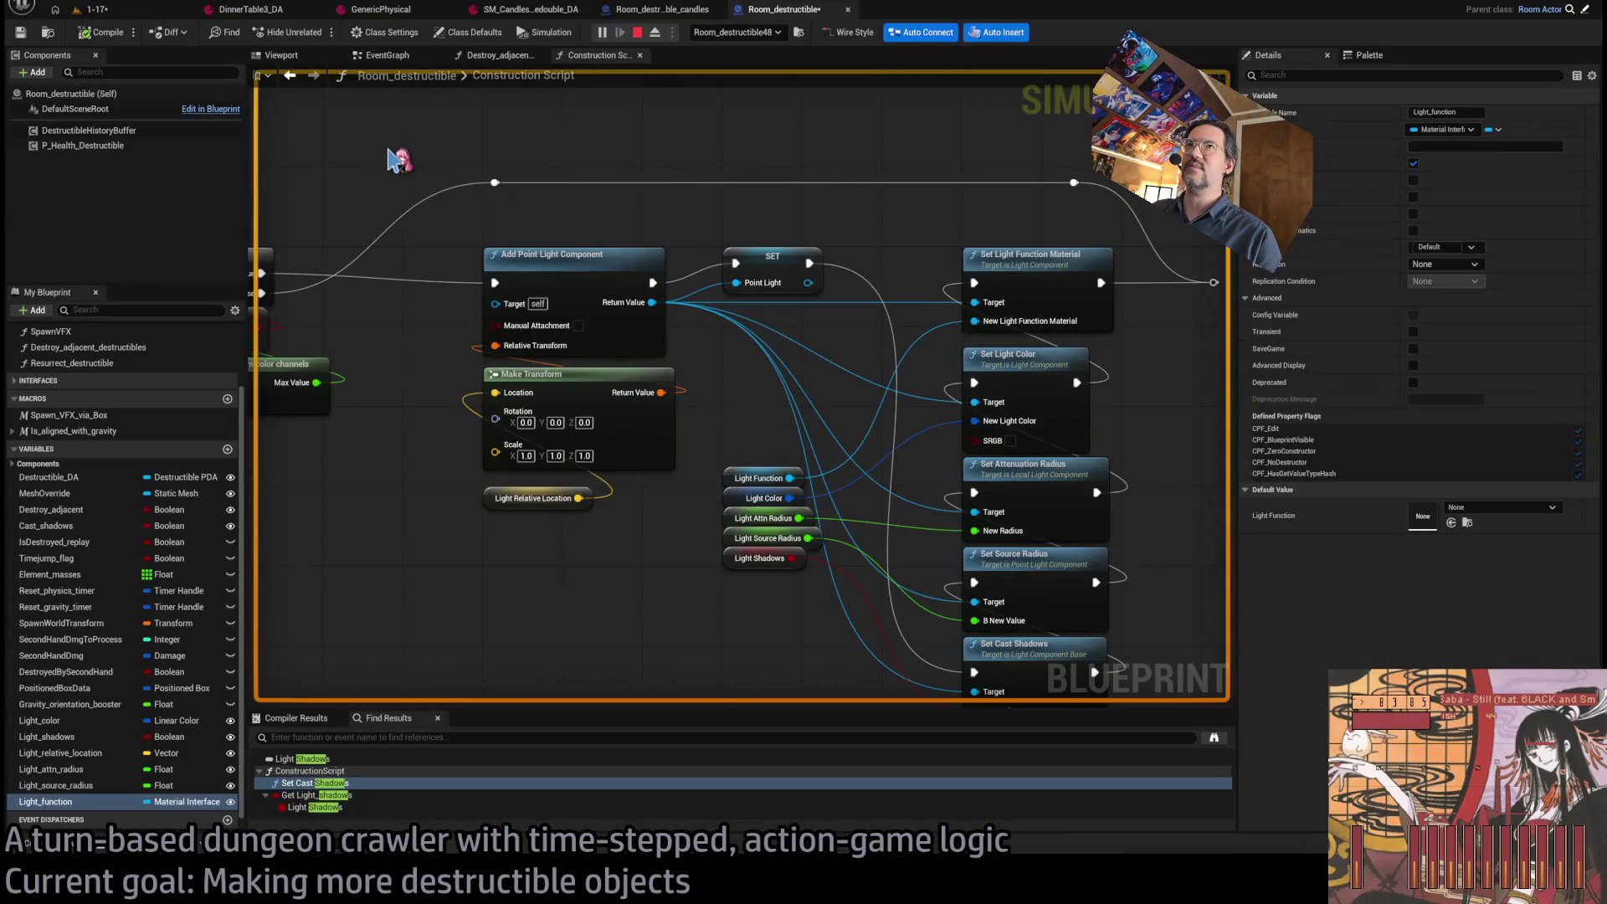
pyautogui.click(638, 32)
# Close the remaining asset editors and orbit the view up toward the ceiling lamp.
pyautogui.middleClick(276, 9)
pyautogui.middleClick(276, 9)
pyautogui.middleClick(276, 9)
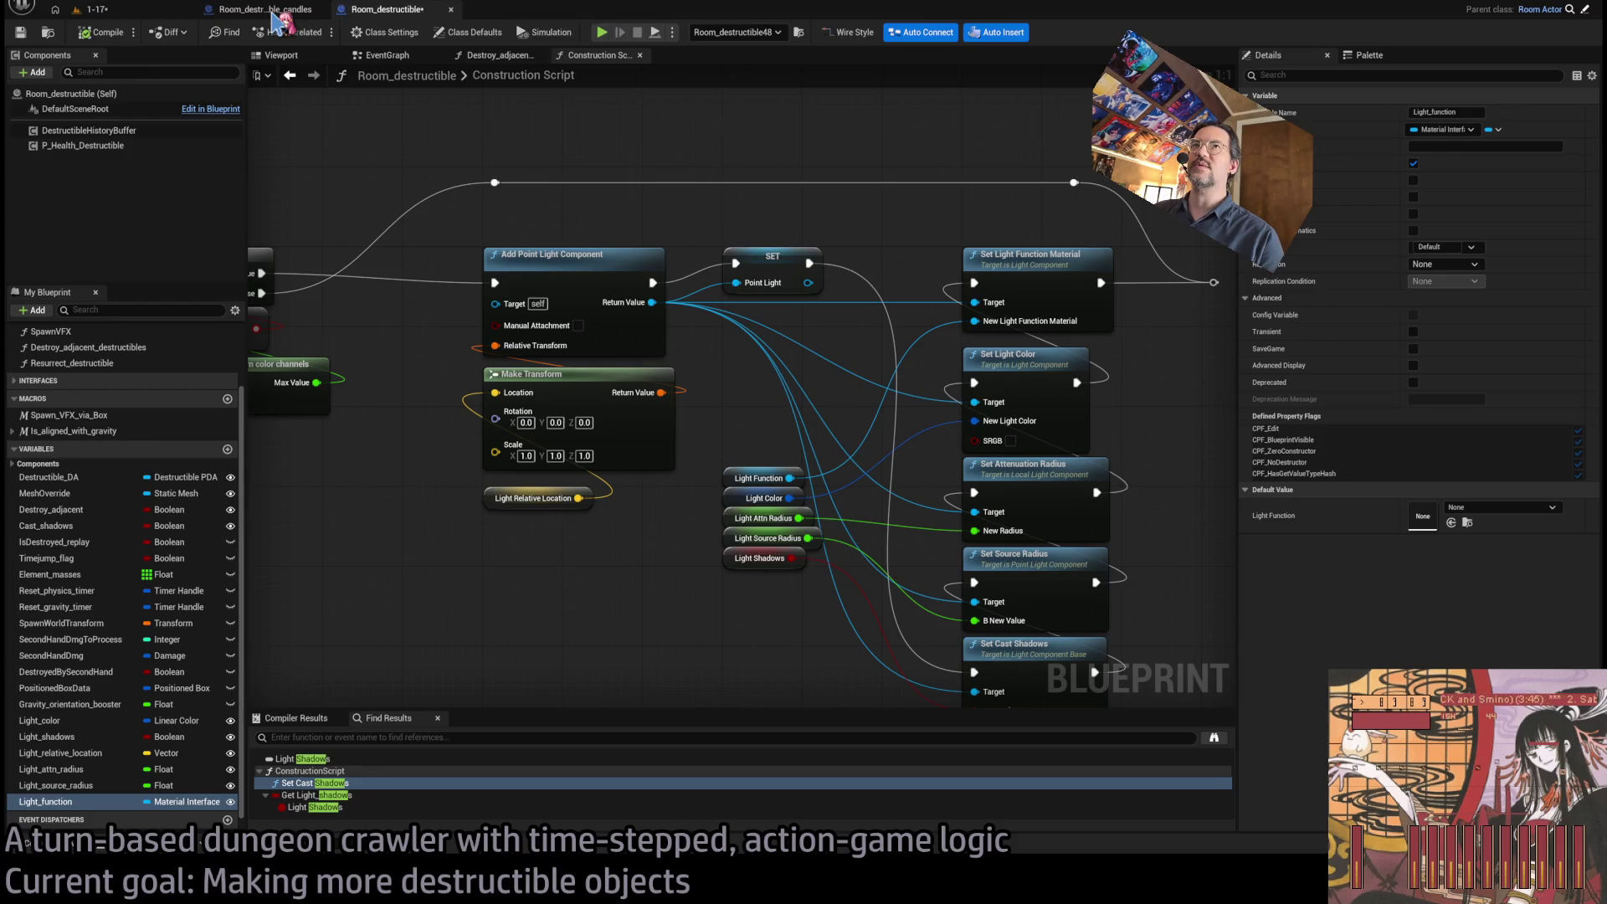
pyautogui.middleClick(277, 9)
pyautogui.middleClick(276, 9)
pyautogui.moveTo(330, 128); pyautogui.dragTo(331, 128)
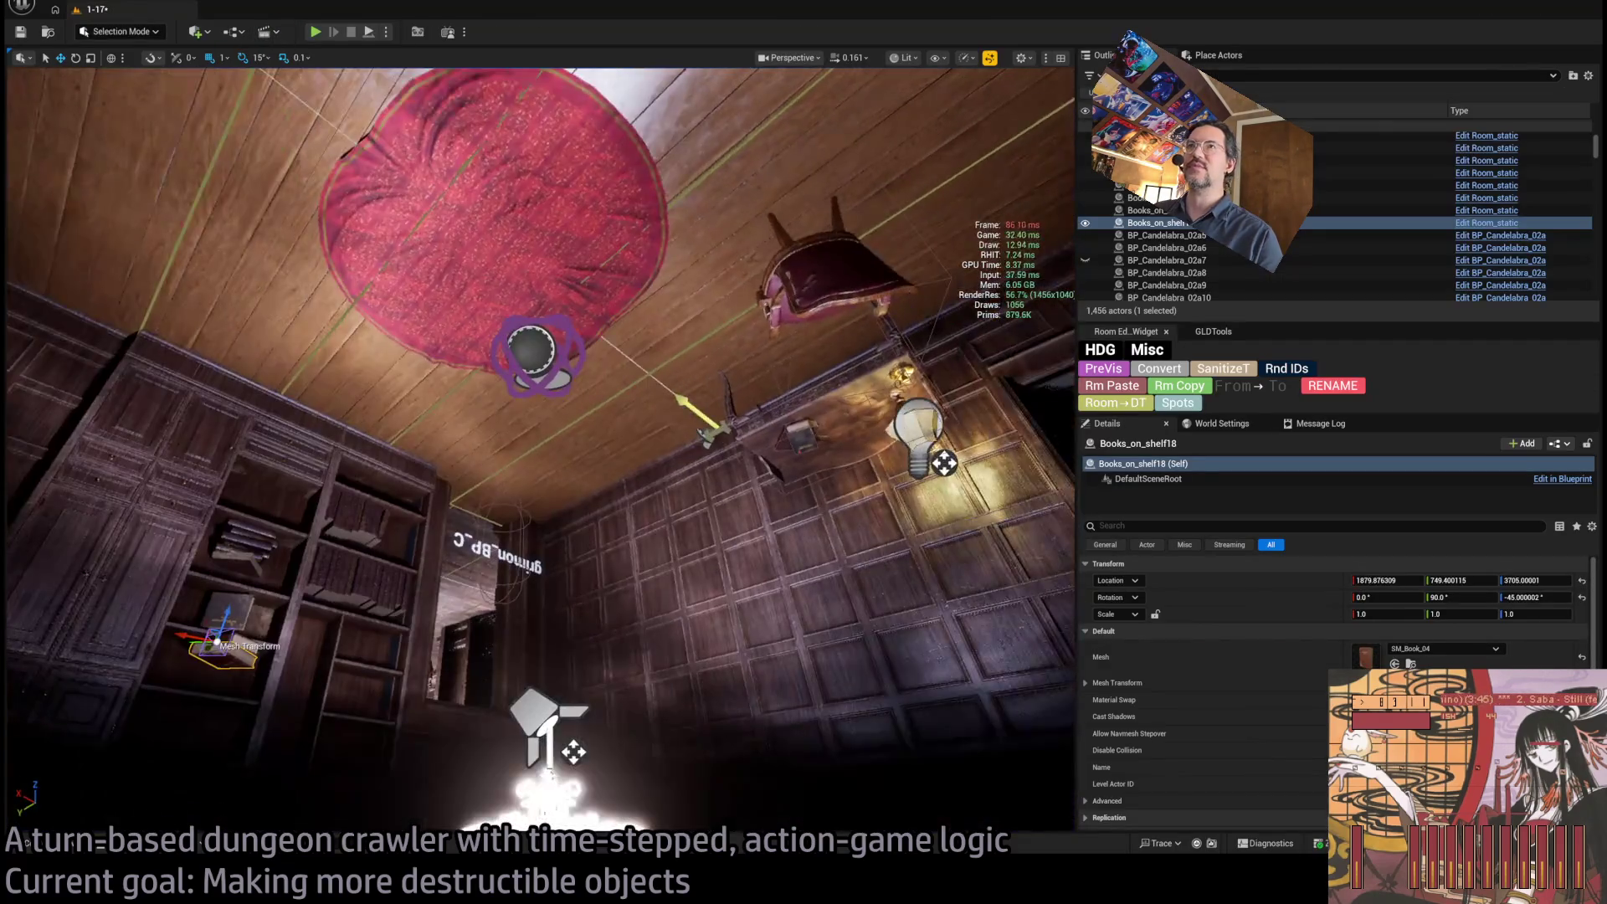
# Play-test the level, turning the game camera between the bookshelf and the desk, then stop.
pyautogui.hotkey('alt', 'p')
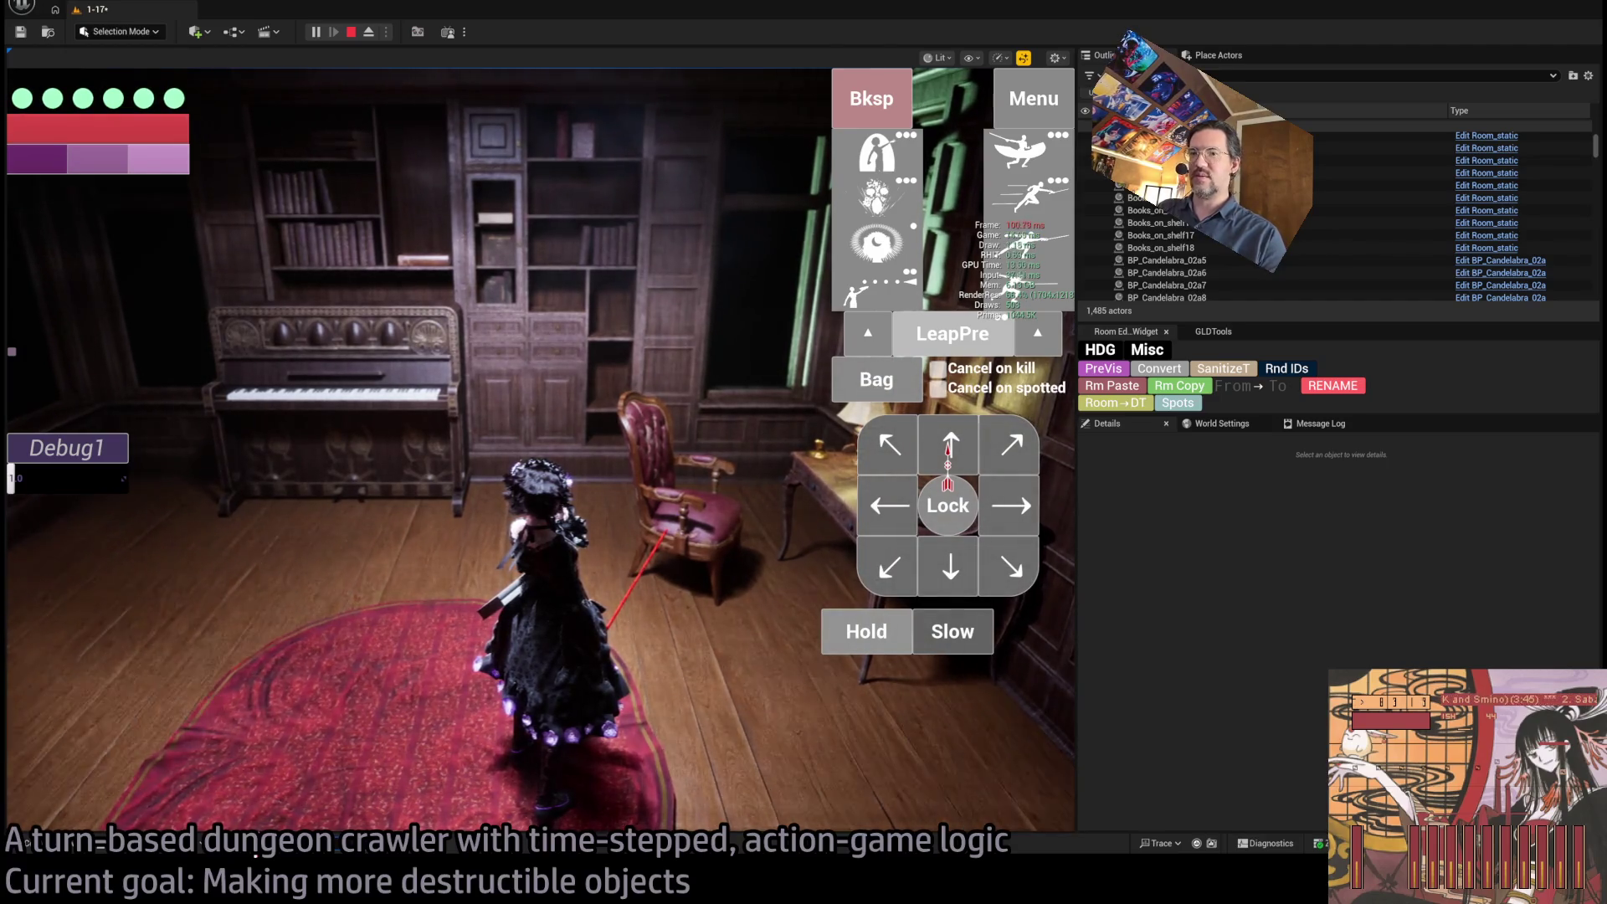
pyautogui.press('e')
pyautogui.press('e')
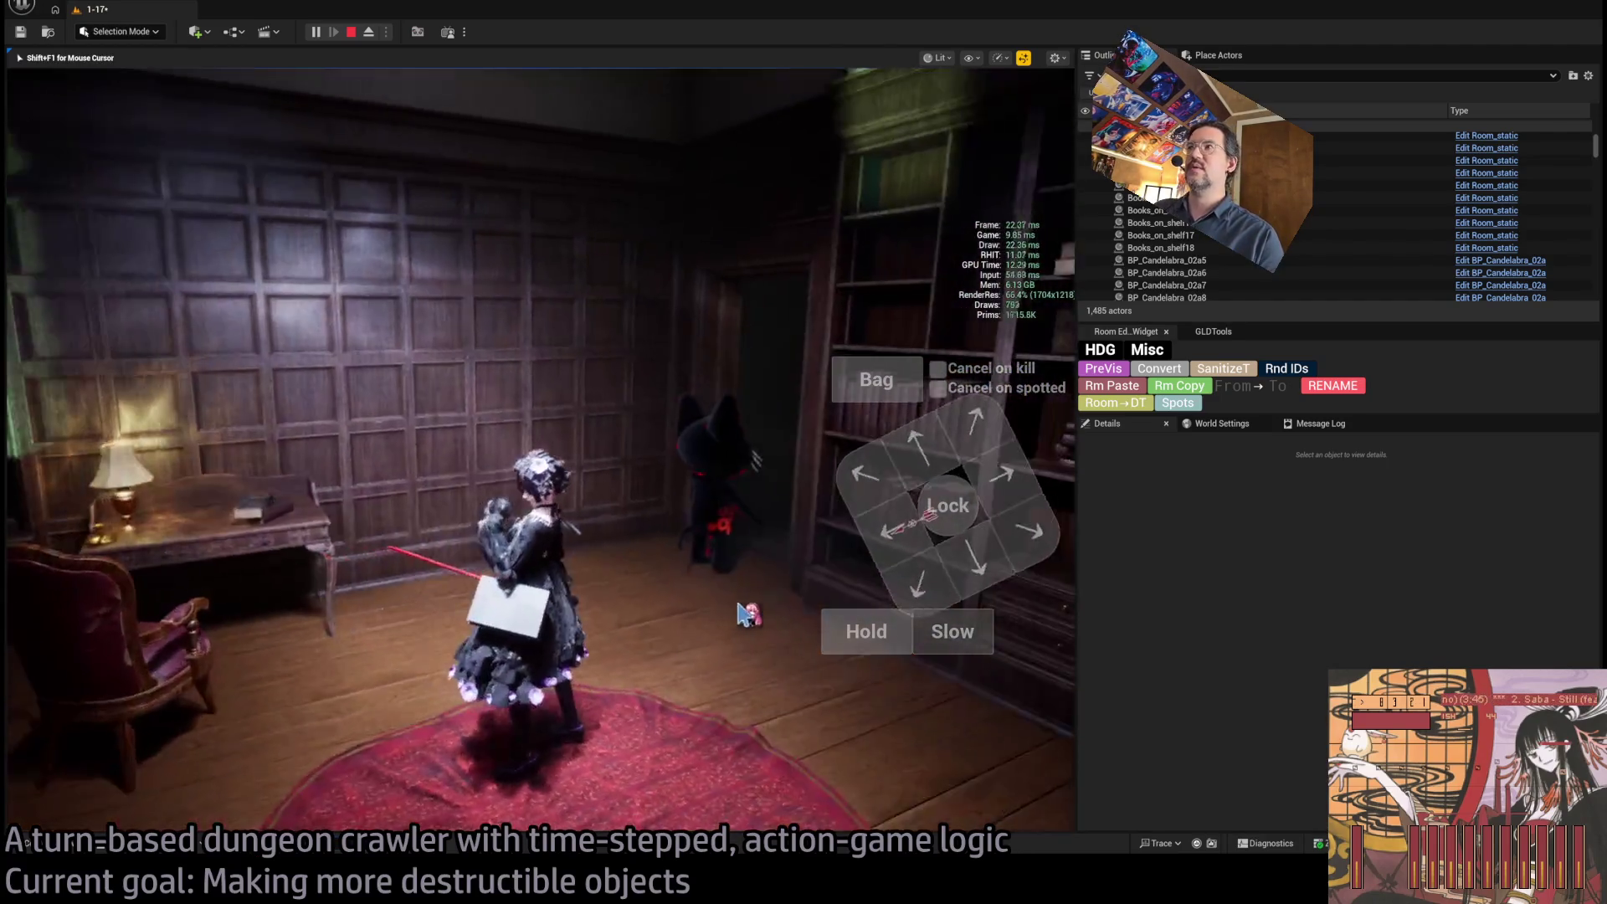
pyautogui.press('e')
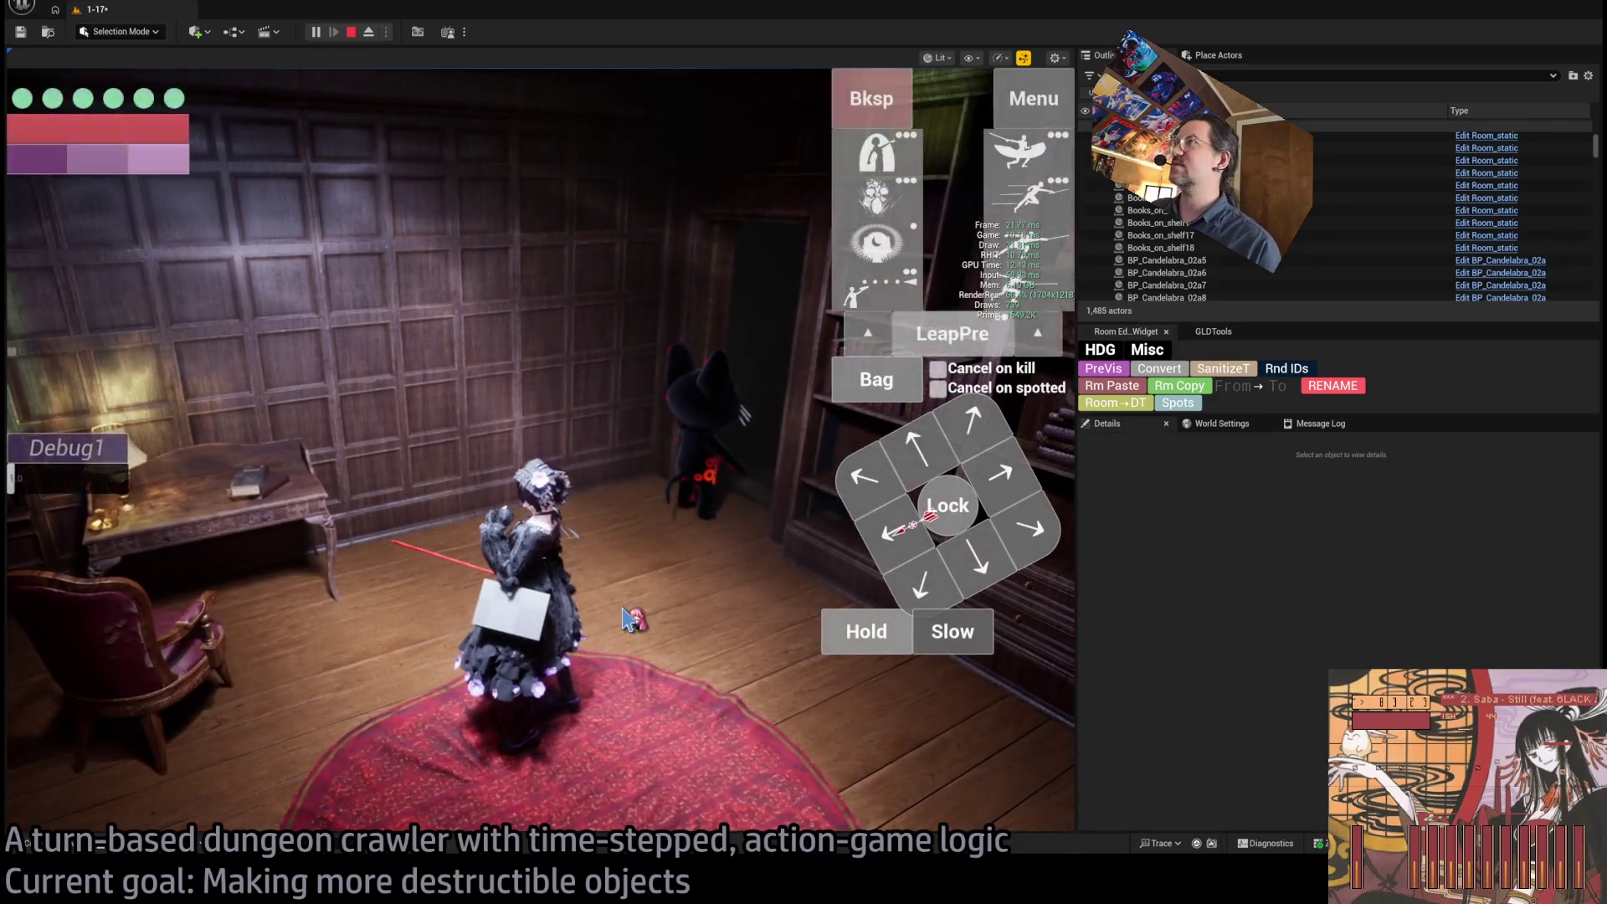
pyautogui.press('e')
pyautogui.press('q')
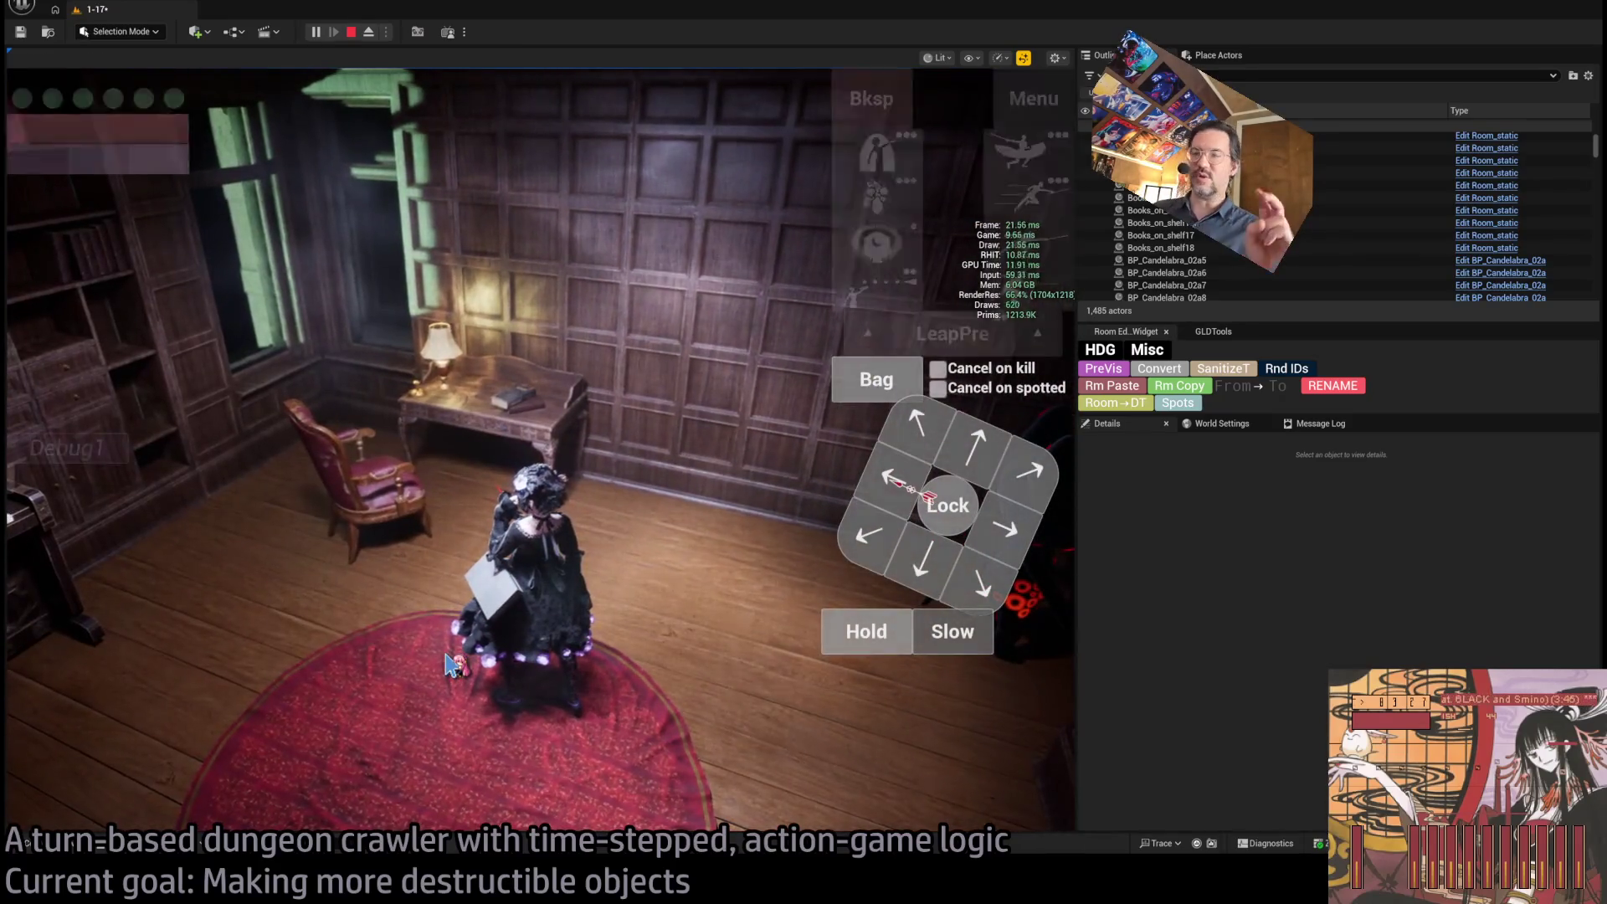
pyautogui.press('e')
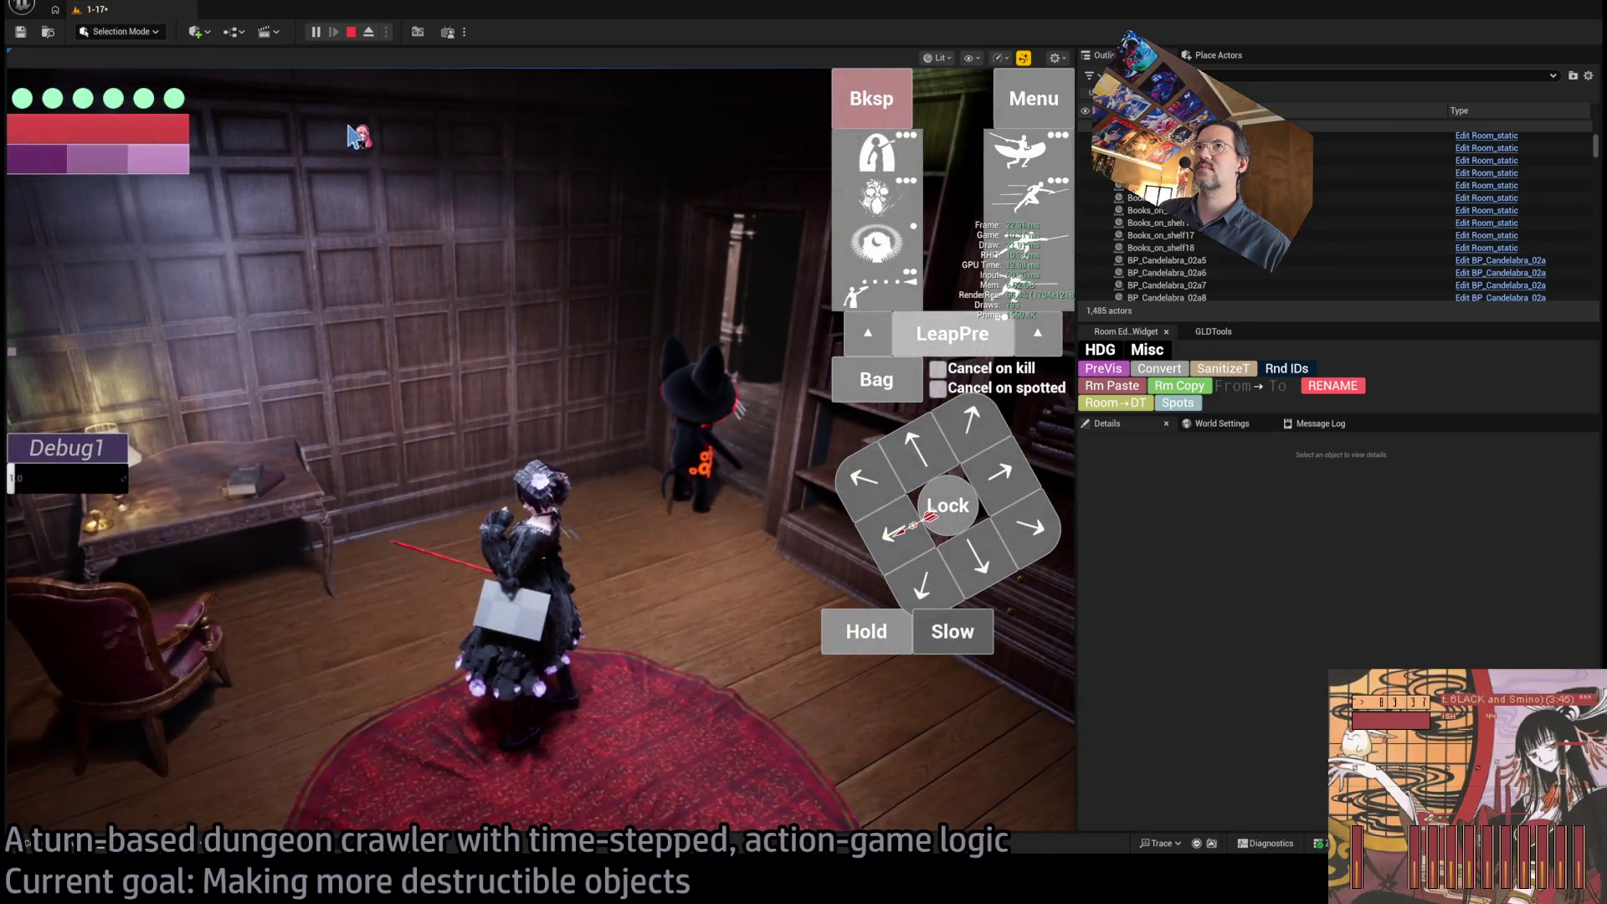
pyautogui.click(351, 33)
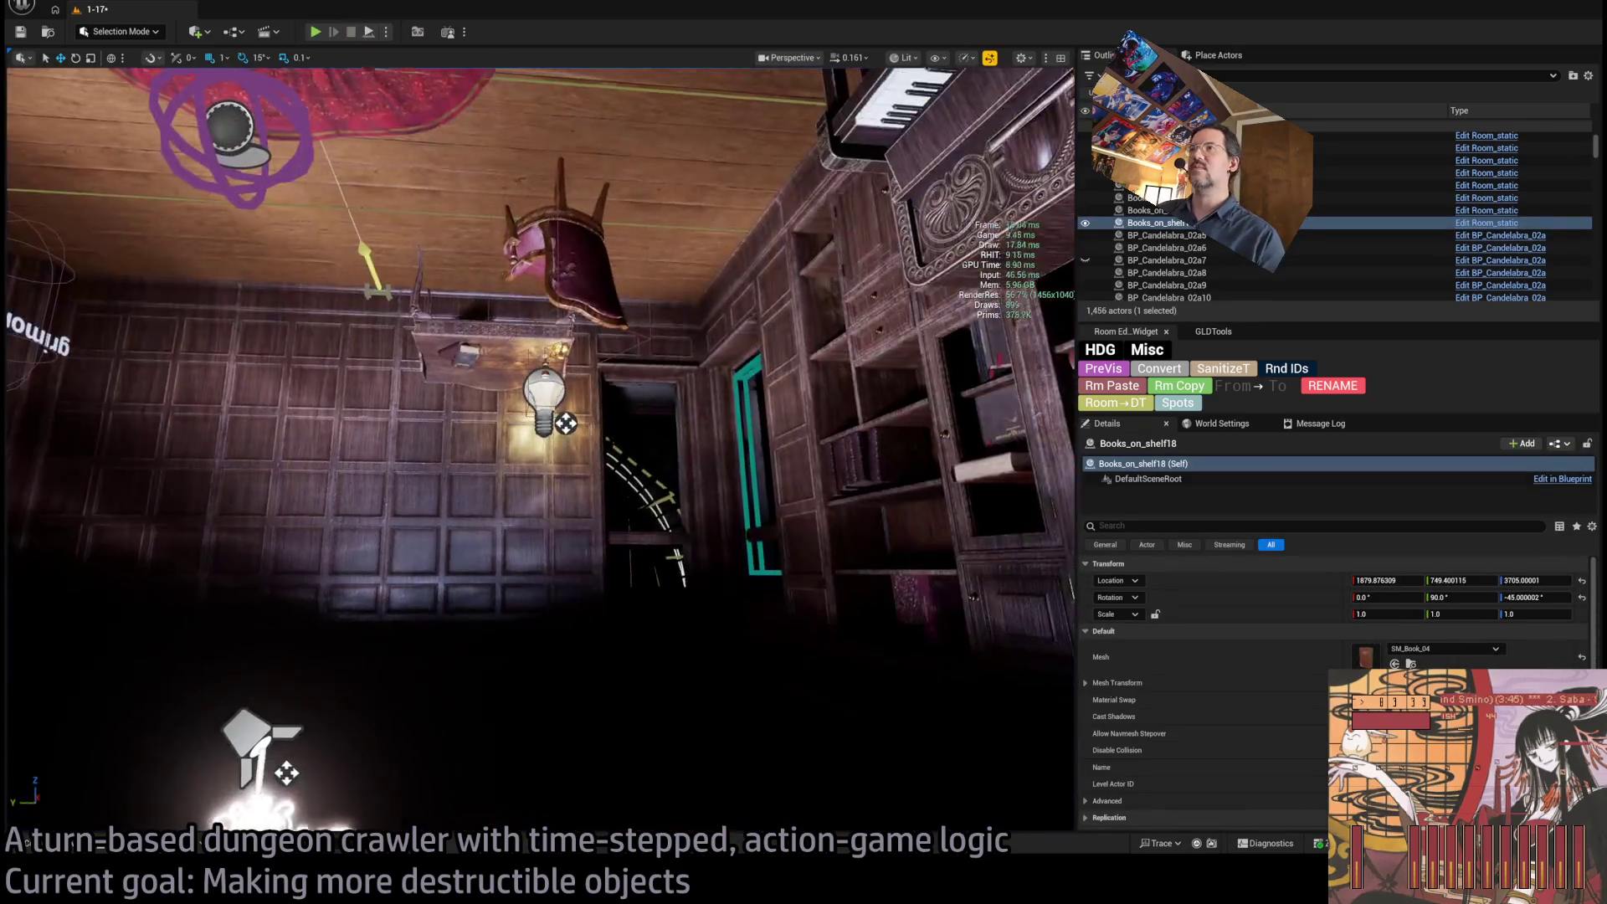
# Fly the viewport through the dark doorway to the book shelf, then back over the panelled table room.
pyautogui.press('w')
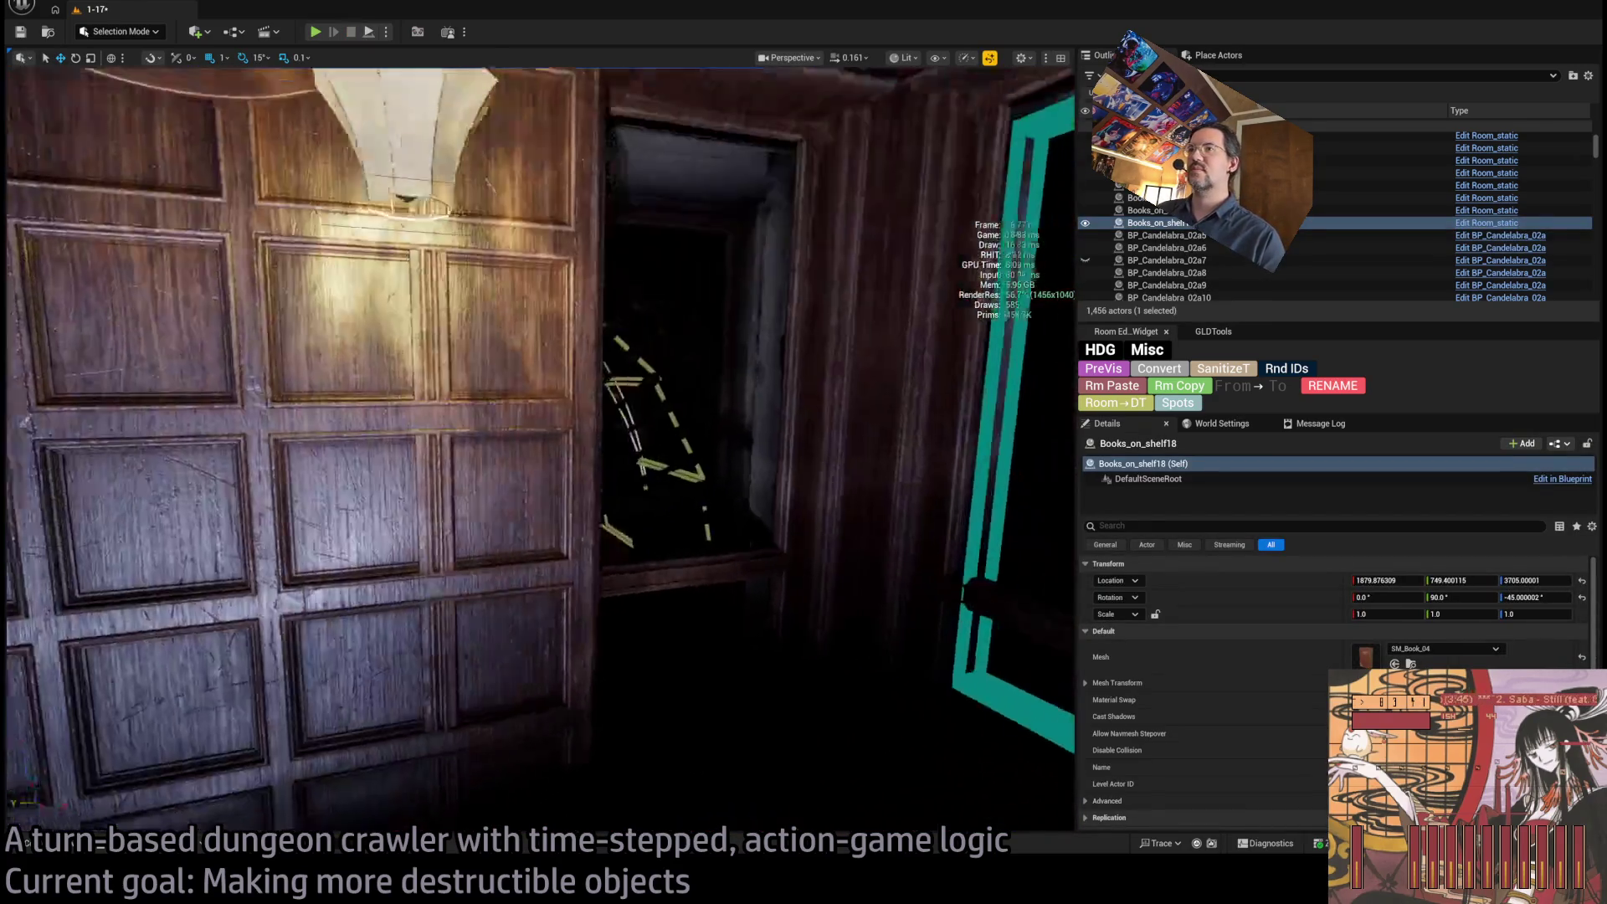
pyautogui.press('w')
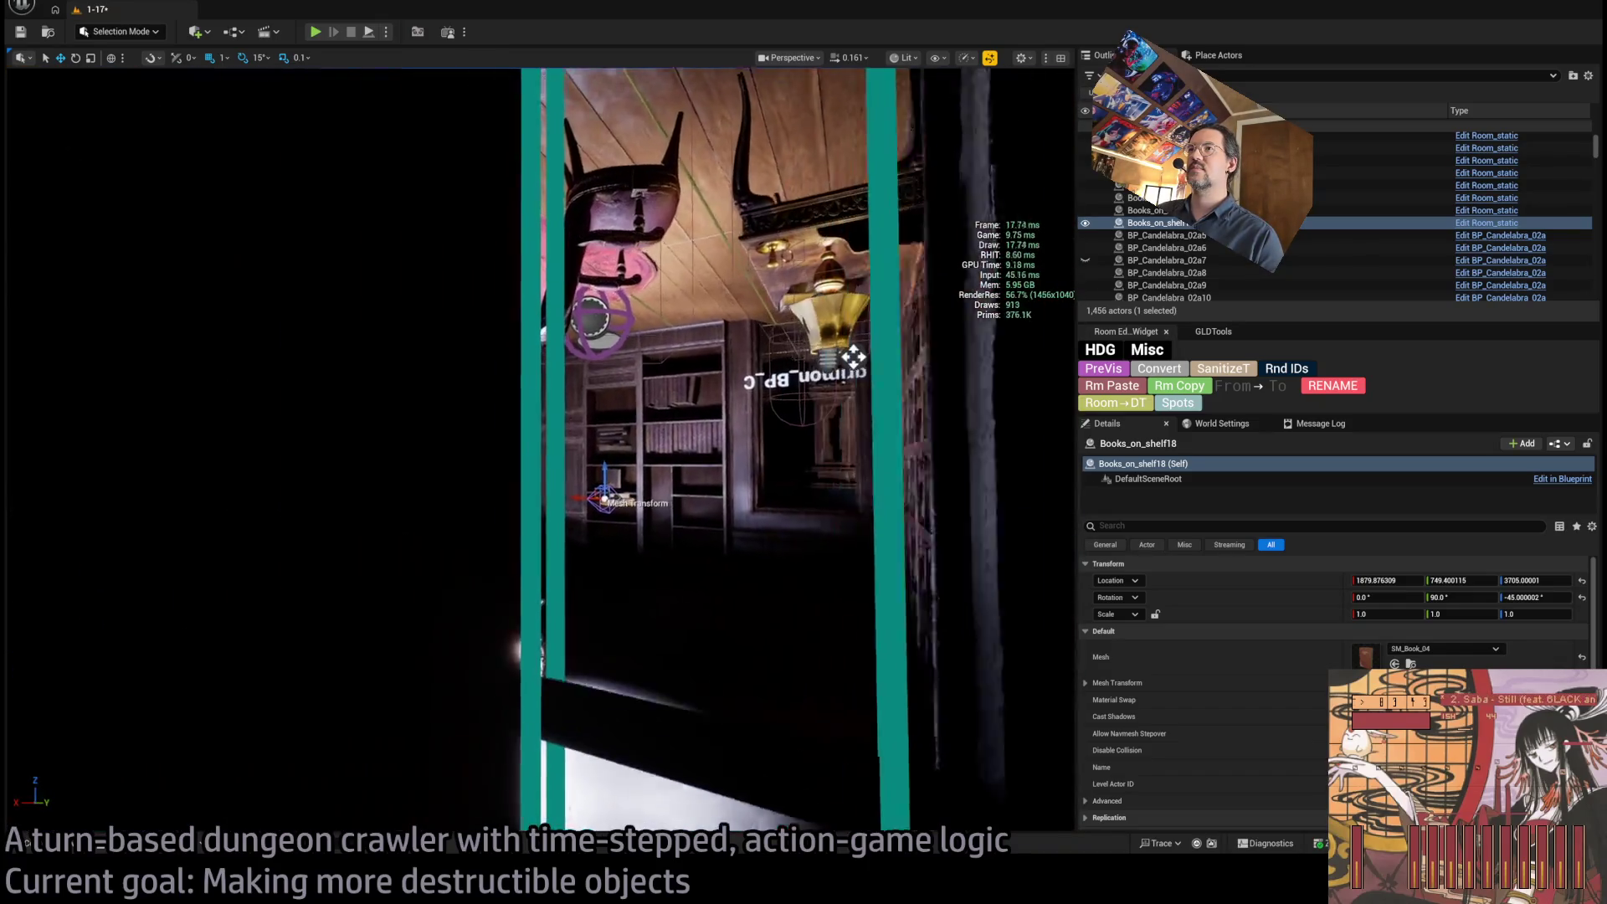
pyautogui.scroll(2, 540, 448)
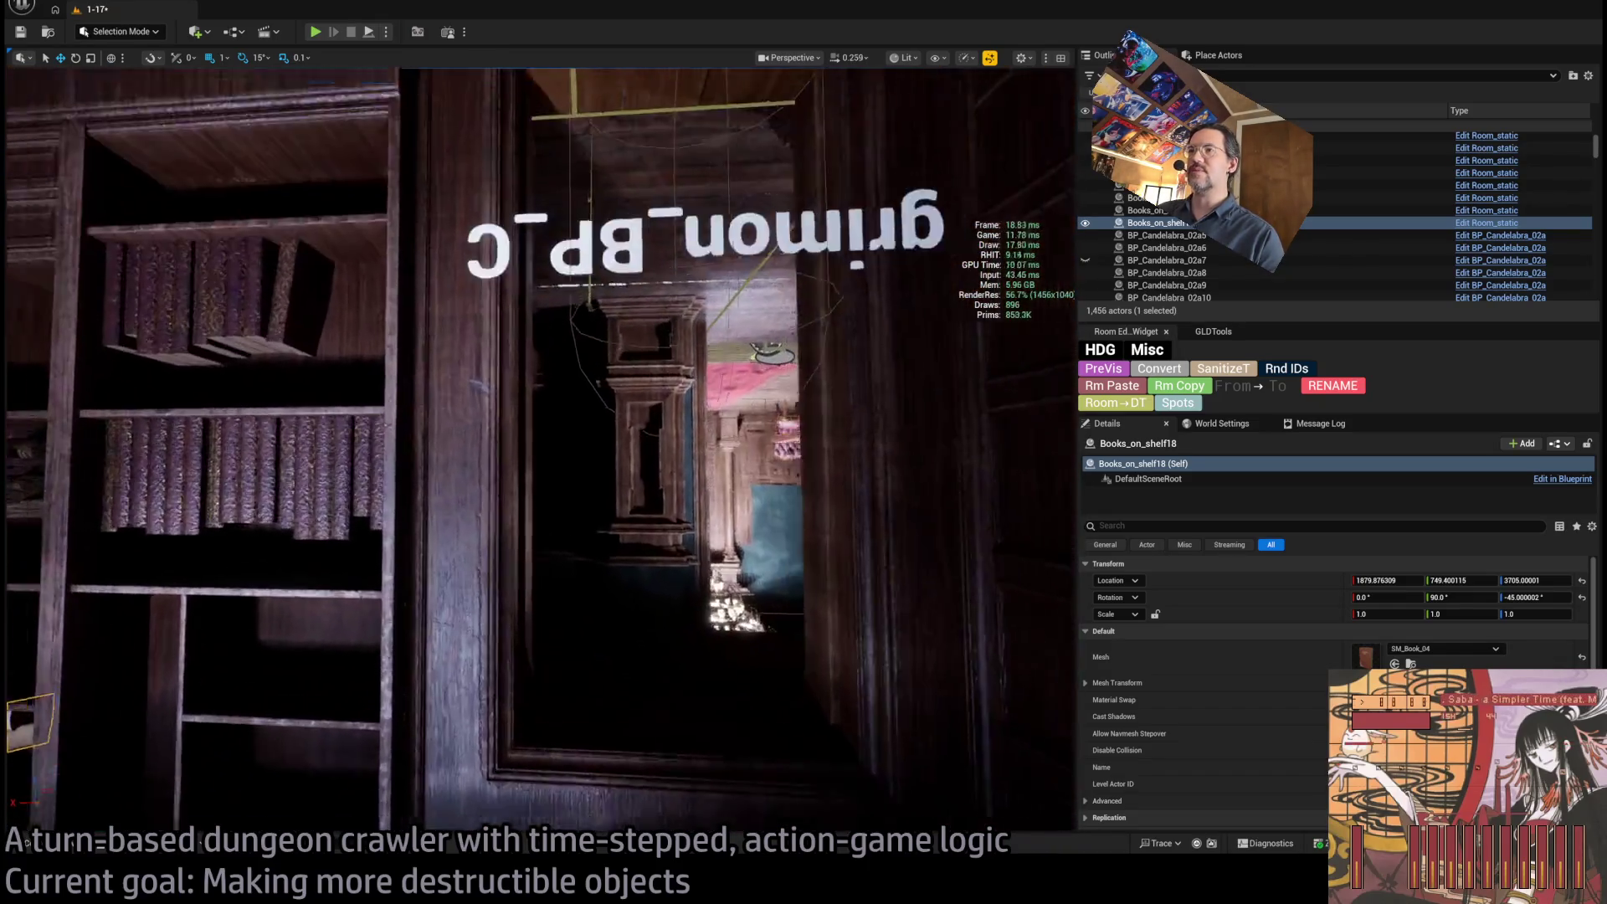
pyautogui.press('f')
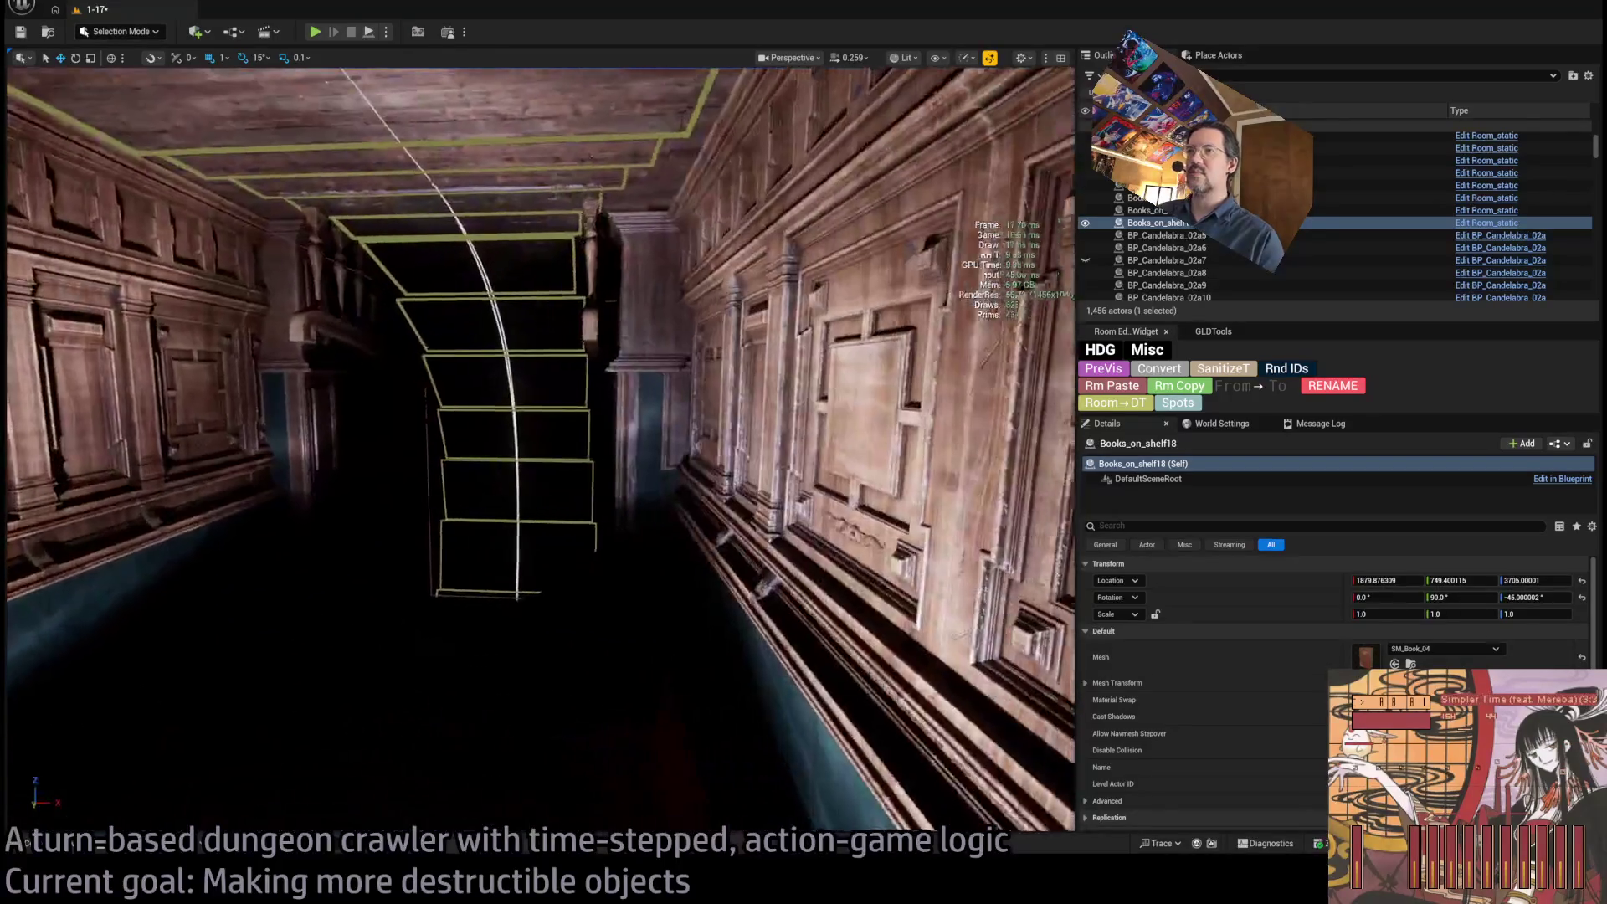
pyautogui.press('f')
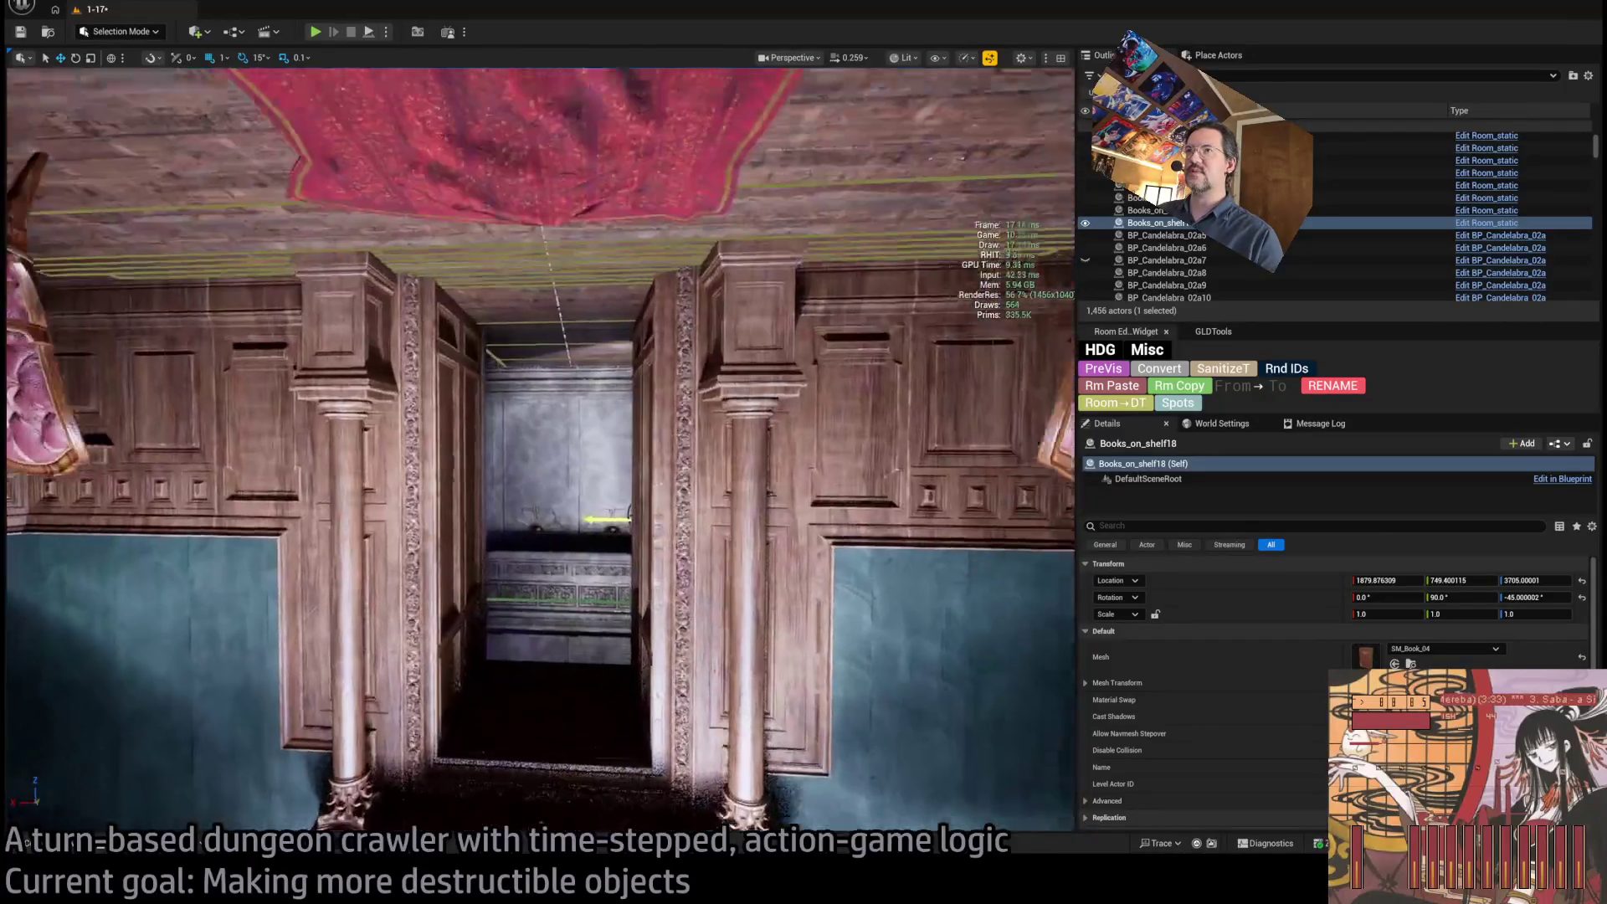
pyautogui.press('f')
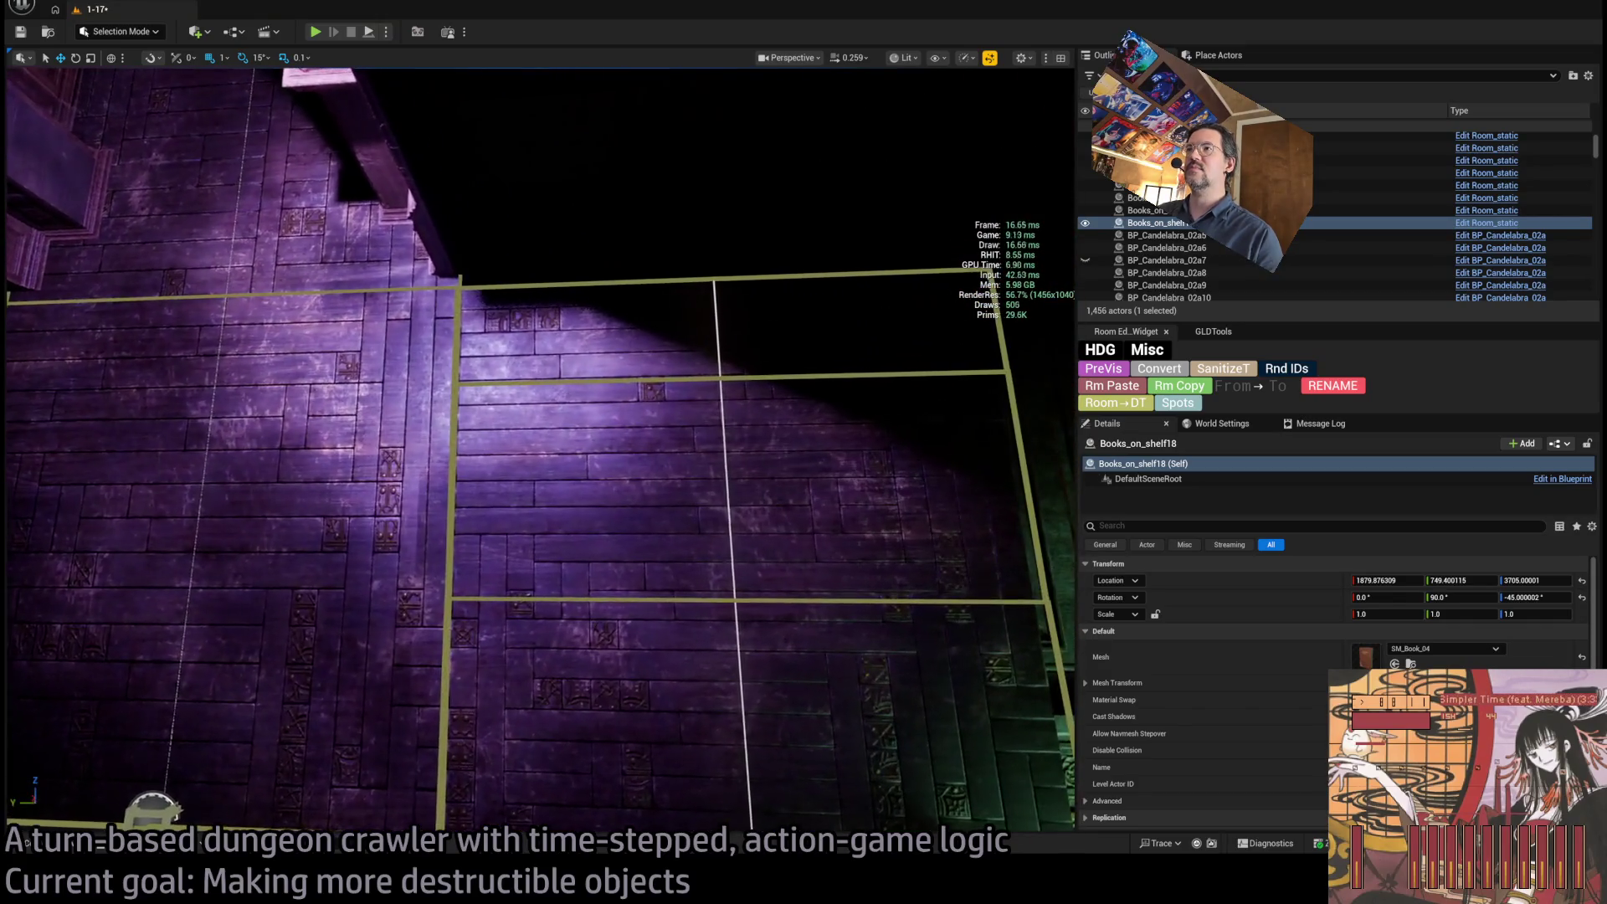
pyautogui.press('s')
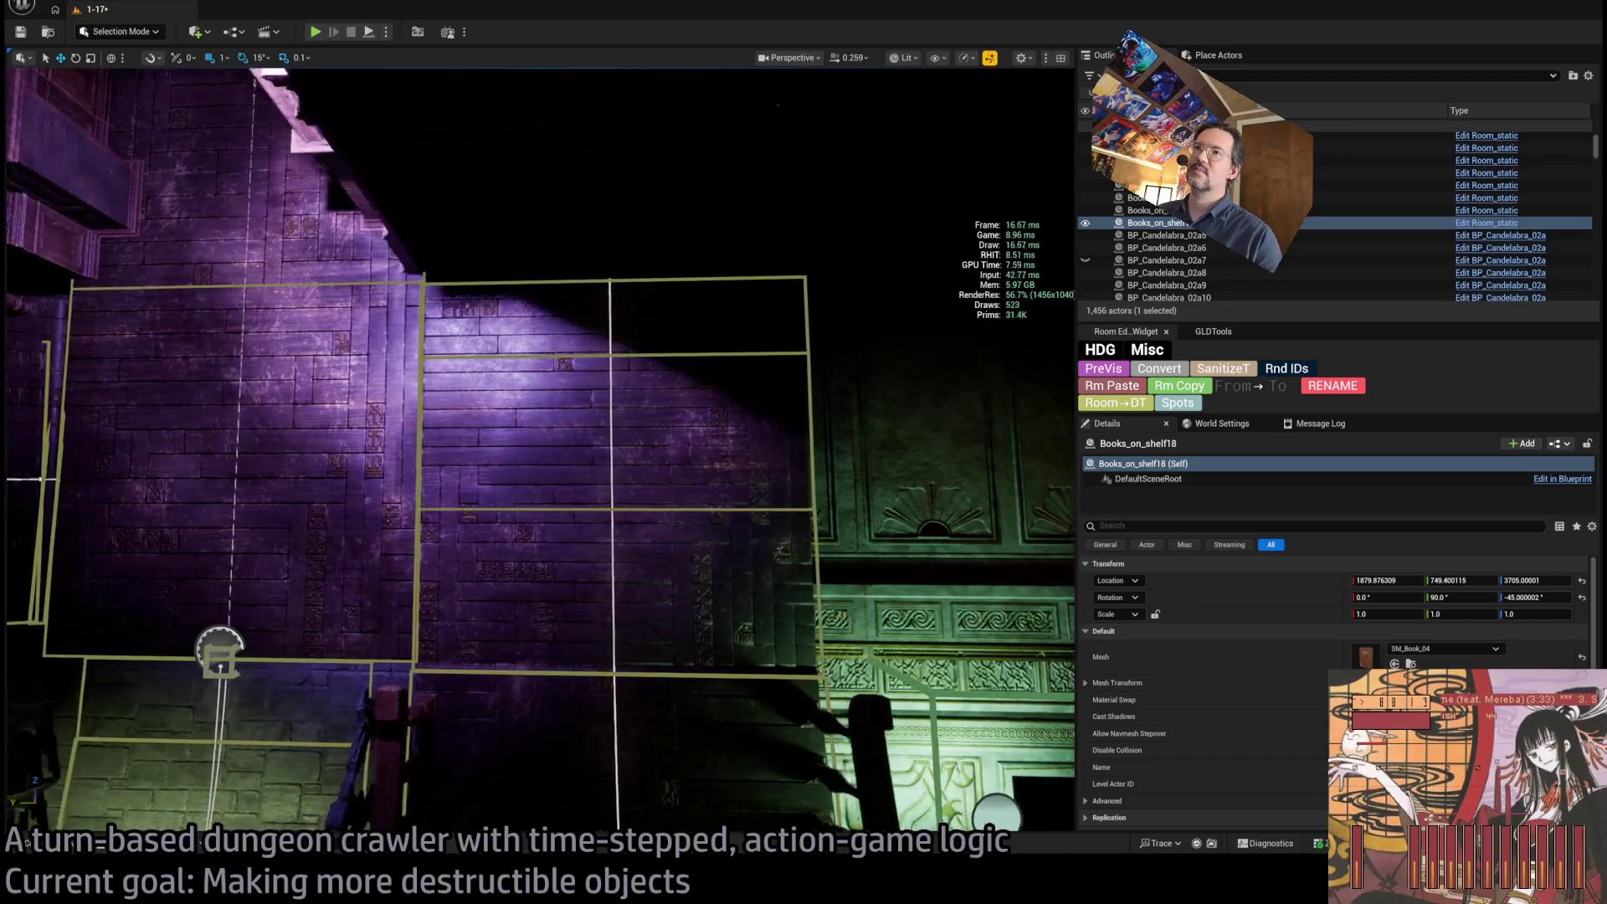
pyautogui.press('s')
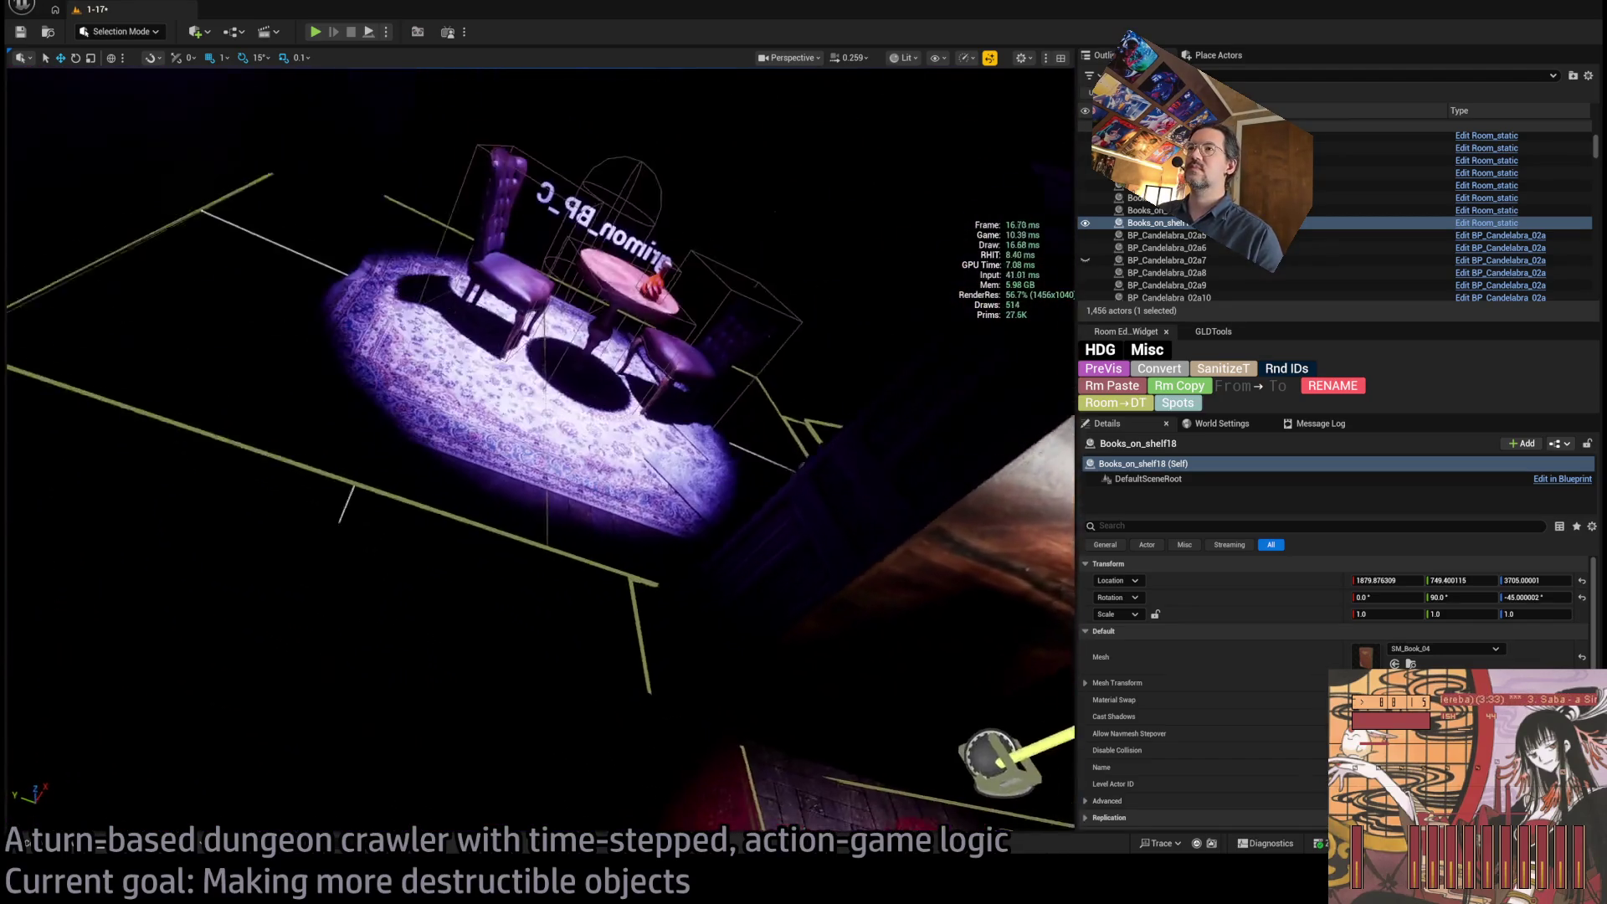
pyautogui.press('s')
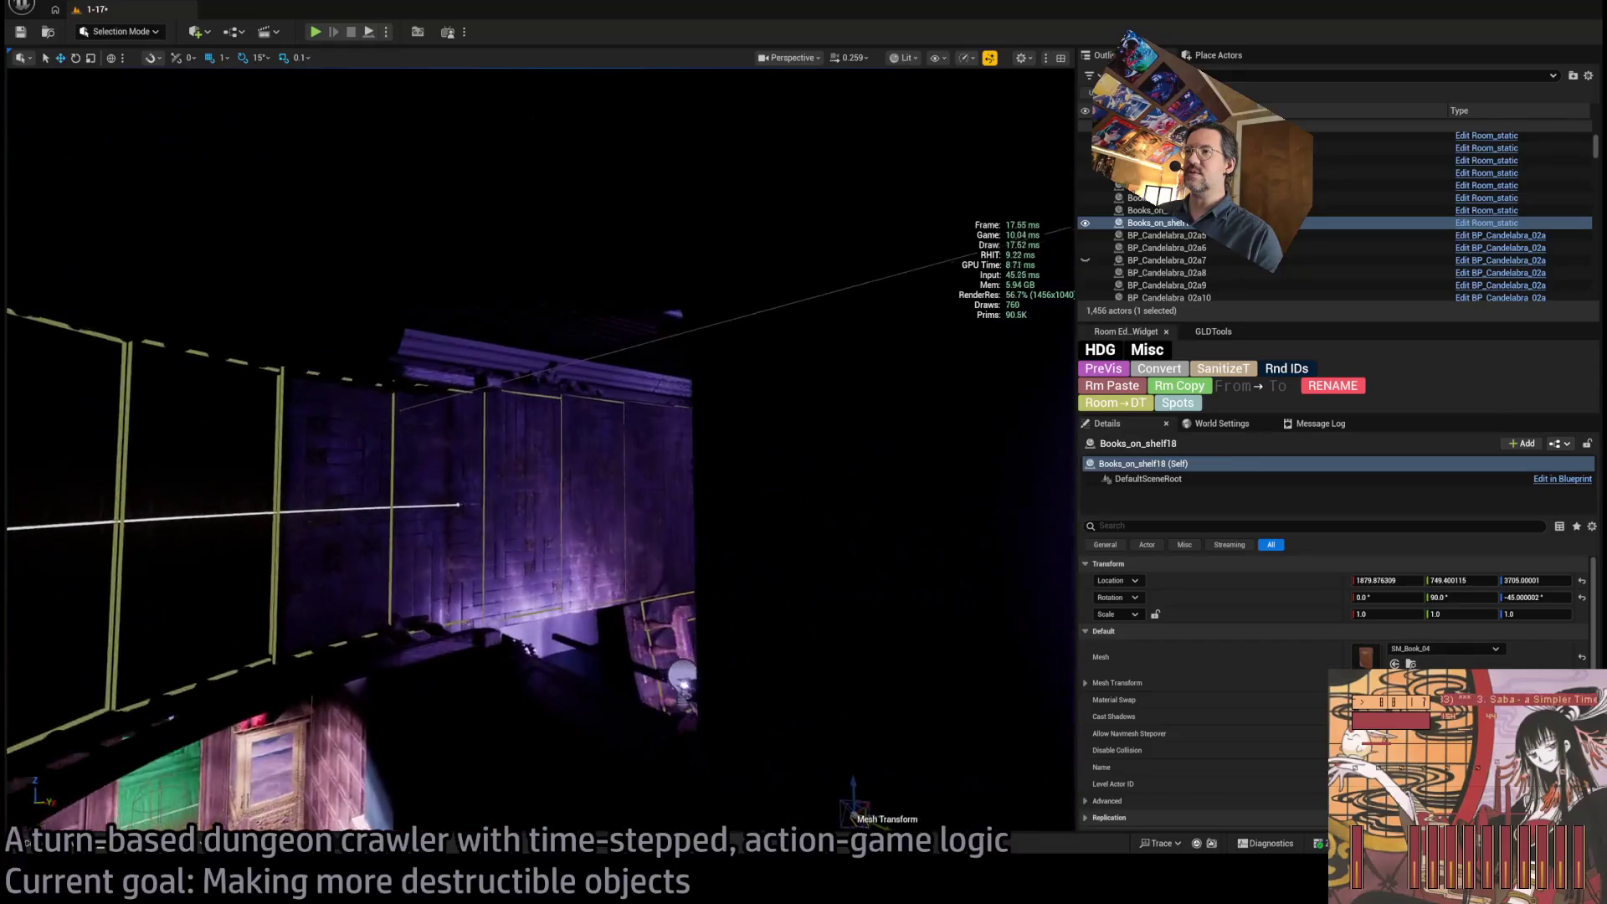
pyautogui.press('s')
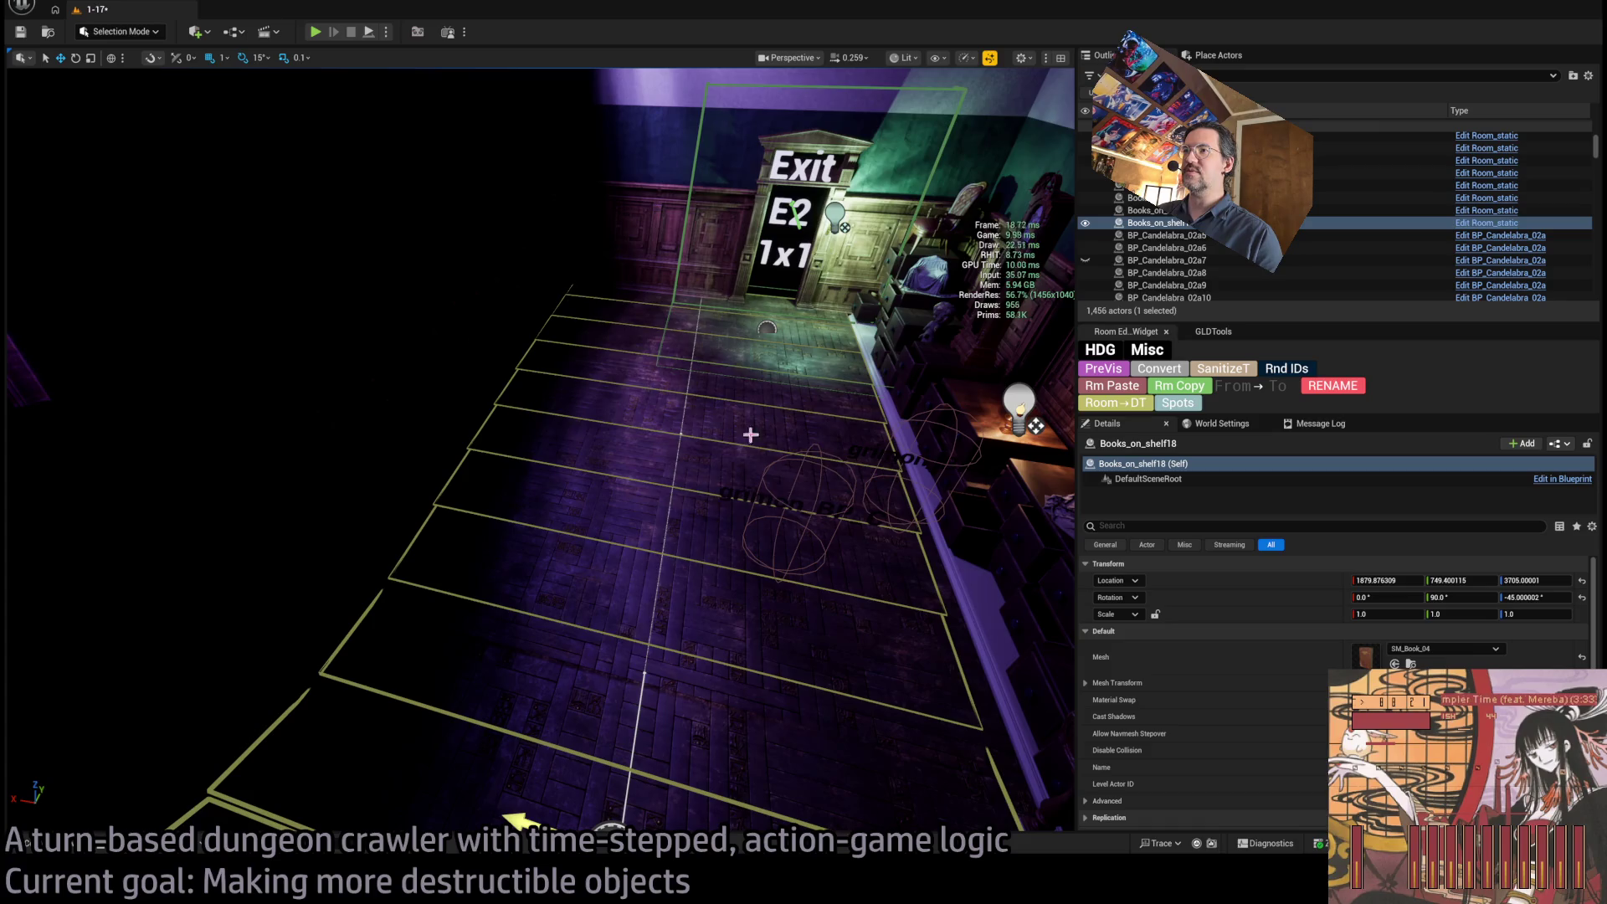
# Look around the curved shelves and fly past the purple doorway to the lit stone corridor.
pyautogui.moveTo(734, 511)
pyautogui.mouseDown()
pyautogui.moveTo(687, 503)
pyautogui.moveTo(620, 435)
pyautogui.mouseUp()
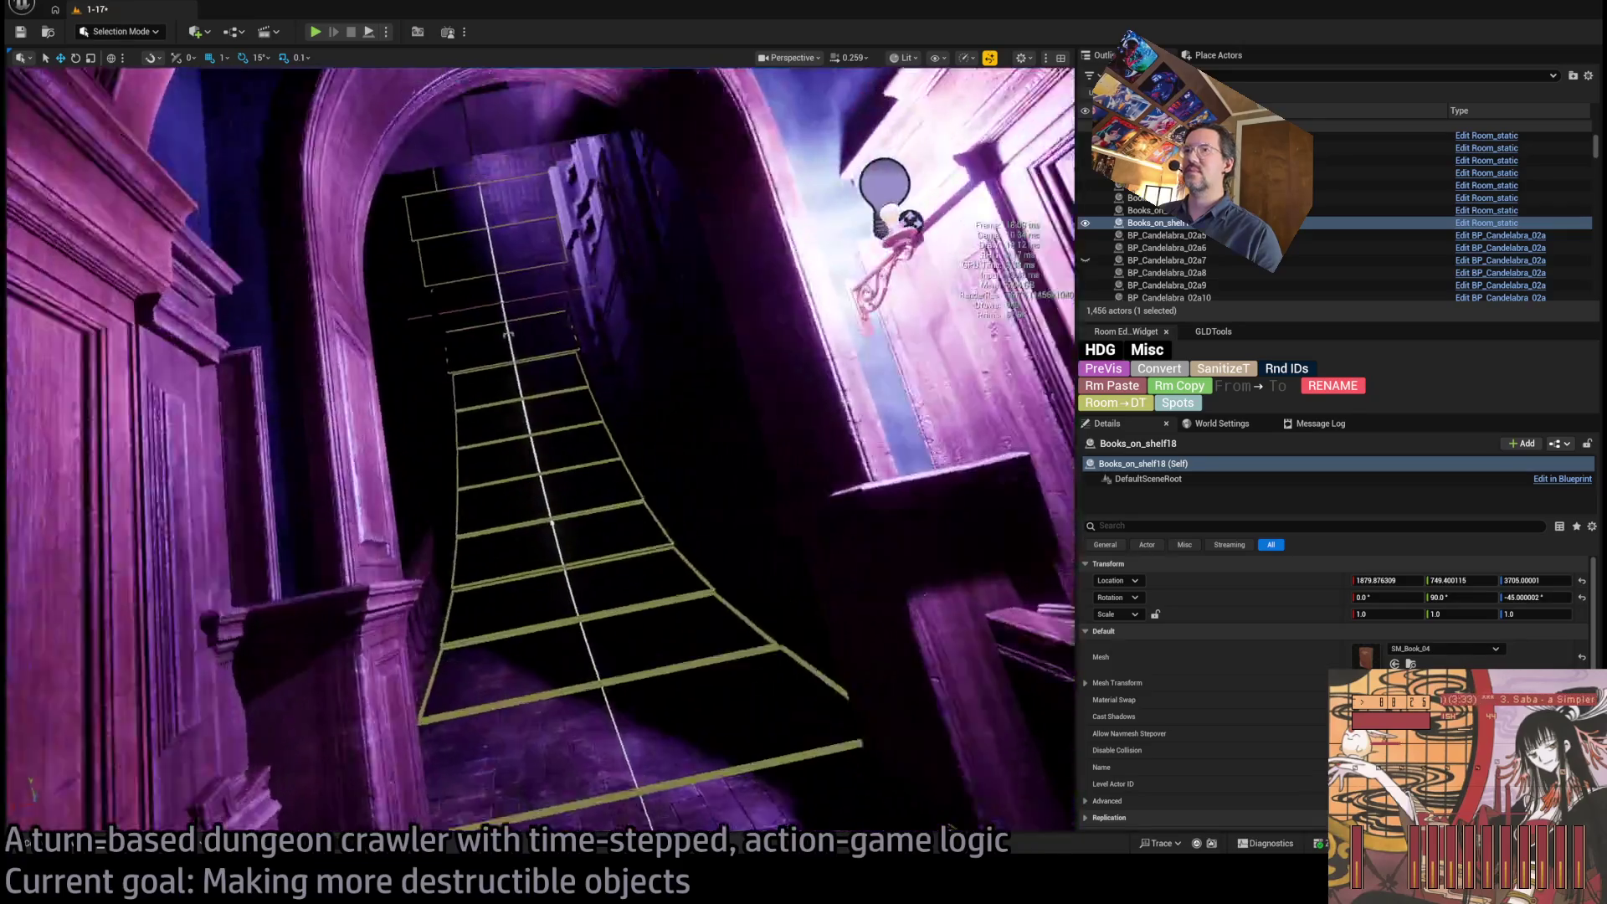
pyautogui.moveTo(507, 335); pyautogui.dragTo(511, 543)
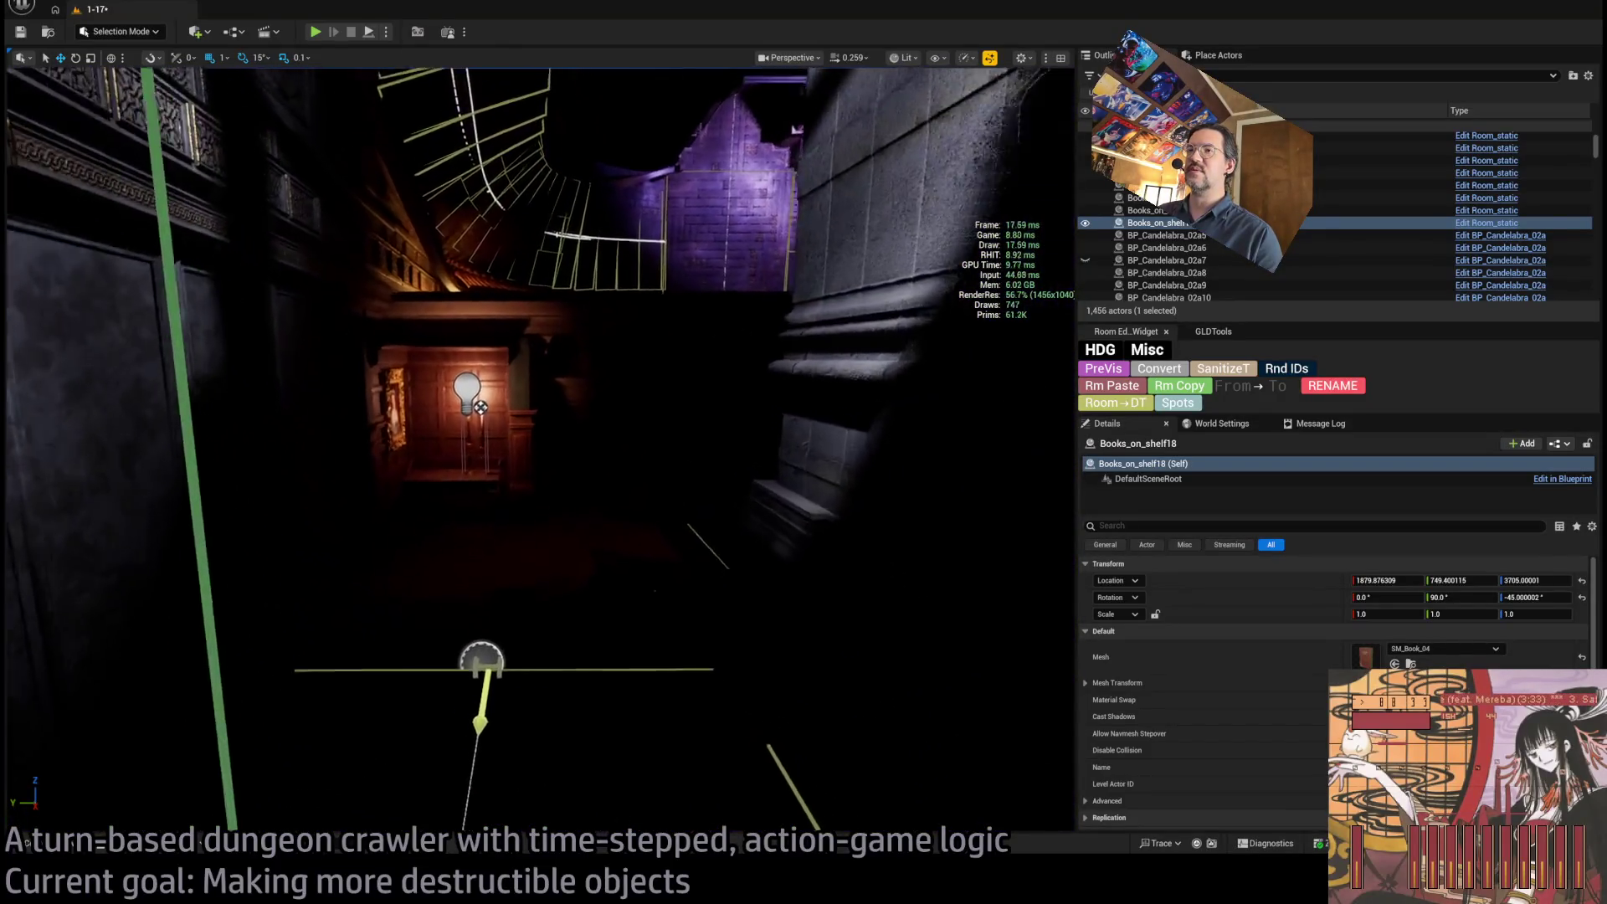
pyautogui.moveTo(792, 132); pyautogui.dragTo(792, 83)
pyautogui.moveTo(536, 419); pyautogui.dragTo(549, 419)
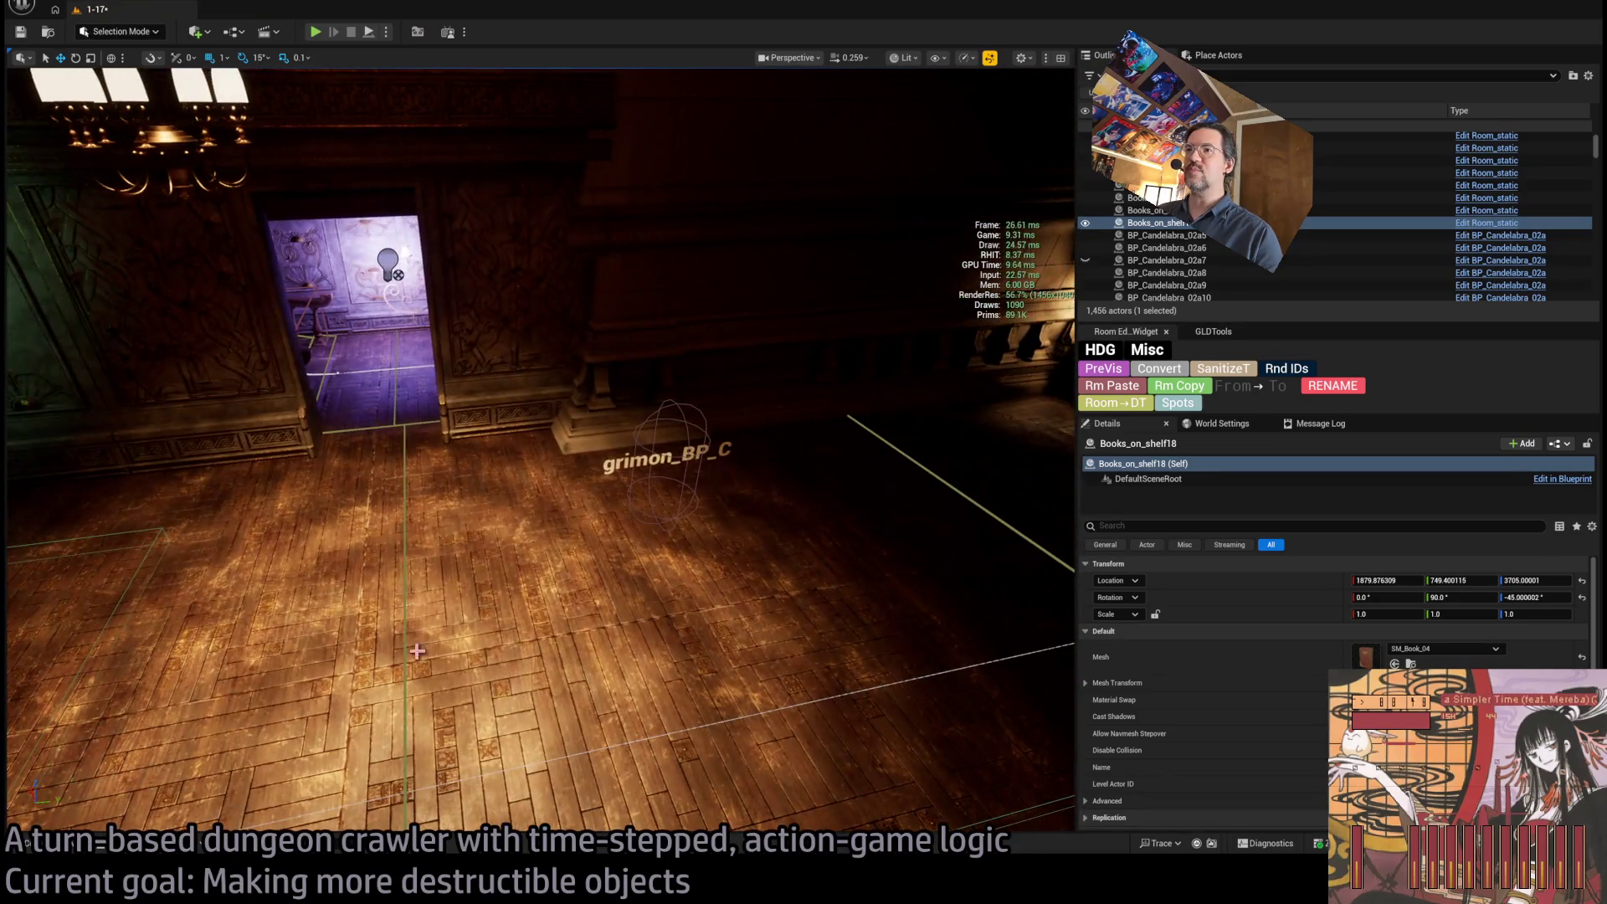
pyautogui.moveTo(663, 594)
pyautogui.mouseDown()
pyautogui.moveTo(536, 586)
pyautogui.moveTo(524, 138)
pyautogui.mouseUp()
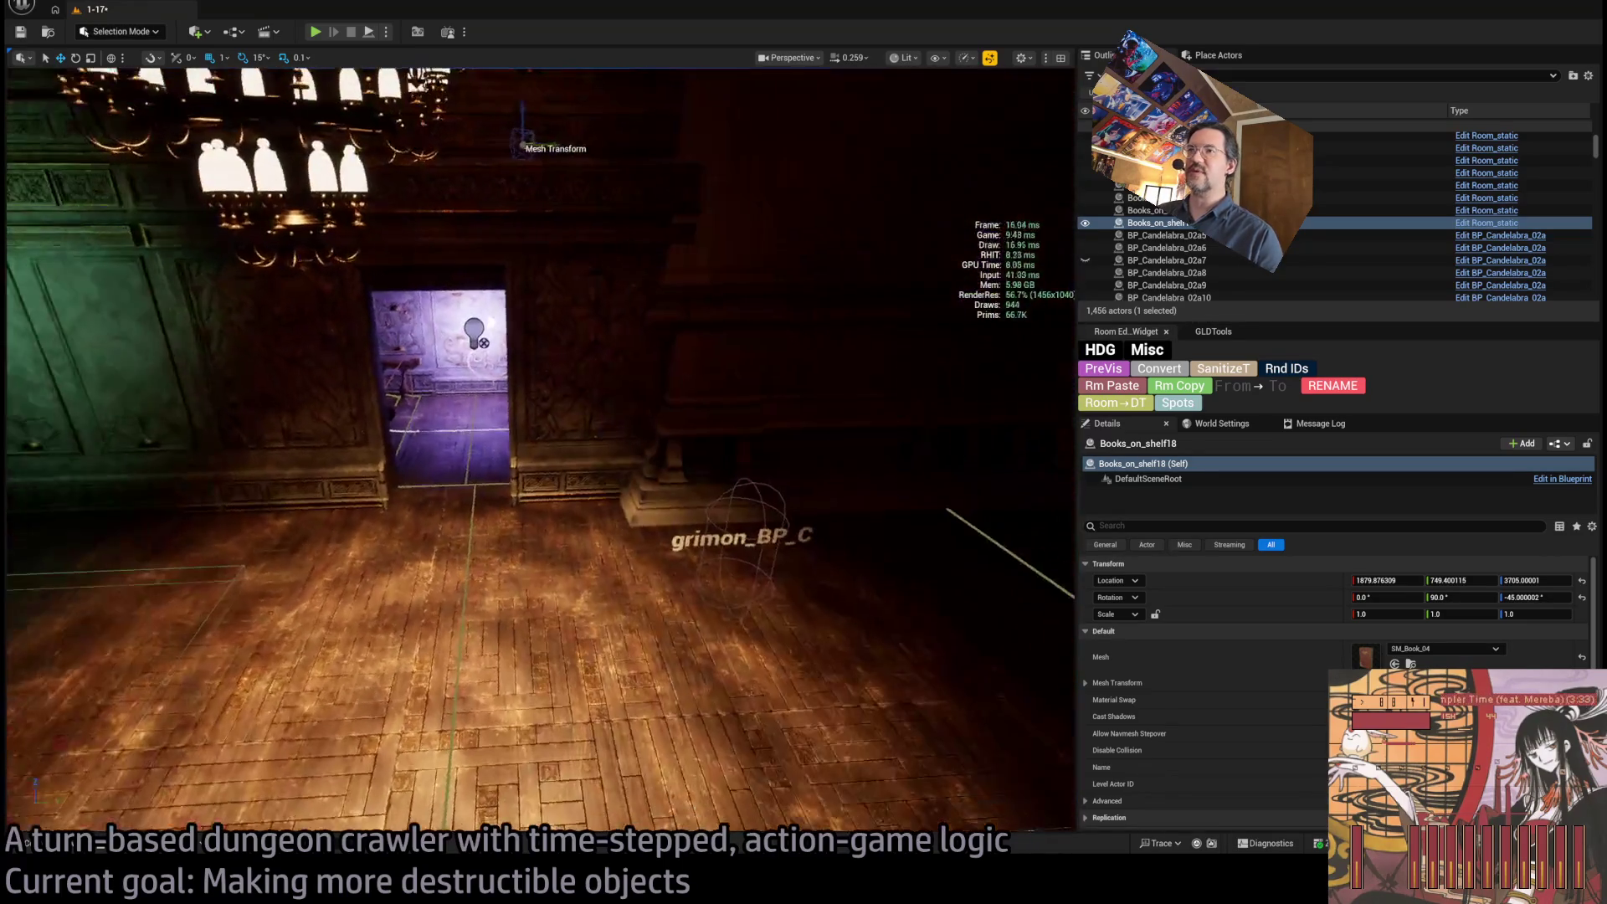
pyautogui.moveTo(790, 513)
pyautogui.mouseDown()
pyautogui.moveTo(745, 503)
pyautogui.moveTo(846, 469)
pyautogui.moveTo(821, 452)
pyautogui.moveTo(758, 498)
pyautogui.moveTo(871, 496)
pyautogui.moveTo(716, 509)
pyautogui.moveTo(593, 484)
pyautogui.mouseUp()
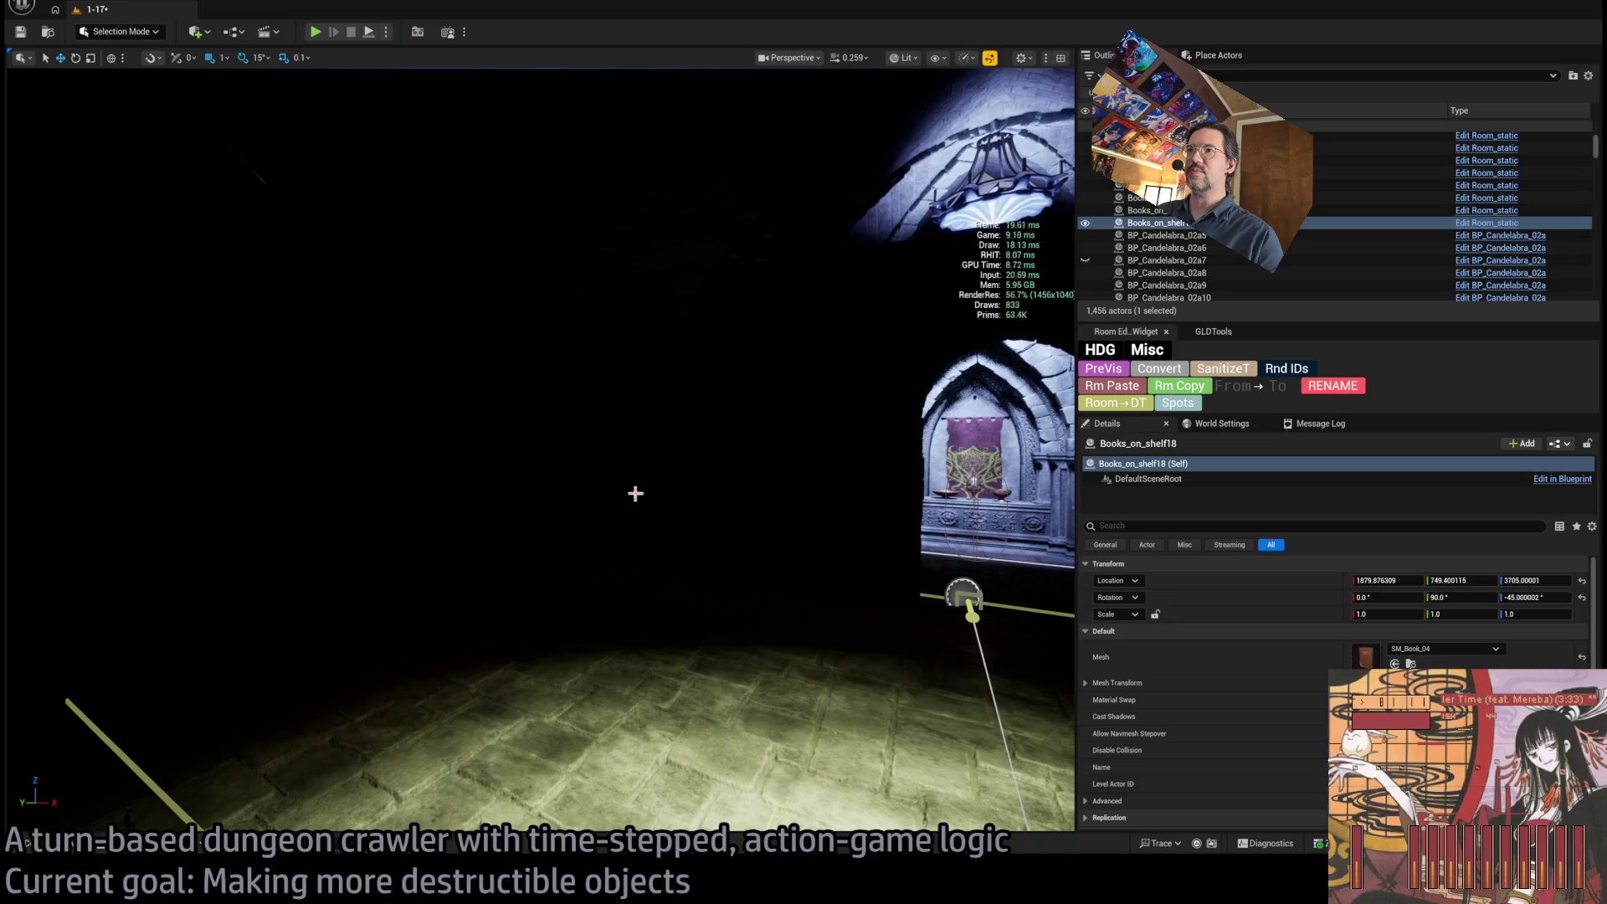
pyautogui.moveTo(446, 478)
pyautogui.mouseDown()
pyautogui.moveTo(398, 468)
pyautogui.moveTo(649, 473)
pyautogui.mouseUp()
pyautogui.moveTo(130, 109); pyautogui.dragTo(130, 109)
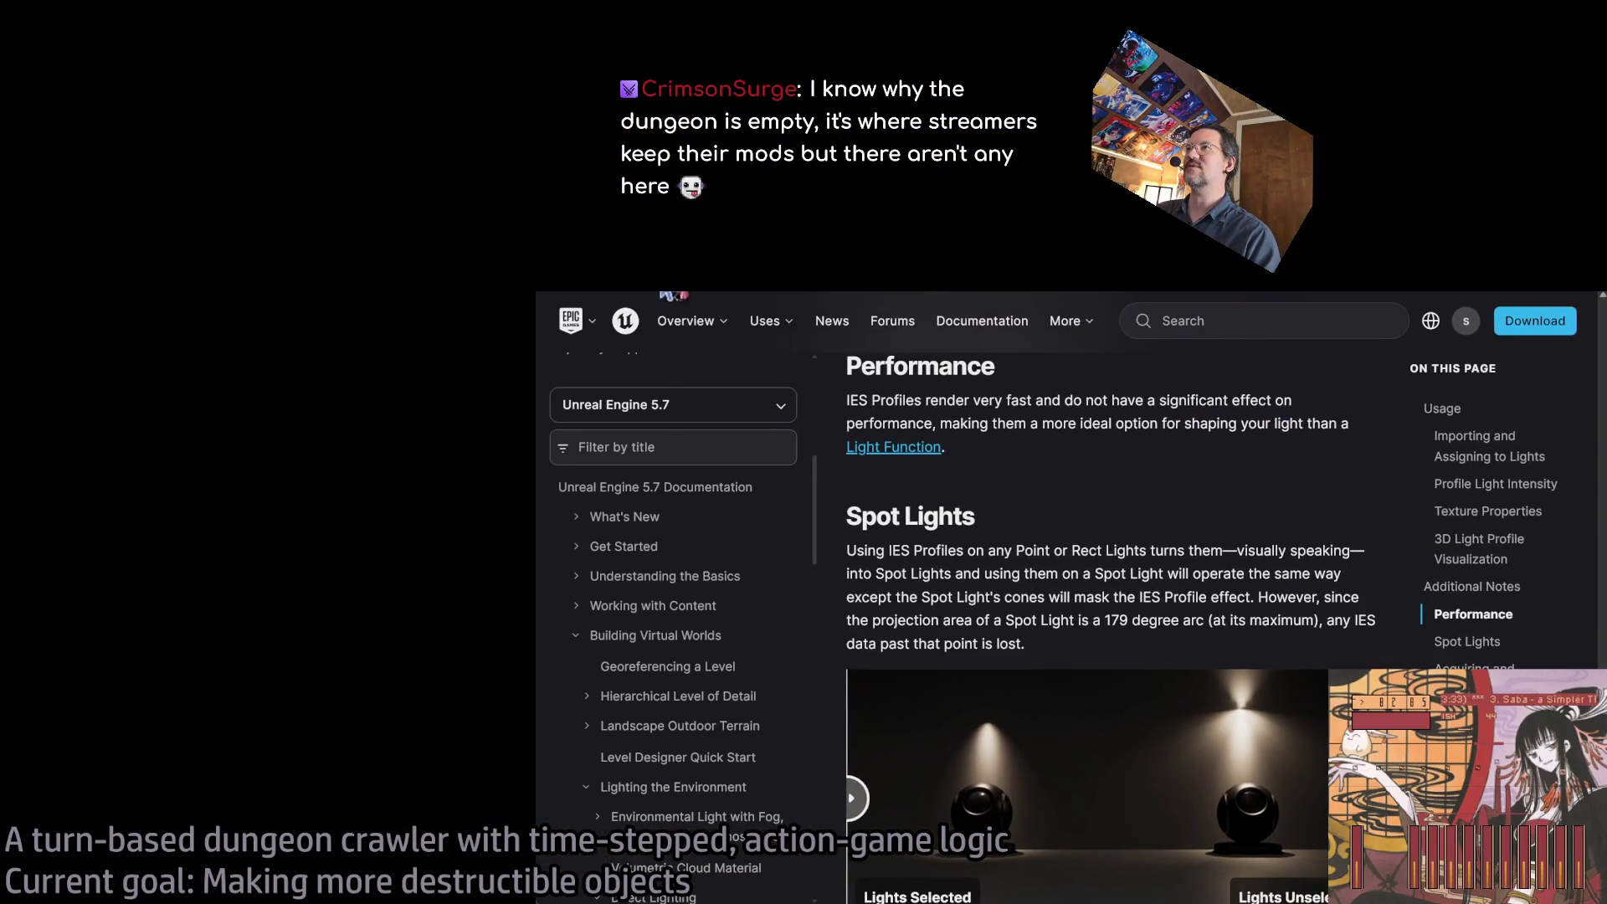
# Scroll down Twitch's Following page to the live channel cards.
pyautogui.scroll(-5, 1149, 523)
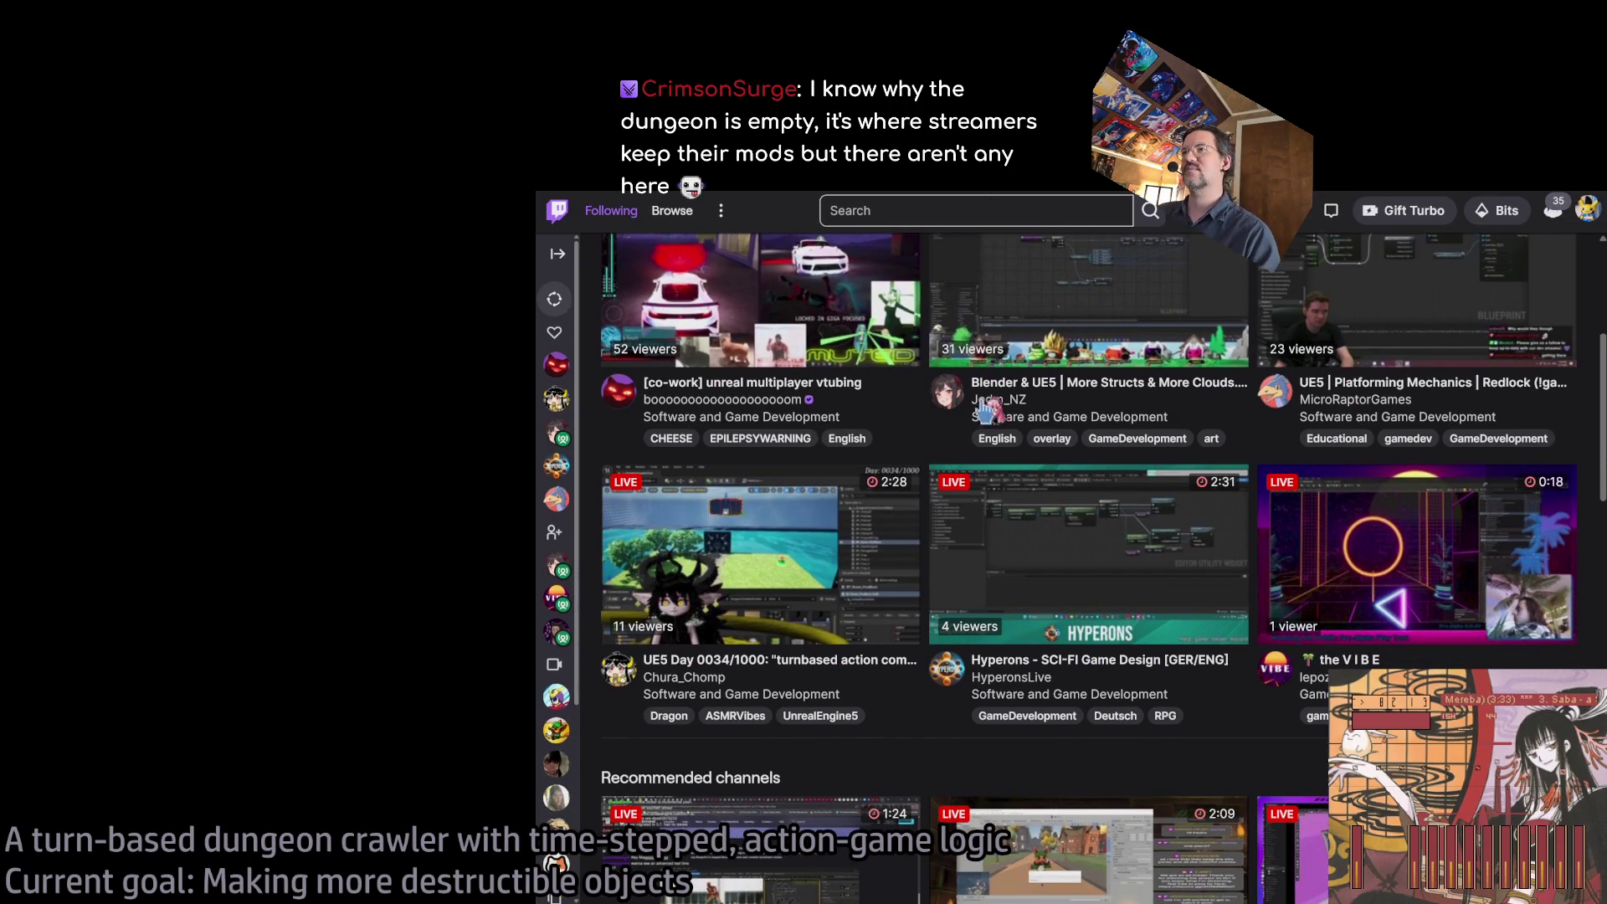
pyautogui.scroll(3, 937, 373)
pyautogui.scroll(-1, 937, 373)
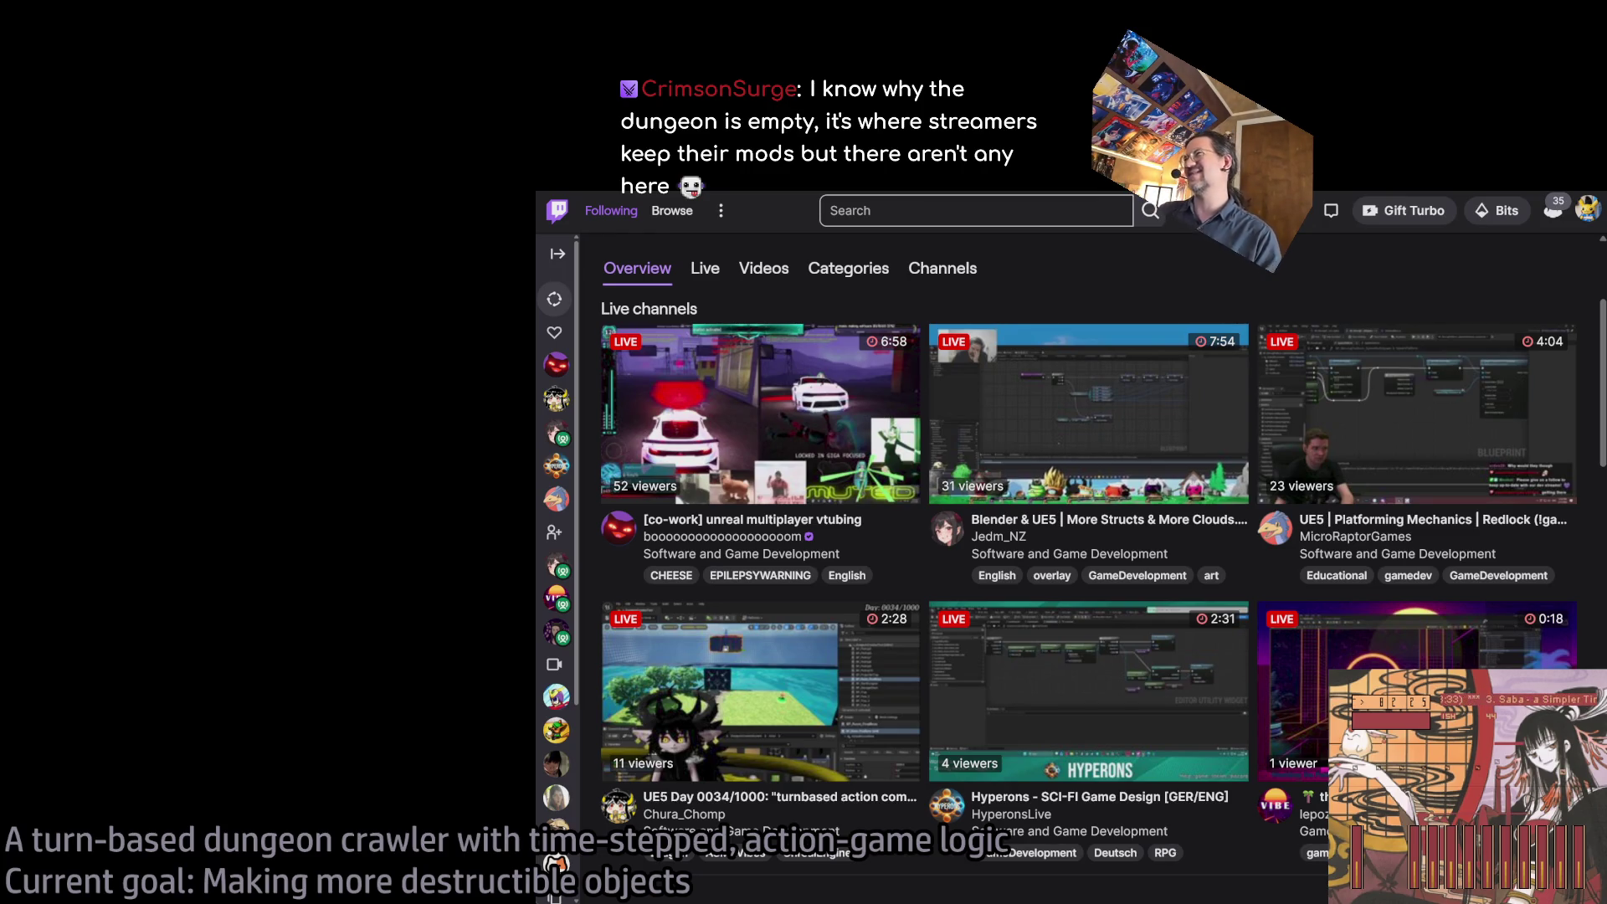
pyautogui.moveTo(911, 352)
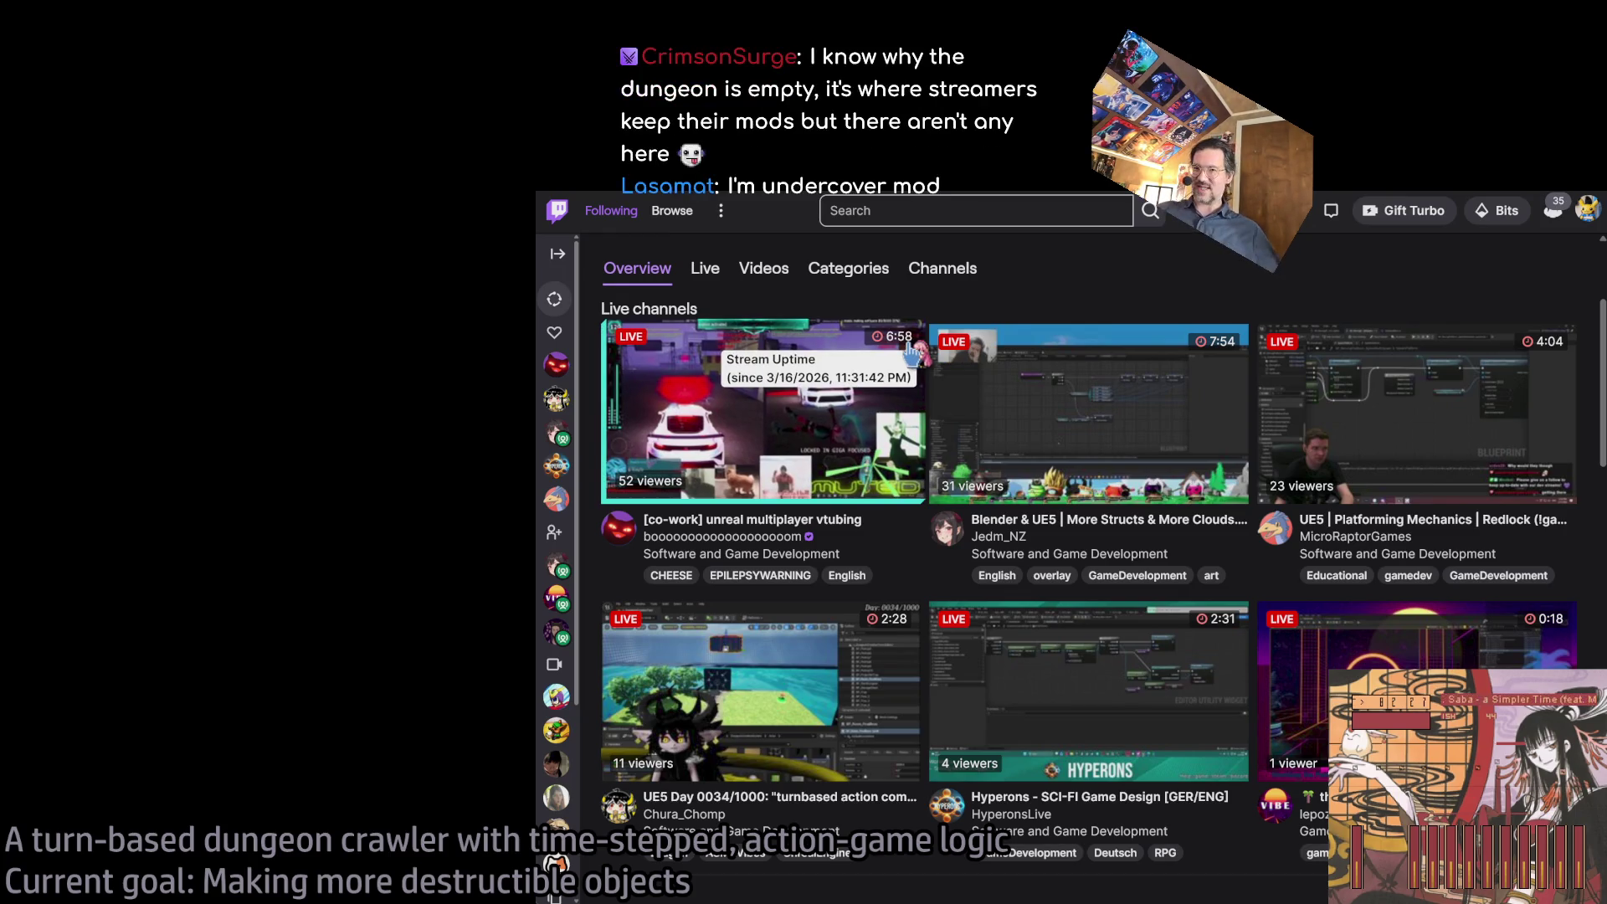